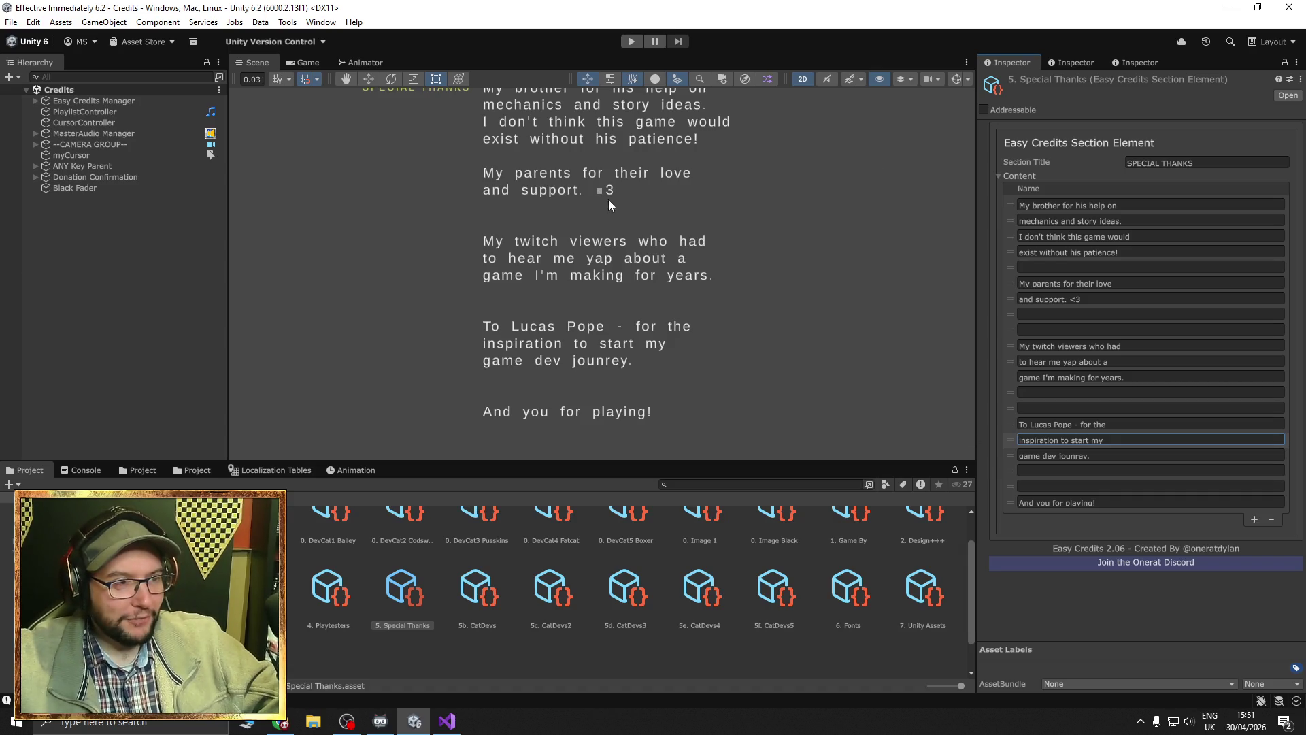
Bring the Special Thanks credits into view and correct 'jounrey.' to 'journey.' in the game dev line.
mouse_move(654, 277)
mouse_down()
mouse_move(627, 260)
mouse_move(646, 286)
mouse_move(664, 263)
mouse_up()
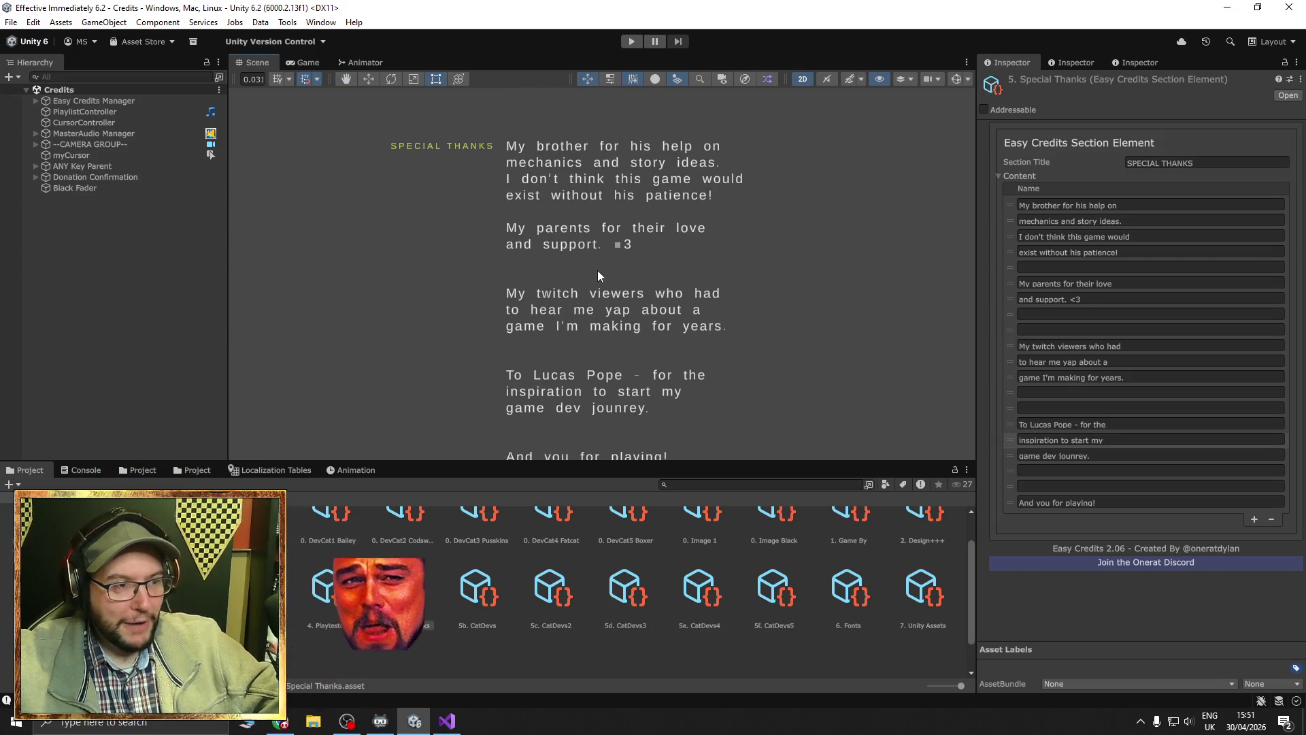
scroll(687, 325, up, 1)
drag(530, 324, 518, 282)
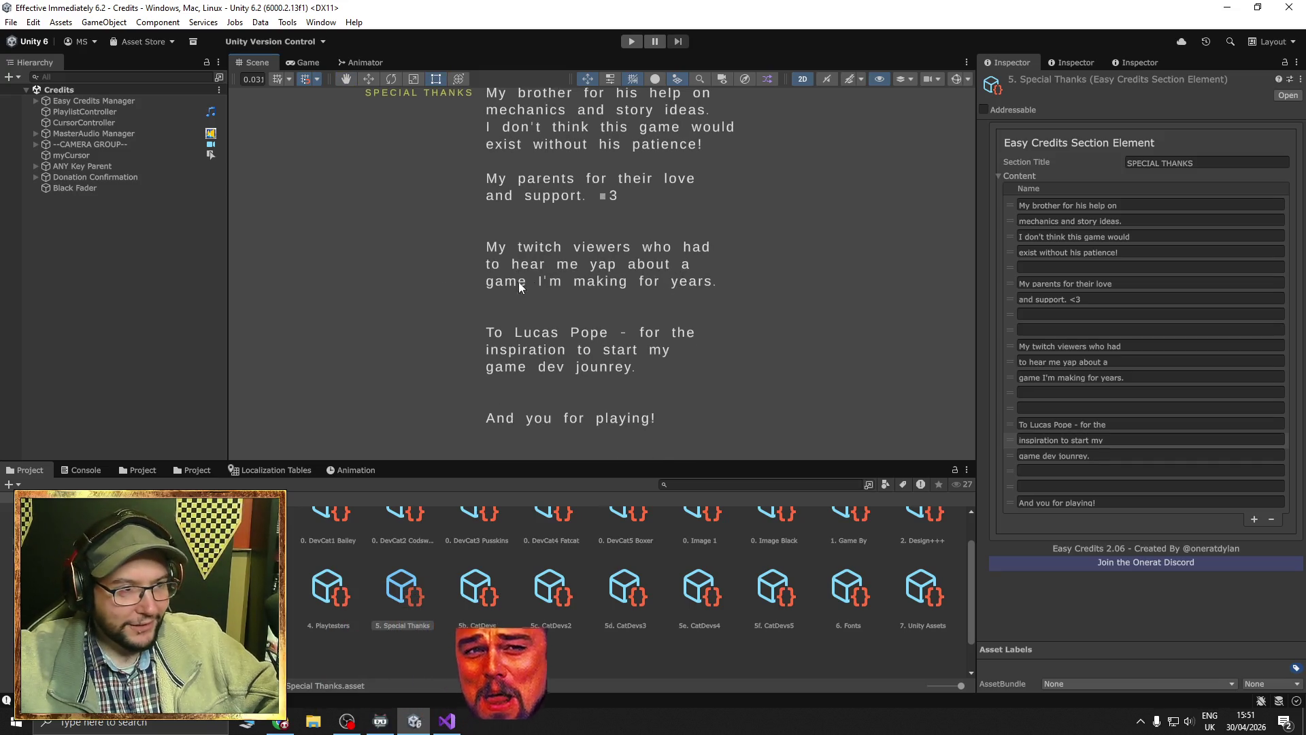
drag(655, 357, 647, 290)
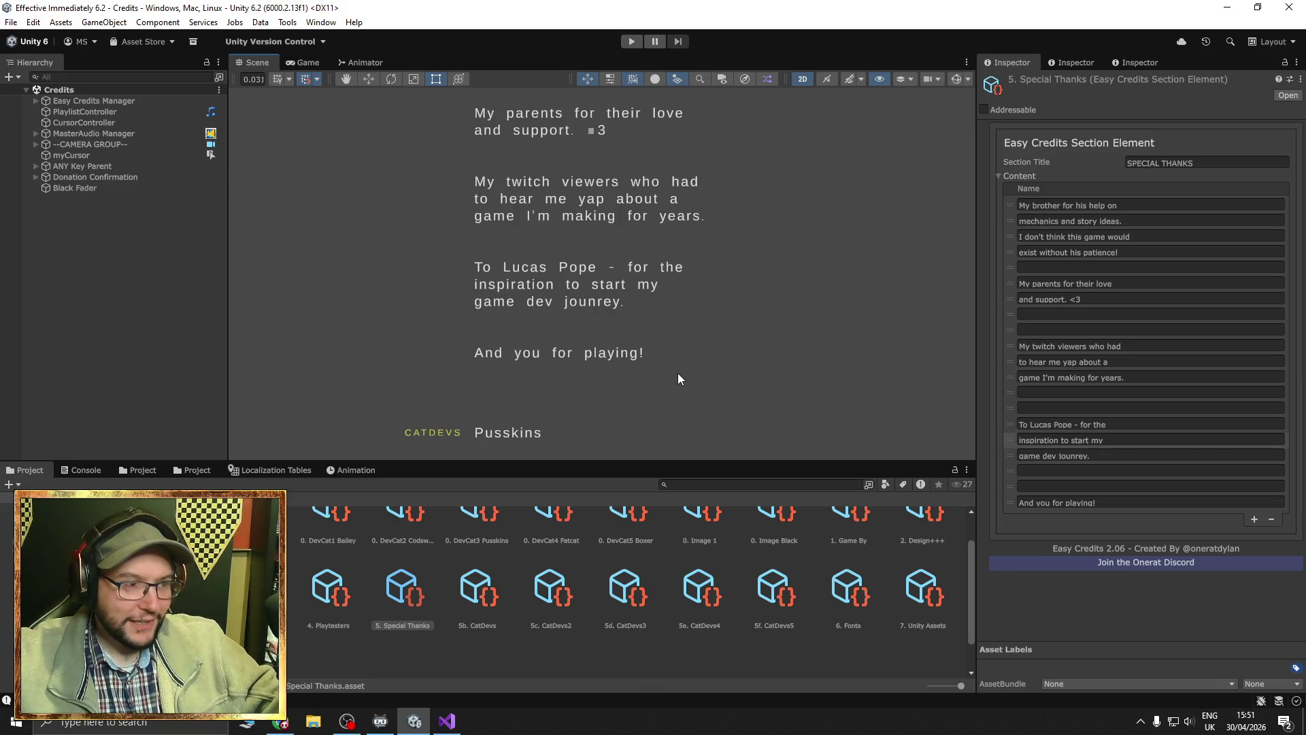
click(1097, 458)
drag(1067, 456, 1062, 456)
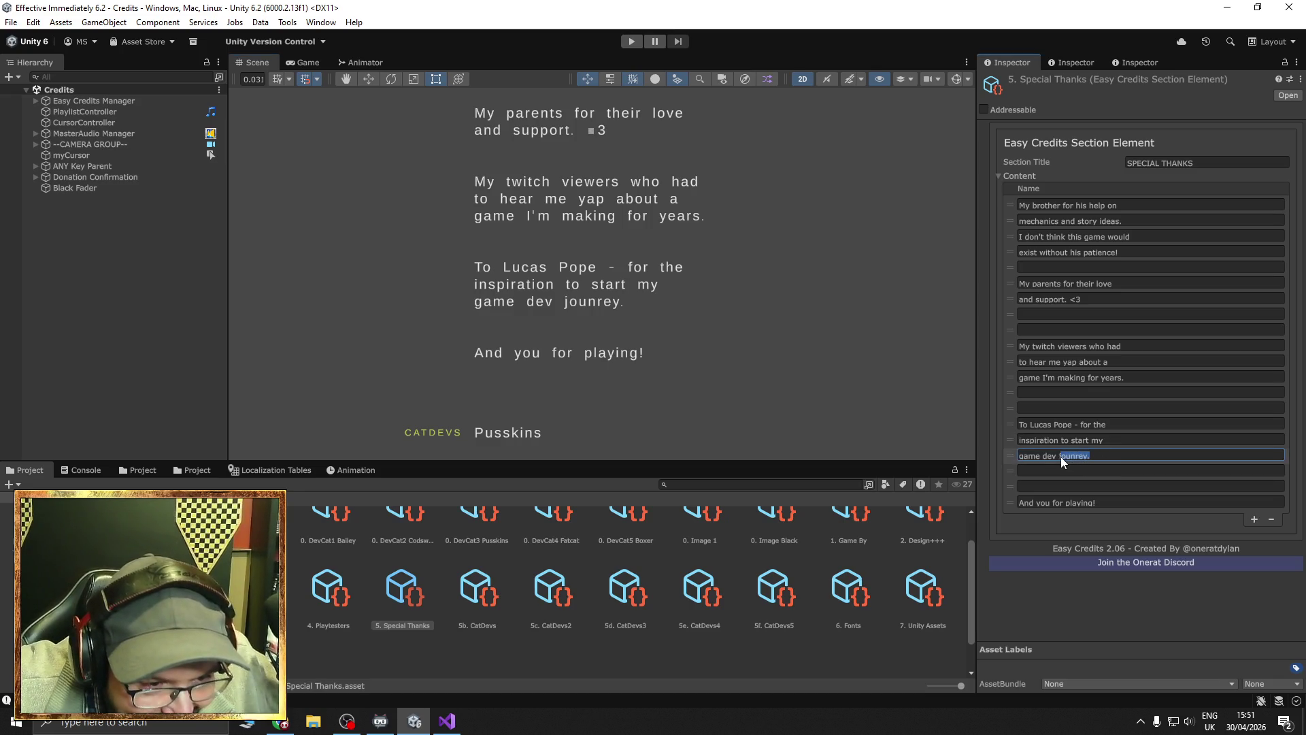
text(joun)
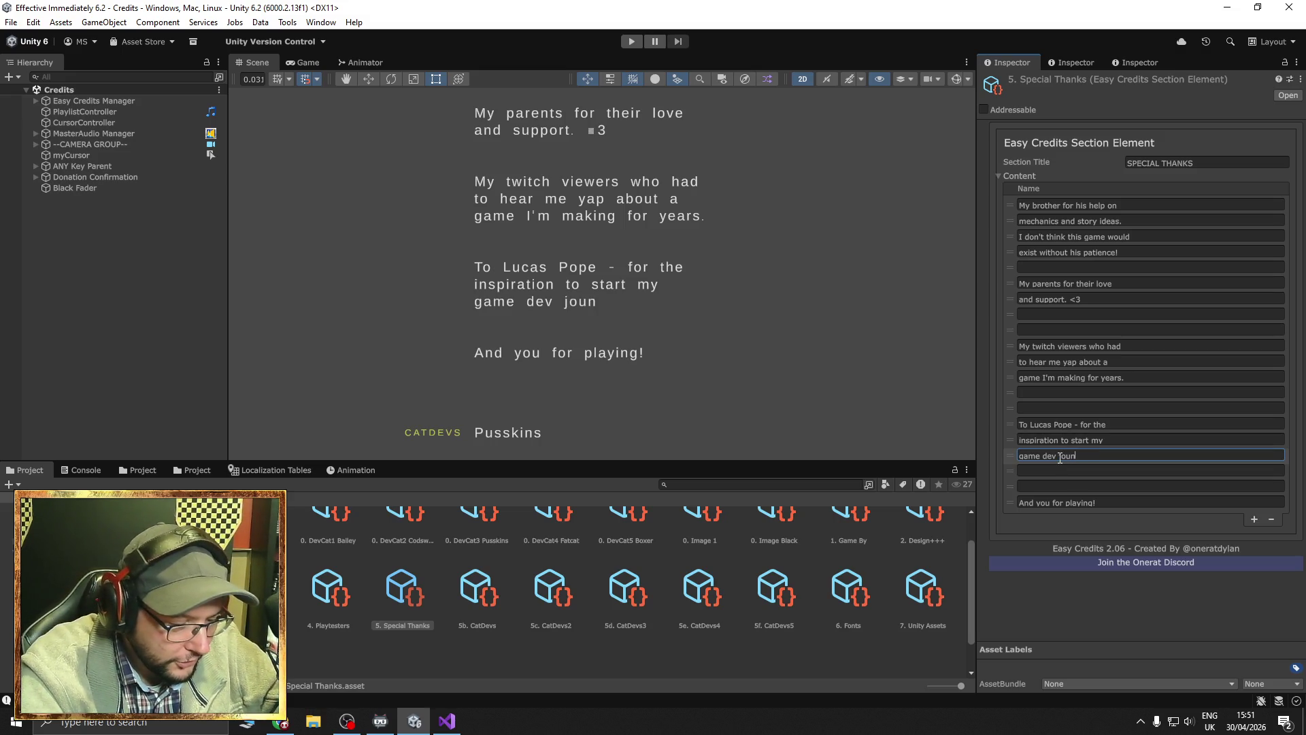
key(BackSpace)
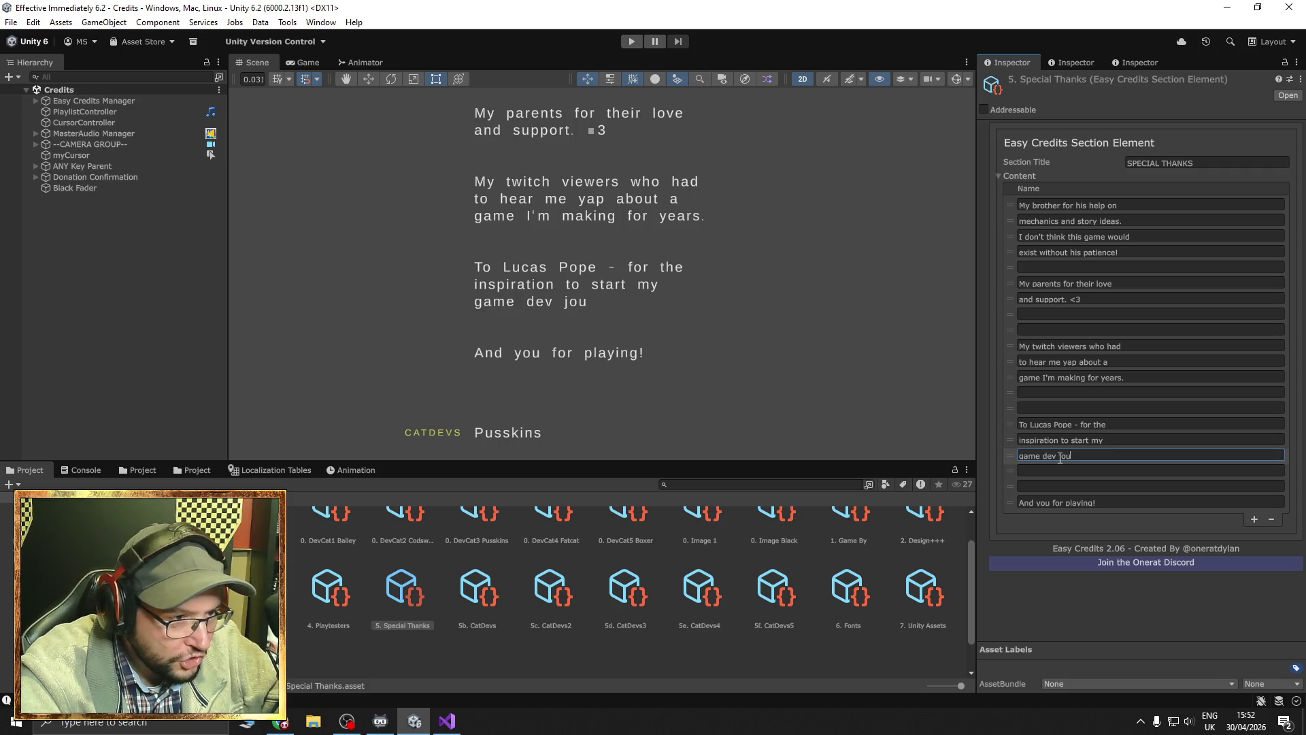
text(rney.)
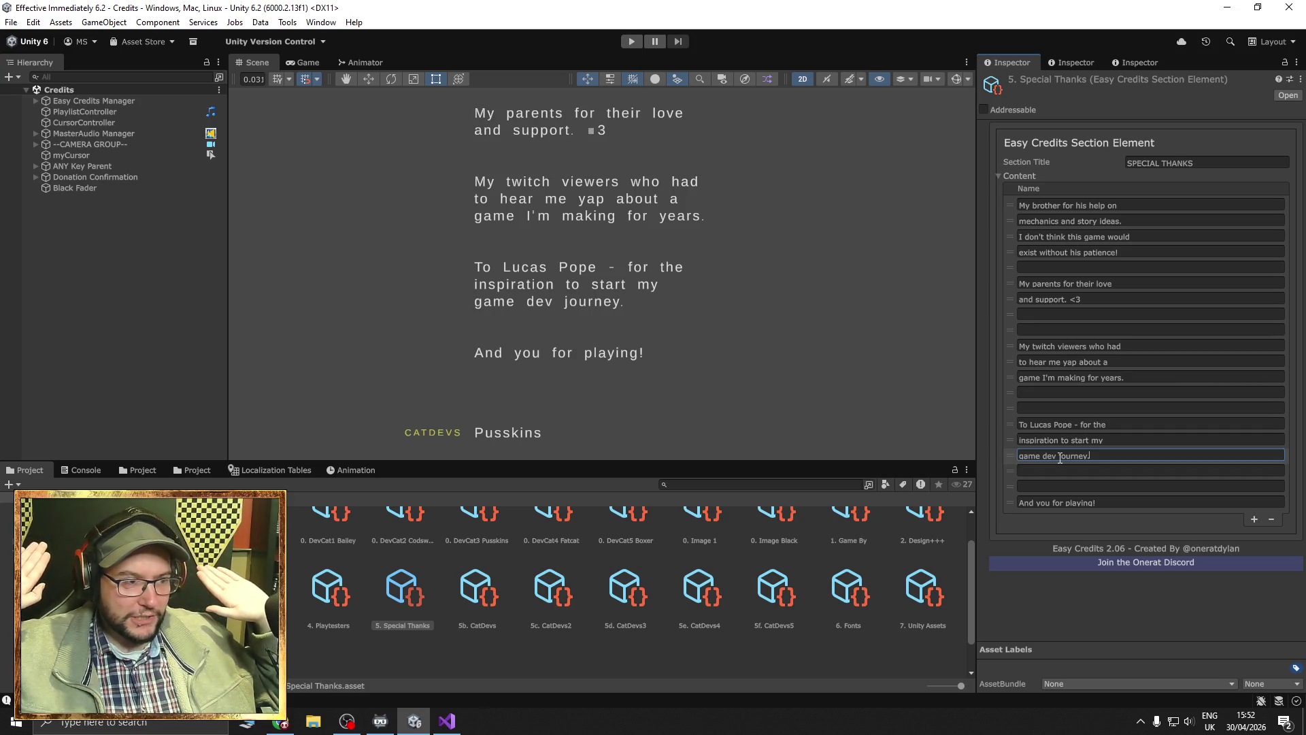
Add two Content lines, clear the duplicated text, and move 'And you for playing!' to the end.
key(Tab)
key(Tab)
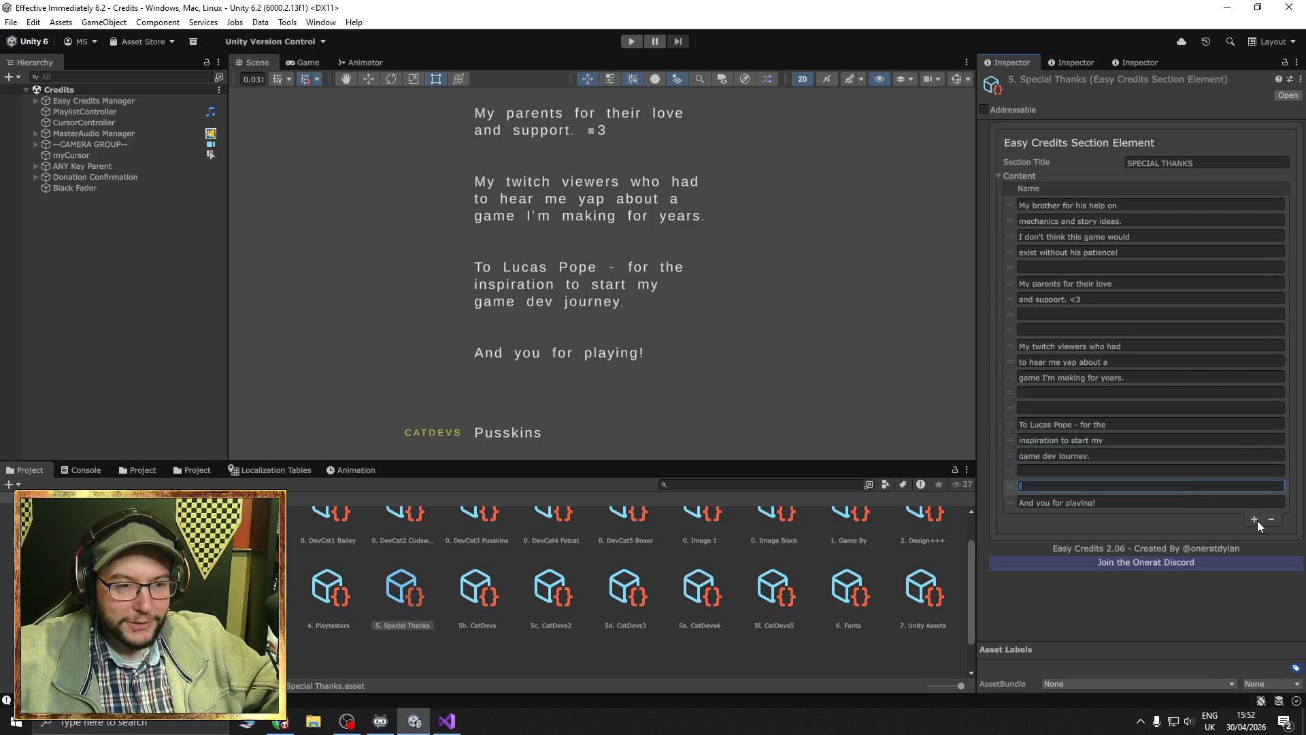
click(1254, 518)
click(1253, 534)
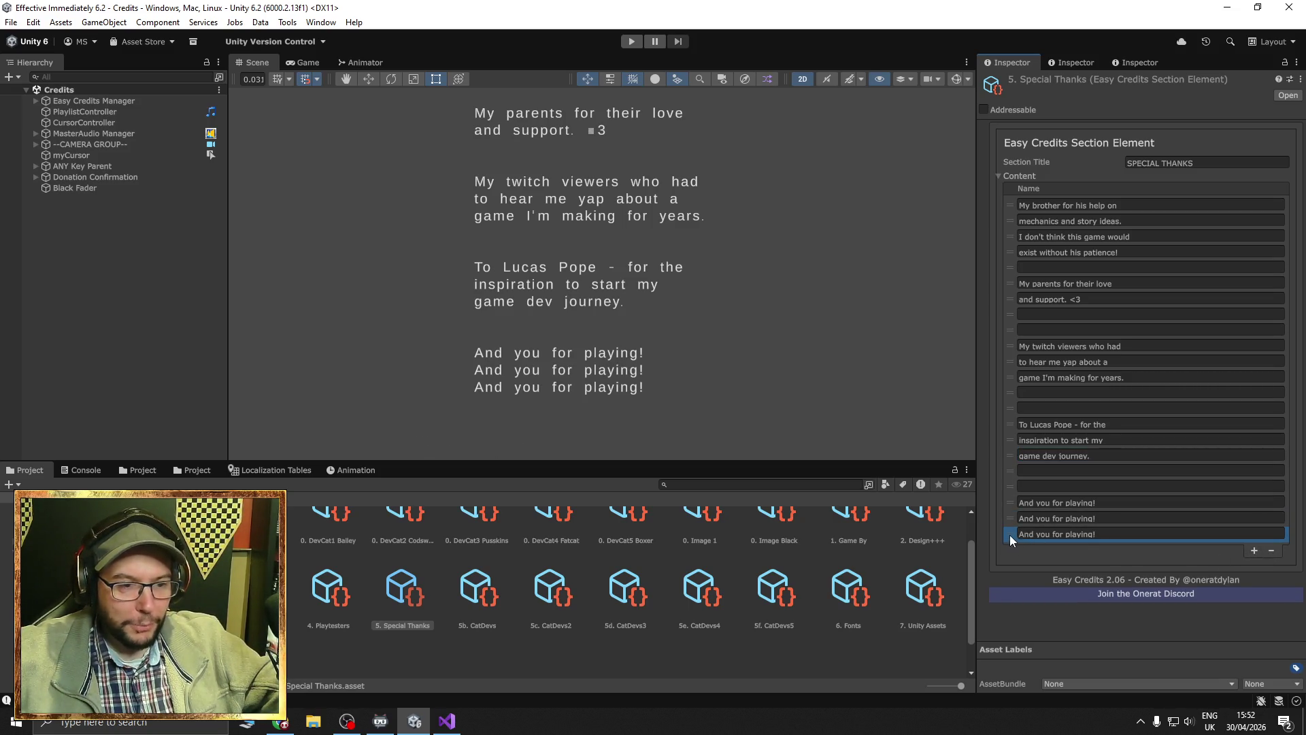
click(1061, 534)
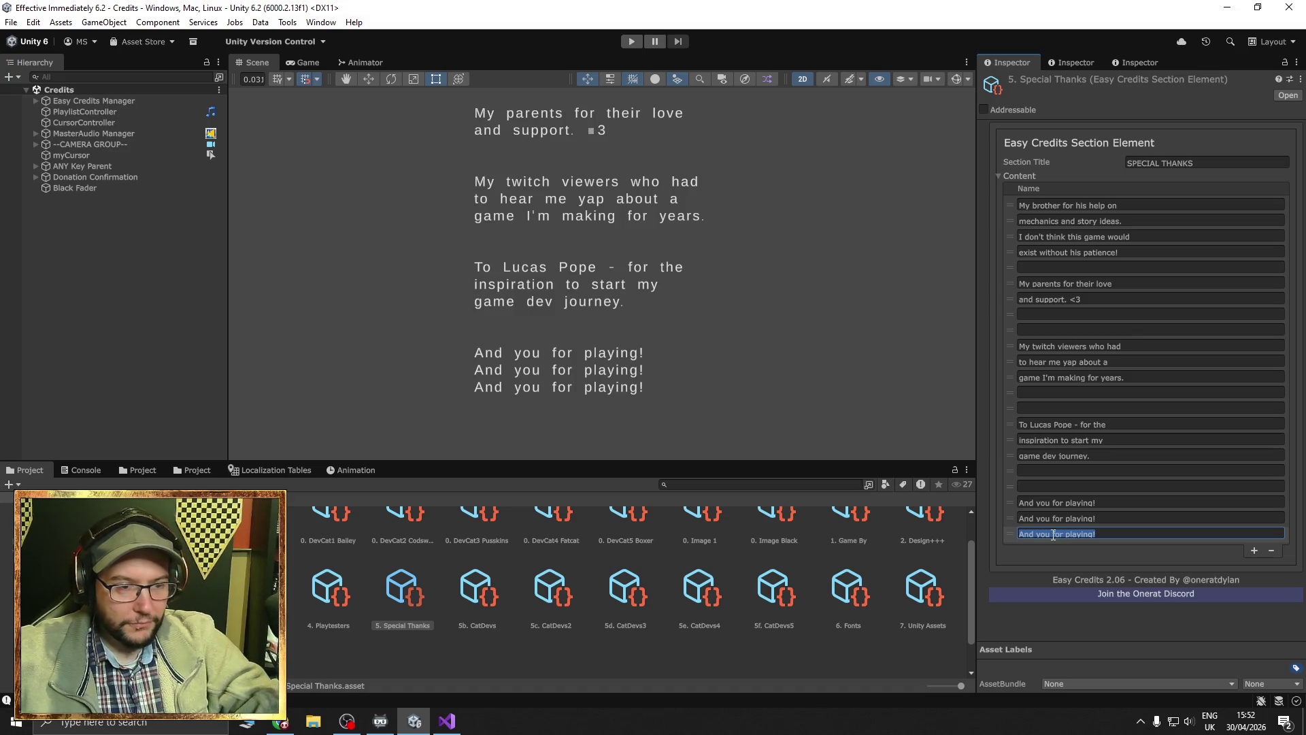
key(BackSpace)
key(shift+Tab)
key(BackSpace)
drag(1010, 502, 1011, 534)
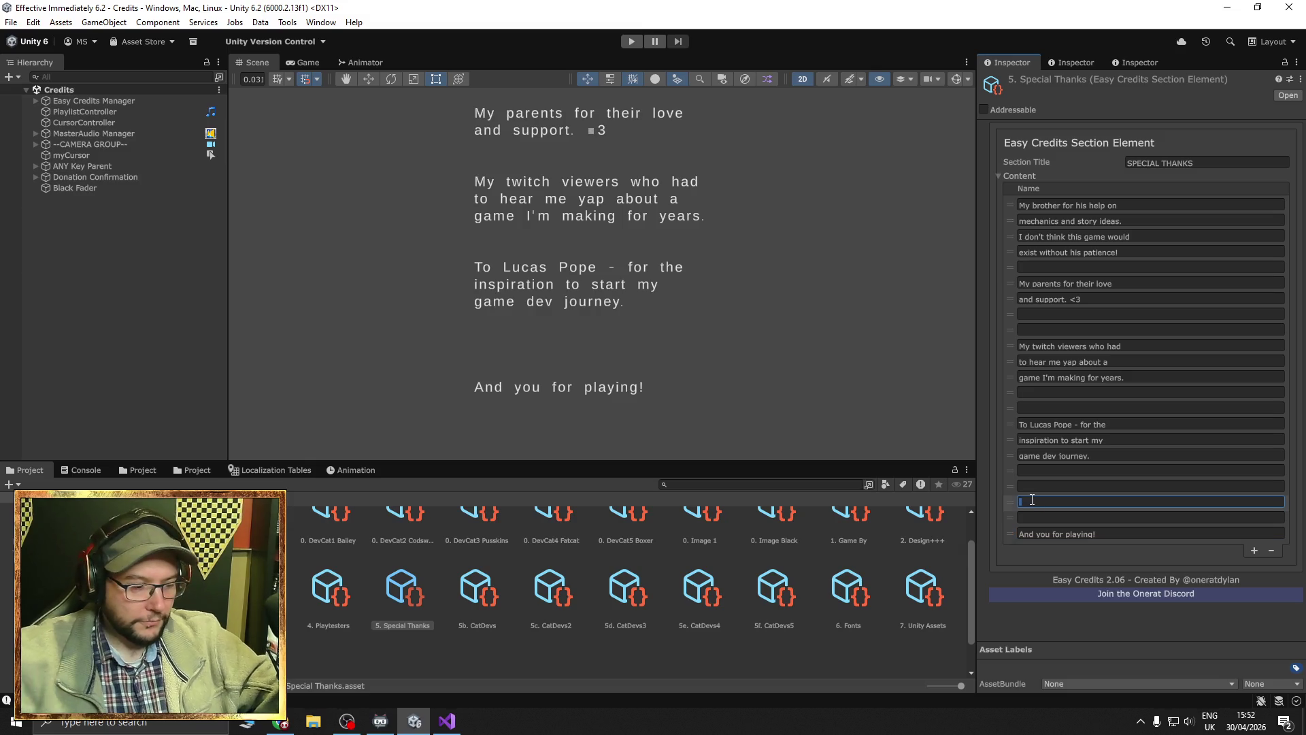
Enter 'To Windows for the Ctrl+C' and 'Ctrl+V buttons.' as consecutive lines before the closing thanks.
text(To win)
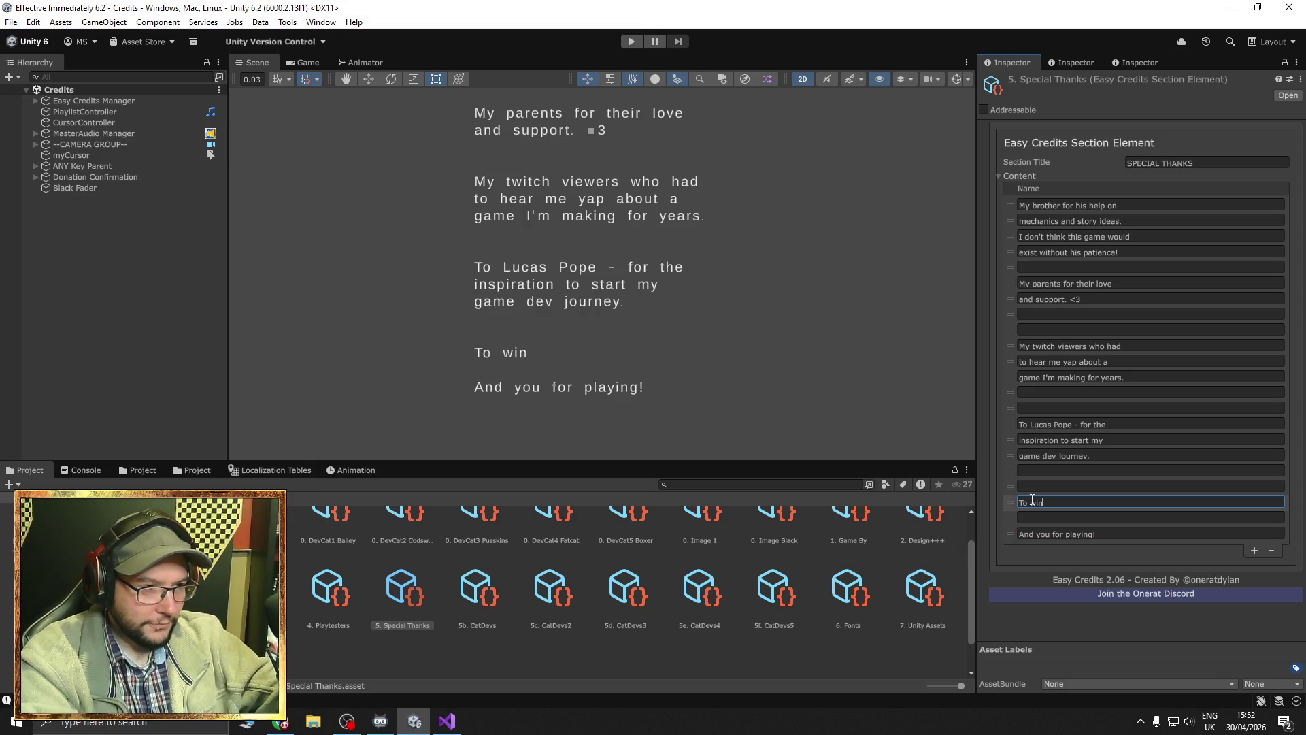
key(BackSpace)
key(BackSpace)
key(BackSpace)
text(W)
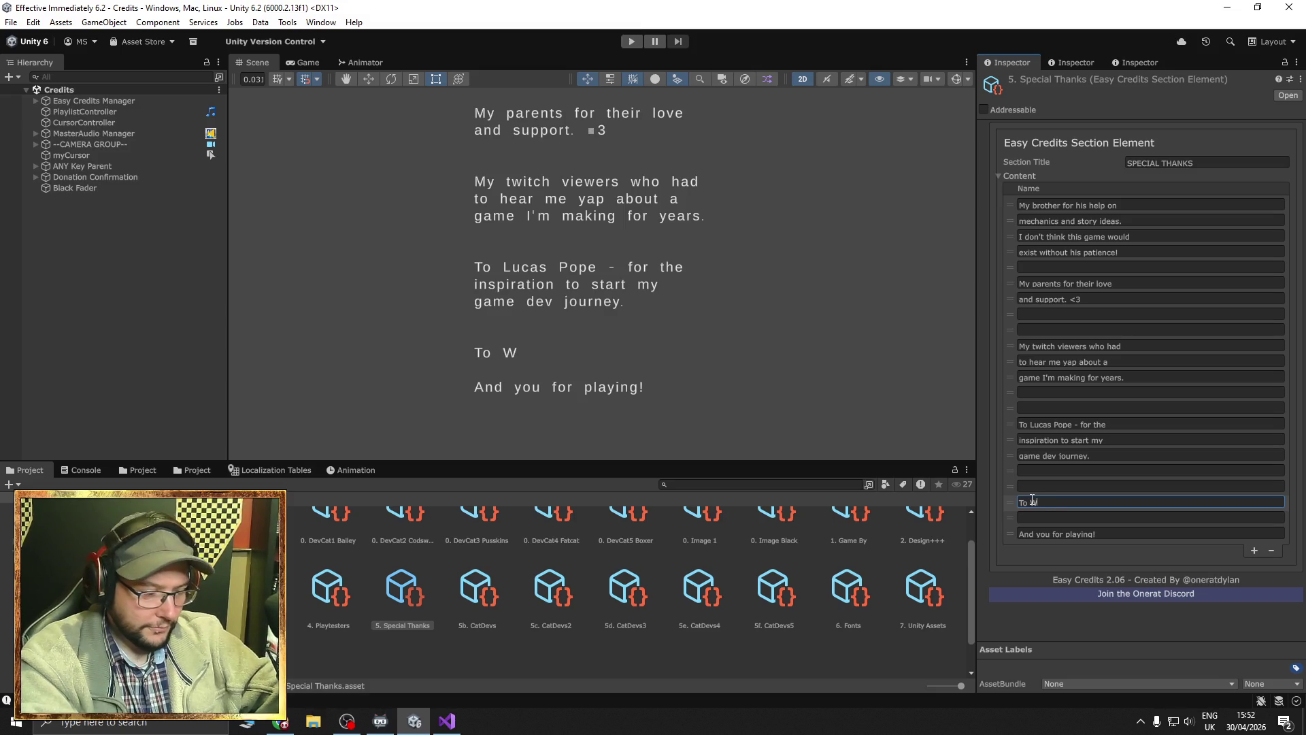
text(indows f)
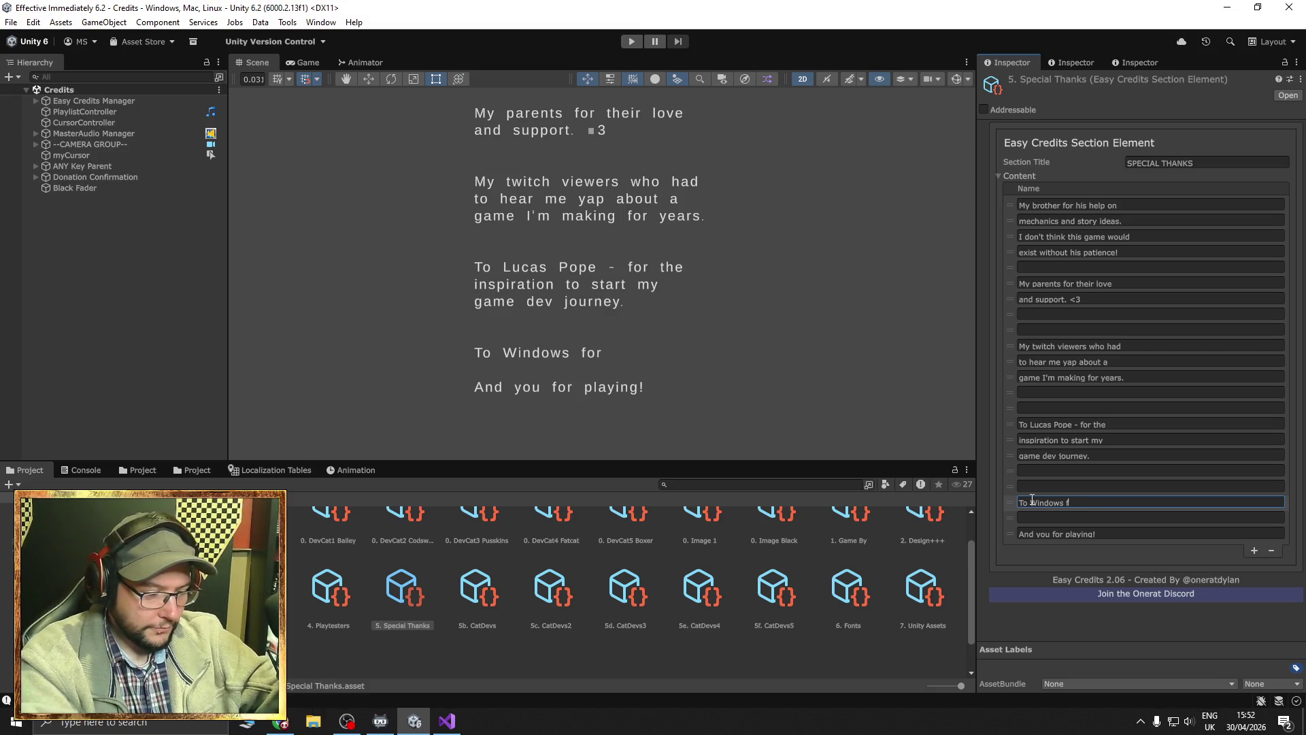
text(or the Ctrl+C)
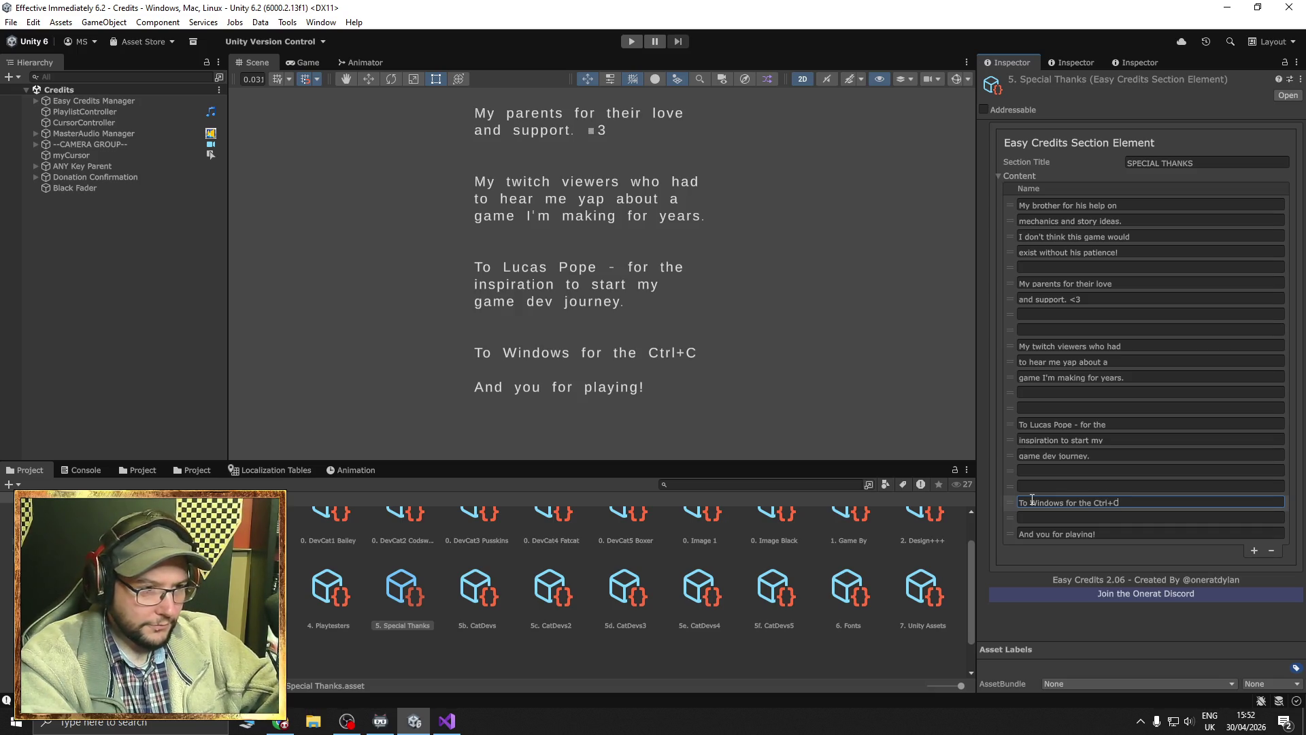
click(1254, 549)
click(1112, 550)
text(Ct)
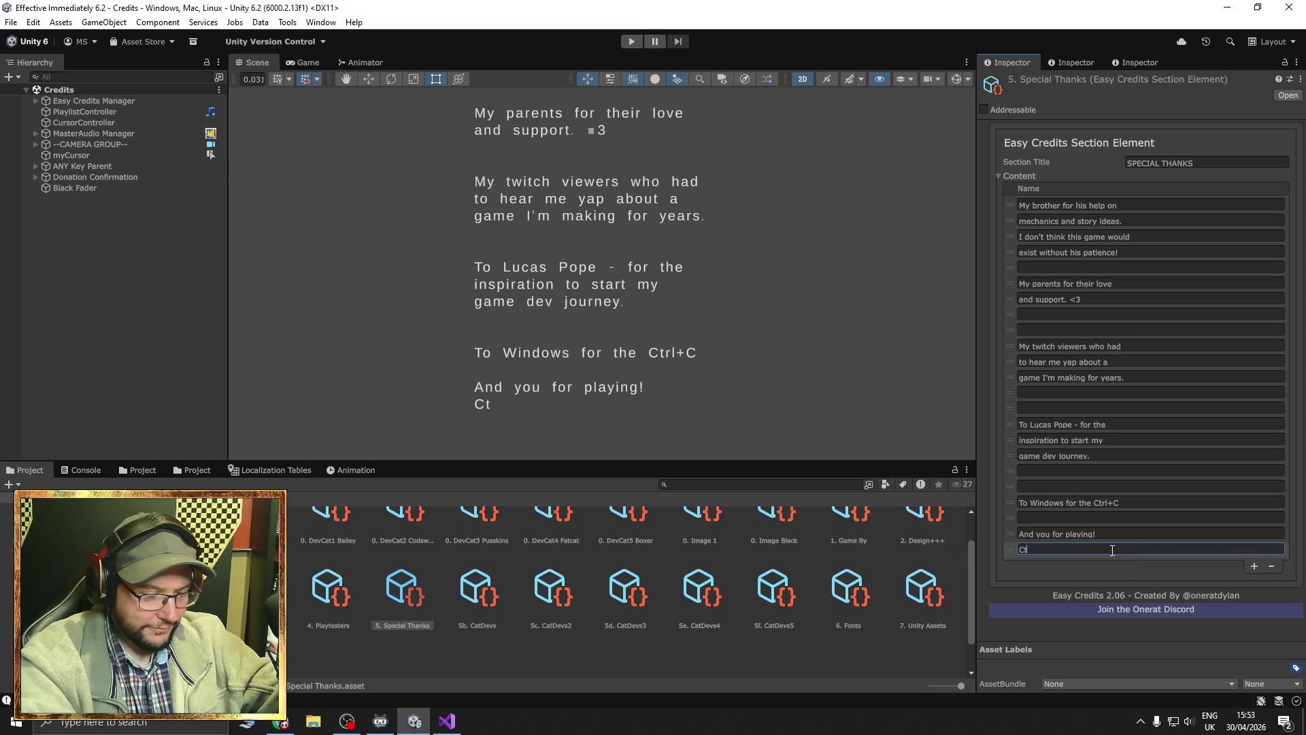
text(rl+V buttons.)
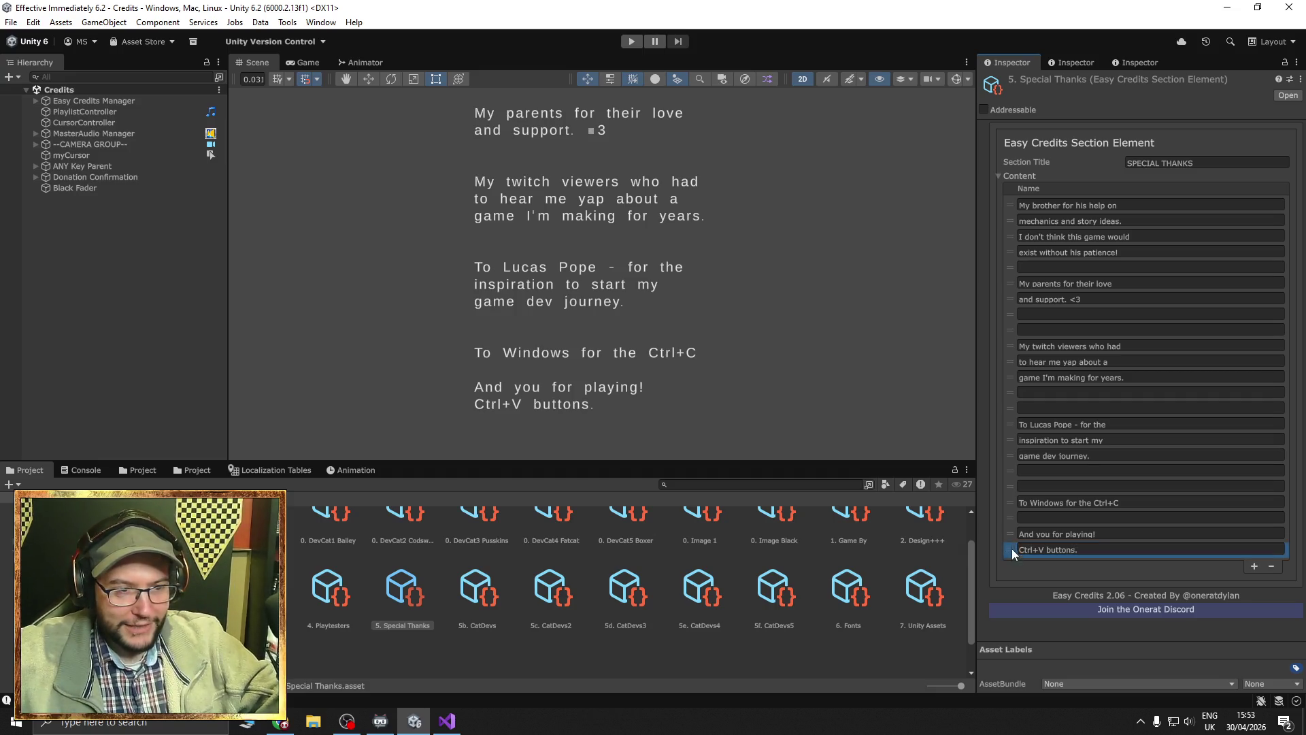
drag(1011, 549, 1011, 518)
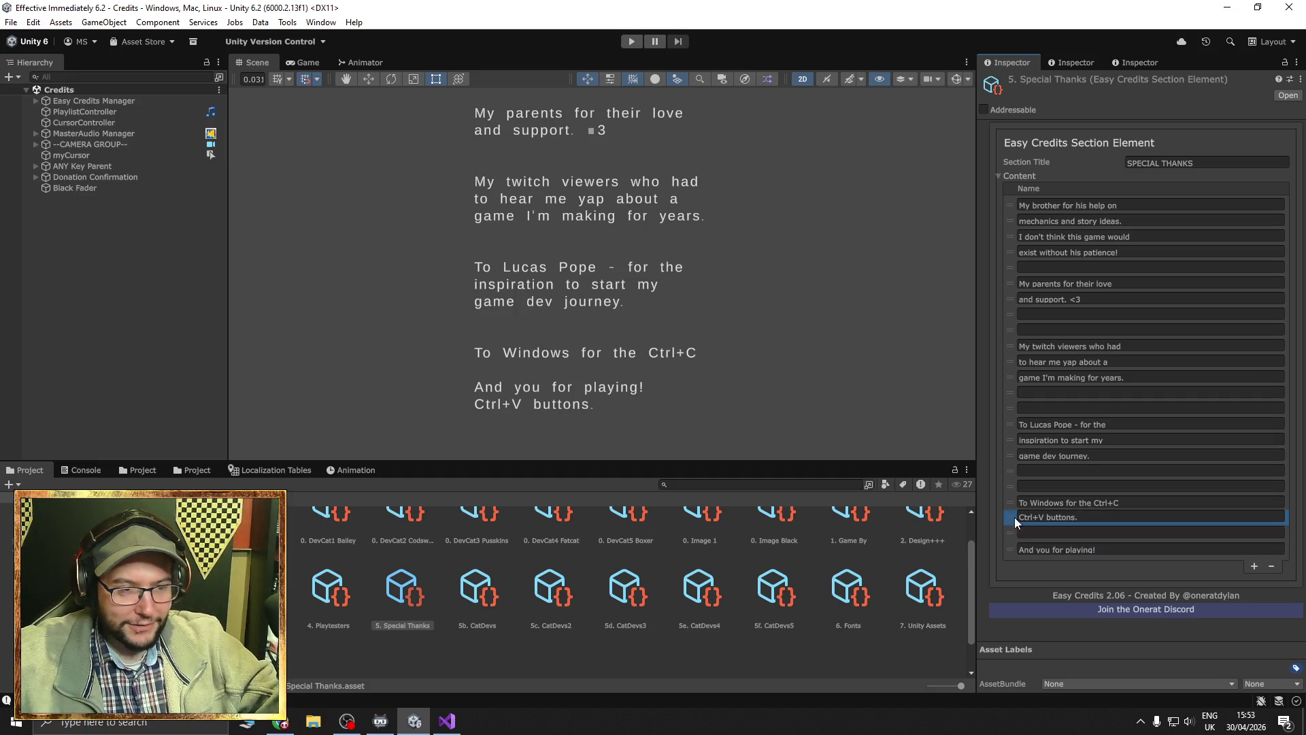
click(1253, 565)
click(1147, 550)
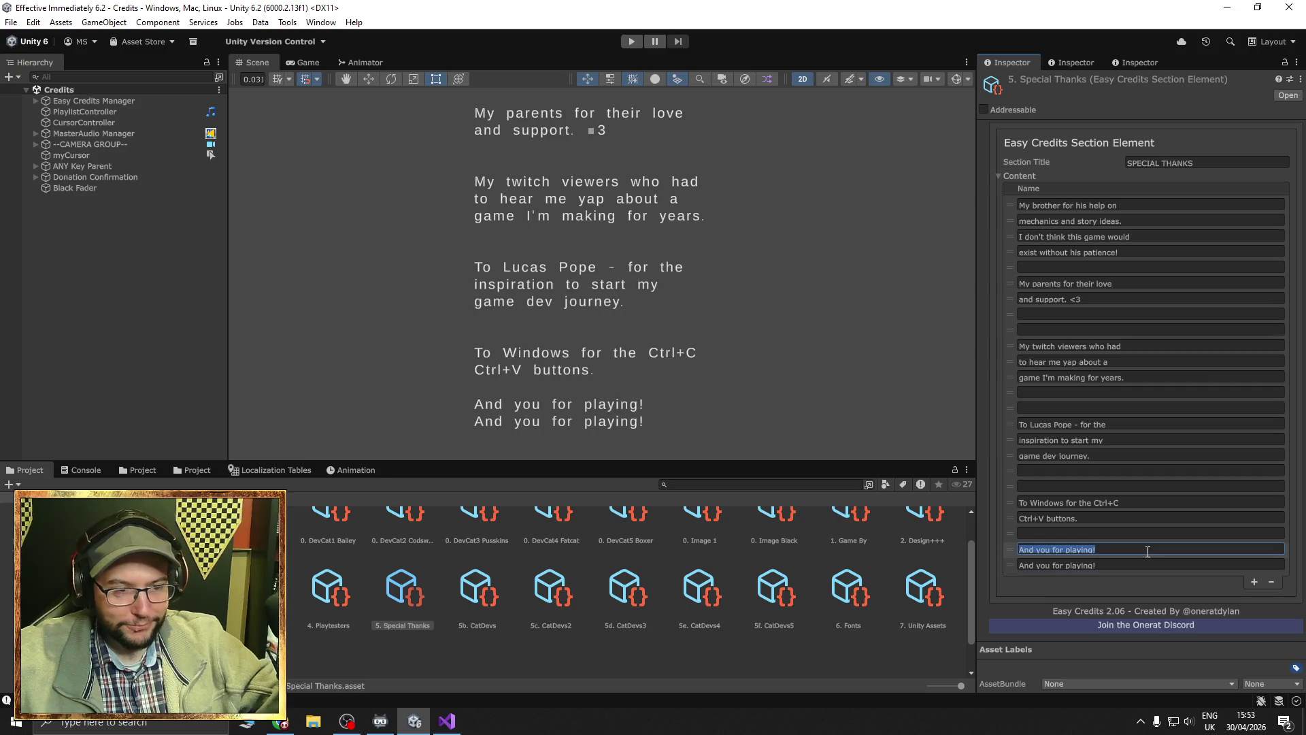
Clear the duplicate line and remove the 'To Windows…', 'Ctrl+V buttons.' and empty Content entries.
key(BackSpace)
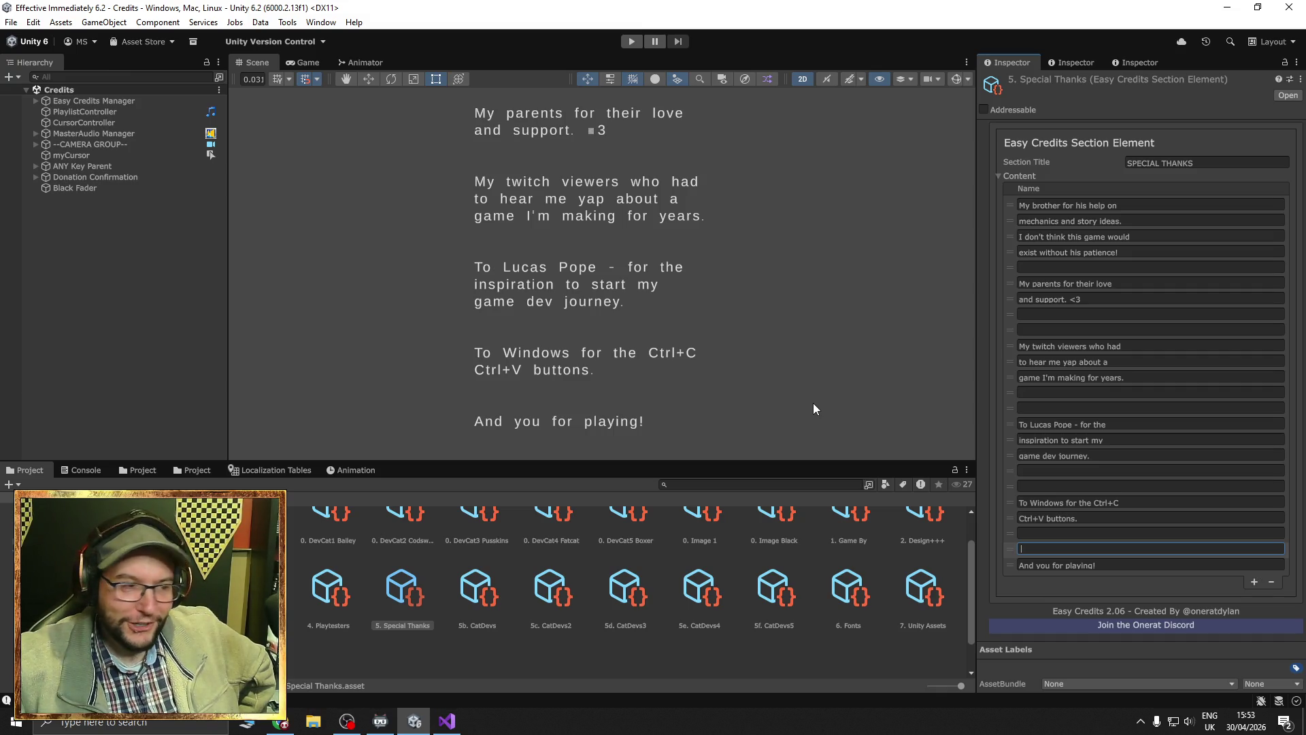
click(1010, 505)
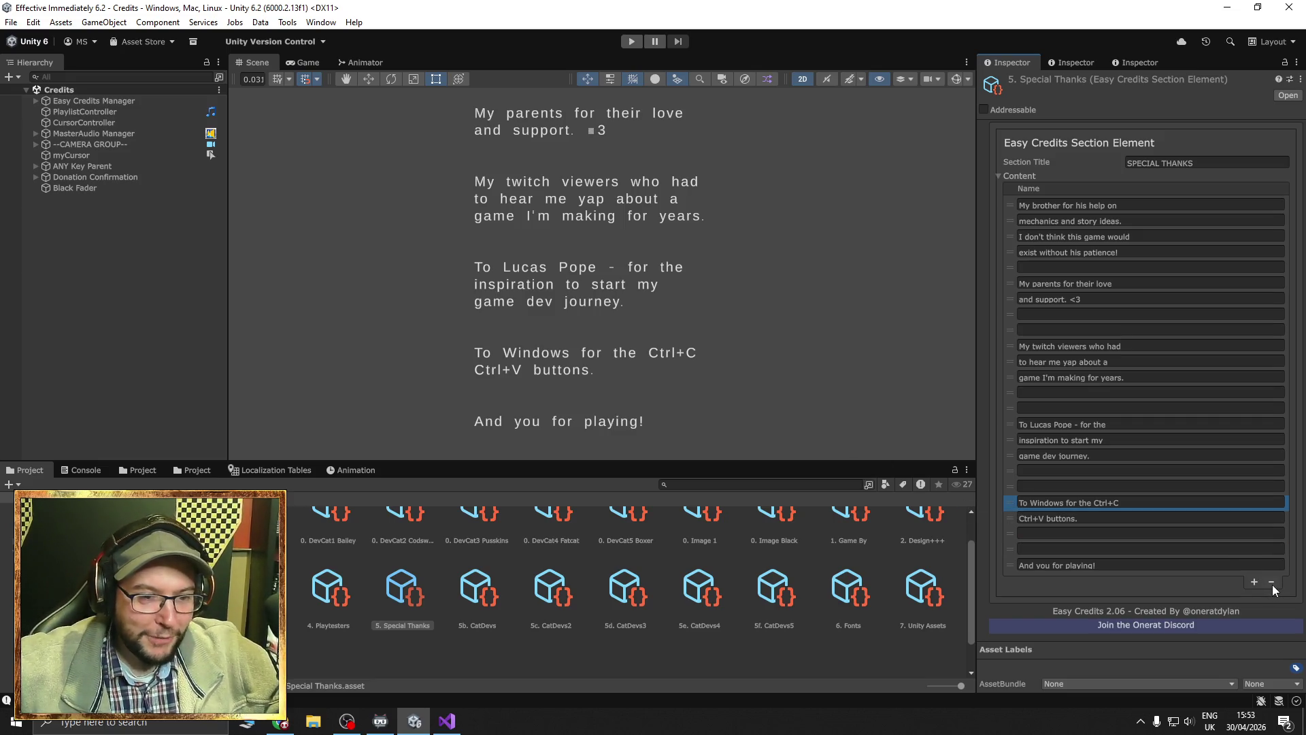
click(1271, 582)
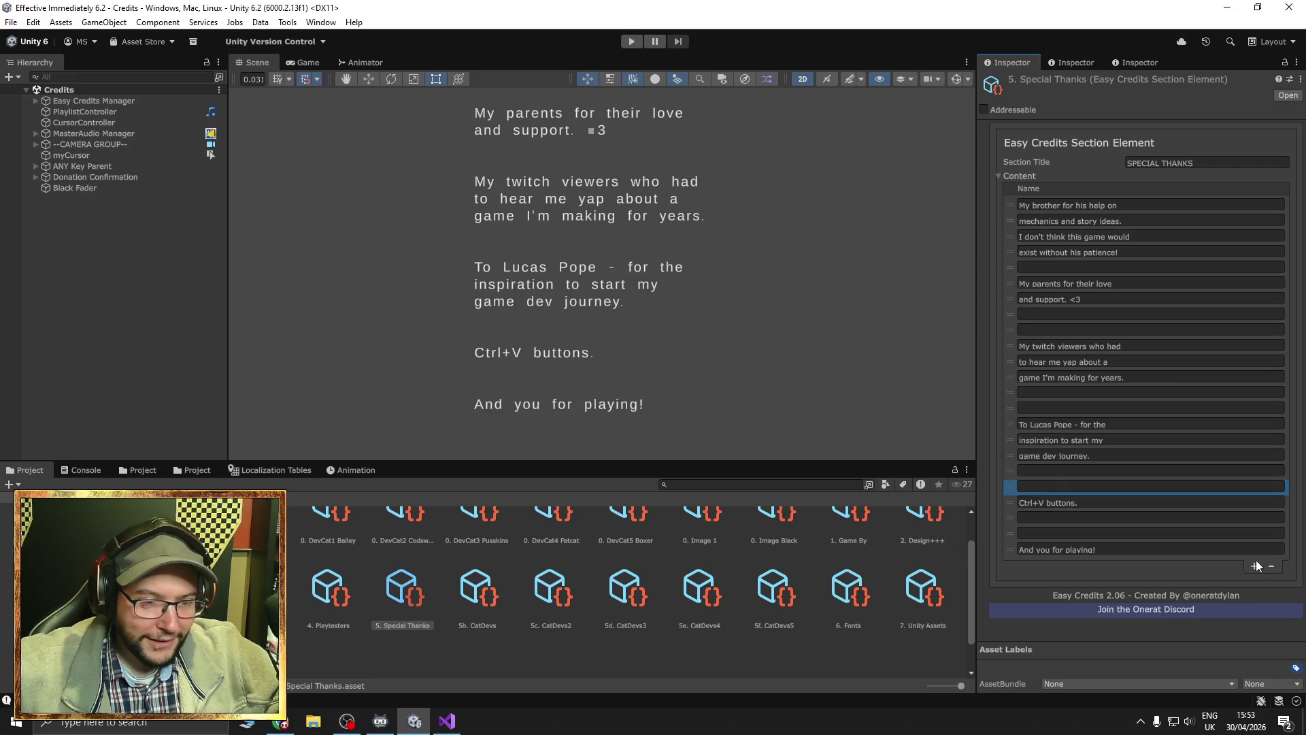
click(1272, 565)
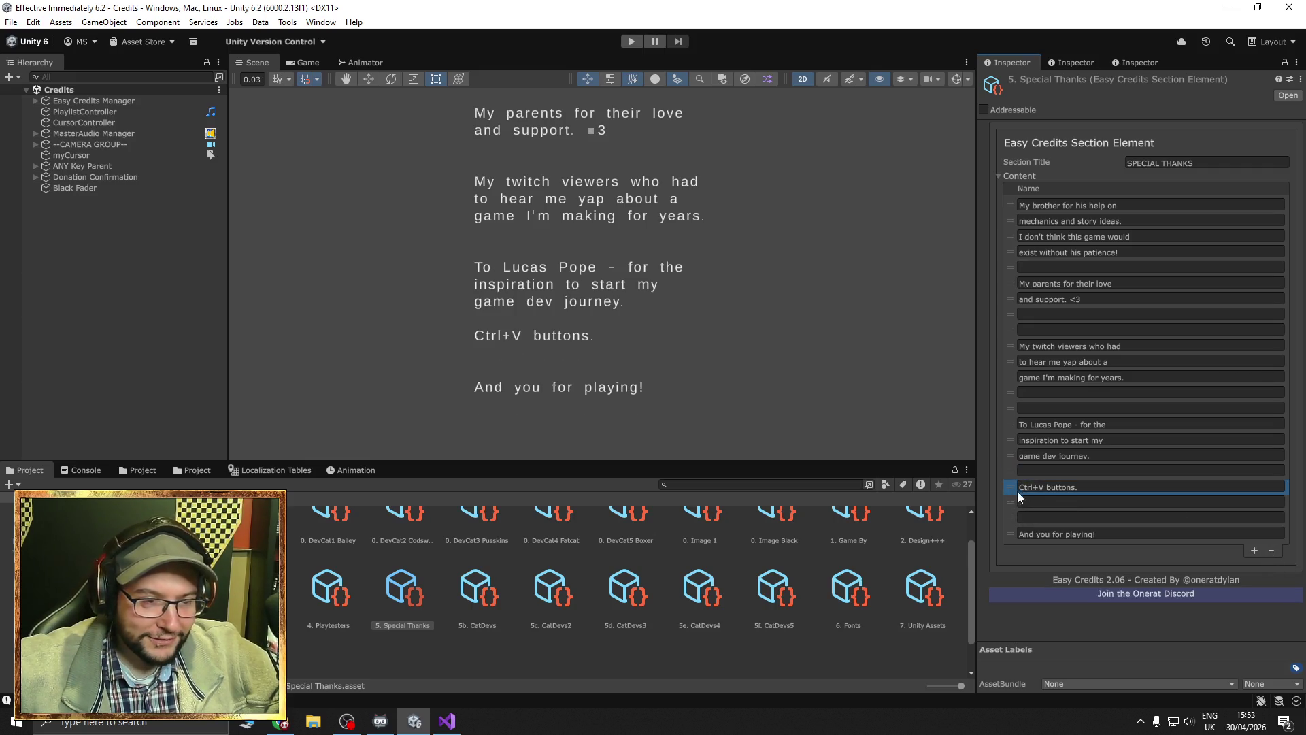
click(1270, 549)
click(1009, 486)
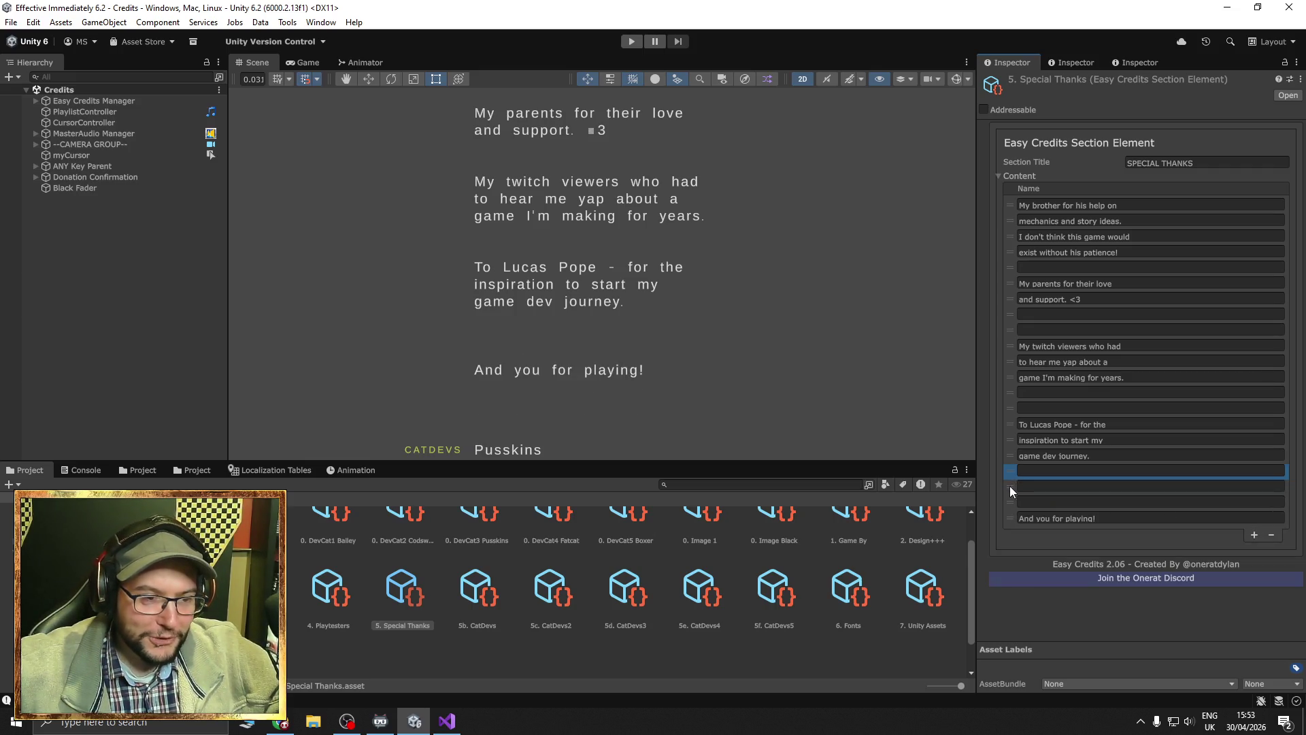
click(1270, 537)
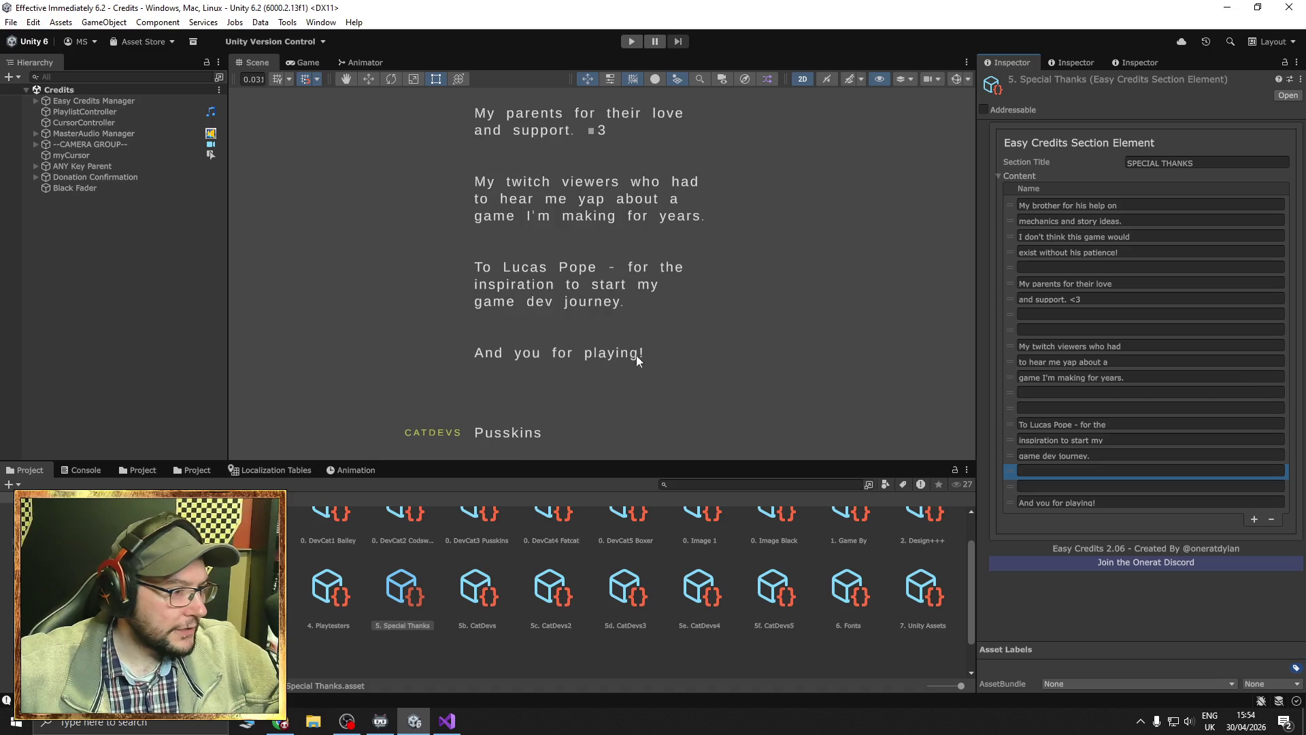
Pan up through the credits to the Playtesters section and select the '4. Playtesters' asset.
scroll(633, 340, down, 5)
scroll(680, 408, up, 3)
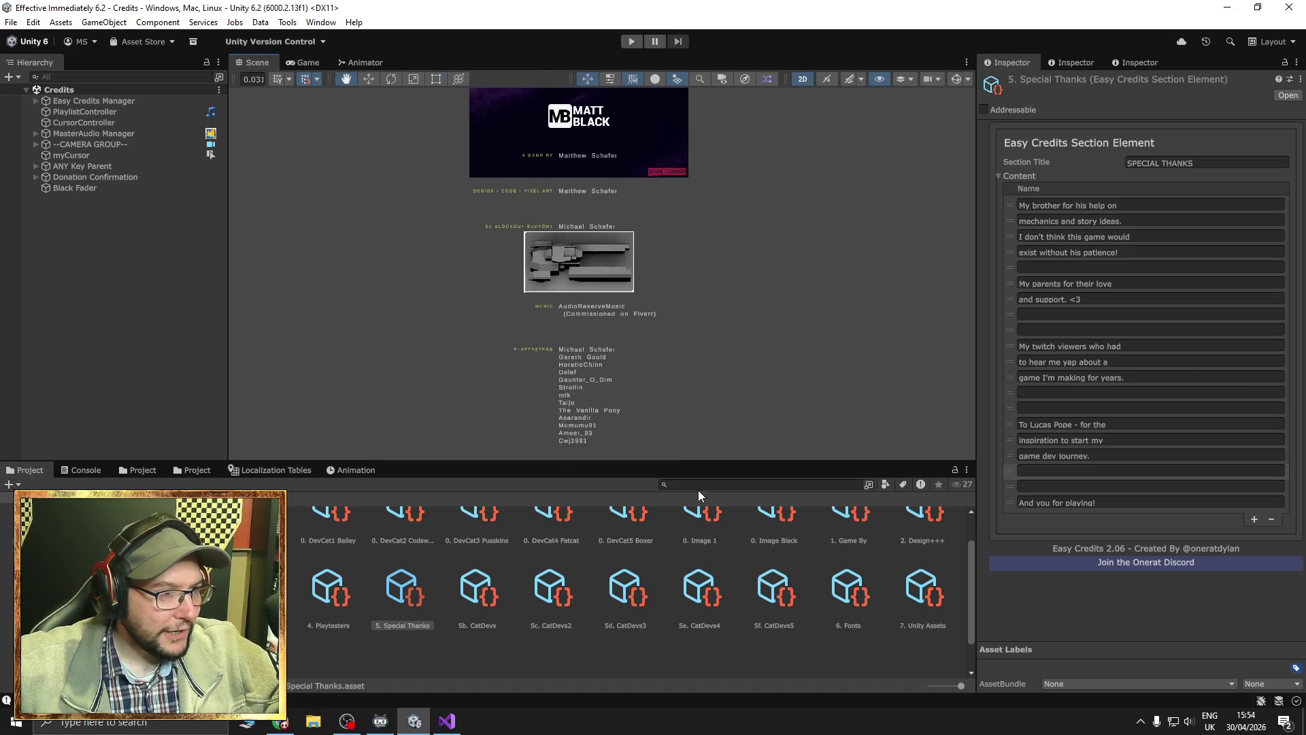
scroll(701, 272, down, 5)
mouse_move(720, 342)
mouse_down()
mouse_move(714, 300)
mouse_move(641, 181)
mouse_up()
drag(724, 435, 723, 198)
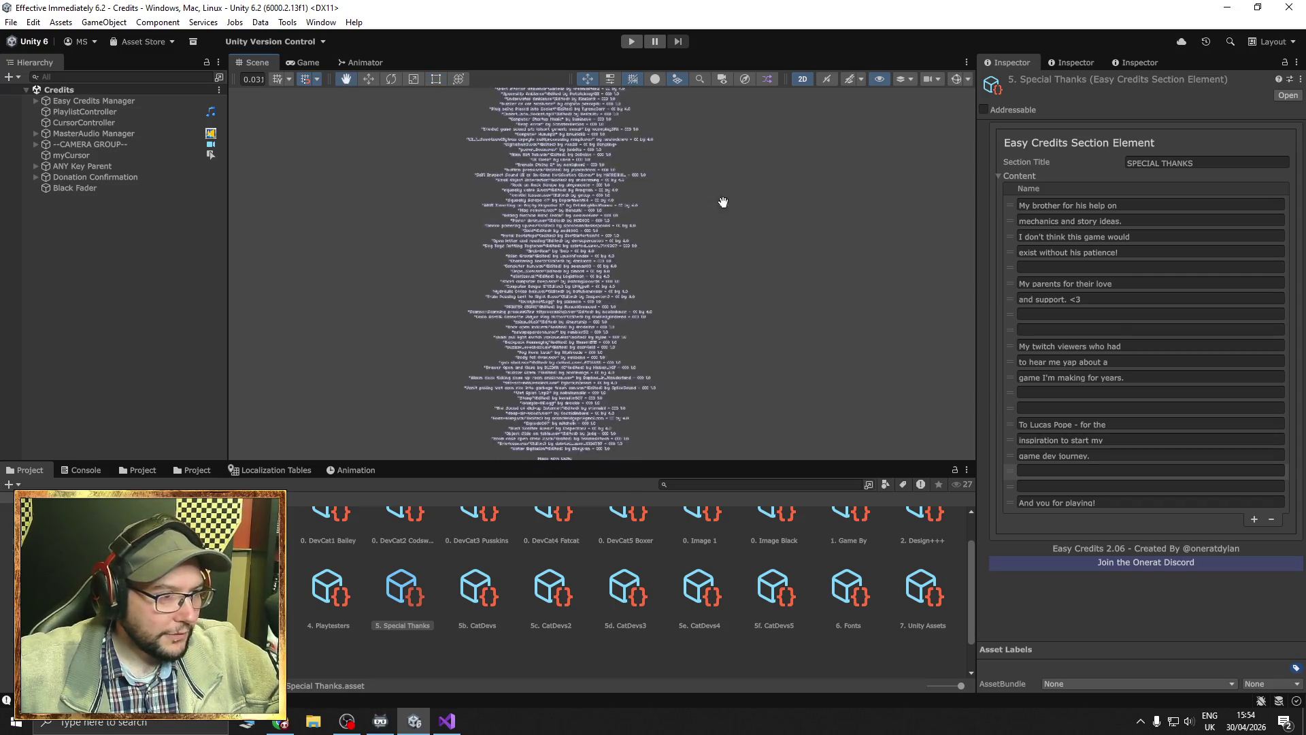
mouse_move(757, 356)
mouse_down()
mouse_move(643, 239)
mouse_move(743, 344)
mouse_move(771, 296)
mouse_move(786, 411)
mouse_move(769, 287)
mouse_move(758, 472)
mouse_move(752, 443)
mouse_move(788, 415)
mouse_up()
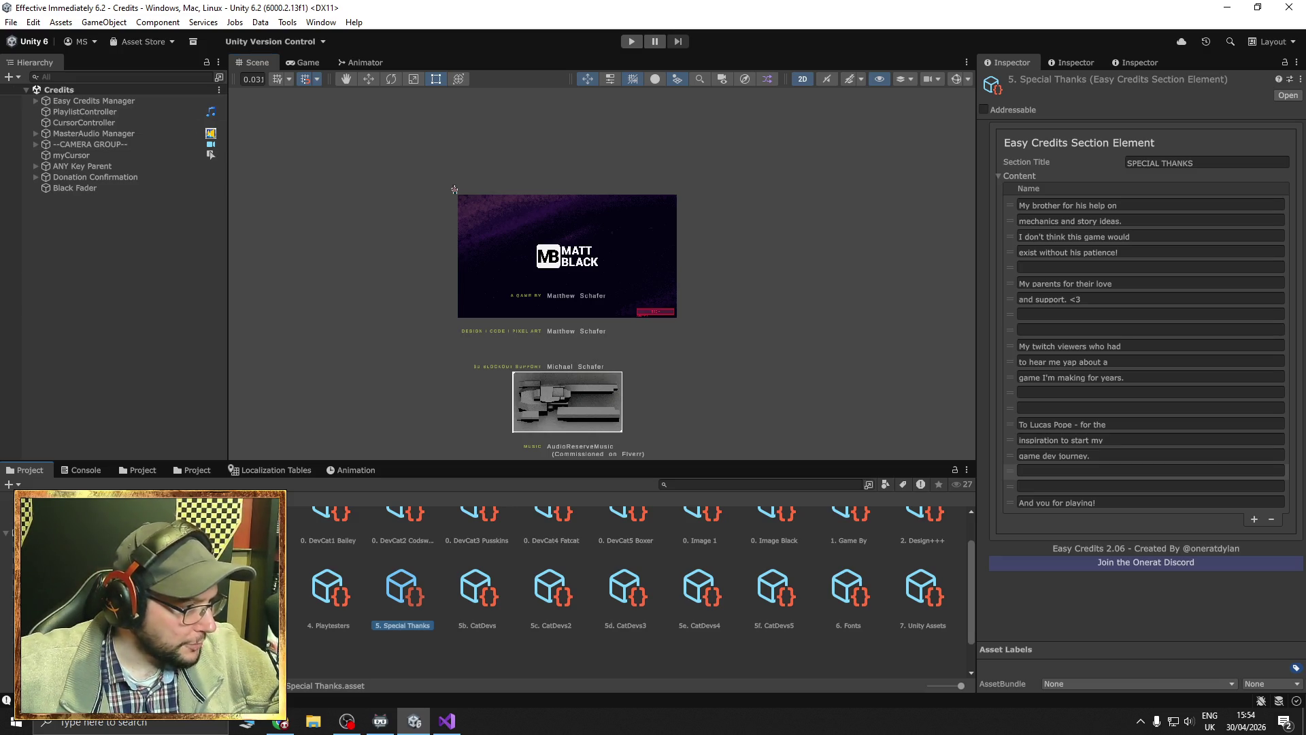
drag(736, 372, 715, 272)
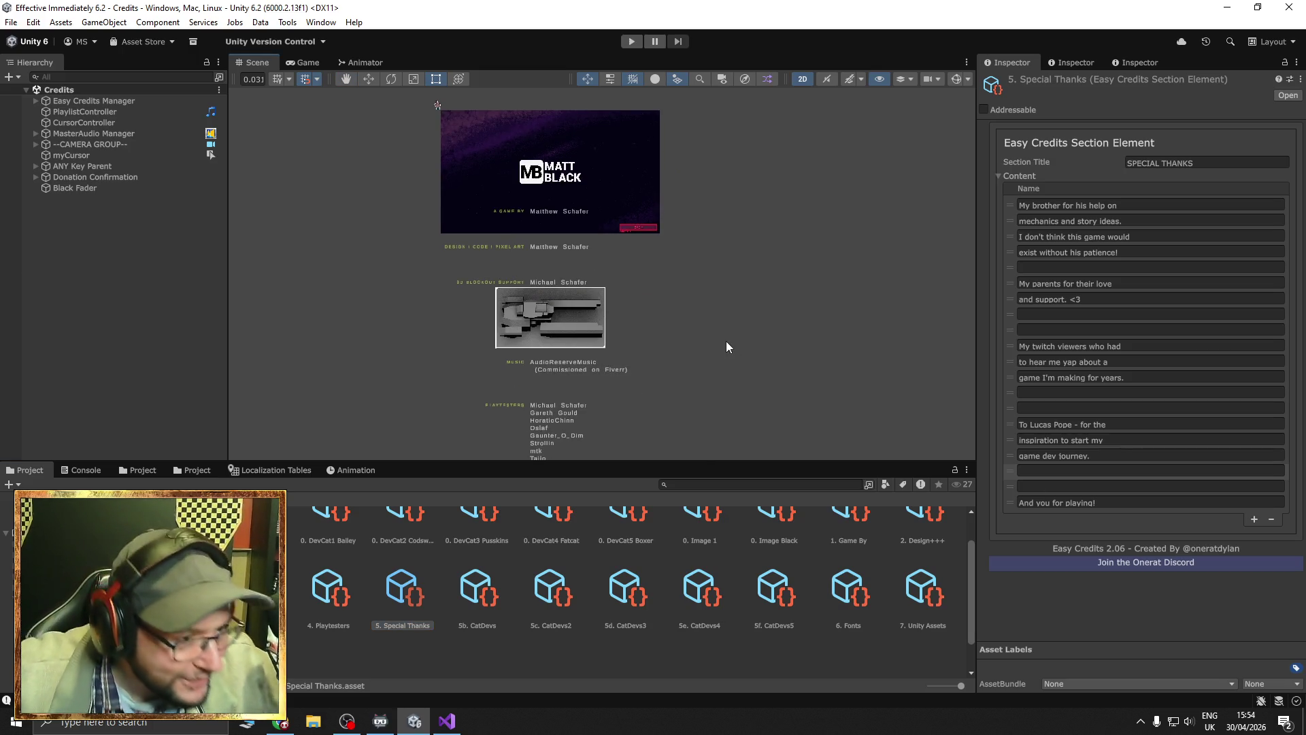
drag(712, 410, 709, 289)
drag(708, 357, 704, 309)
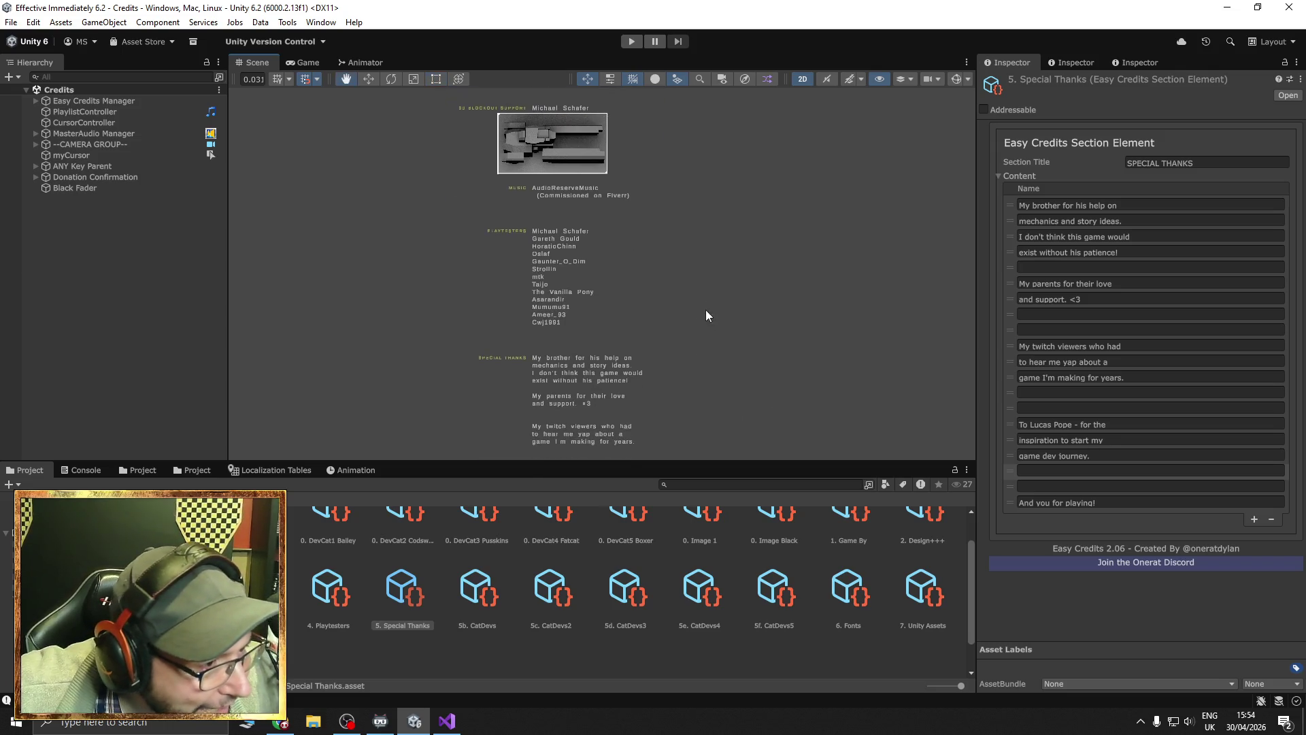
scroll(546, 264, up, 5)
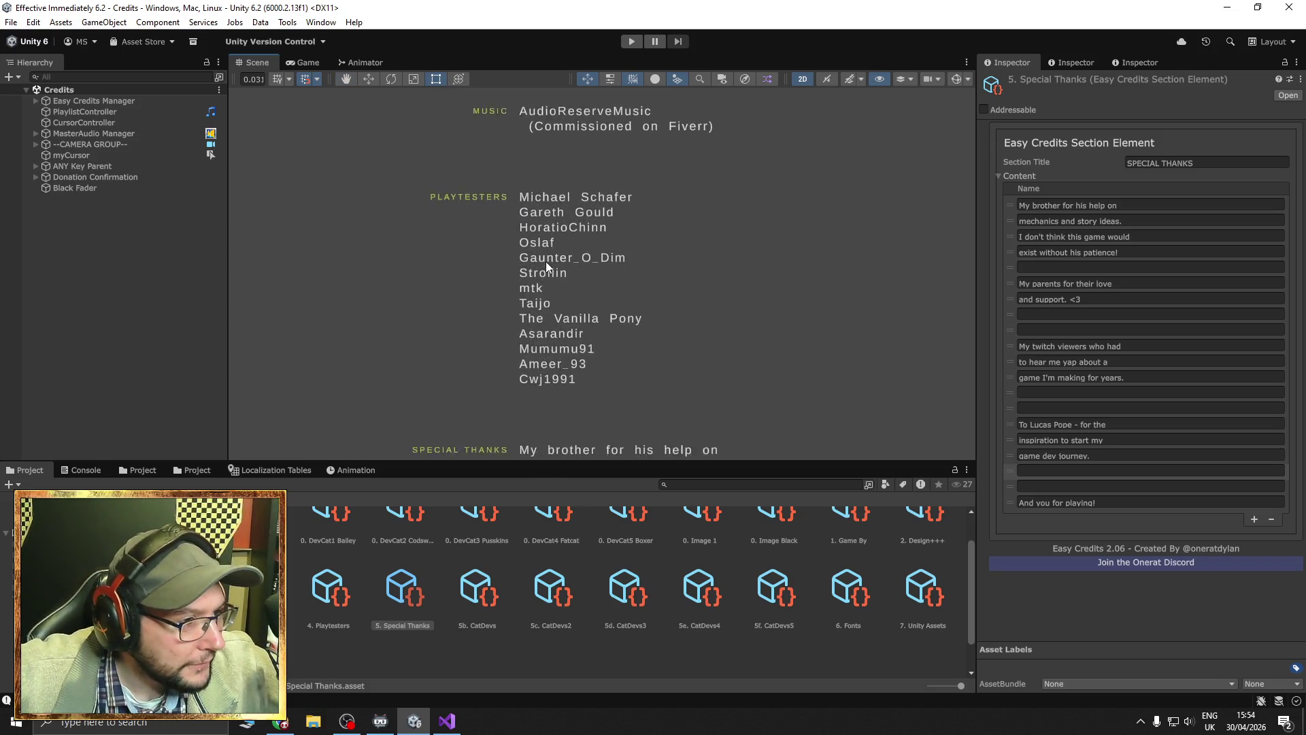
scroll(545, 261, up, 2)
click(333, 608)
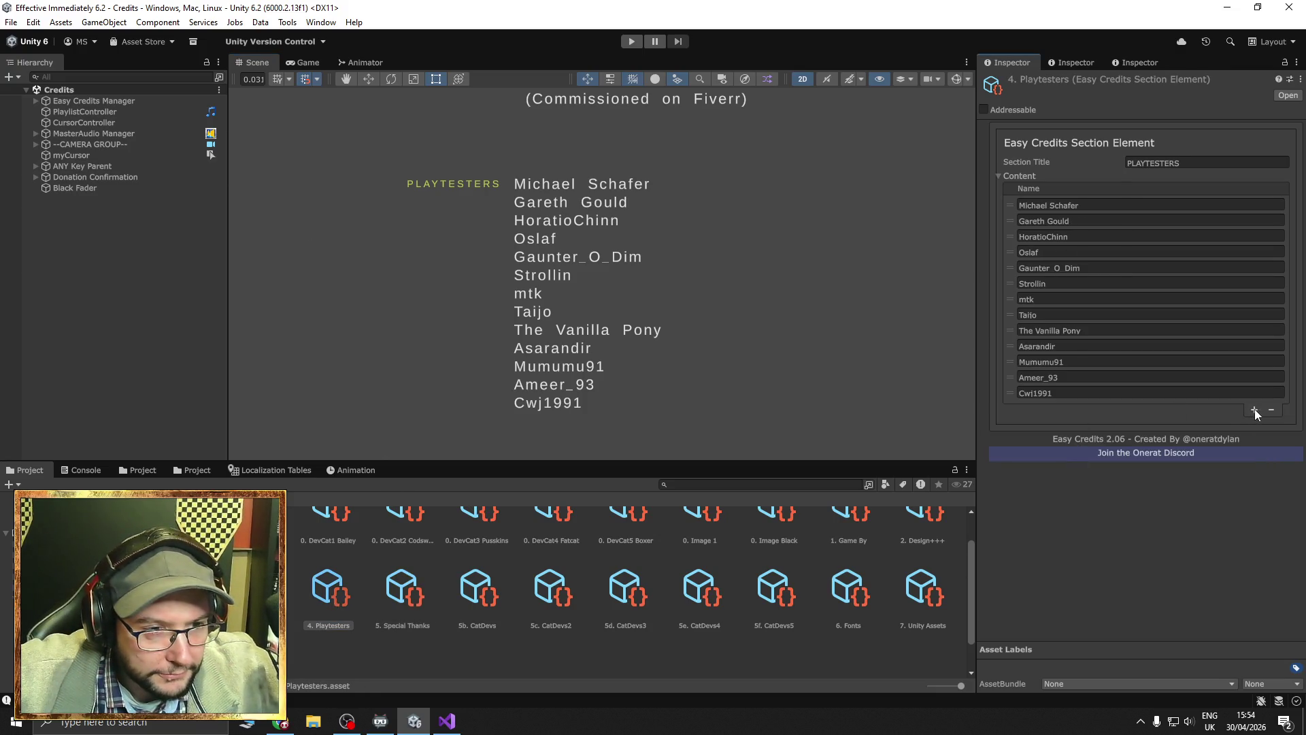
Append a new playtester name to the Content list, then open DemoLevel1 from the Demo folder.
click(1254, 409)
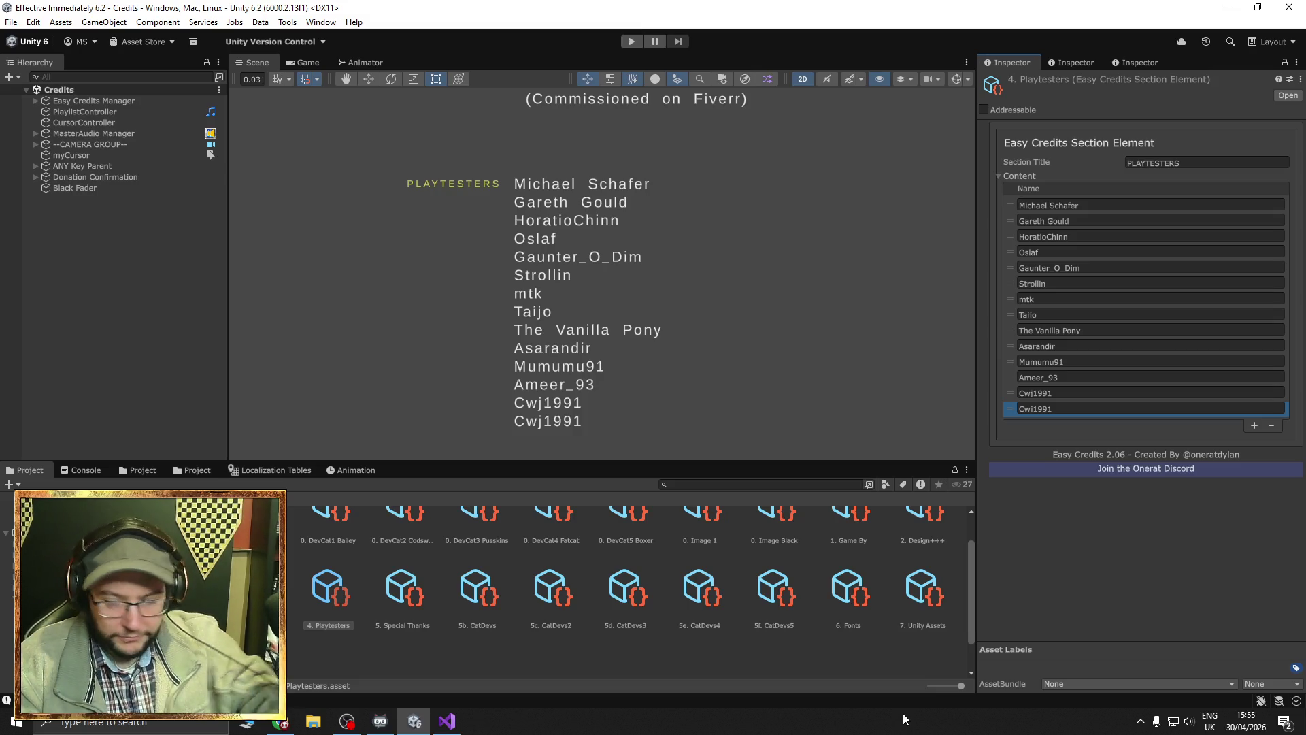
click(1063, 409)
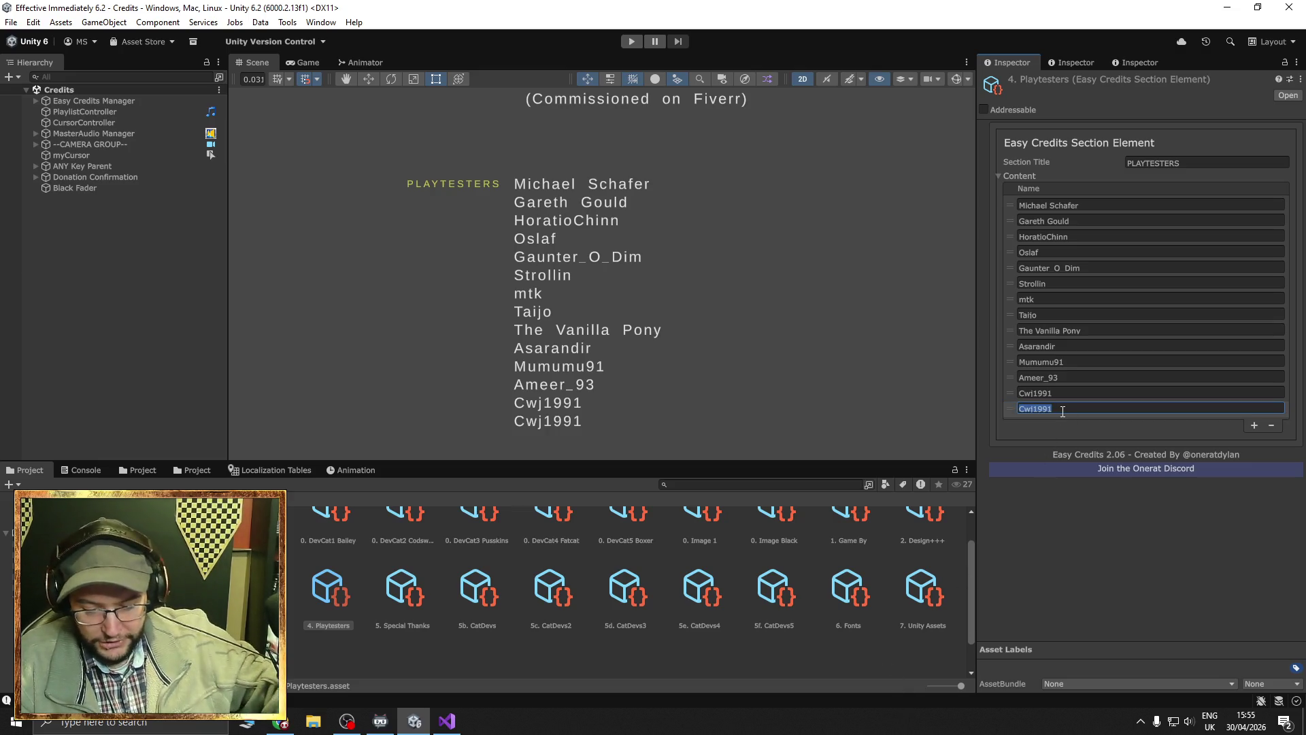
text(sublimn)
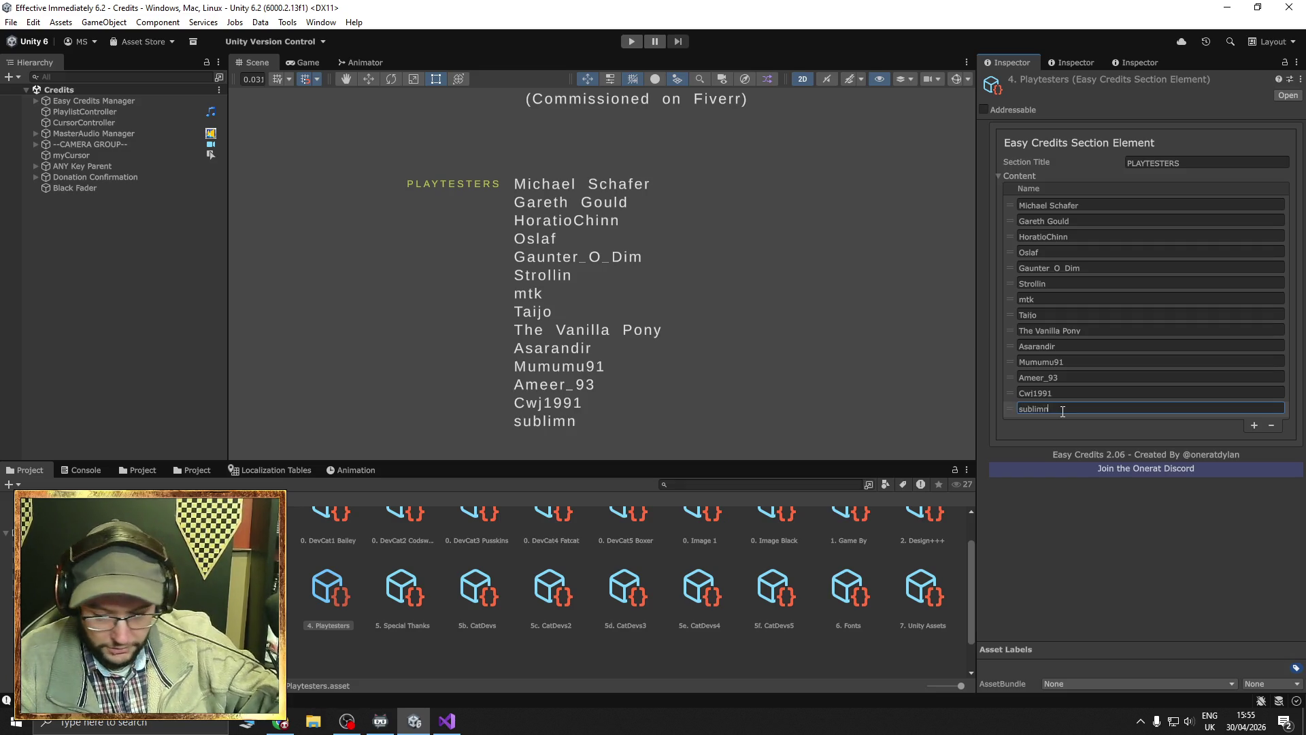
text(l)
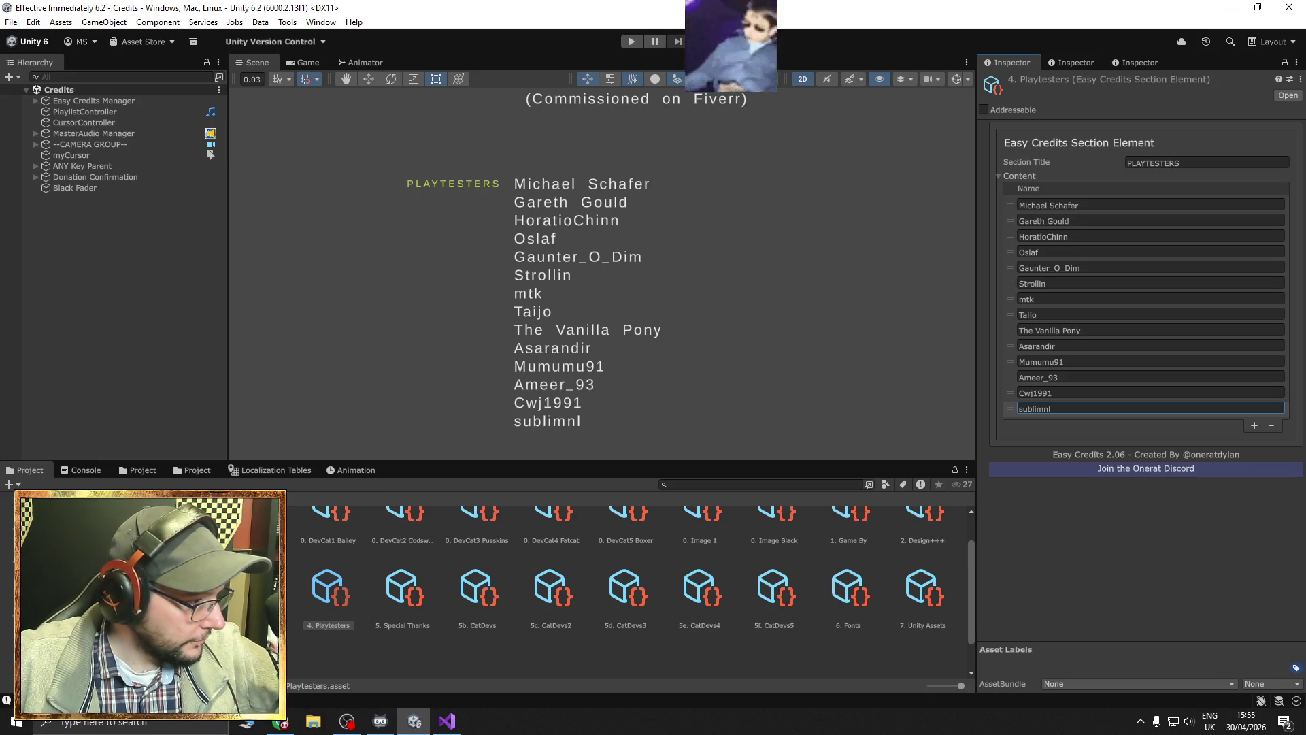
click(68, 583)
double_click(324, 559)
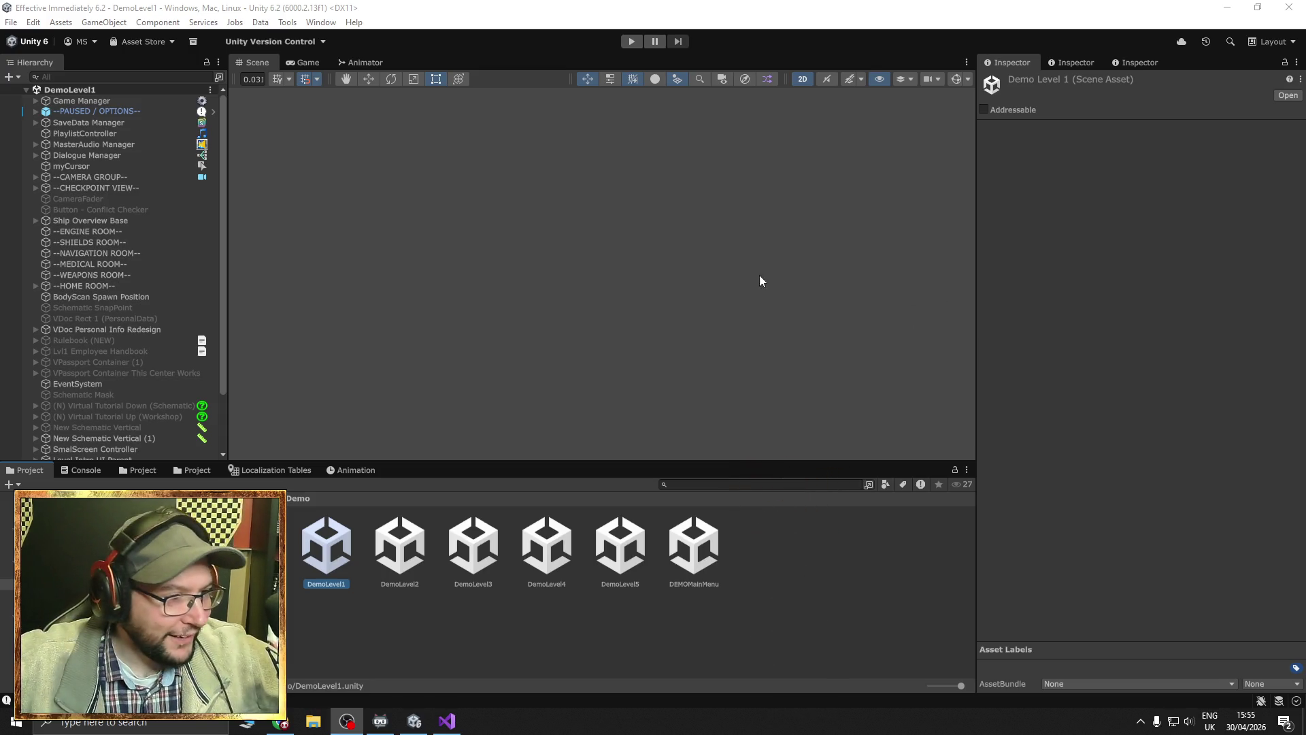
Focus on Game Manager and frame the desk documents, zooming toward the Orion Observer newspaper.
double_click(87, 103)
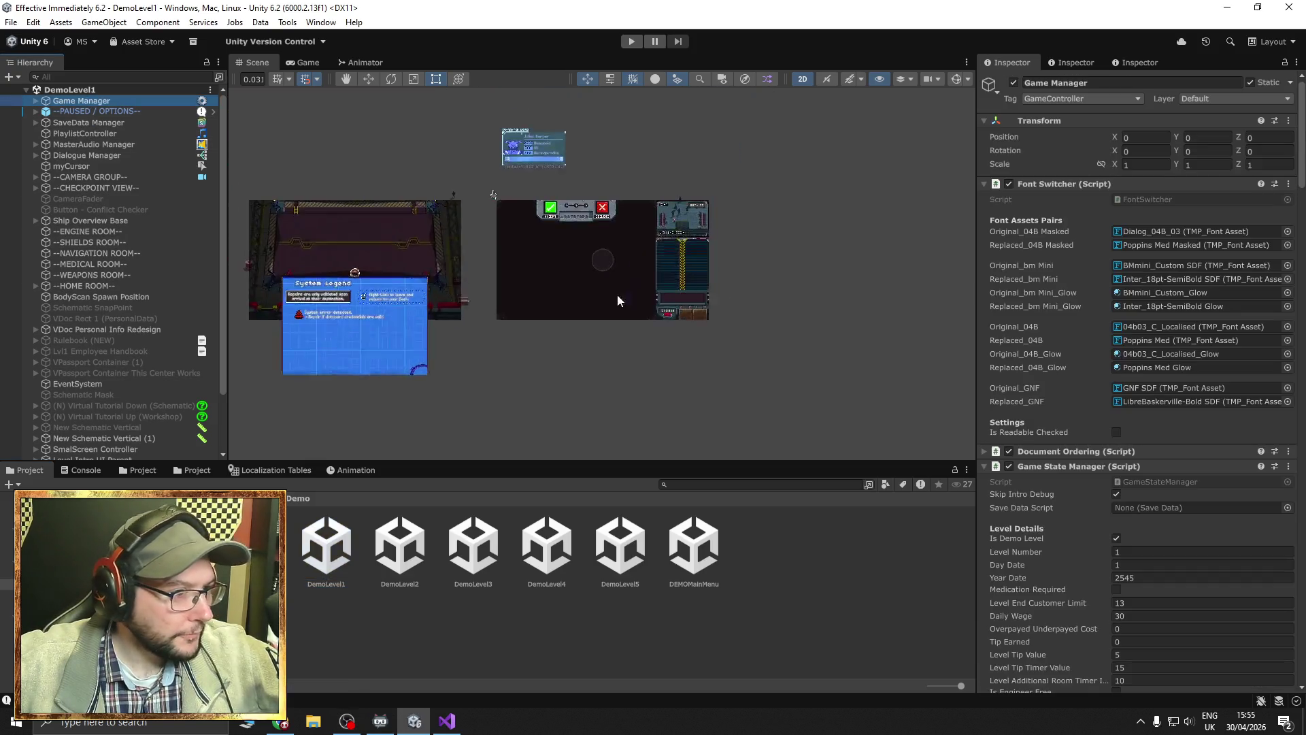
mouse_move(594, 232)
mouse_down()
mouse_move(528, 347)
mouse_move(653, 365)
mouse_move(534, 242)
mouse_move(531, 262)
mouse_move(408, 286)
mouse_move(545, 295)
mouse_move(726, 272)
mouse_up()
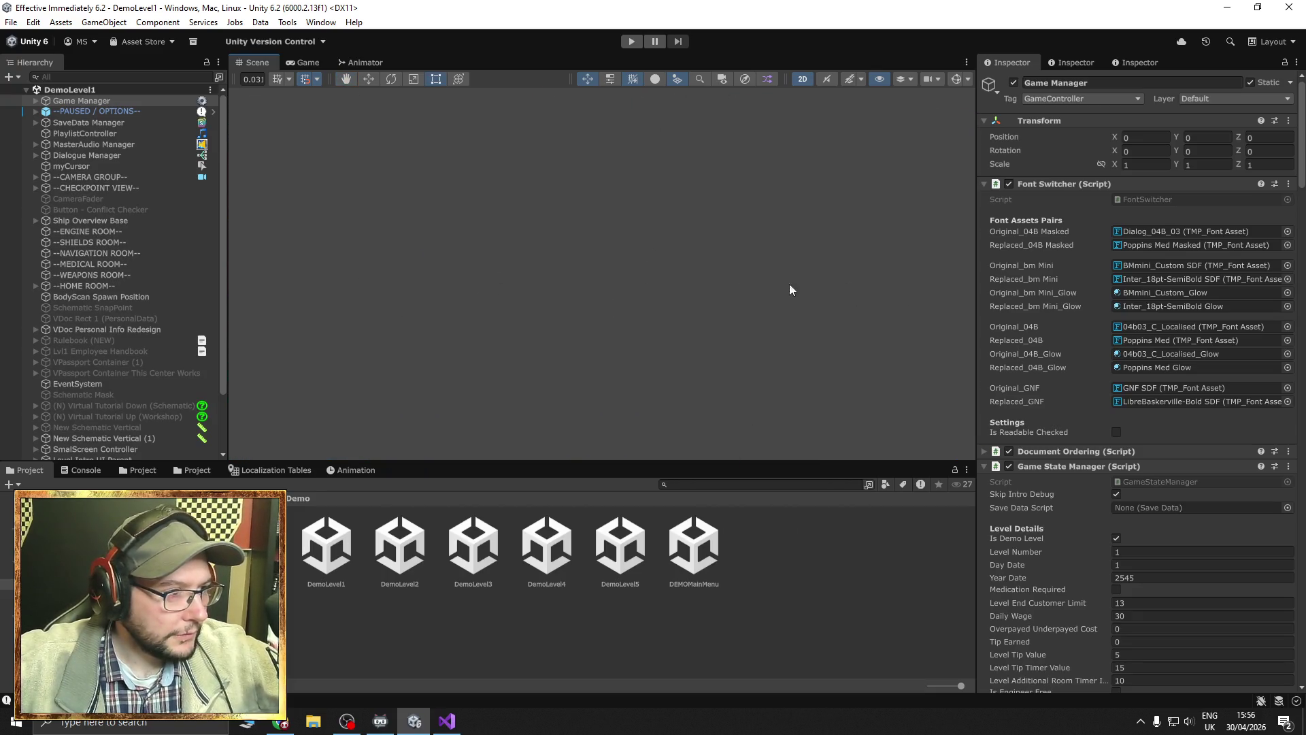
key(f)
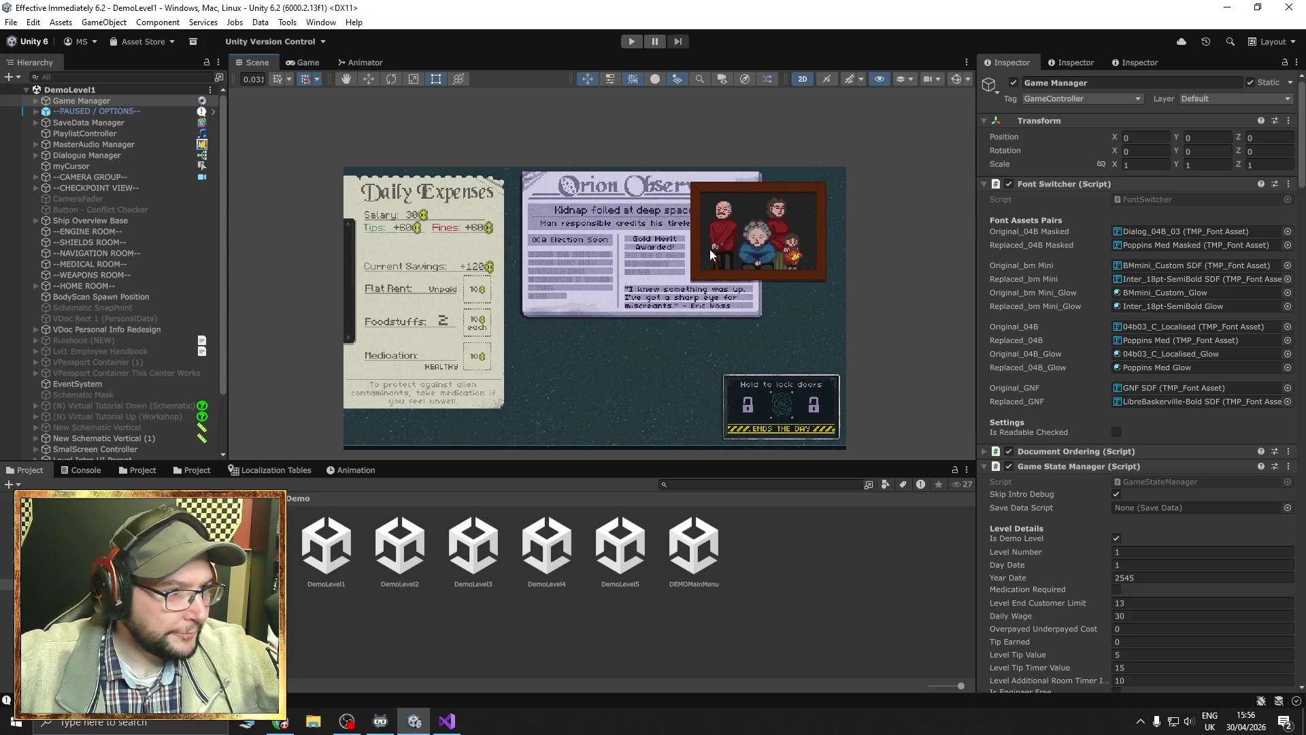
scroll(708, 249, up, 5)
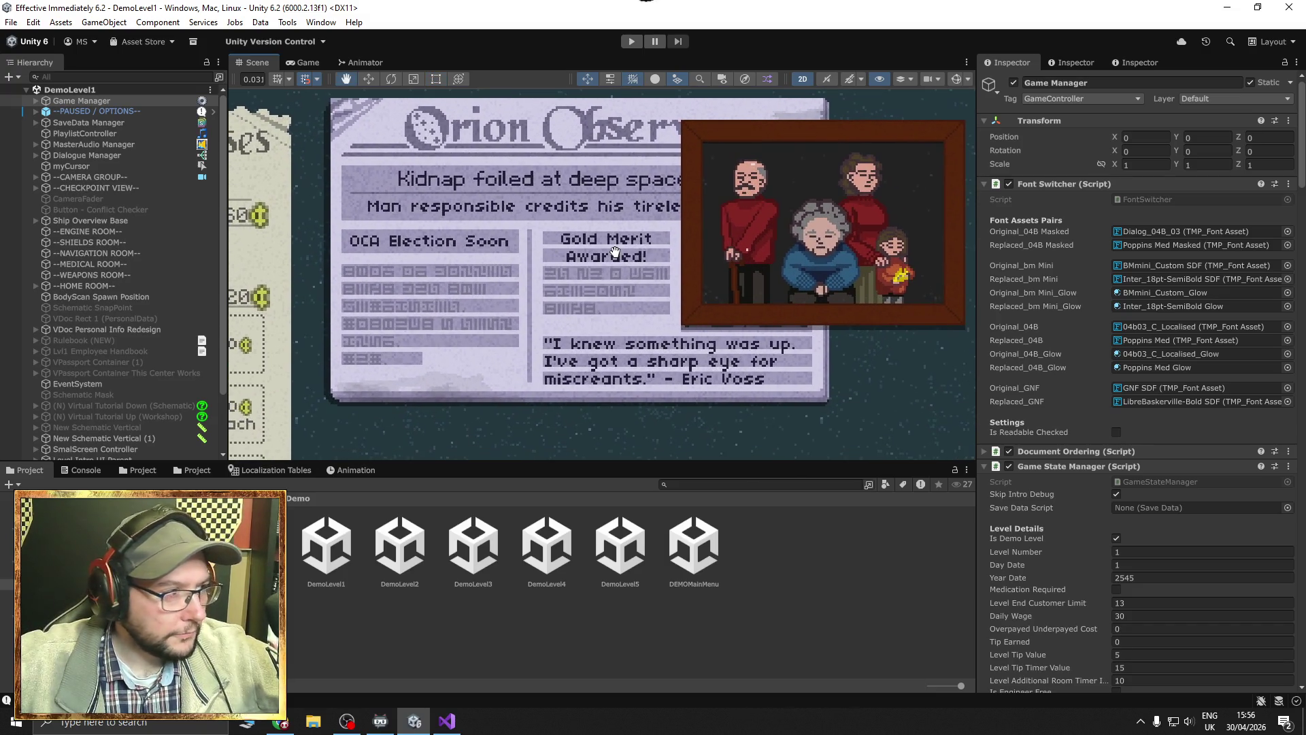
Select the Newspaper Day 1 object and focus the view on it.
click(502, 376)
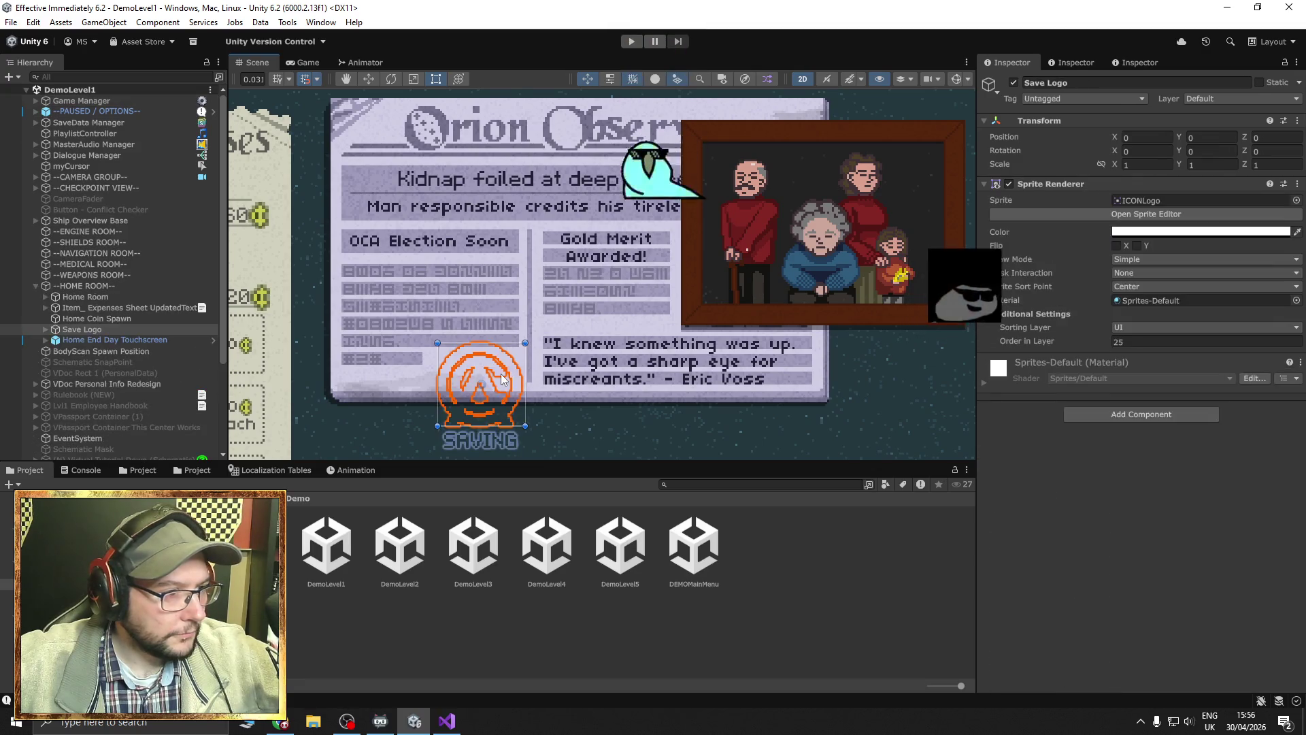
click(502, 376)
key(f)
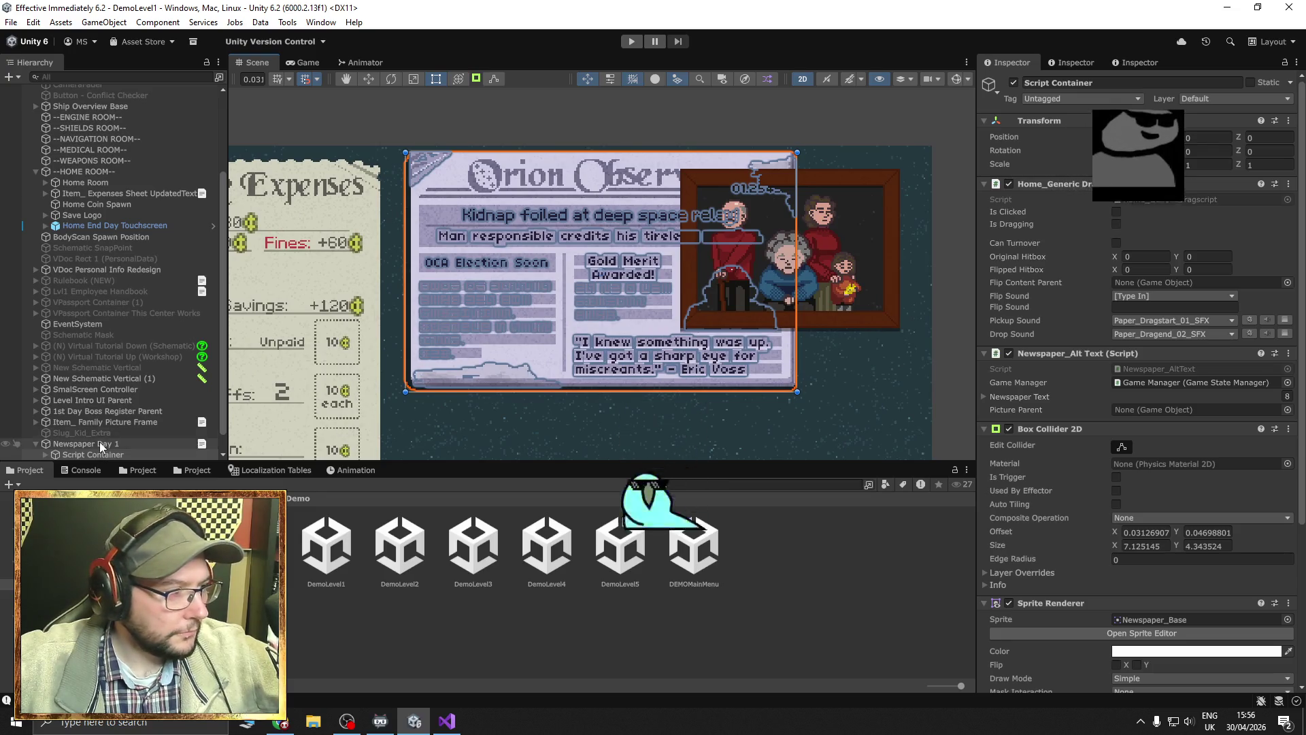
click(100, 443)
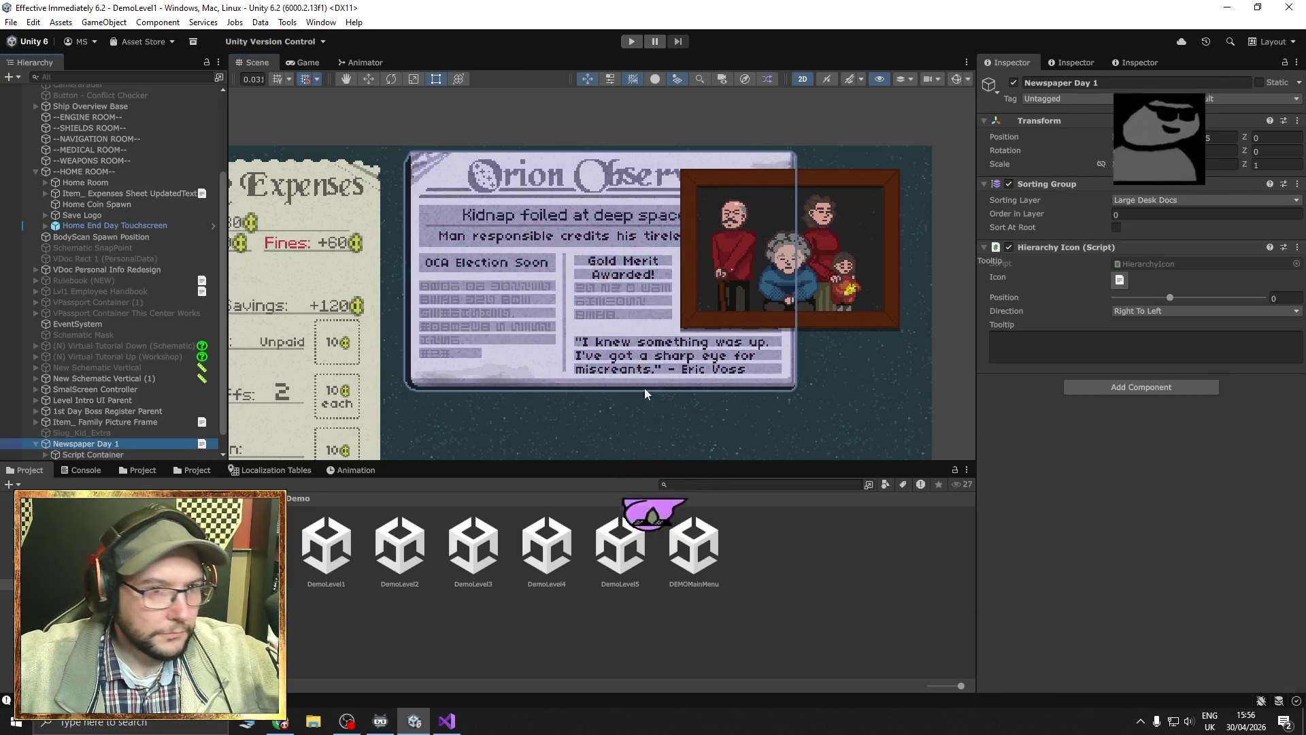
Set Newspaper Day 1's Position Z to -11.9, then back to 0.
click(1257, 138)
text(-11.9)
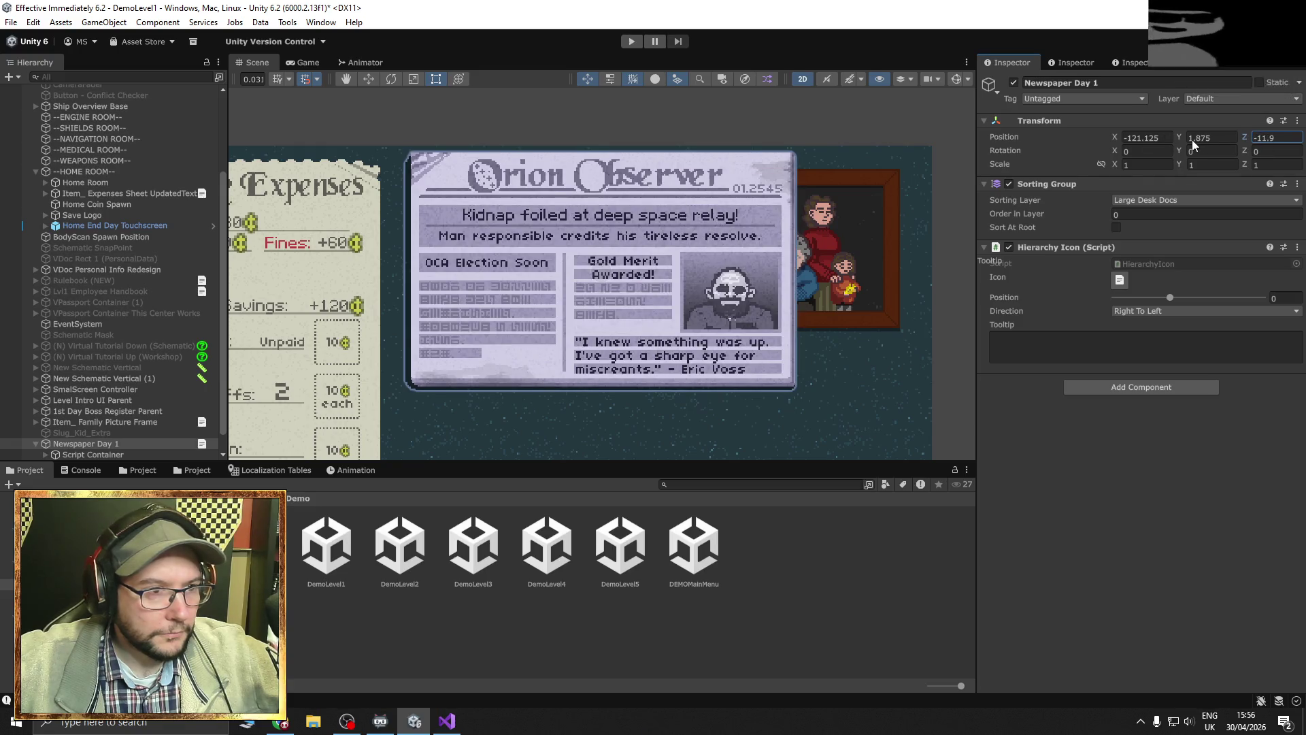
key(BackSpace)
key(BackSpace)
key(BackSpace)
text(0)
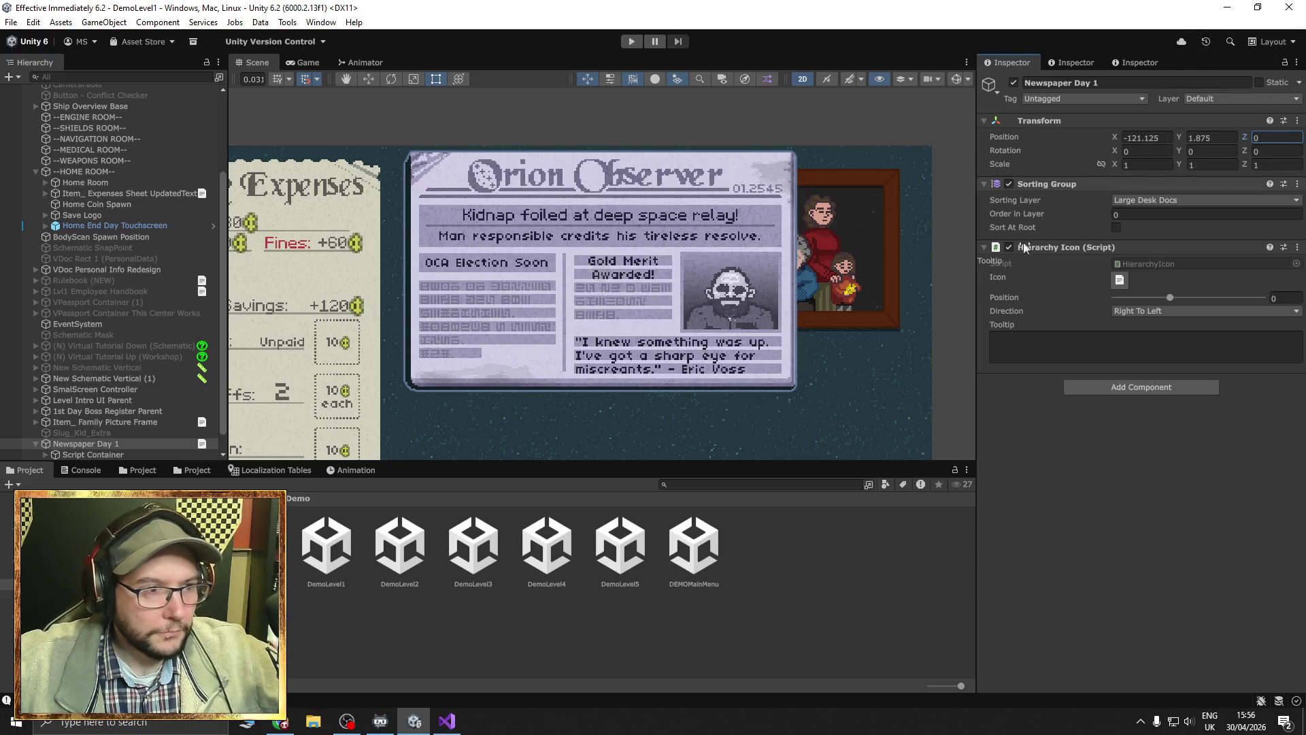
scroll(851, 320, up, 3)
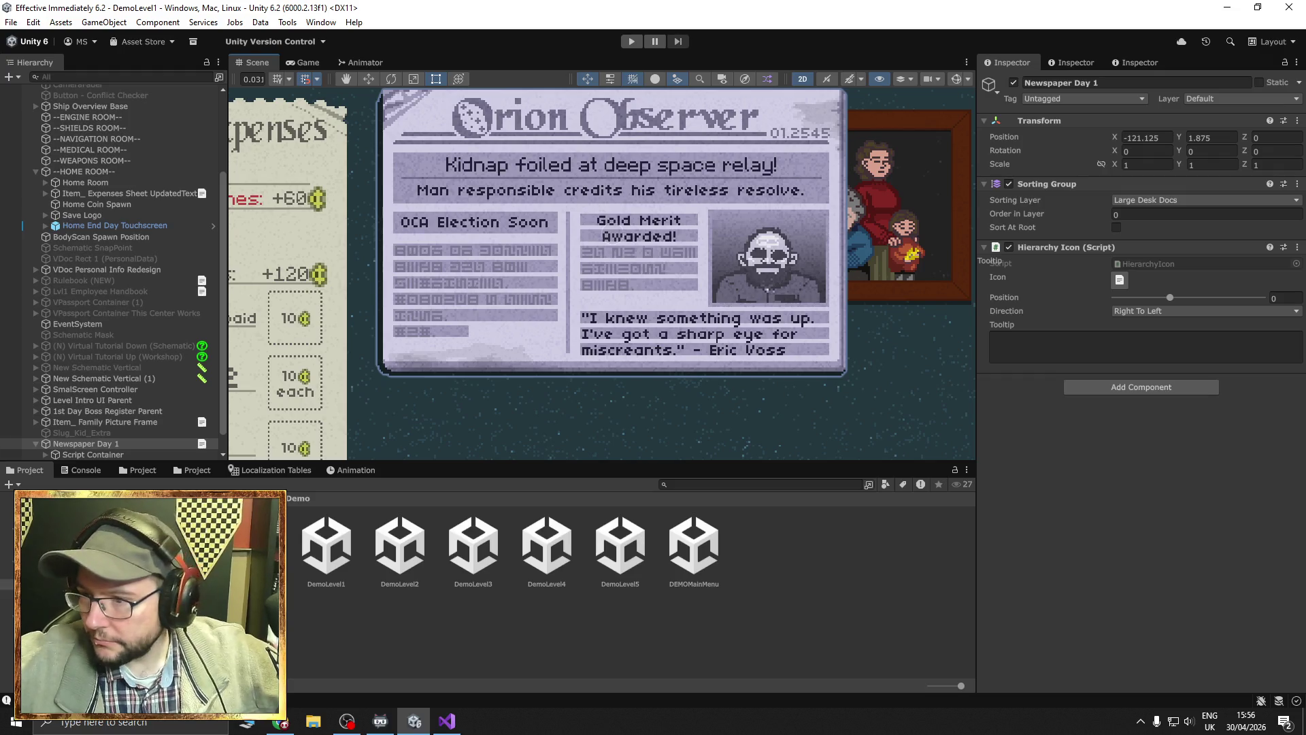
key(alt+Tab)
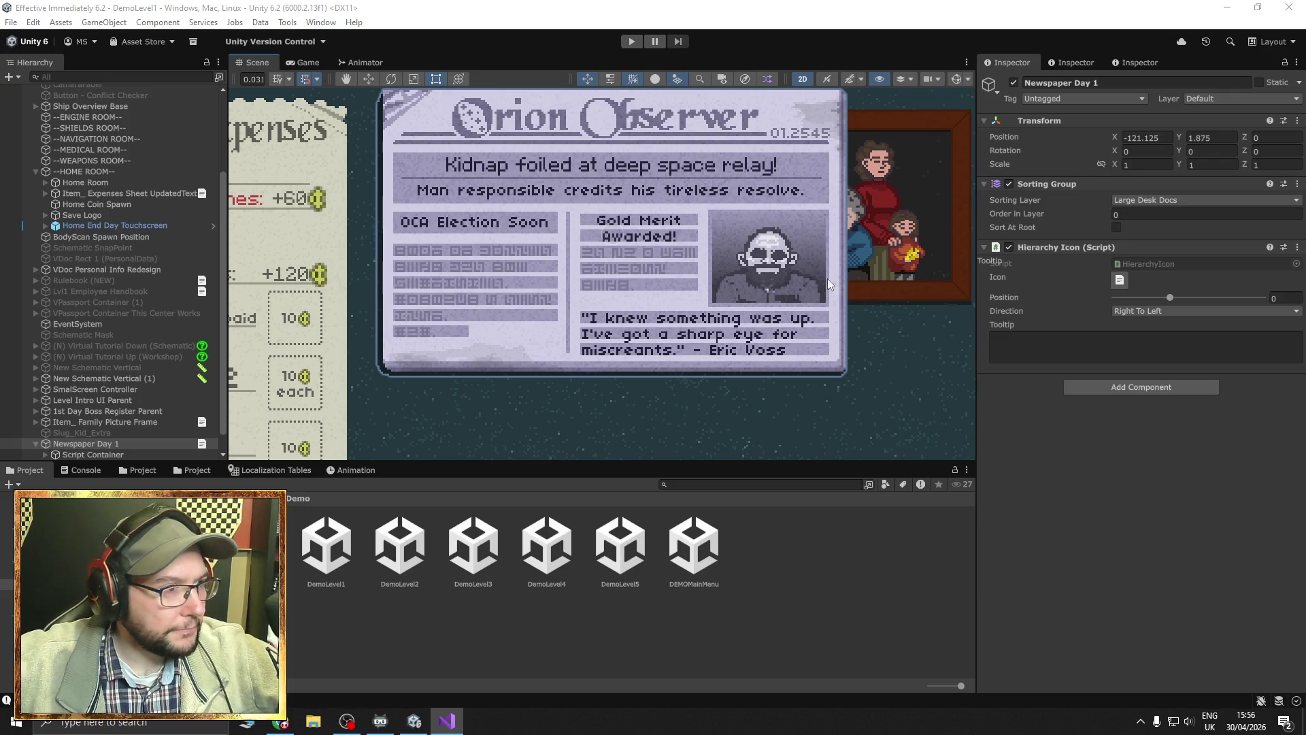
click(447, 167)
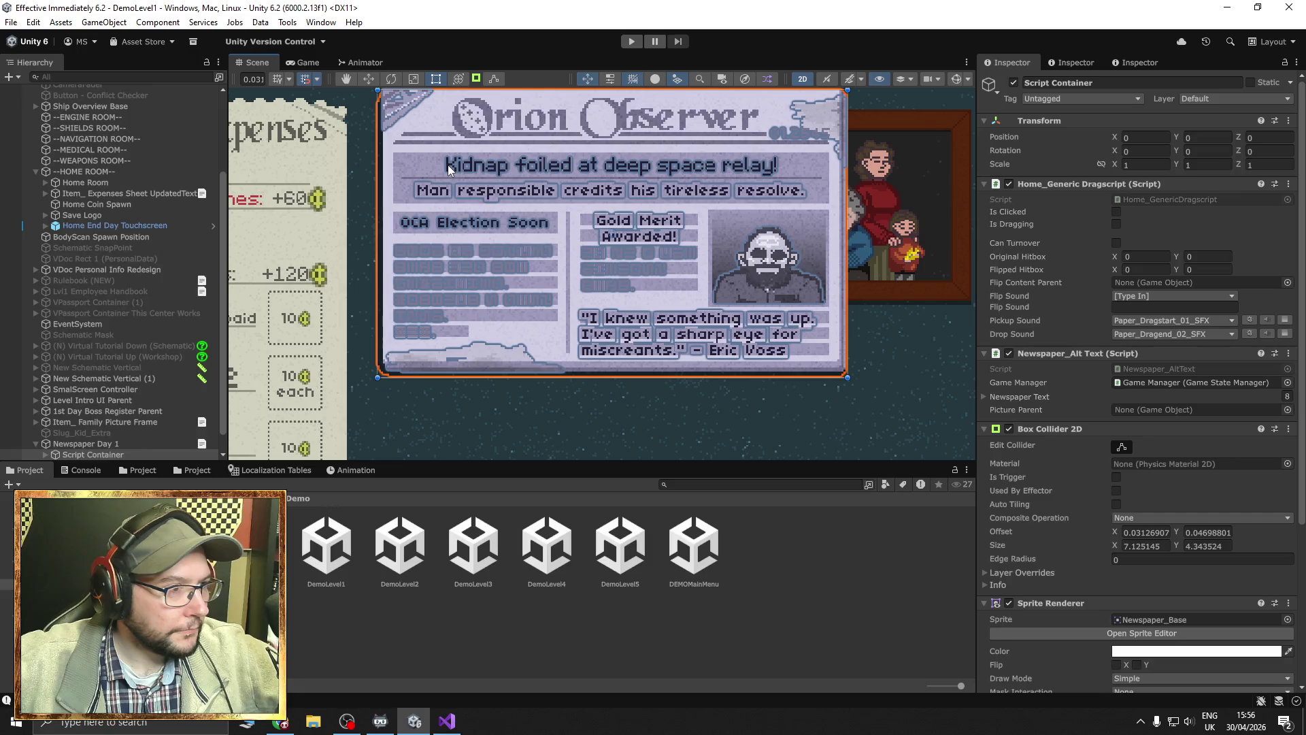
click(447, 166)
click(1157, 418)
text(Suspected Kidnap - Failure to Act!)
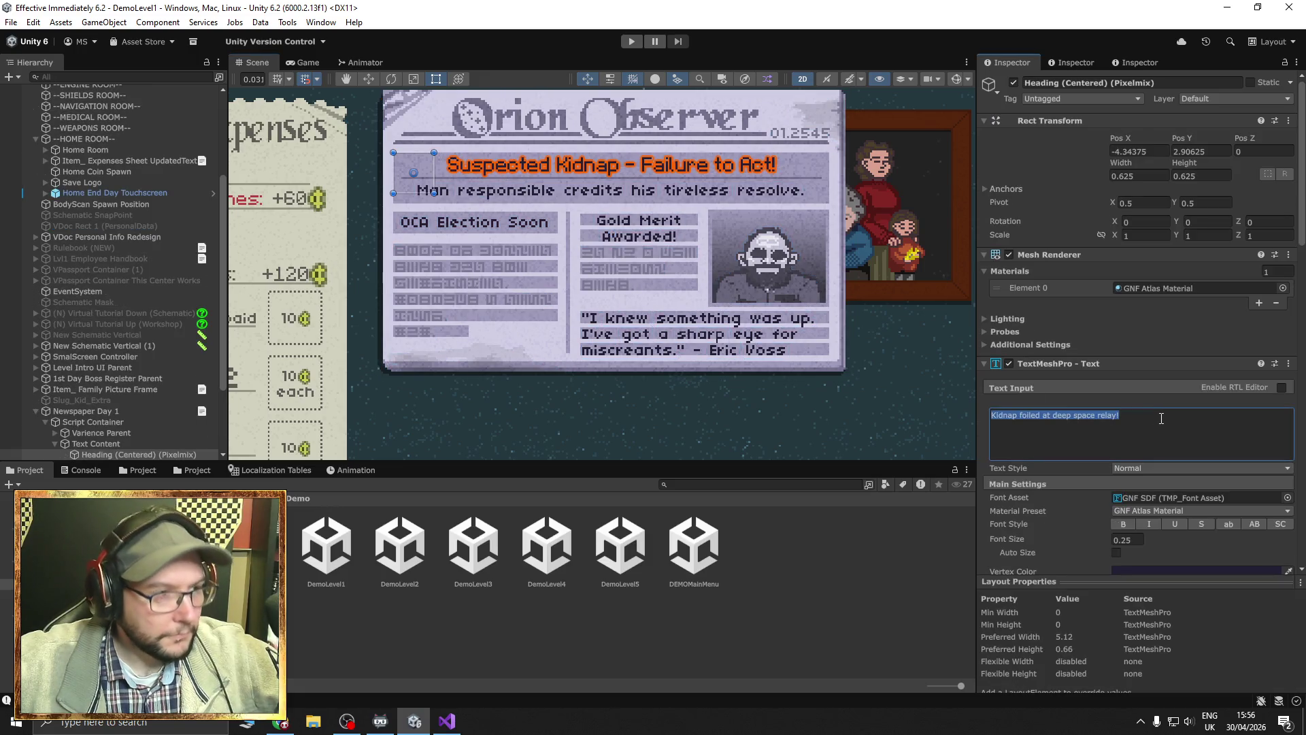
key(ctrl+z)
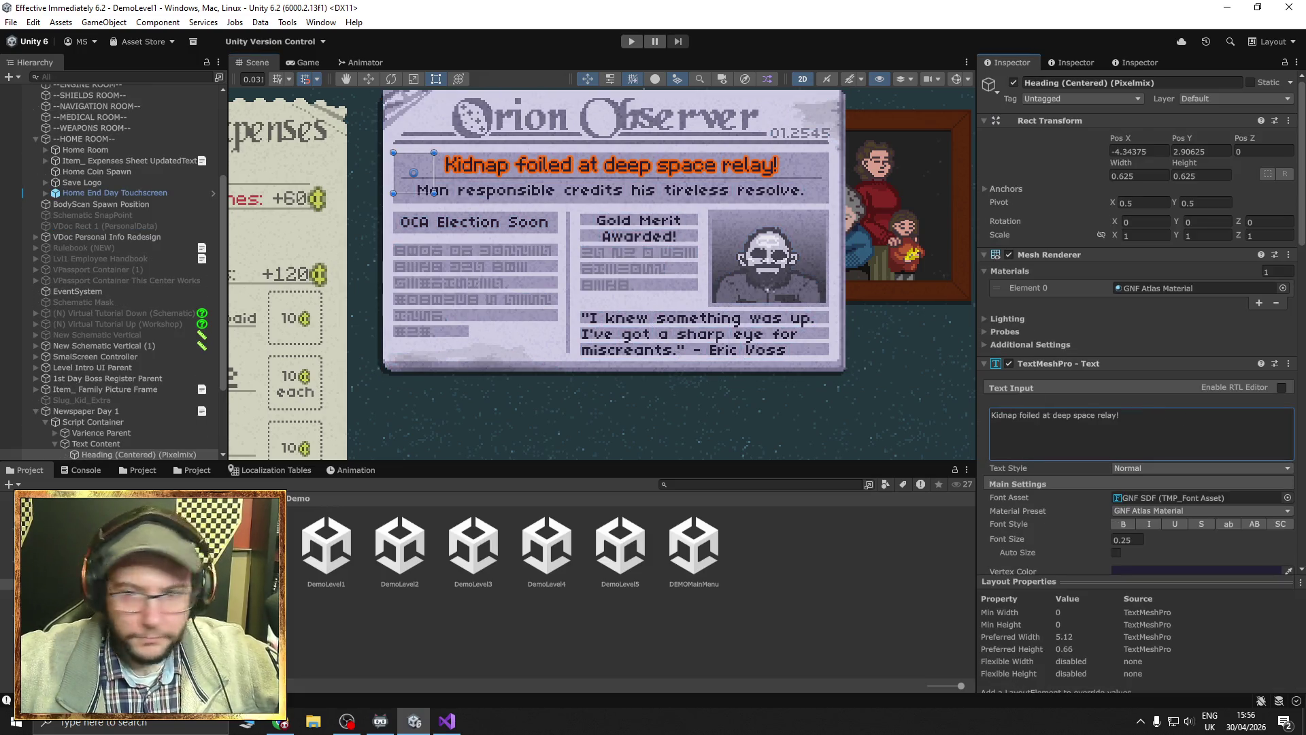
key(alt+Tab)
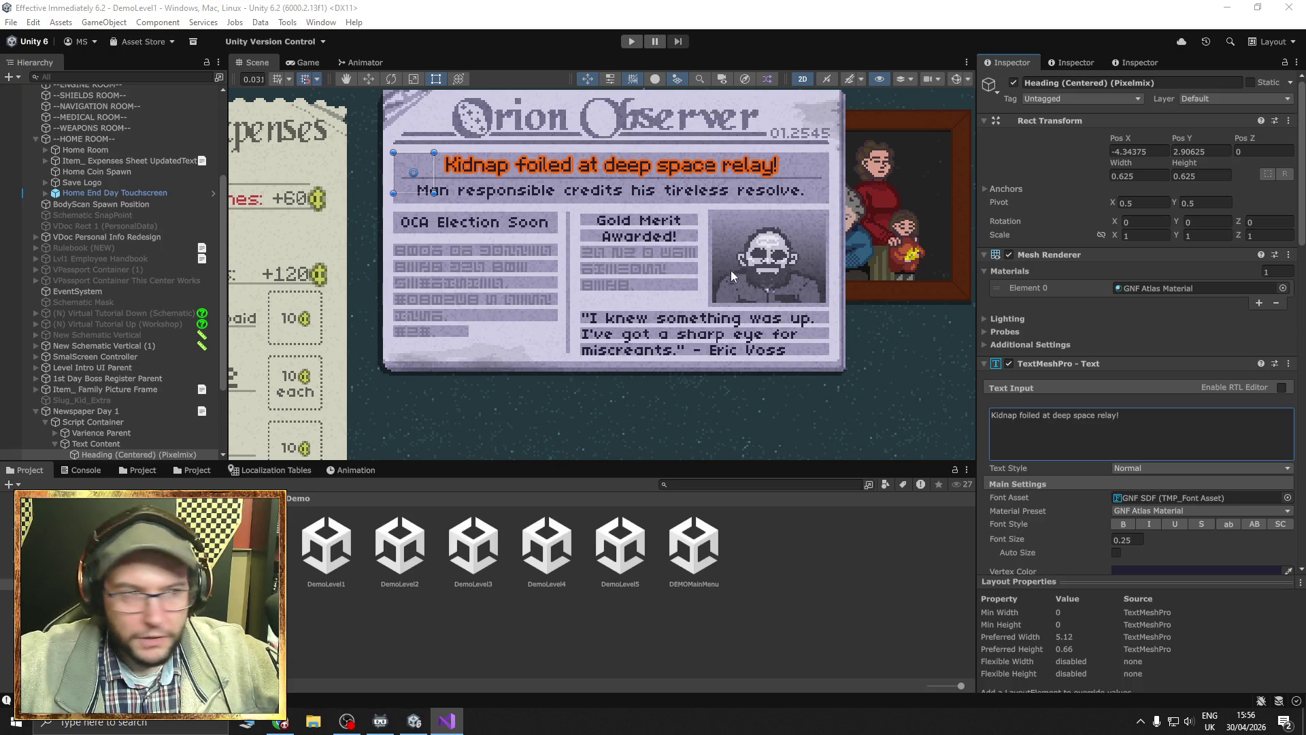
click(595, 222)
Replace the 'Gold Merit Awarded!' Tiny Text header with 'Threats fly at relay.'.
click(599, 222)
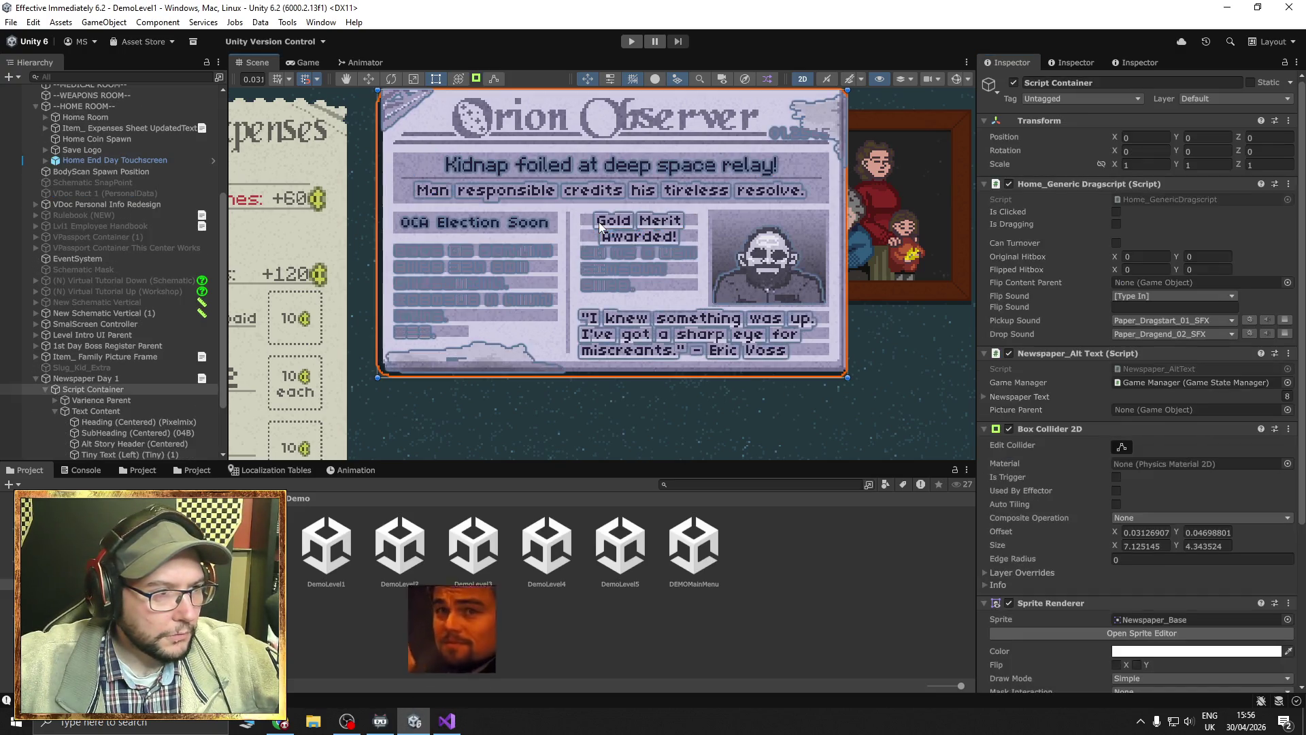
click(605, 223)
click(606, 224)
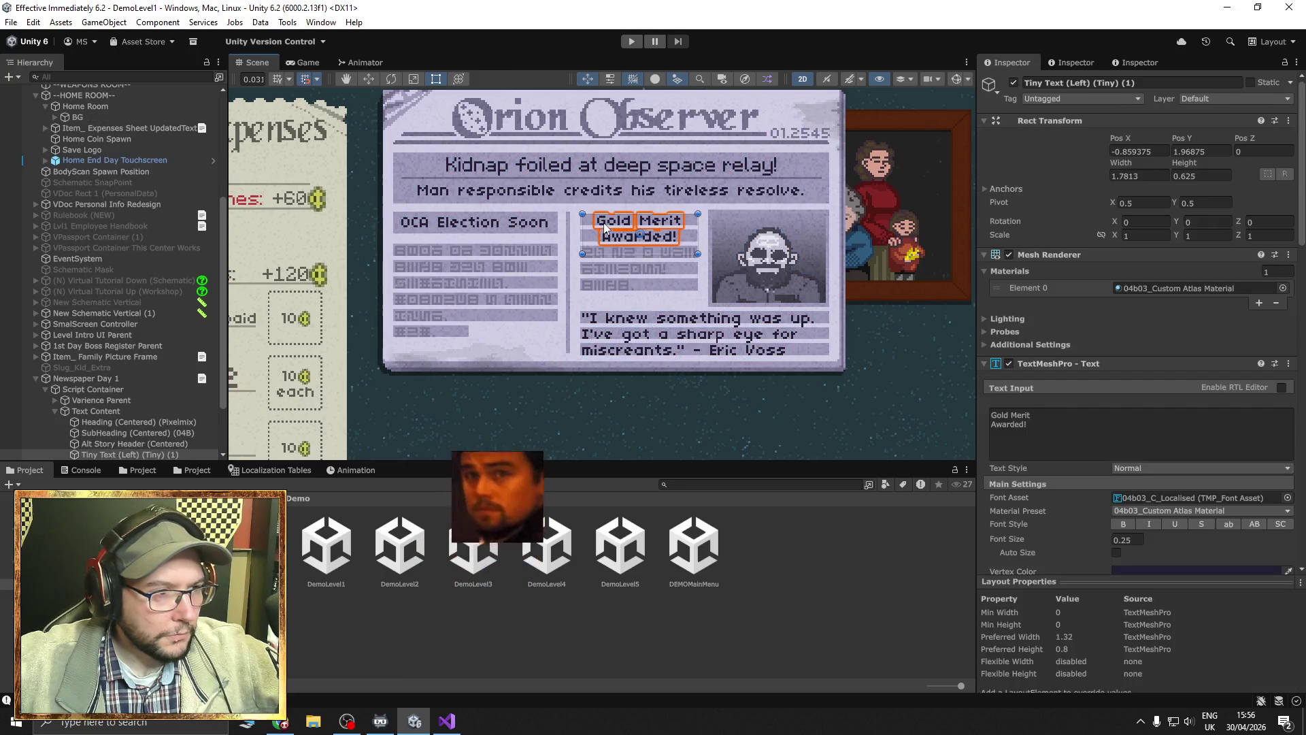
click(1070, 417)
text(Family threats fly at relay.)
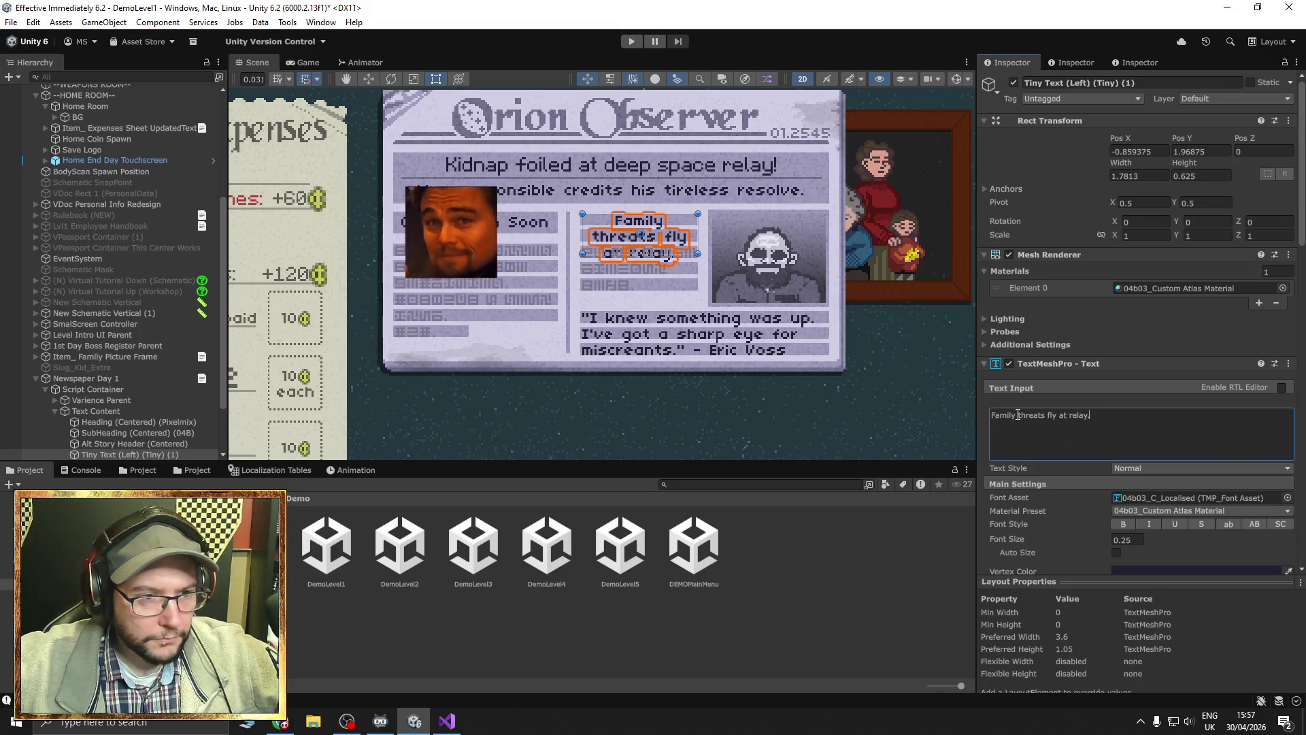
drag(1020, 415, 965, 415)
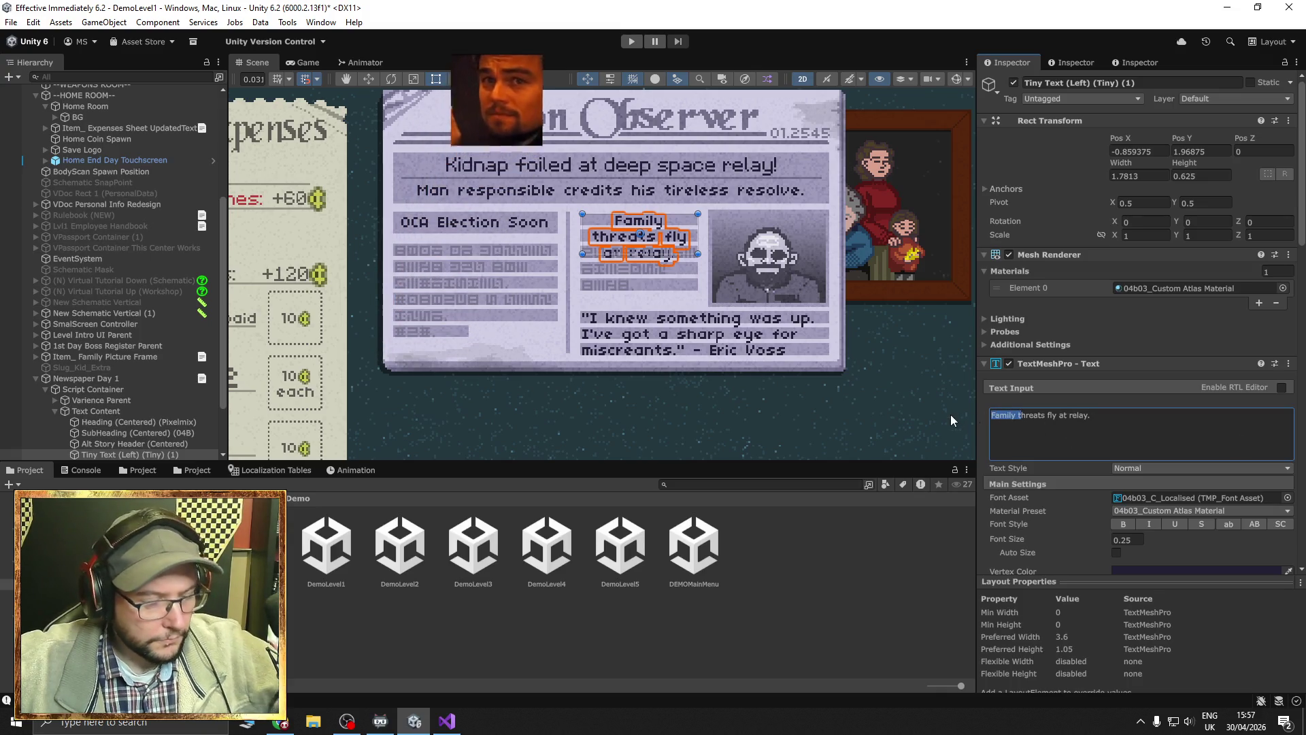
text(T)
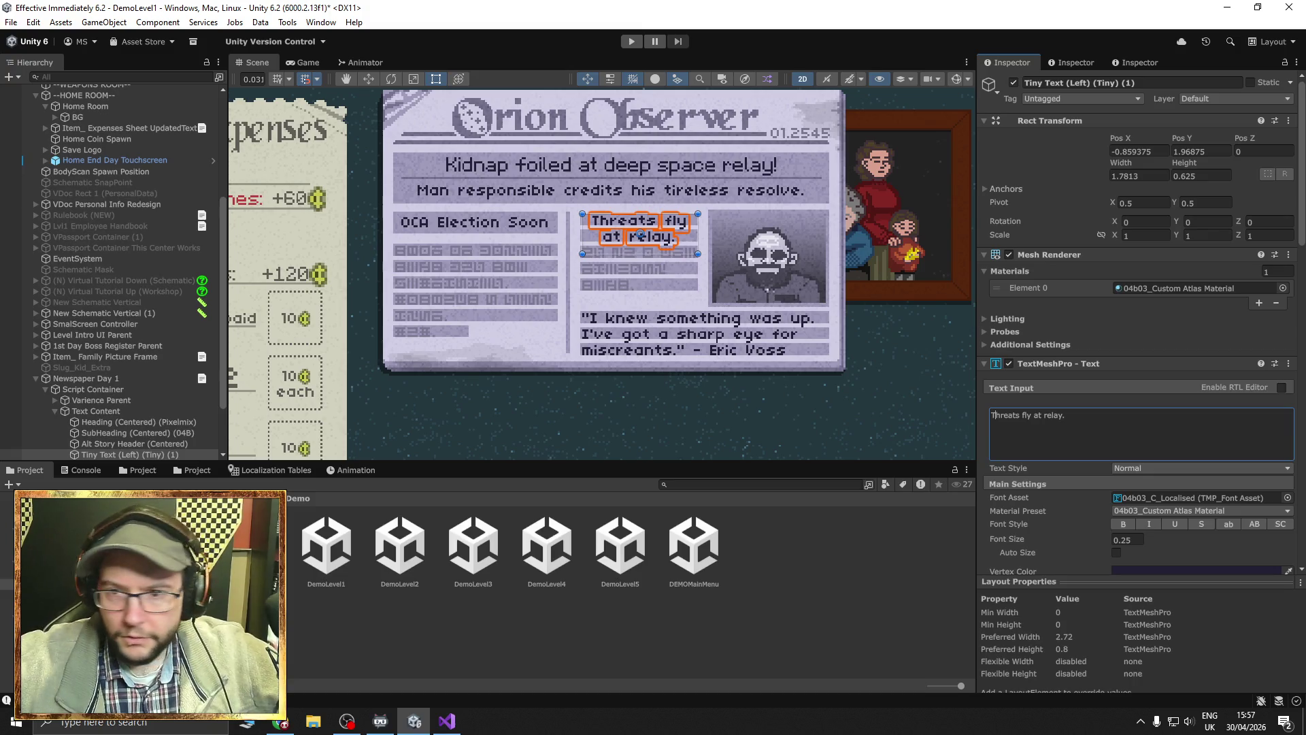
click(447, 721)
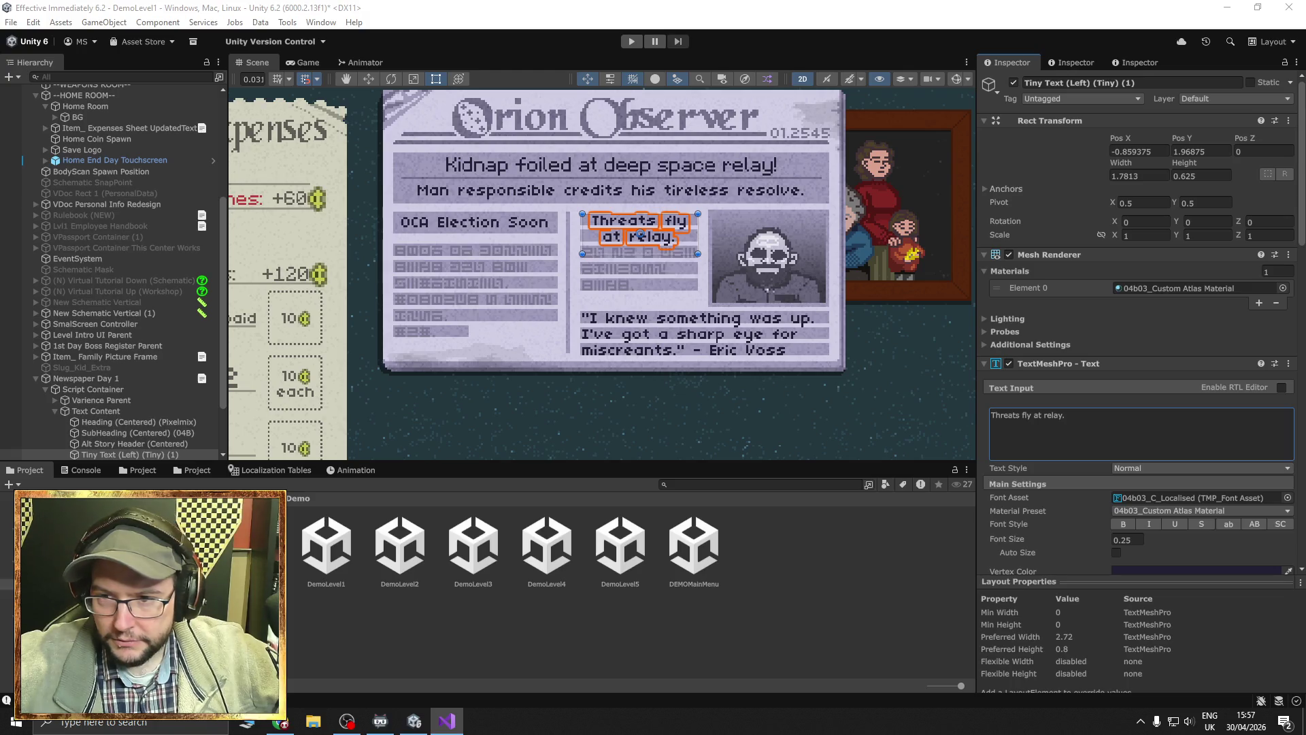
click(1151, 422)
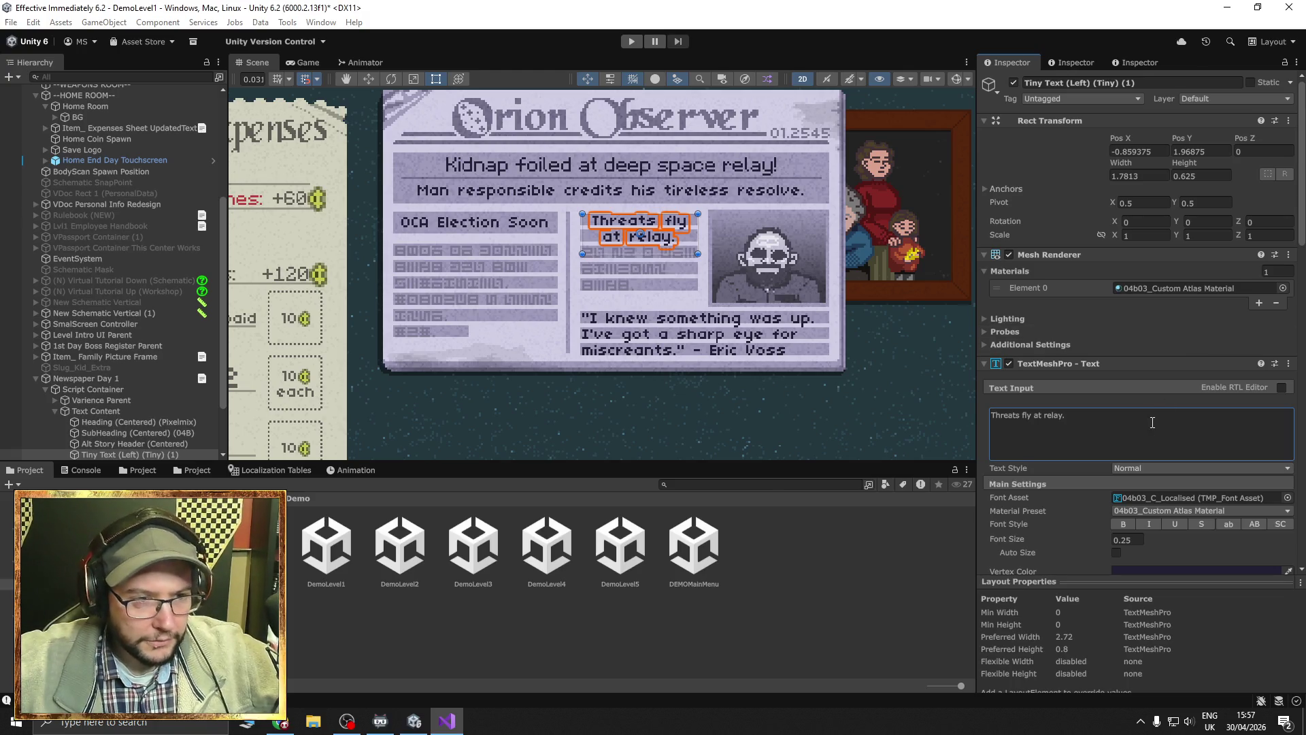
Paste the headline text back and trim it down to just 'Family'.
text(Family threats fly at relay.)
scroll(731, 286, up, 2)
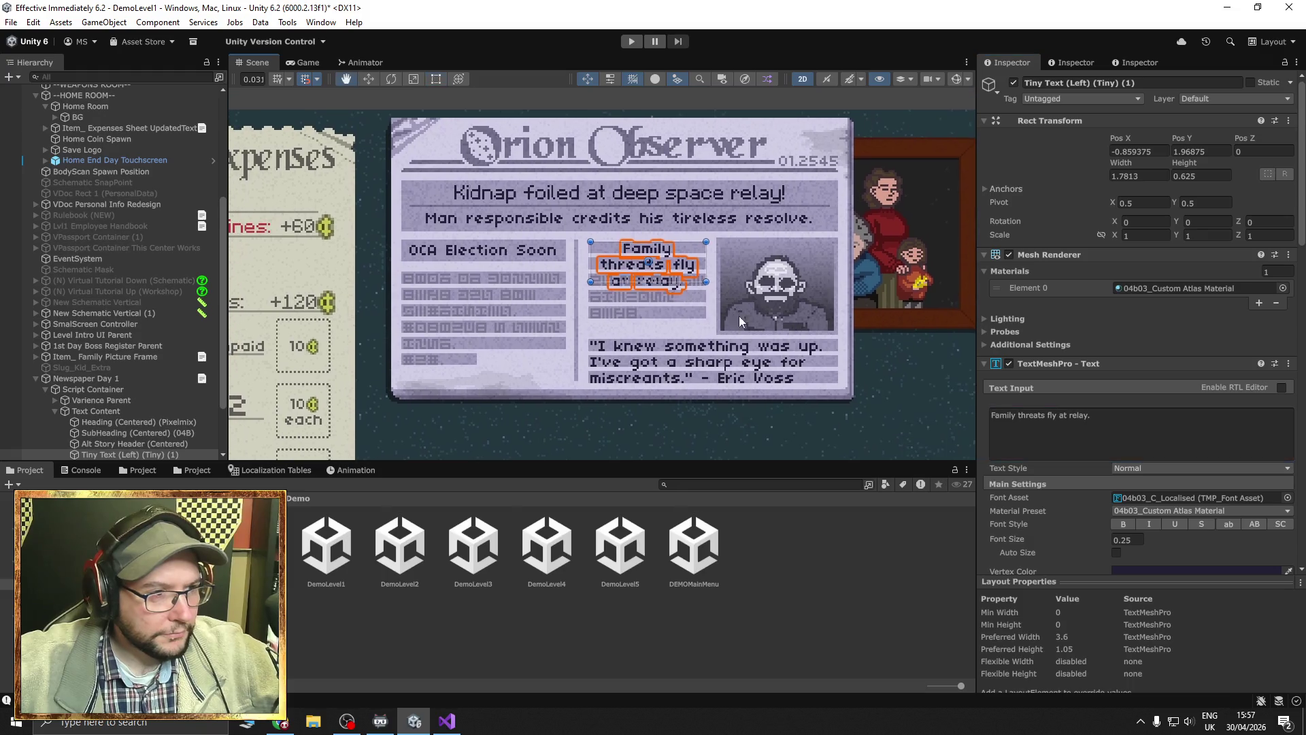
key(ctrl+a)
scroll(675, 294, up, 2)
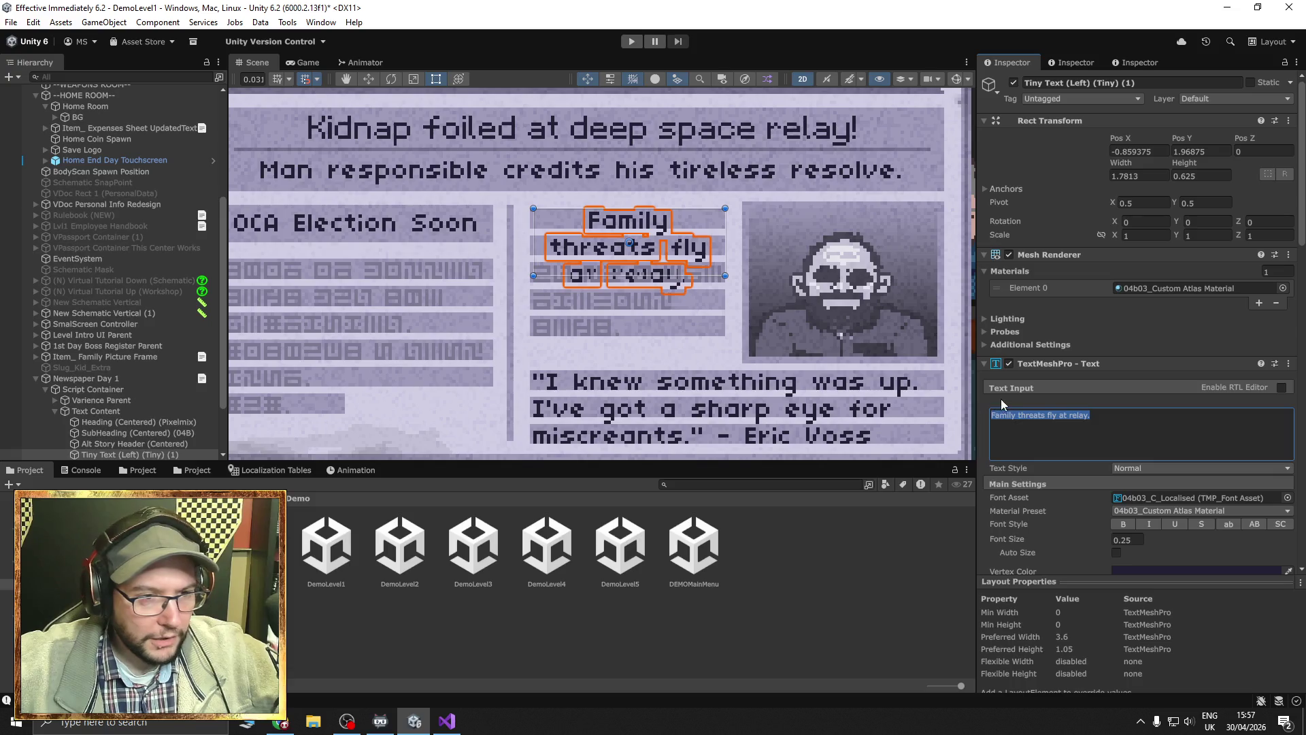
click(1053, 424)
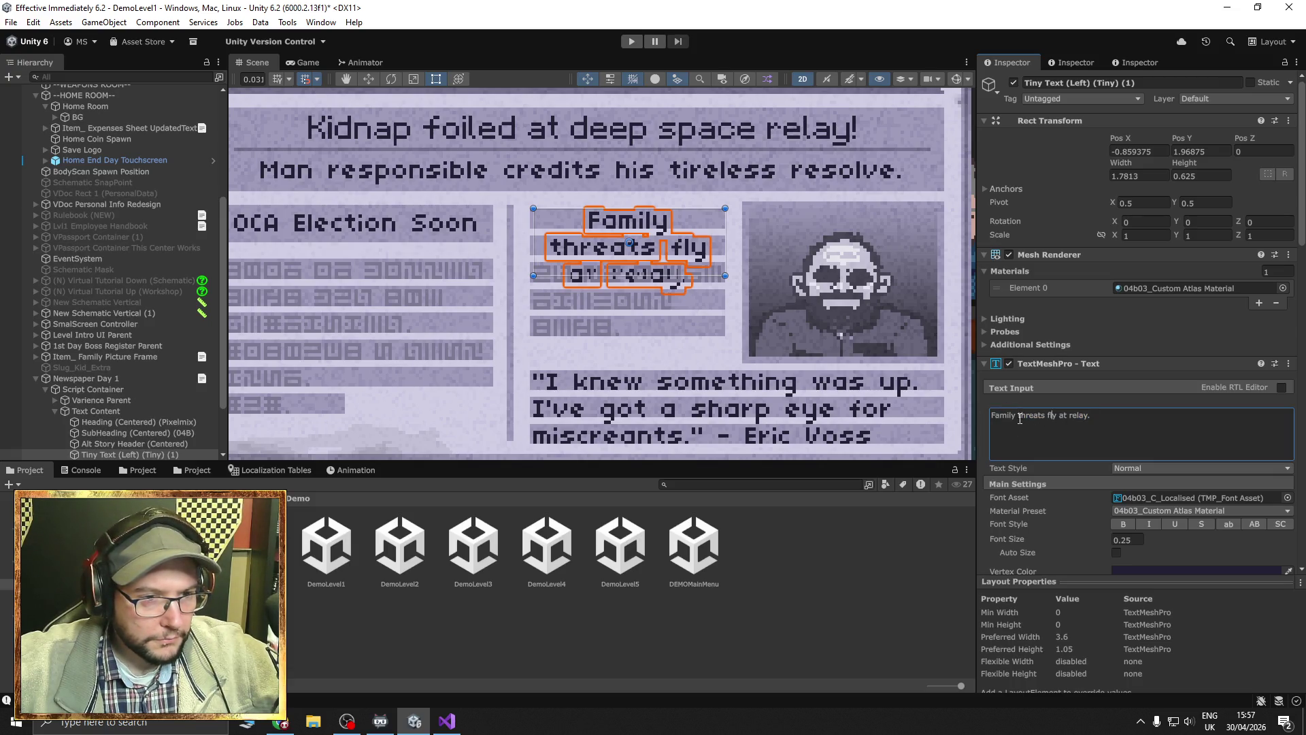
drag(1088, 421, 1019, 423)
text(threate)
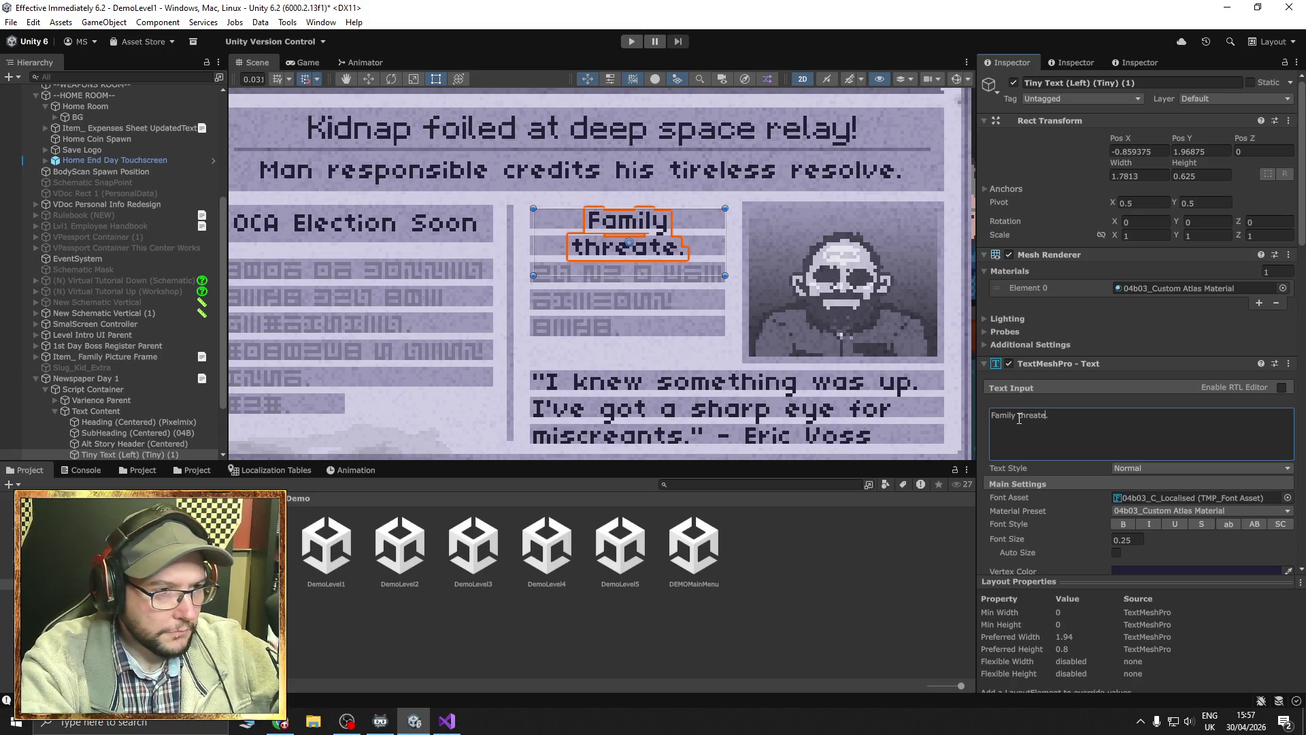
text(n r)
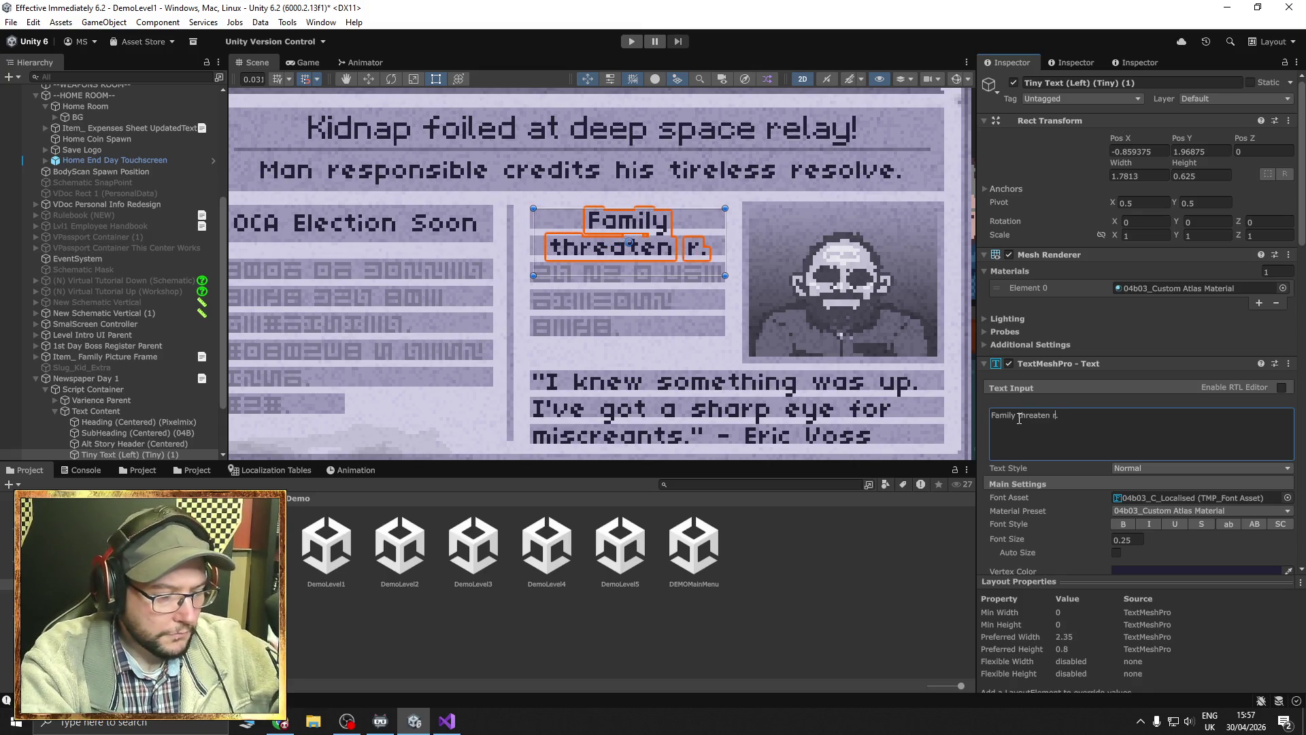
text(elay)
key(BackSpace)
key(BackSpace)
key(BackSpace)
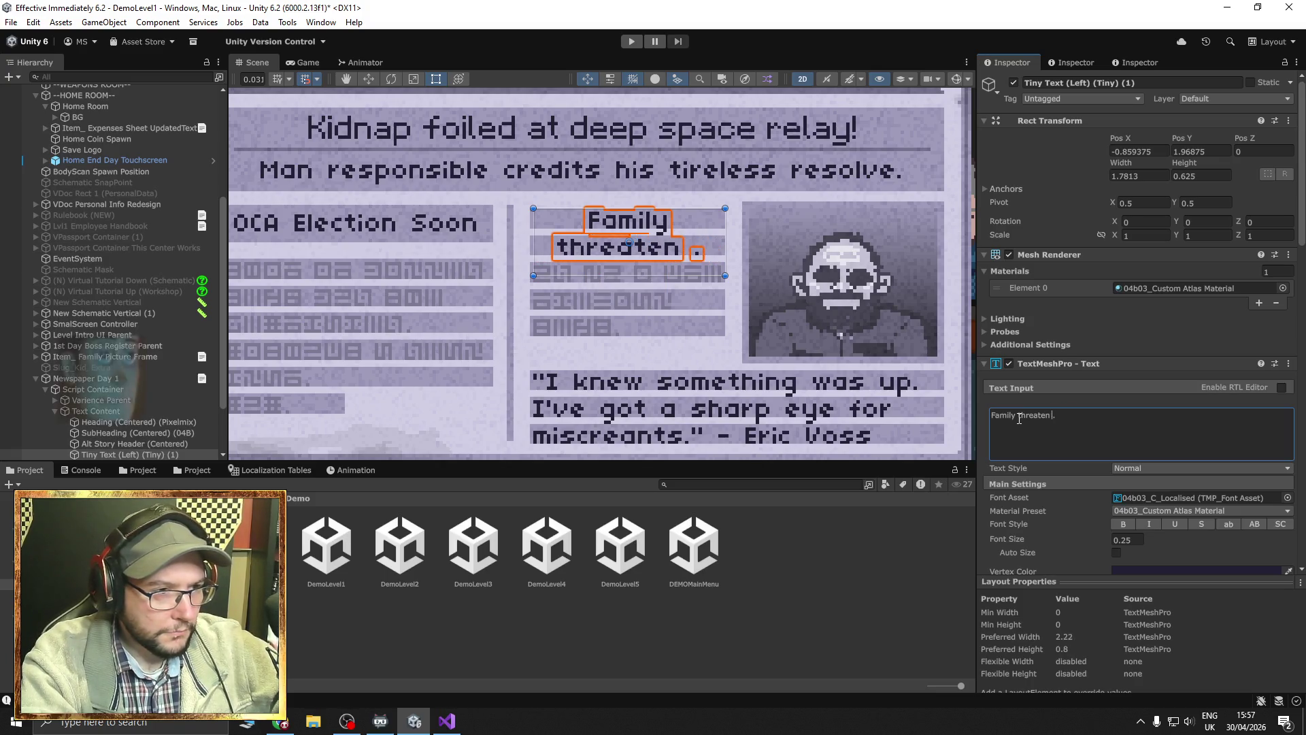
key(BackSpace)
key(BackSpace)
key(BackSpace)
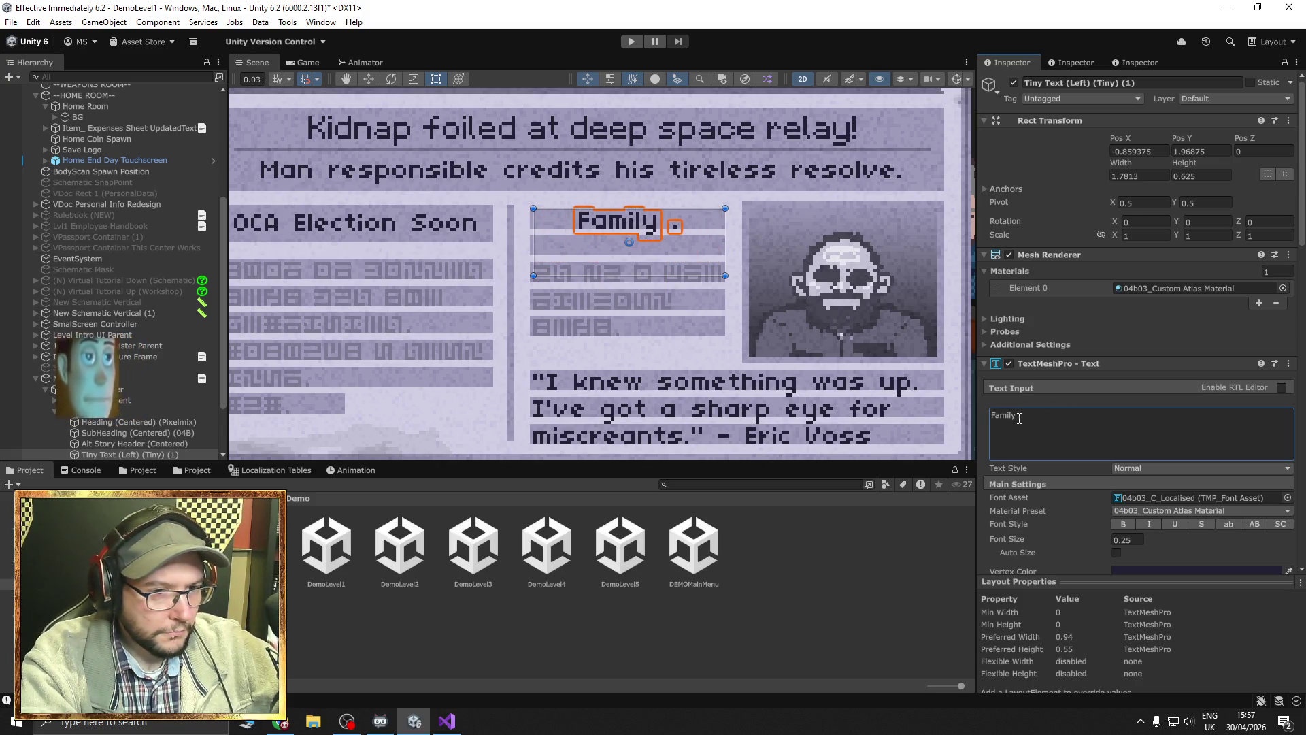
Type 'threats fly at relay' after 'Family' to complete the headline.
text(threats)
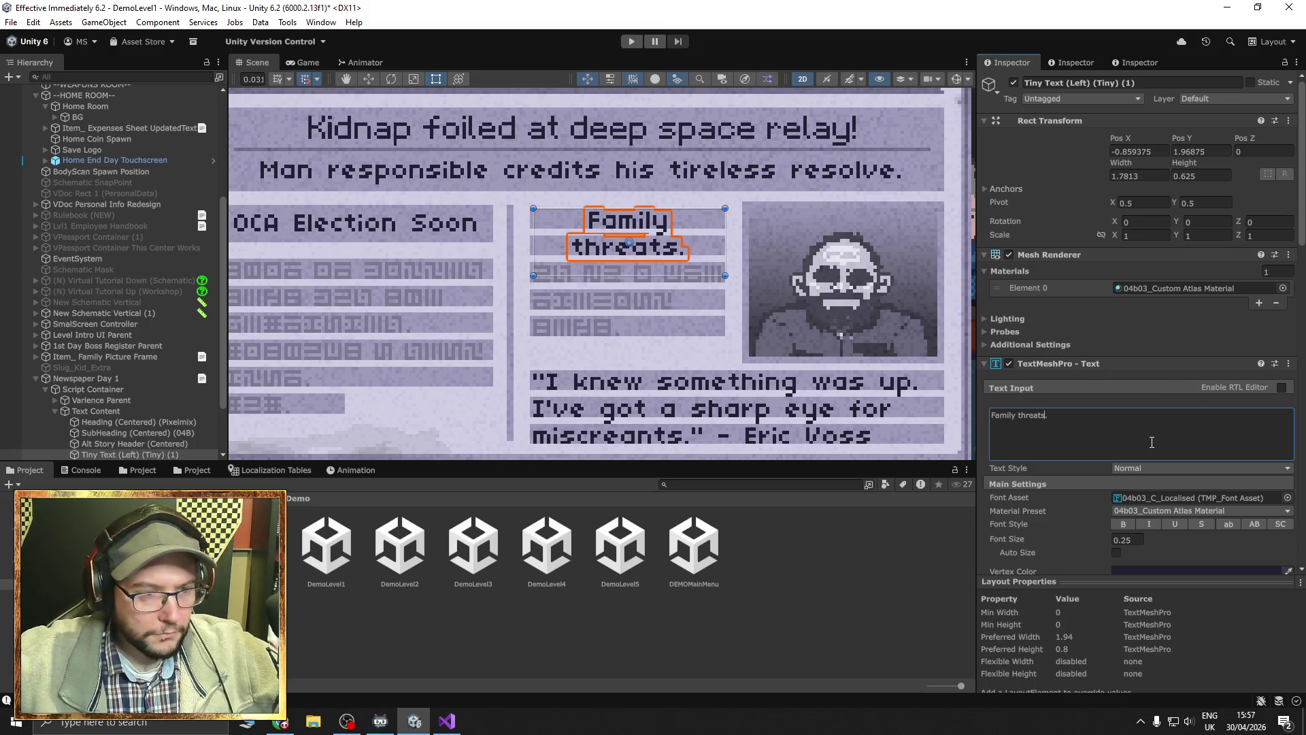
text(fly)
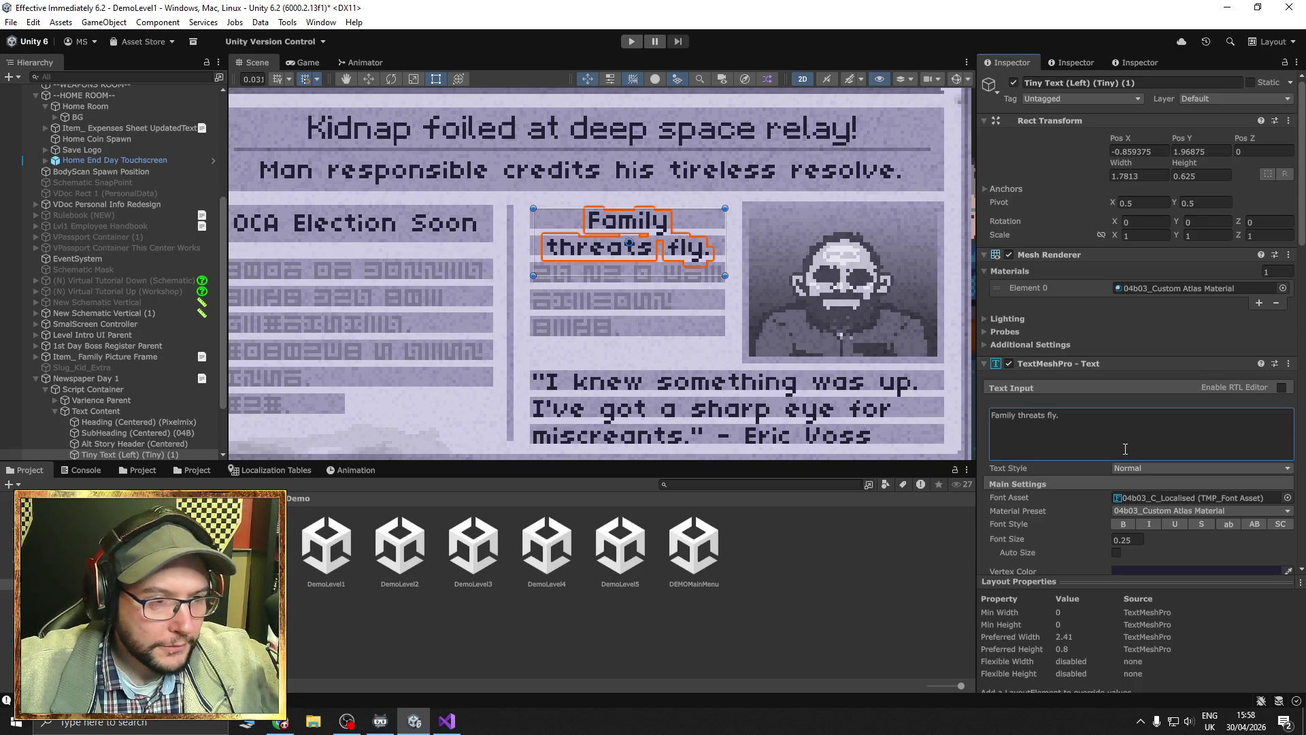
click(1097, 419)
key(BackSpace)
text(at relay)
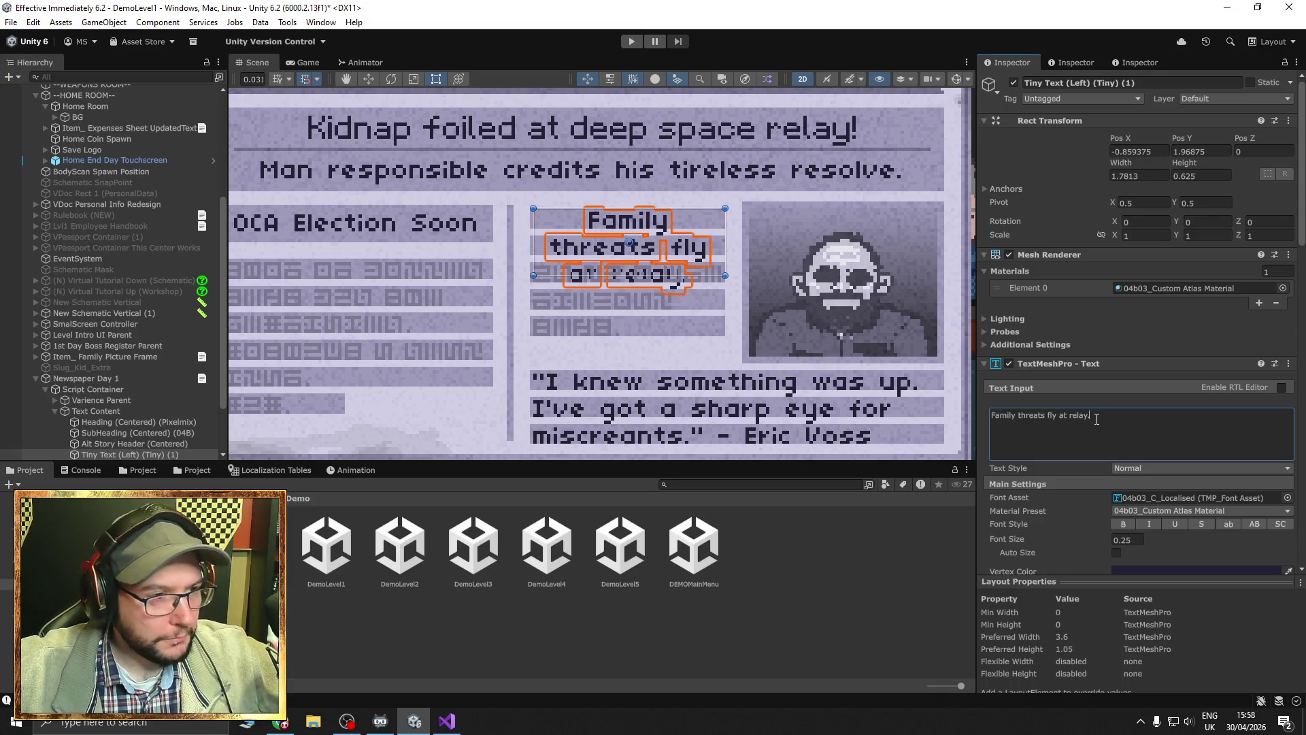
click(589, 306)
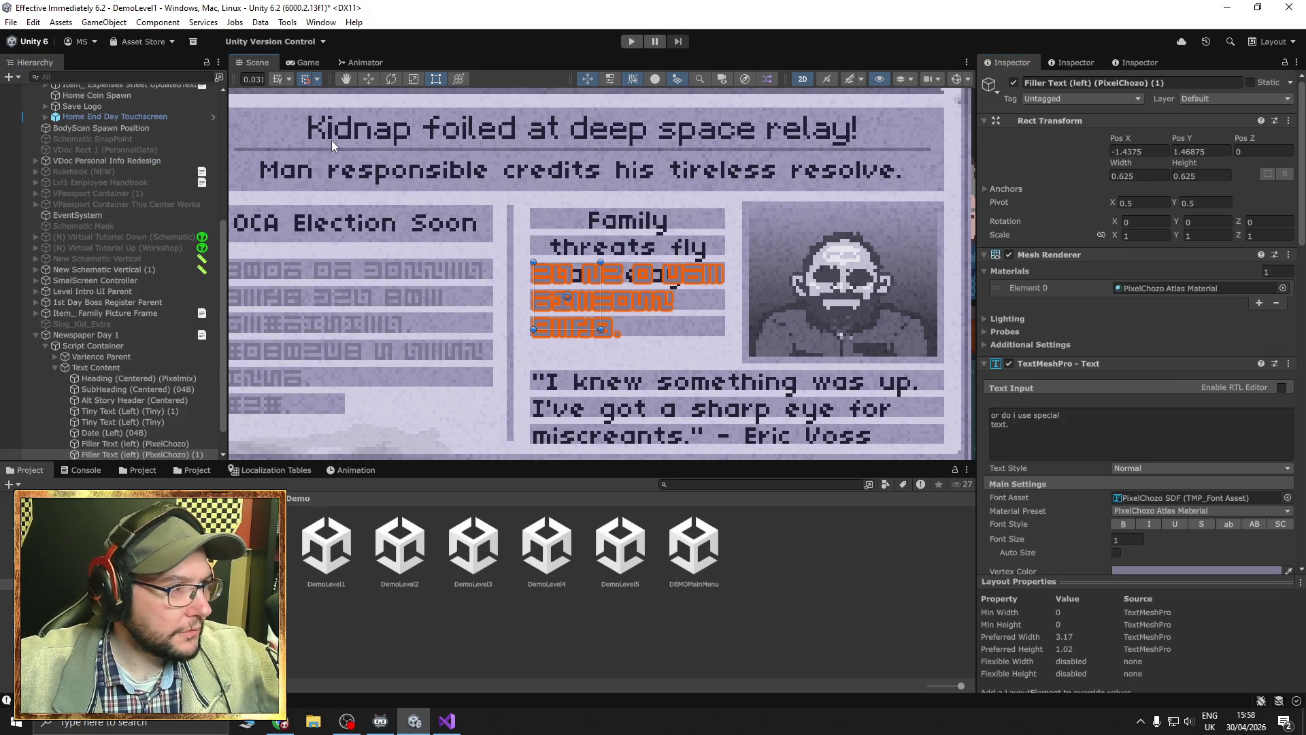
Move the filler text down on Y and shorten it to 'or do i use special.'.
click(368, 79)
drag(563, 249, 568, 275)
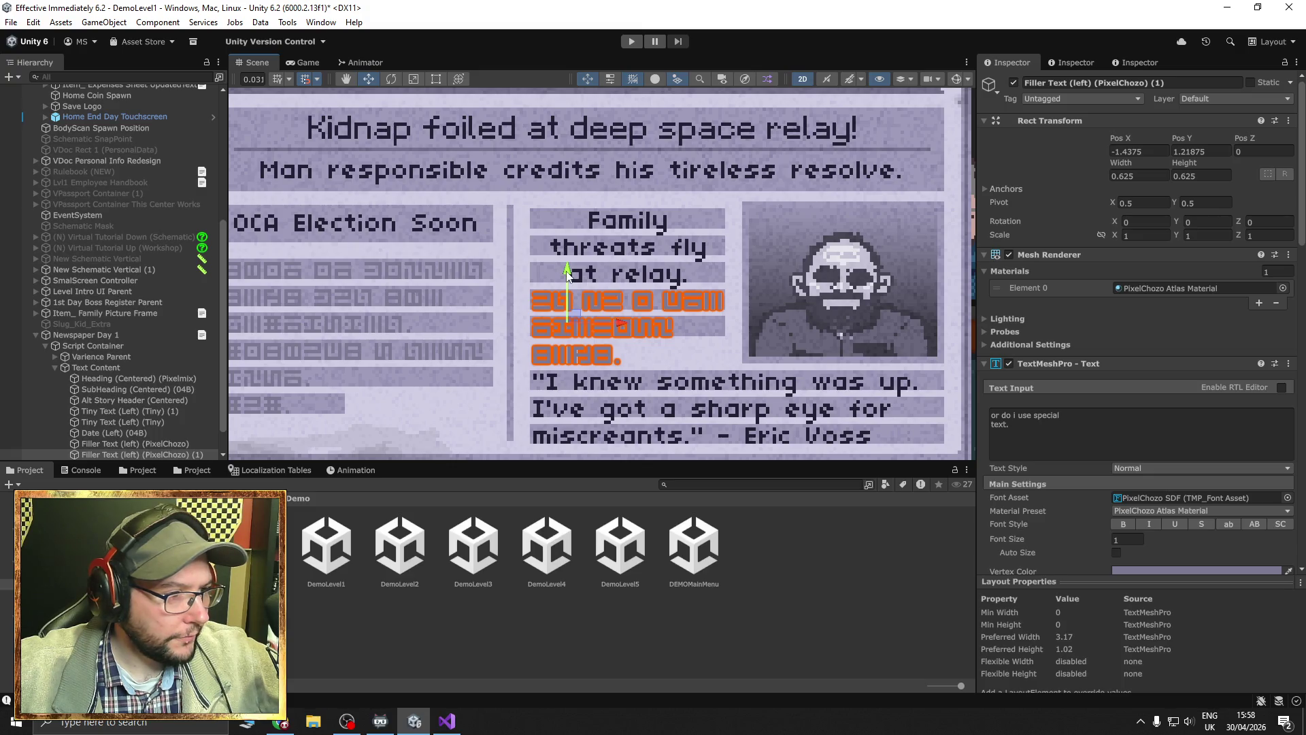
click(1018, 429)
click(1028, 428)
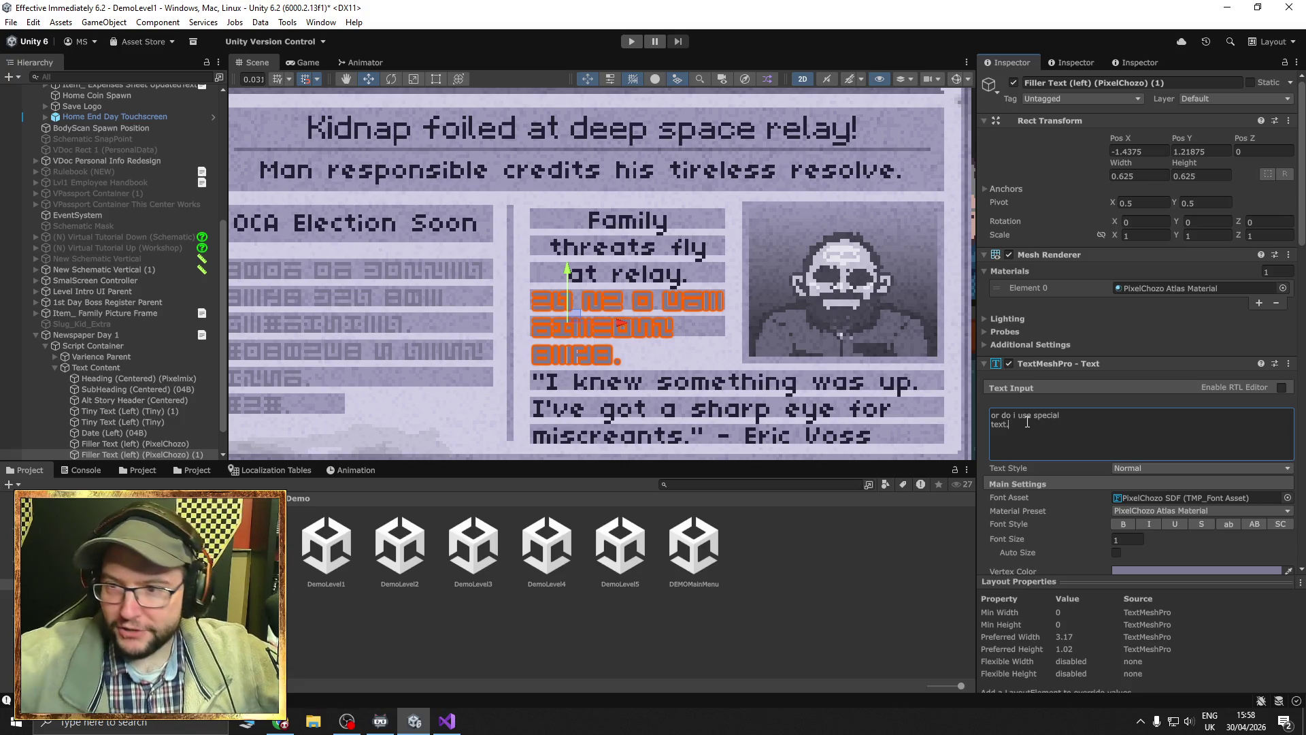
key(BackSpace)
key(BackSpace)
key(BackSpace)
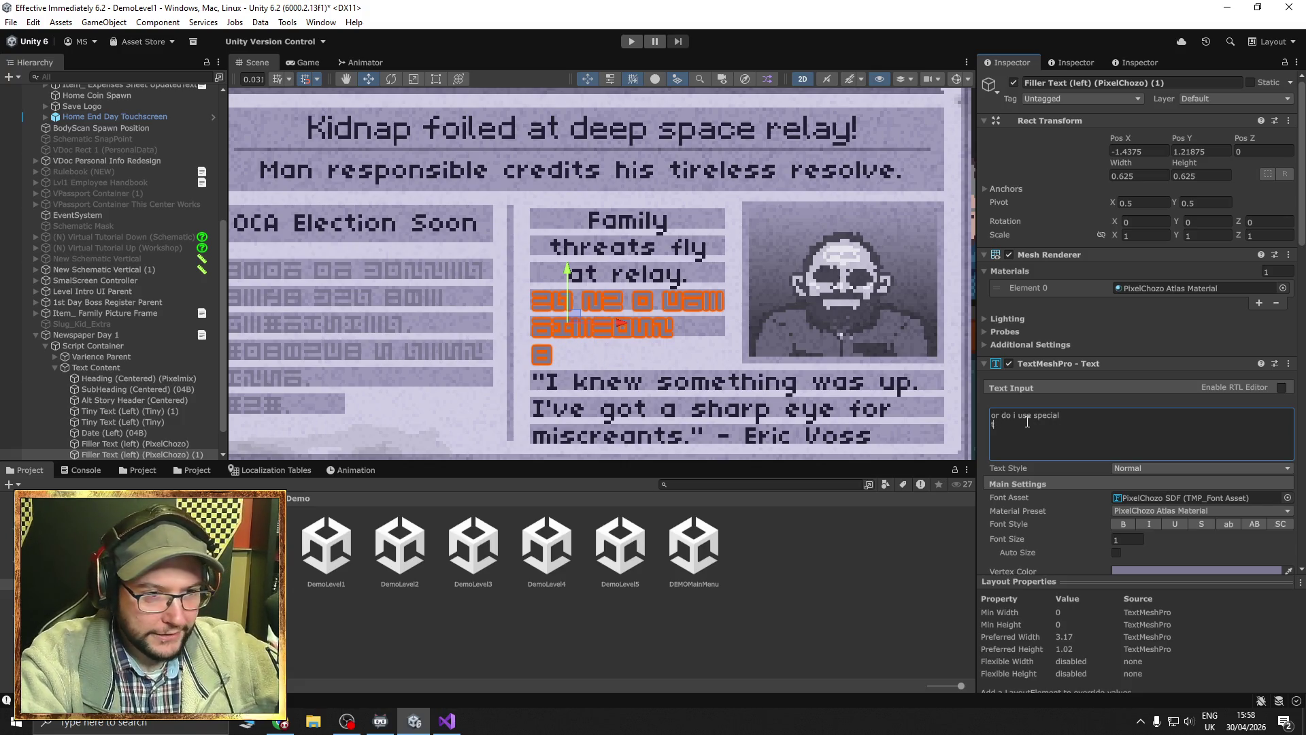
text(.)
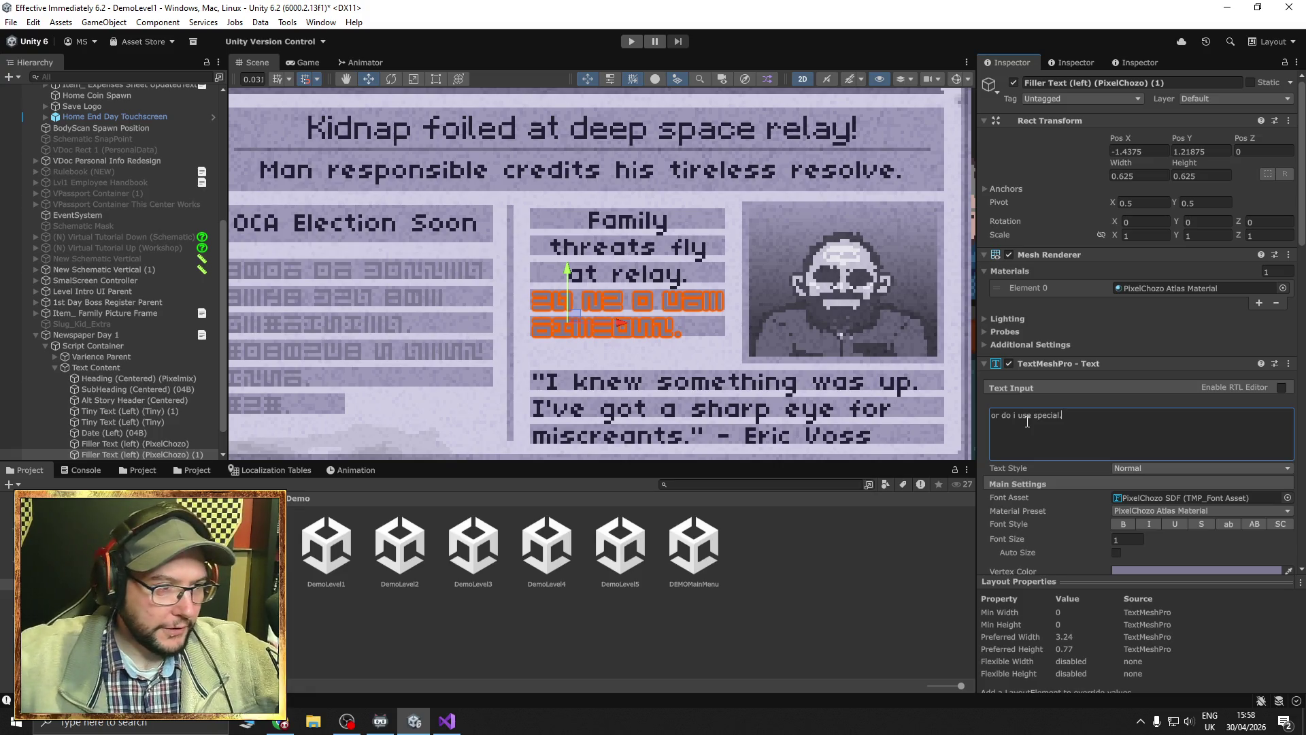
Select the background sprite behind the newspaper.
scroll(677, 304, down, 1)
scroll(676, 304, down, 2)
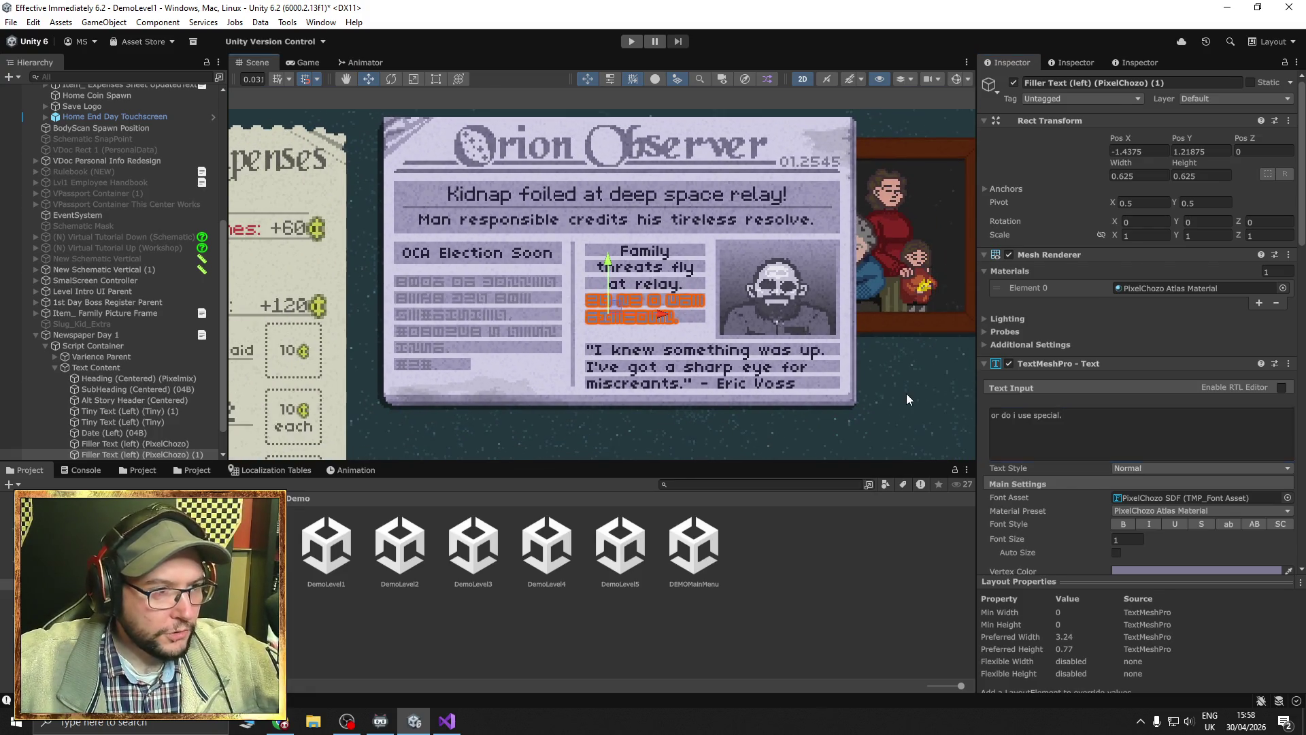
click(905, 393)
scroll(898, 401, down, 3)
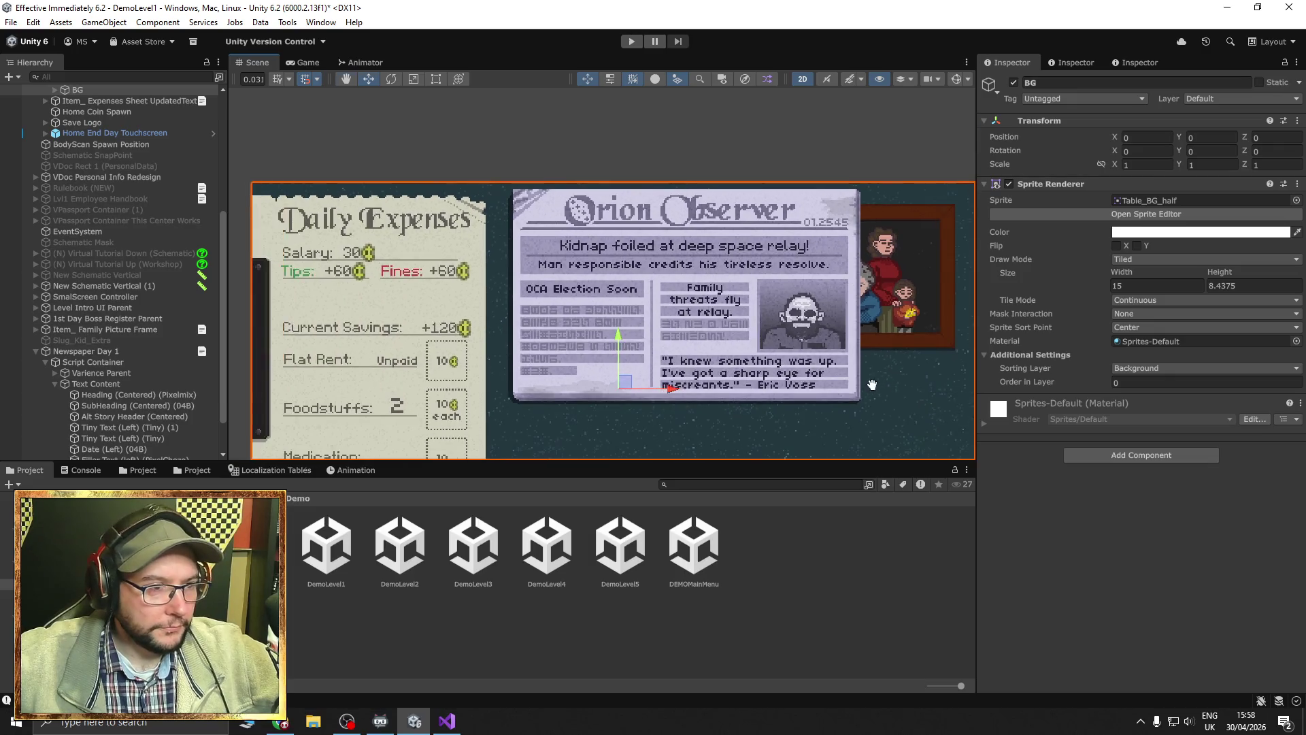
Replace the newspaper subheading with 'Relay Station Security Concerns Raised with OCA!'.
key(alt+Tab)
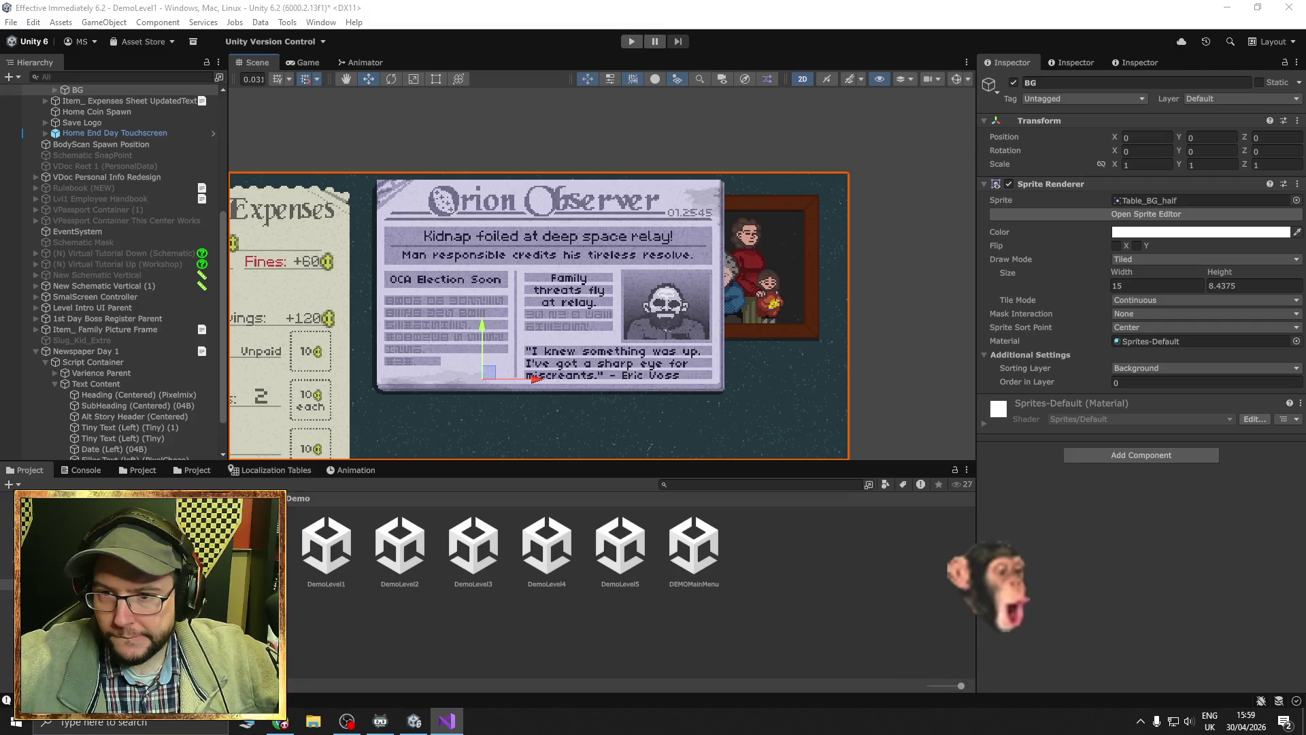
click(408, 254)
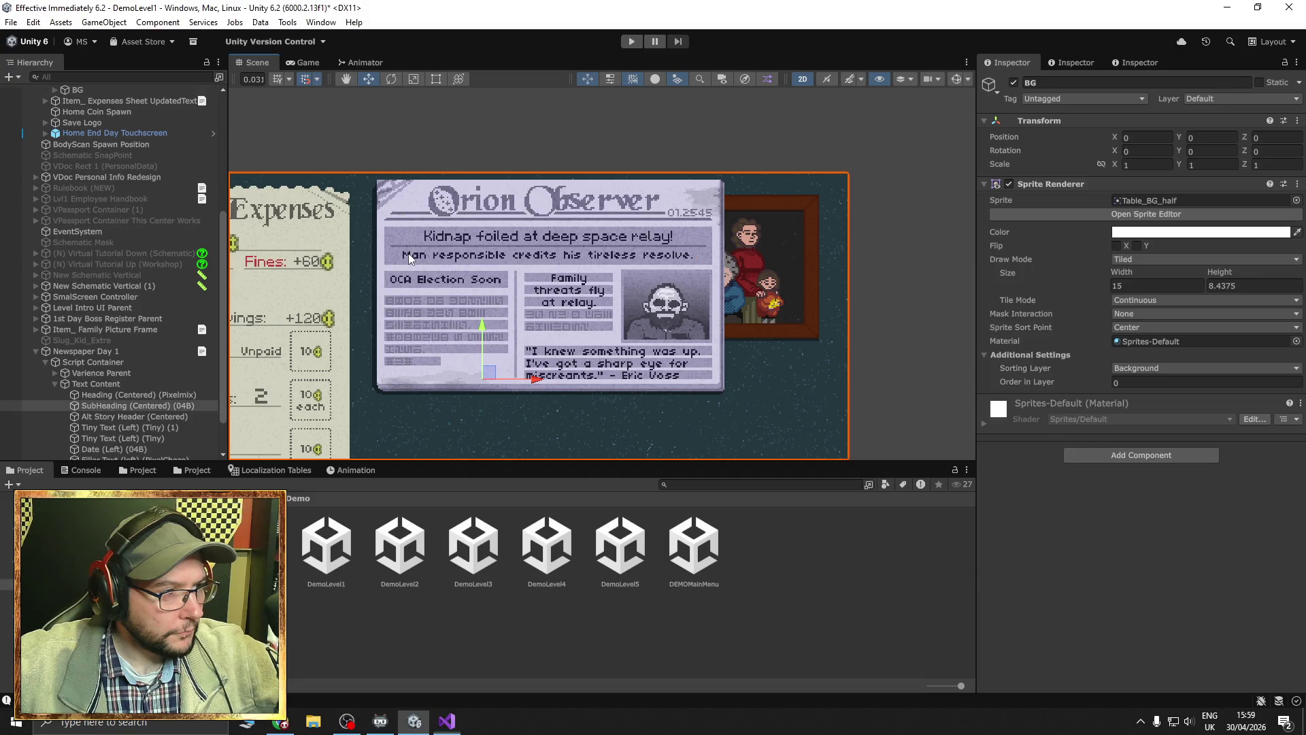
click(1203, 437)
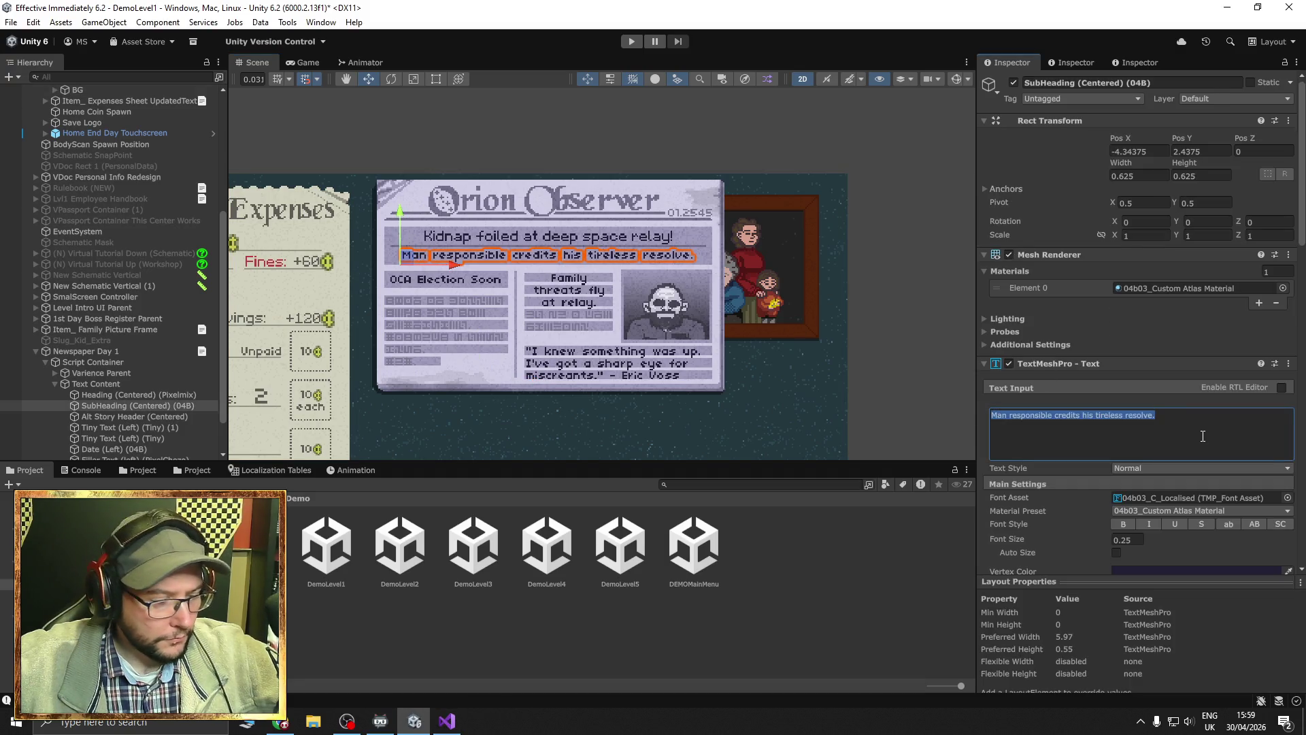
text(Relay Station Security Concerns Raised with OCA!)
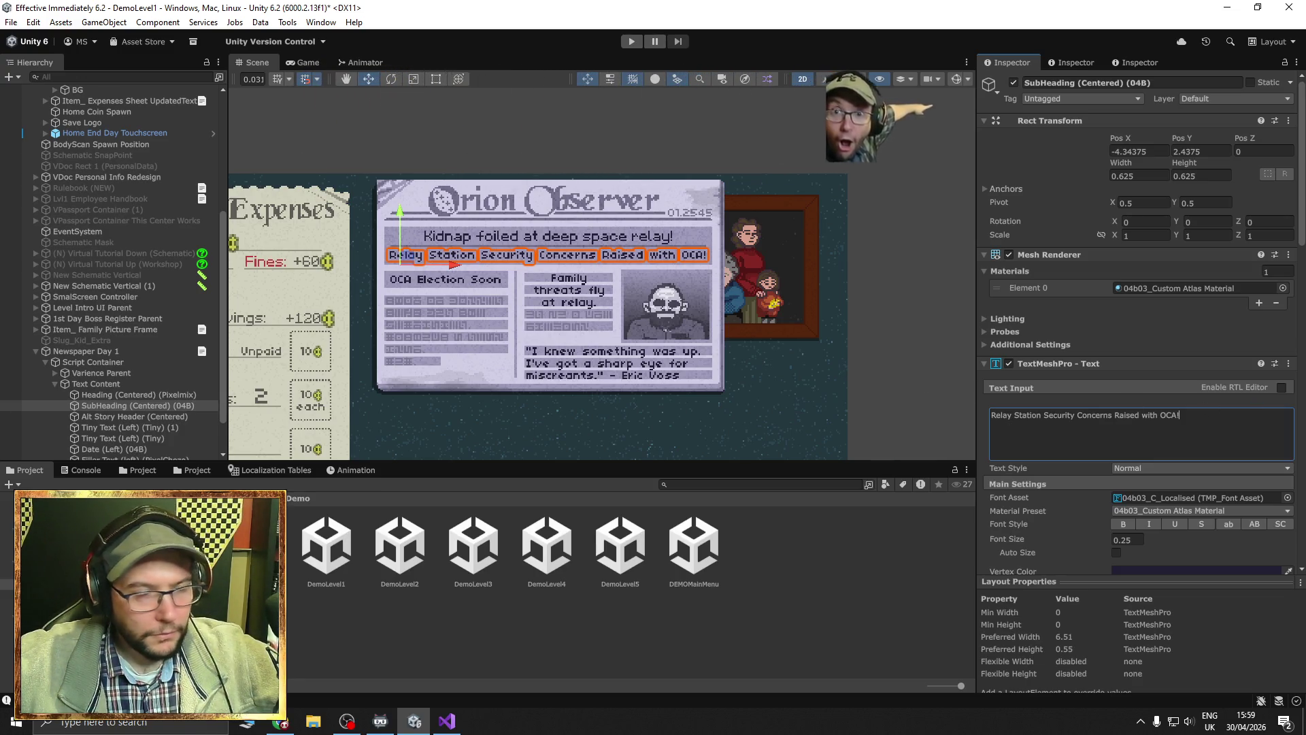
key(alt+Tab)
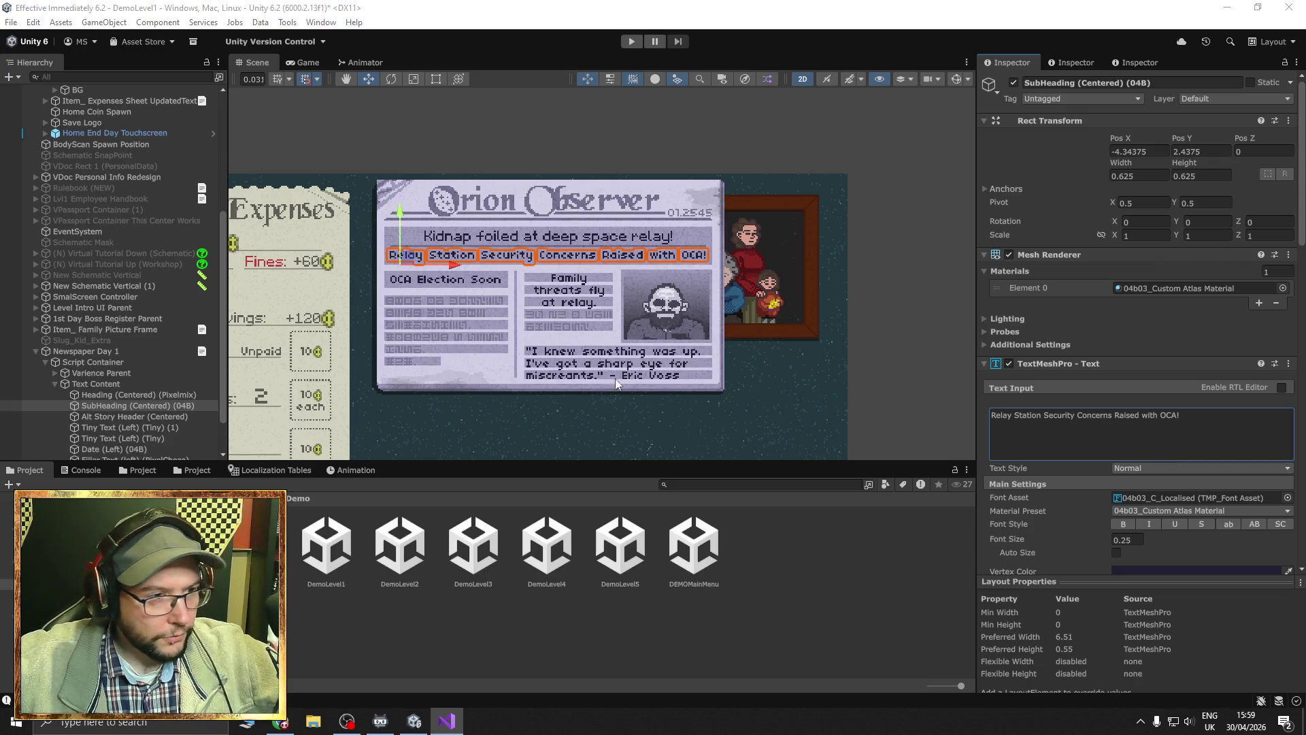
click(539, 358)
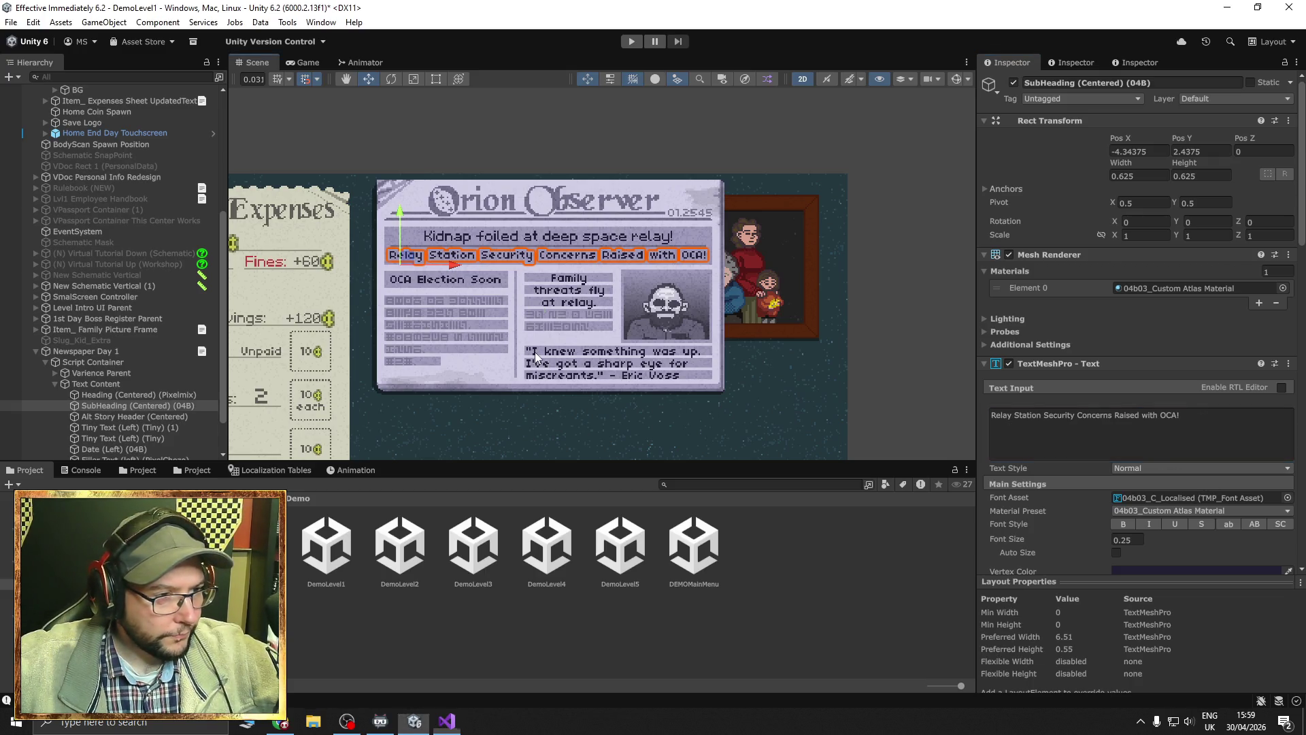
Overwrite the quote with 'Utter incompetence. The new employee is incompetent.' attributed to Eric Voss.
click(1011, 437)
key(ctrl+a)
key(ctrl+v)
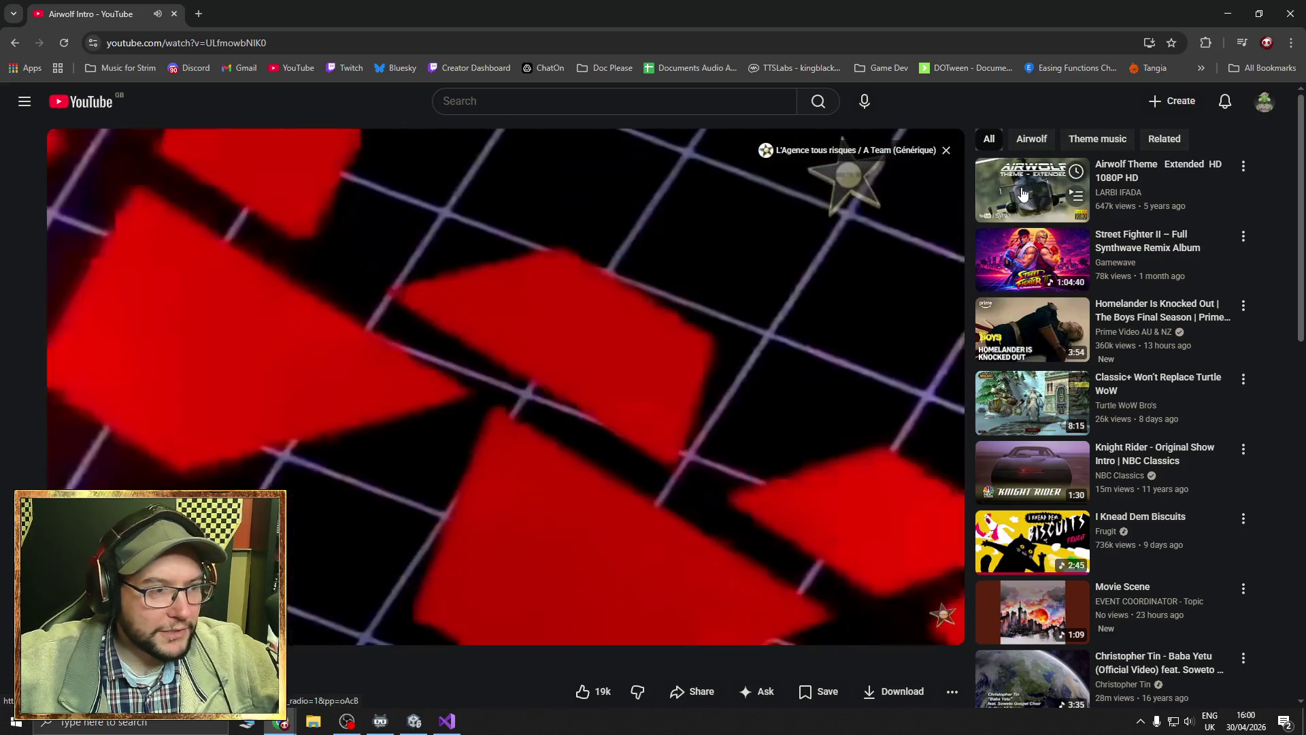
Play the Airwolf Theme Extended video, then minimise the browser back to Unity.
click(1004, 272)
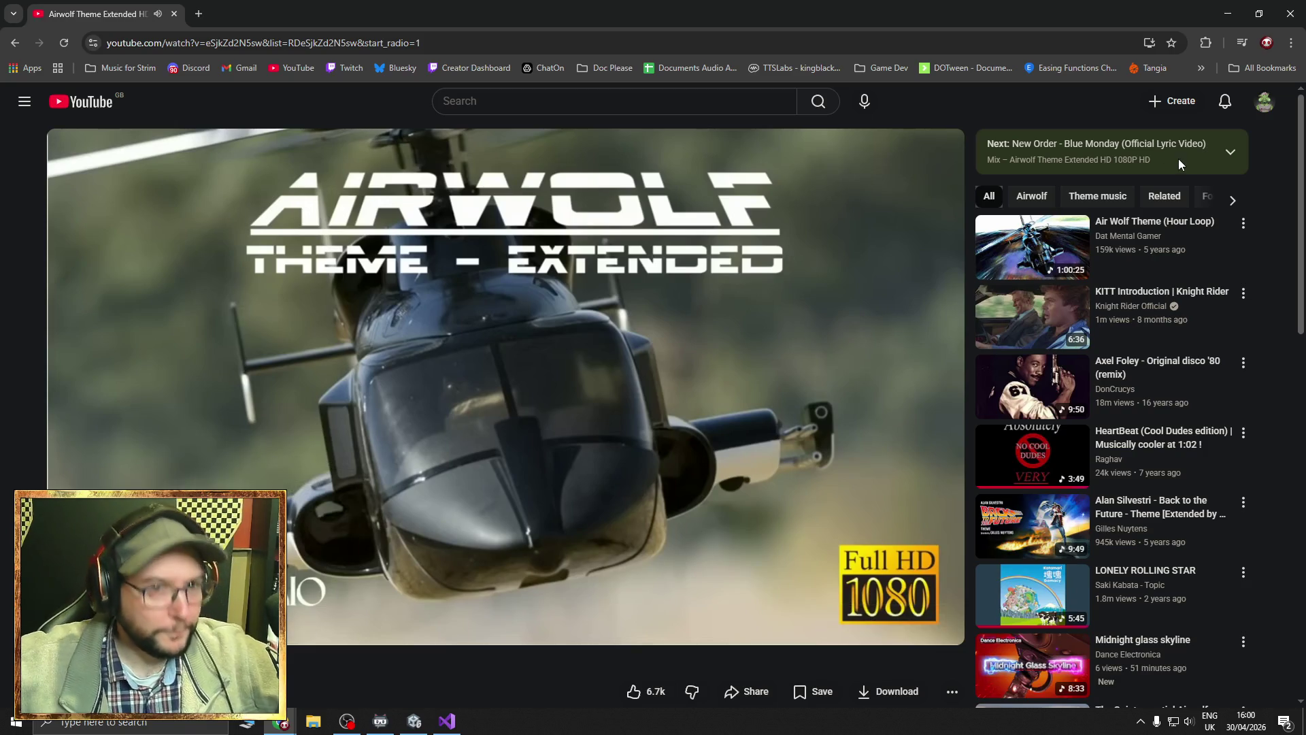
click(1227, 13)
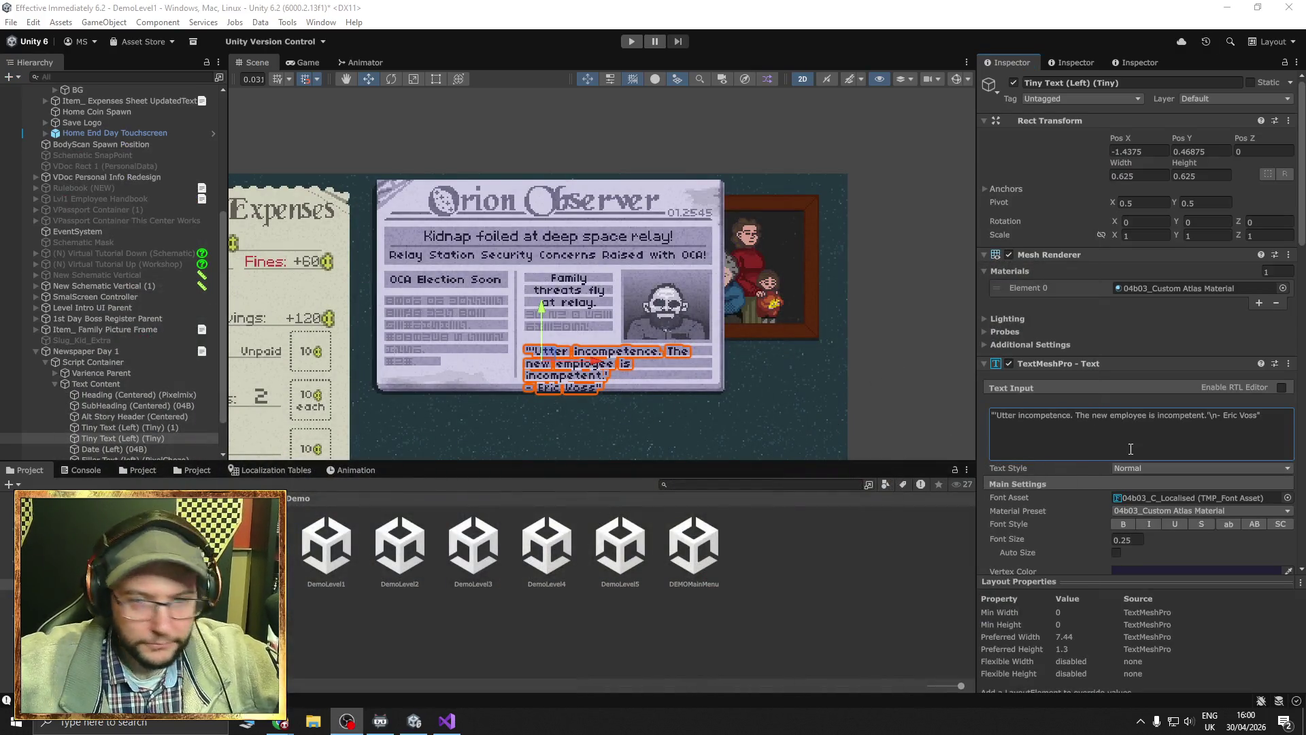
Remove the line break before '- Eric Voss' and retype the quote's opening mark as '.
scroll(681, 417, up, 3)
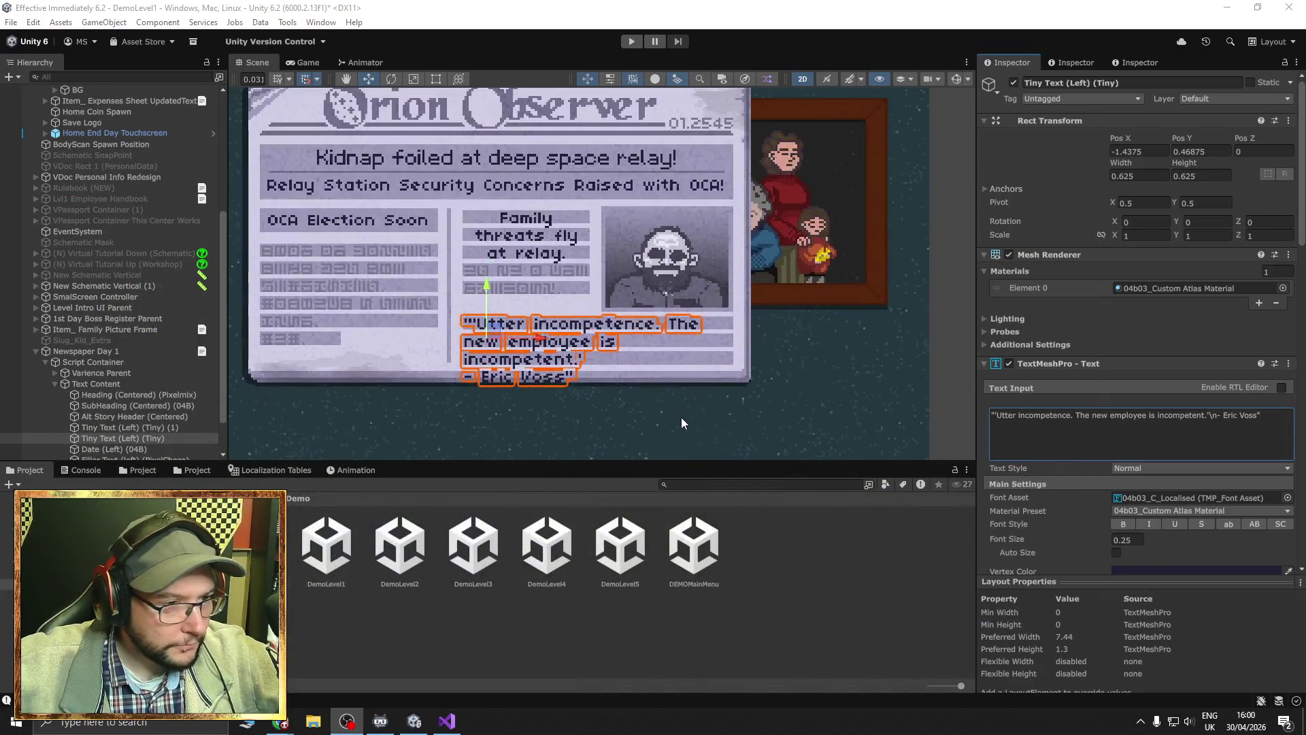
click(1216, 415)
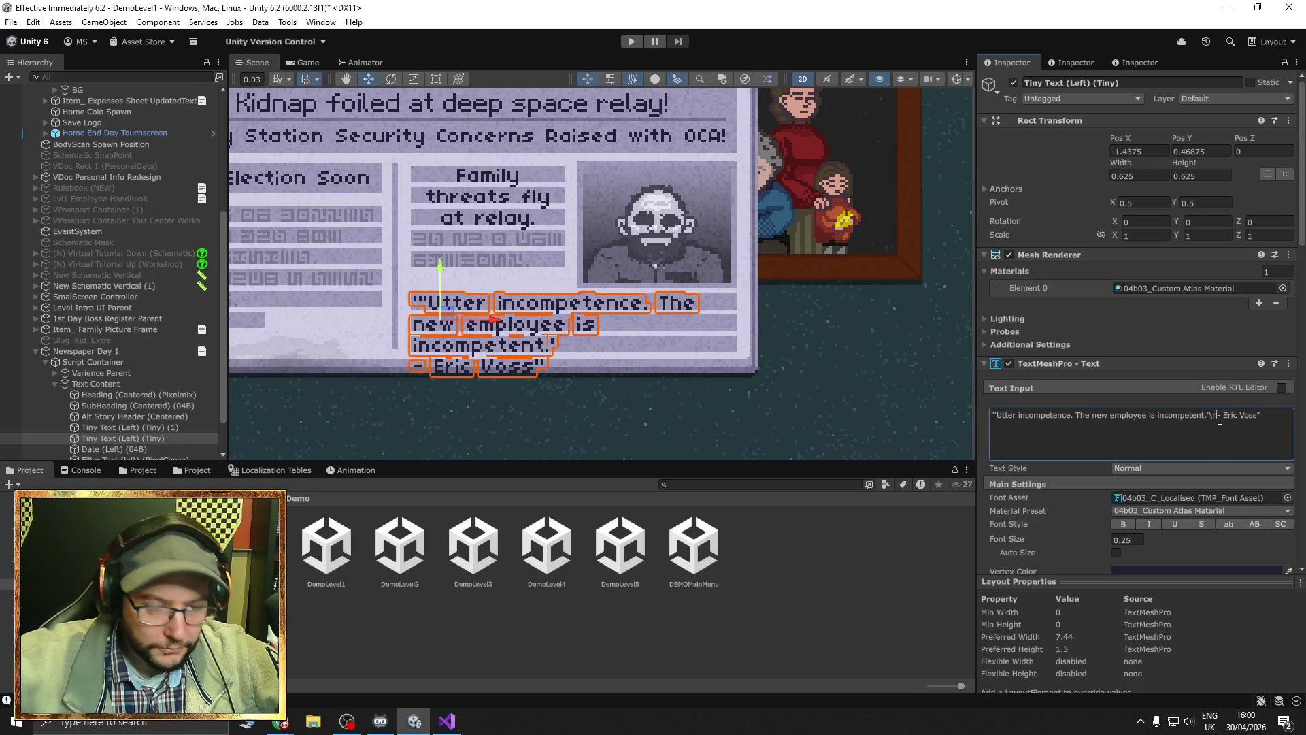
key(BackSpace)
key(BackSpace)
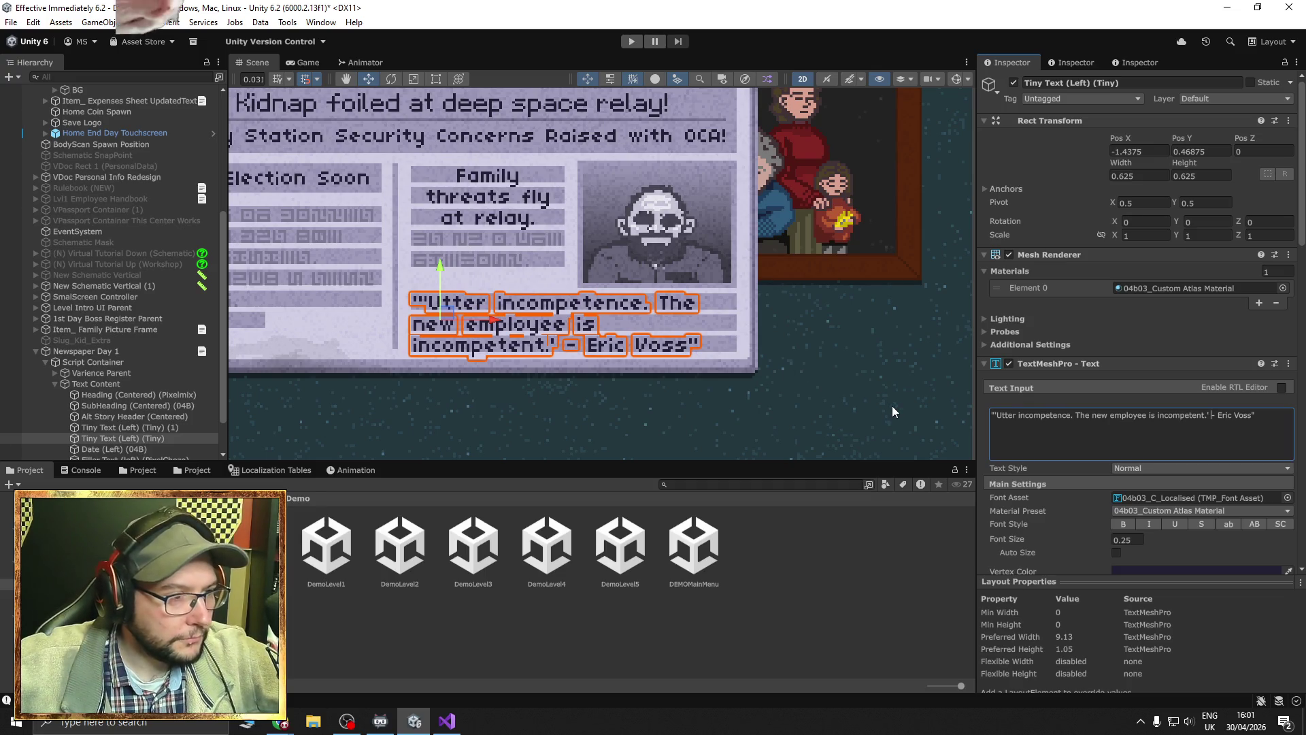
click(998, 416)
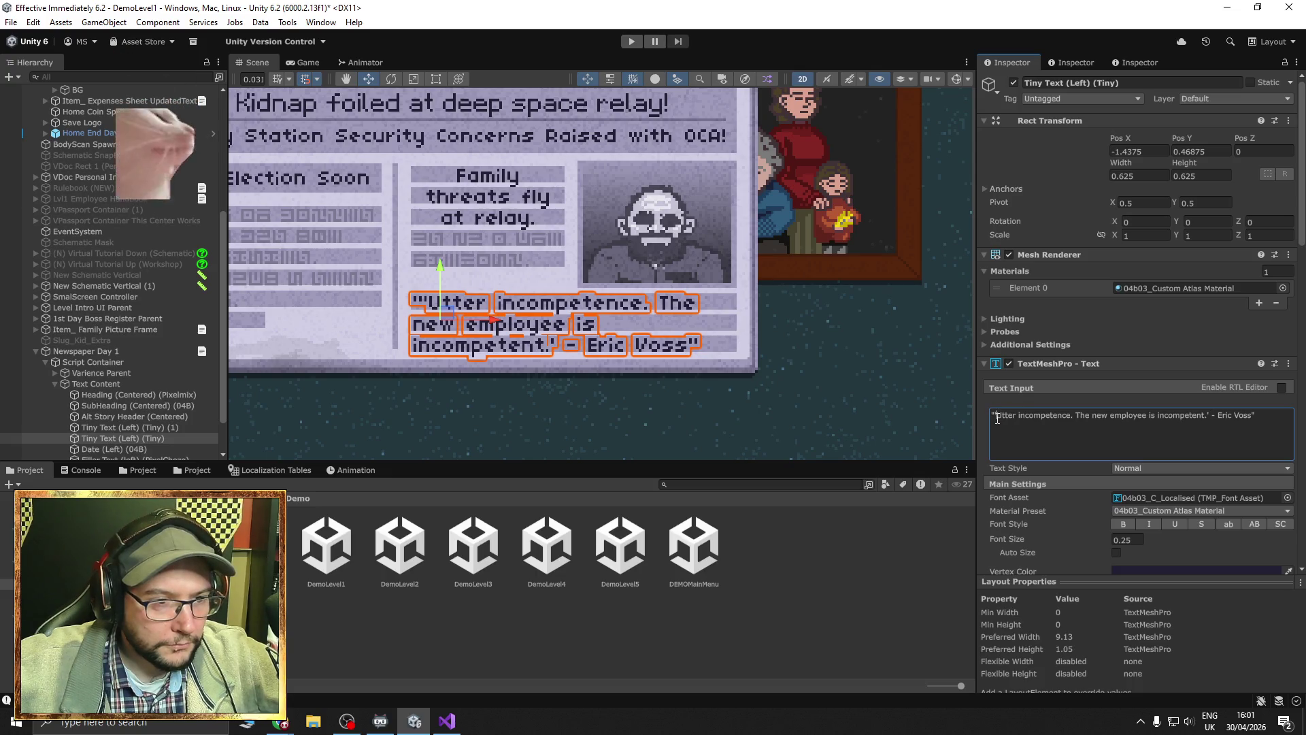
key(BackSpace)
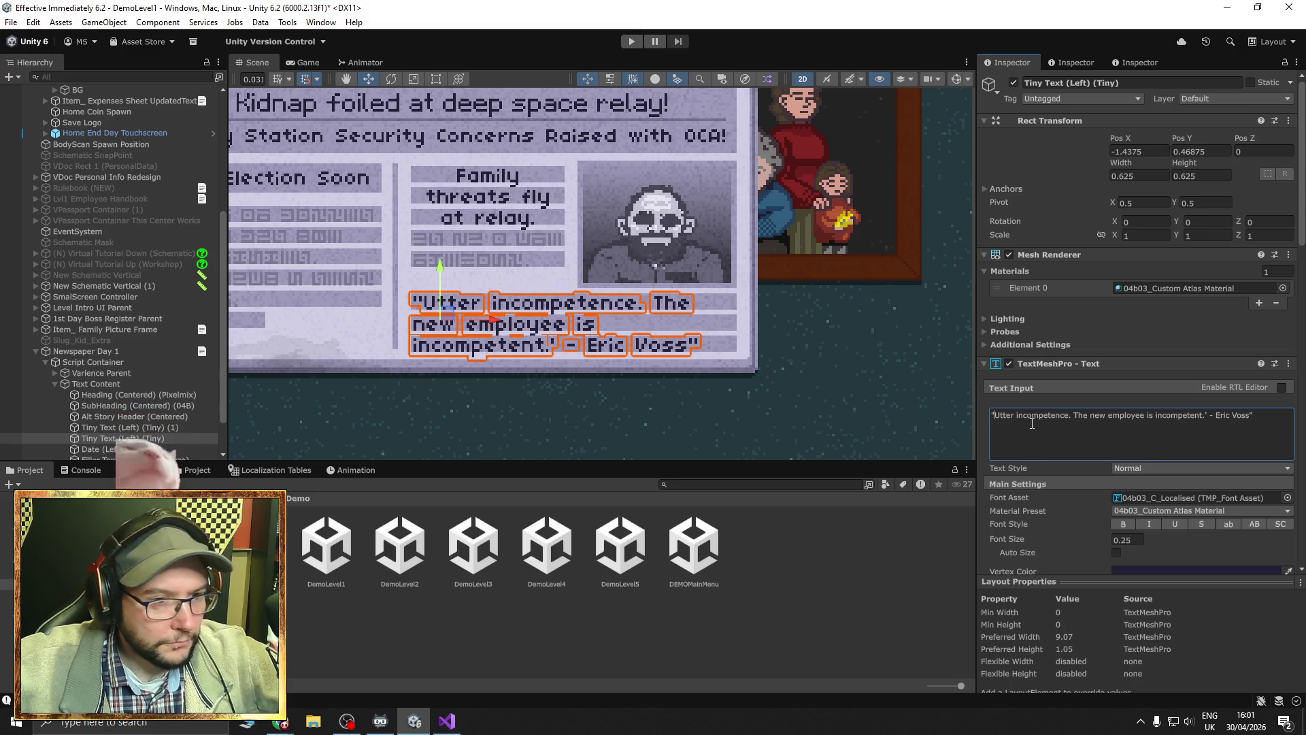
text(')
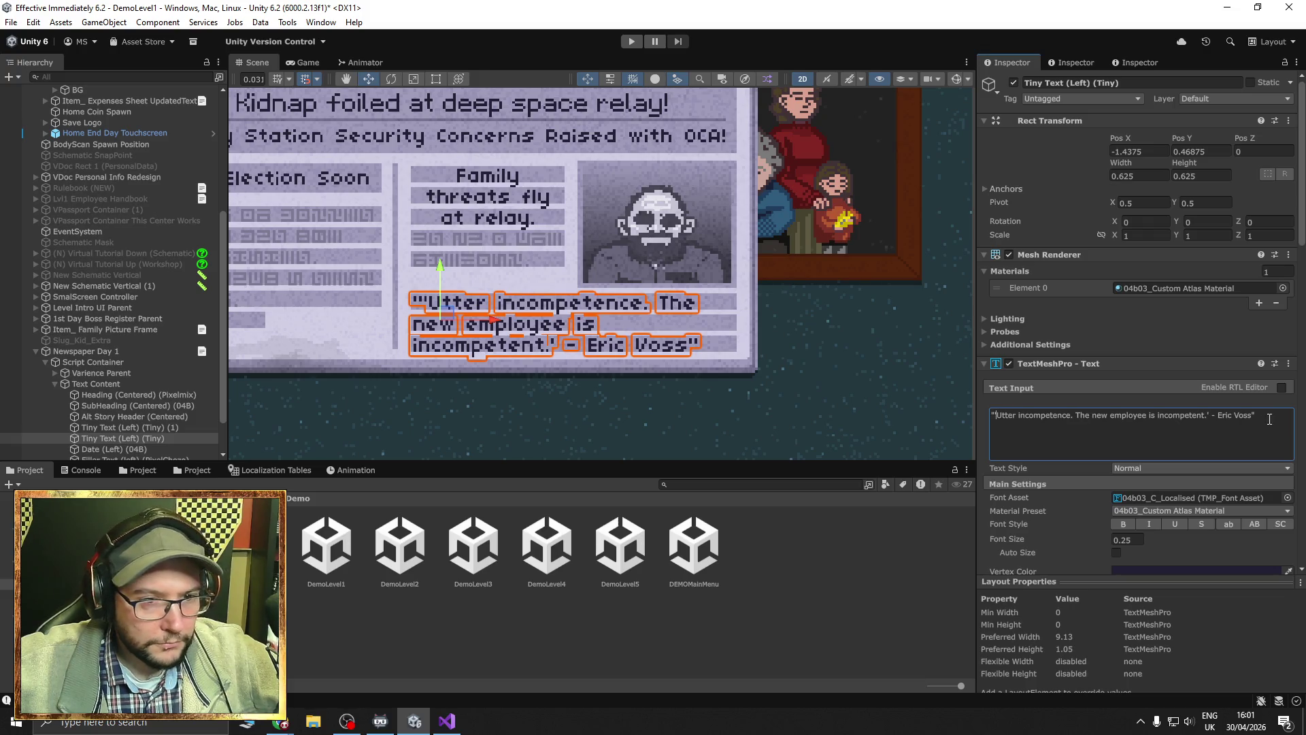
Select all the quote text and frame the whole newspaper in the Scene view.
key(ctrl+a)
key(alt+Tab)
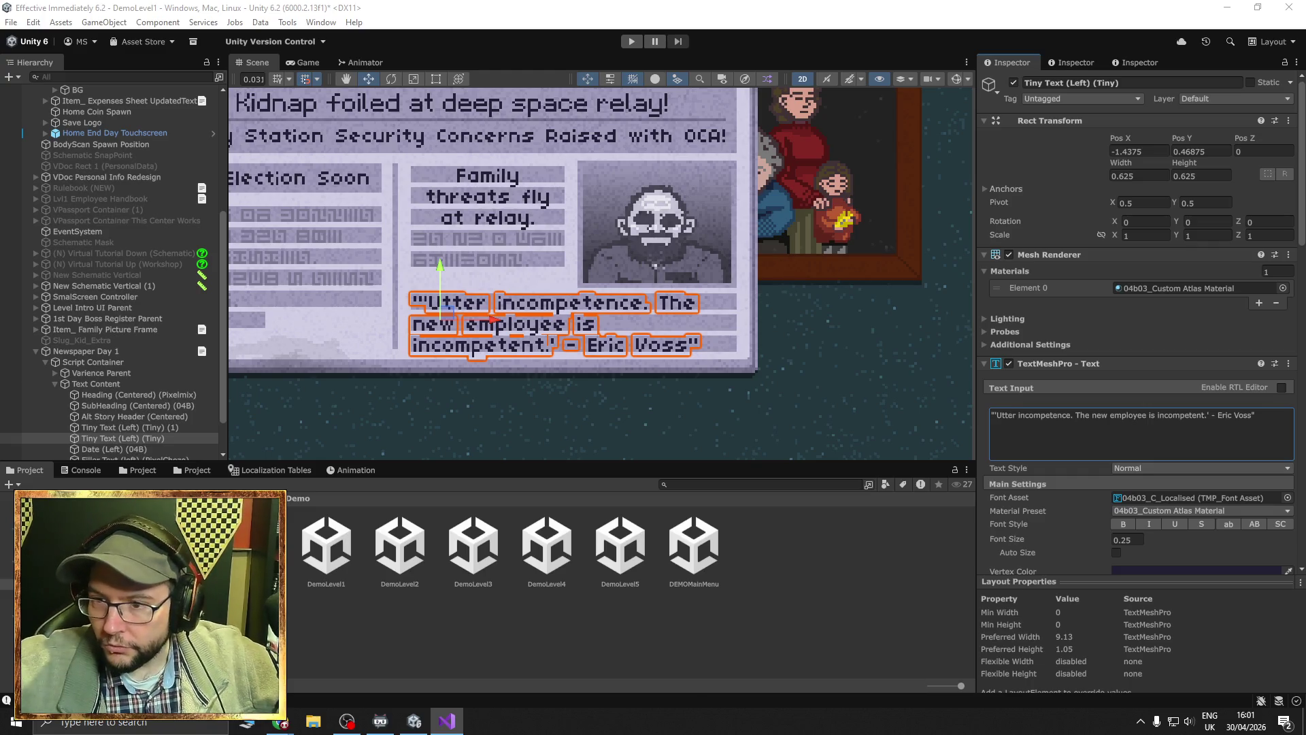
drag(825, 287, 925, 328)
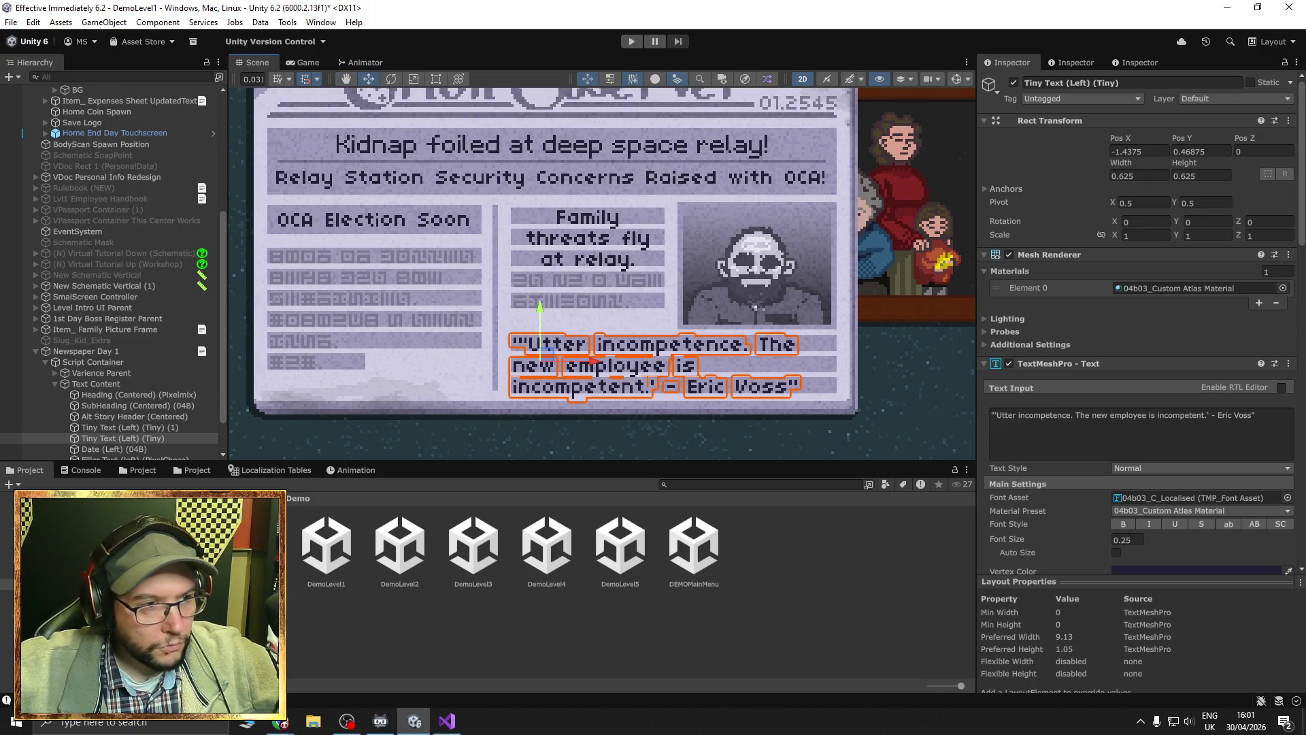
key(alt+Tab)
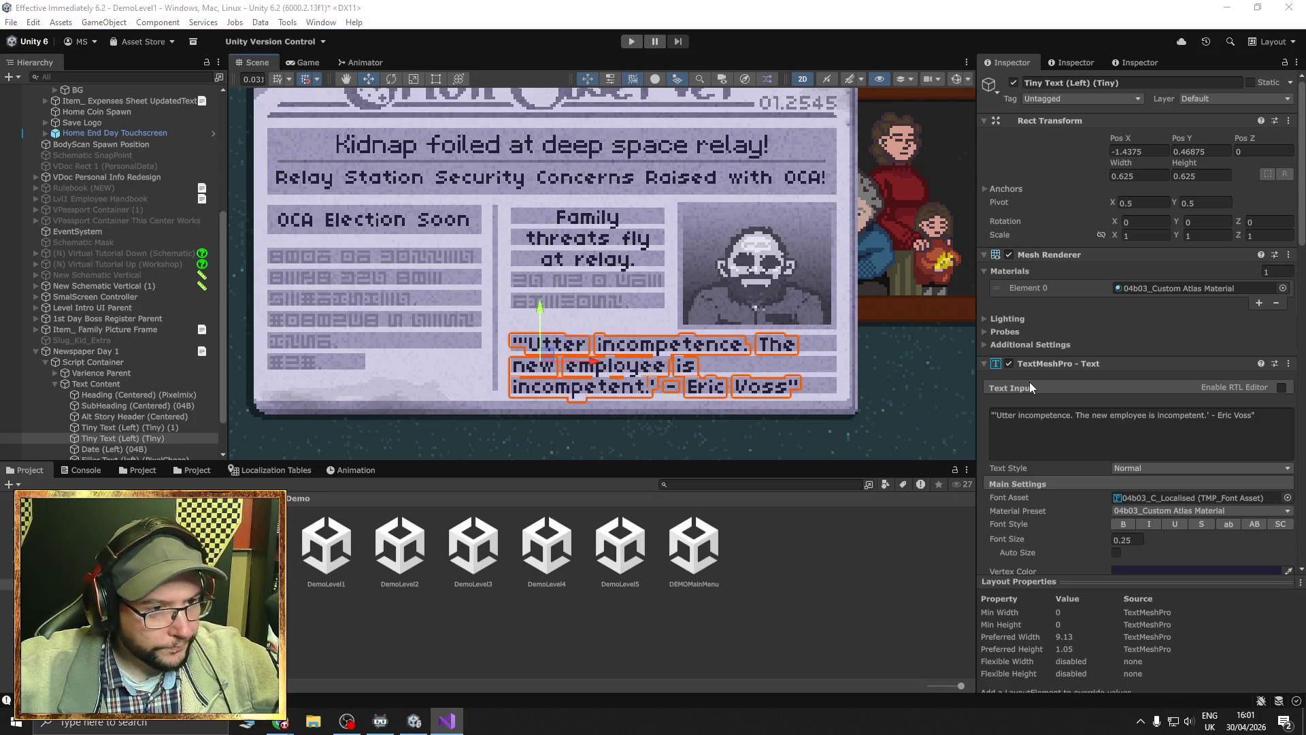
click(1263, 423)
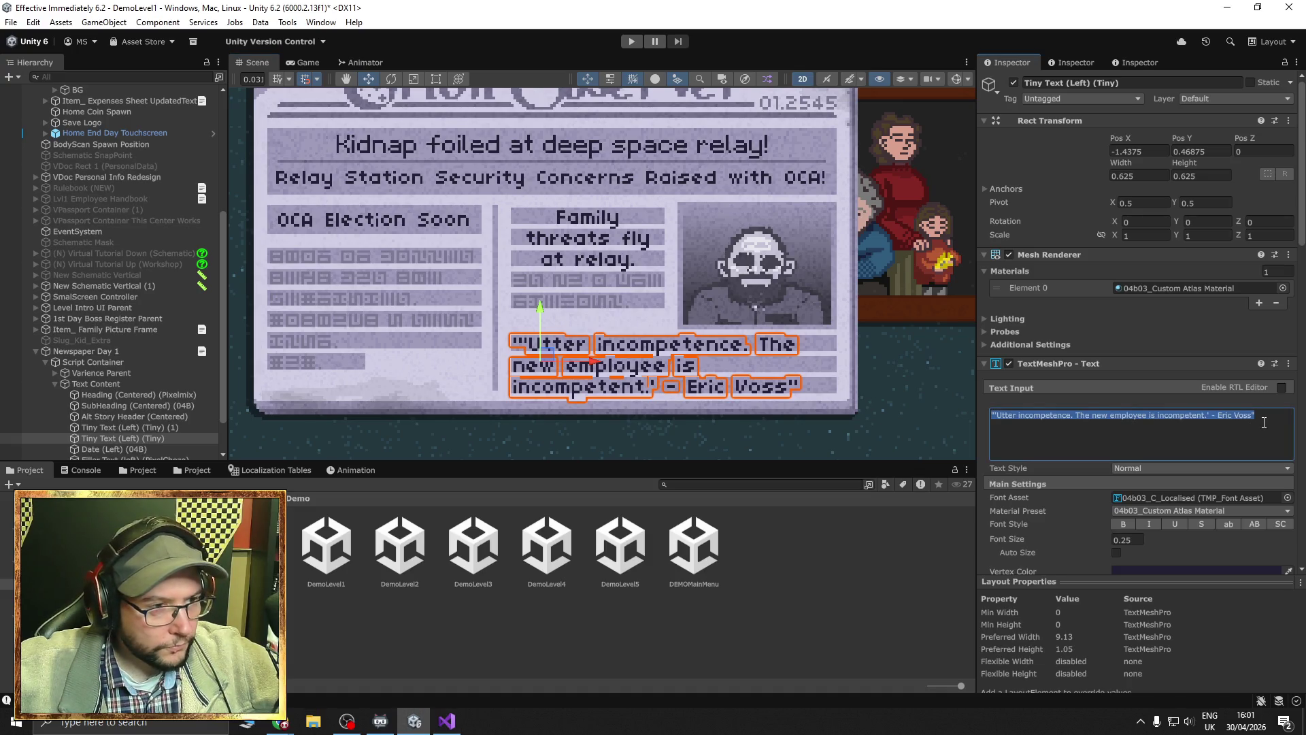
Paste the new Eric Voss quote and delete its opening words 'I knew '.
text('I knew I shouldn't have trusted the new employee to keep our standards.' - Eric Voss)
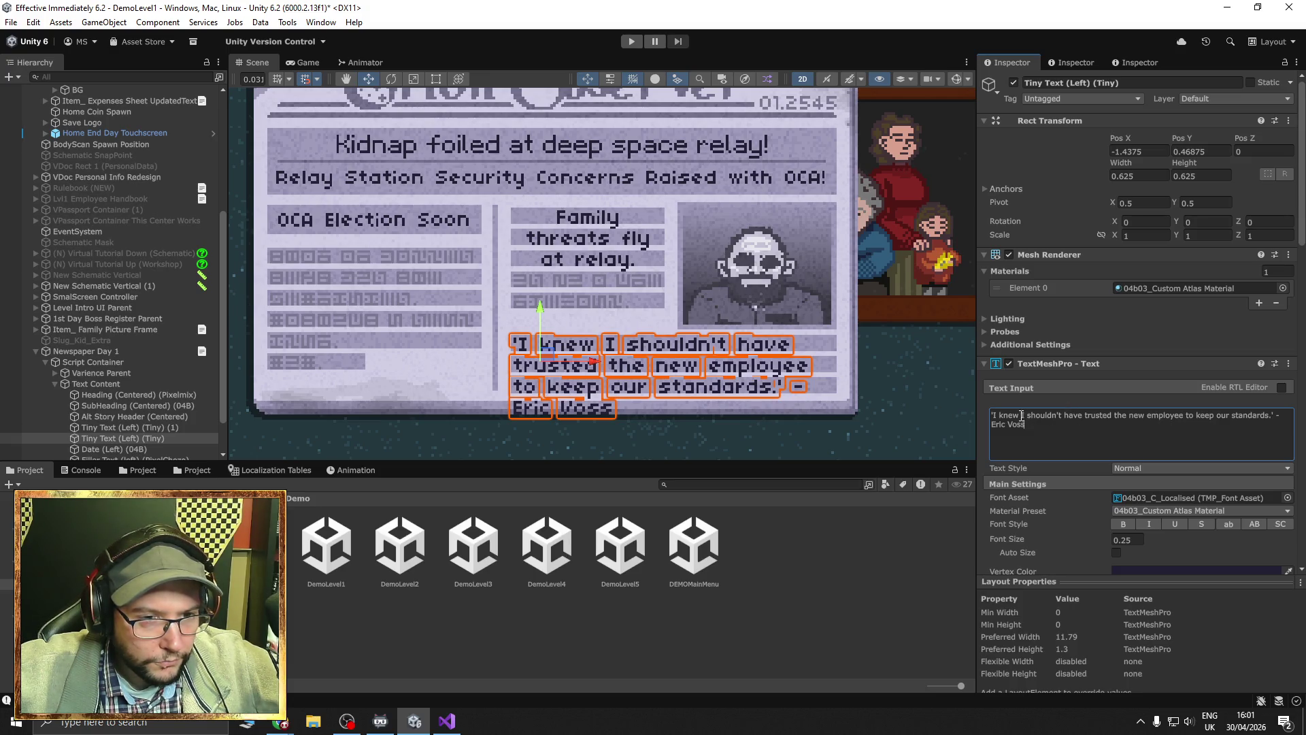
drag(1021, 415, 996, 416)
key(BackSpace)
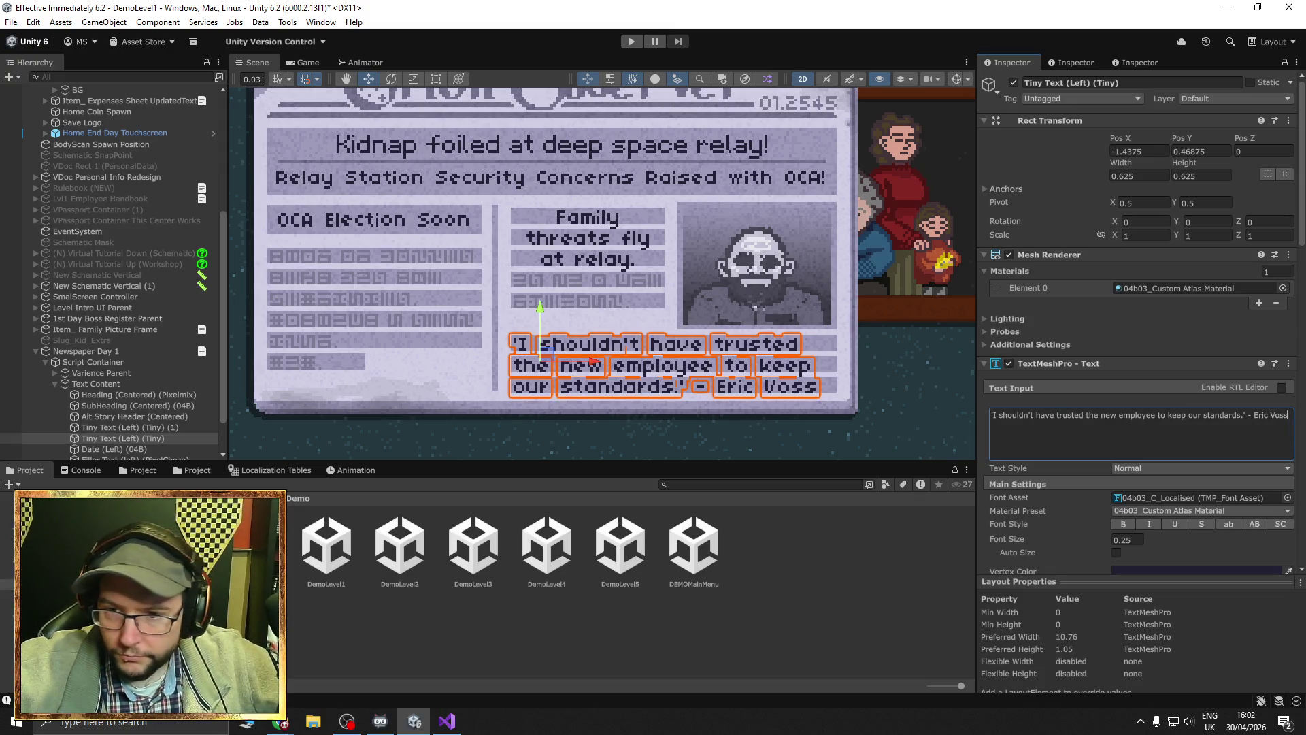
key(alt+Tab)
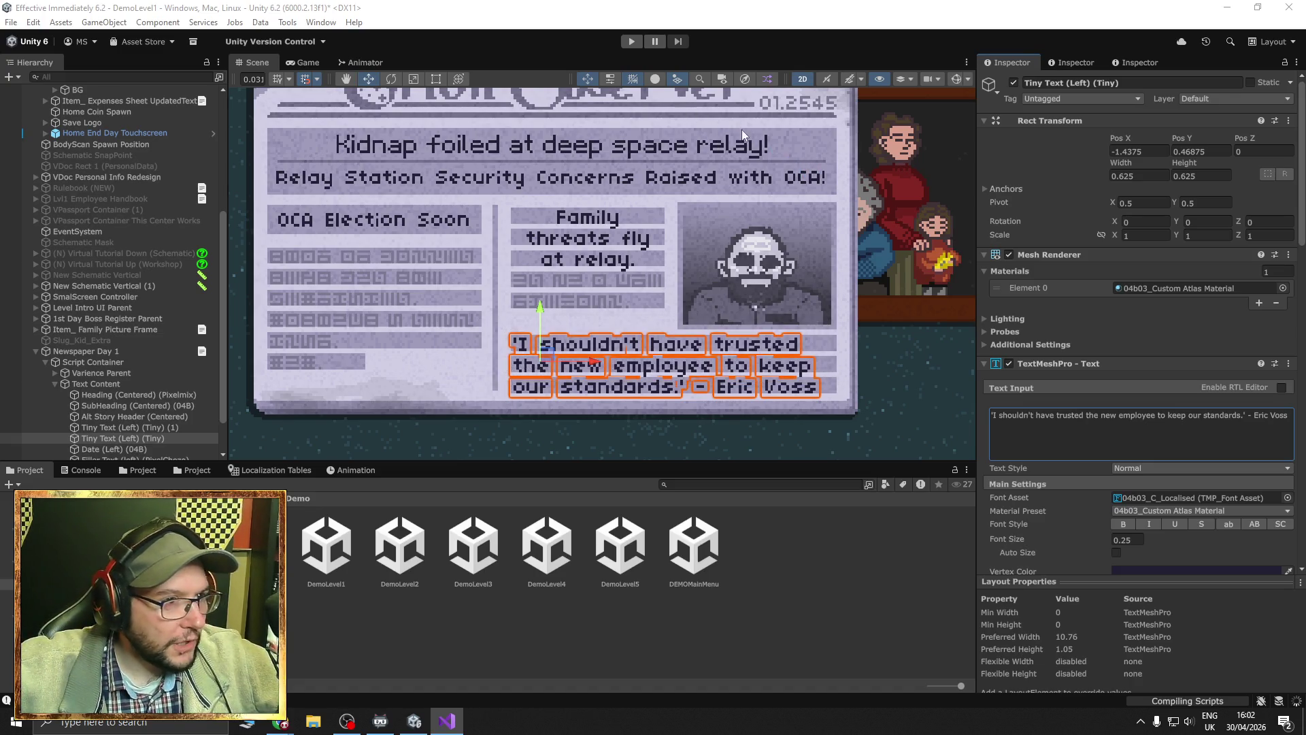
click(765, 109)
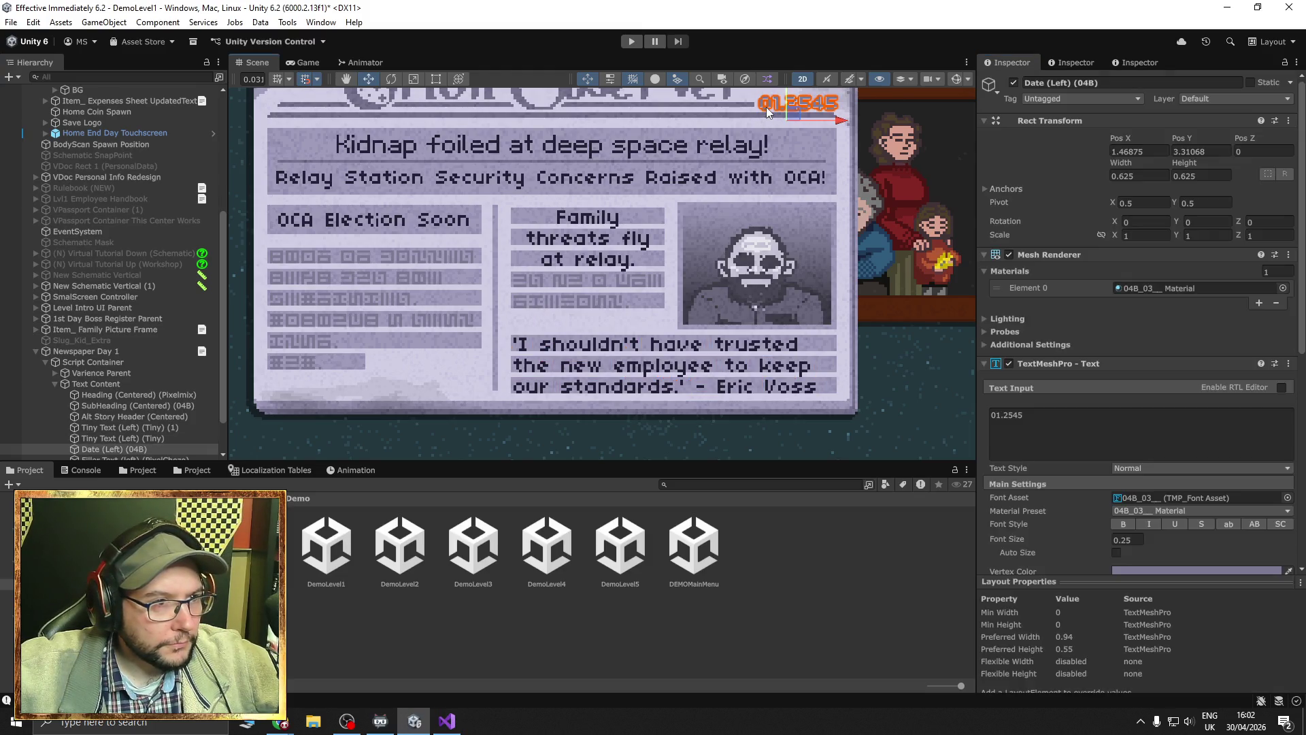
Select the 01.2545 date text and assign it the 04b03_C_Localised font asset.
click(766, 107)
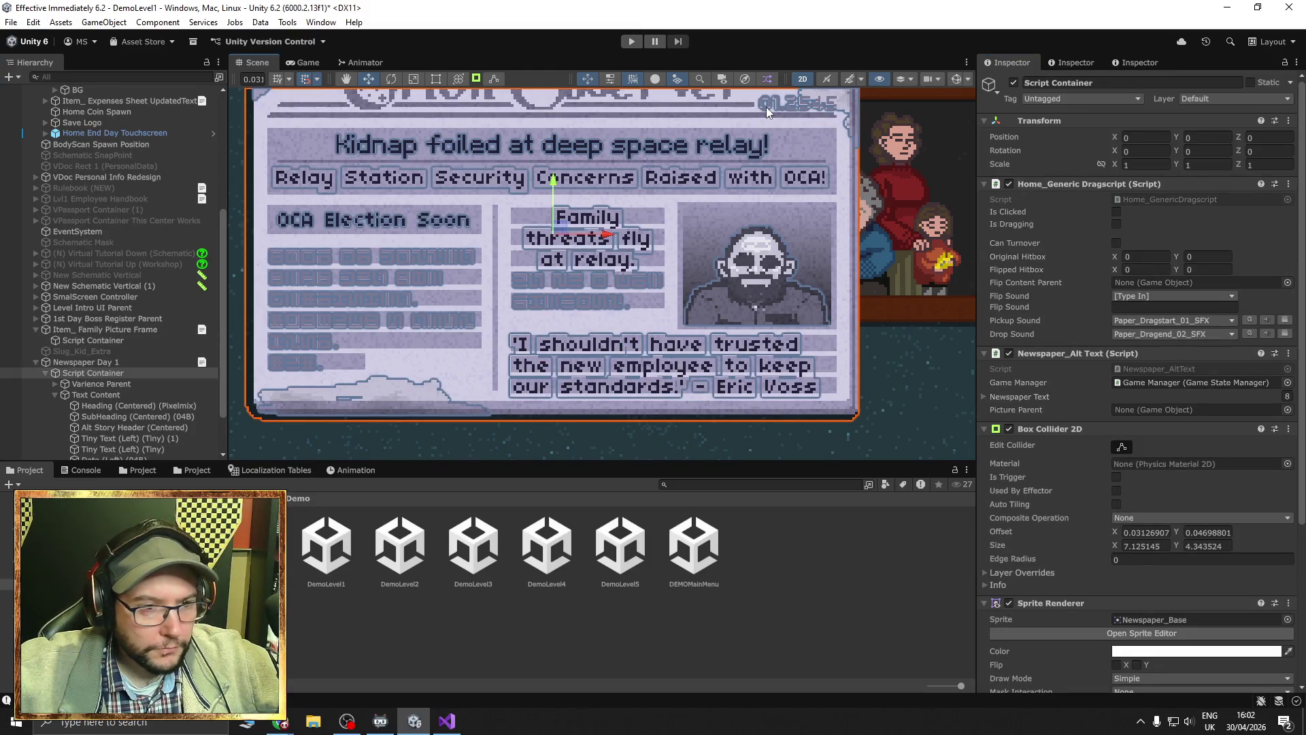
click(766, 108)
click(766, 108)
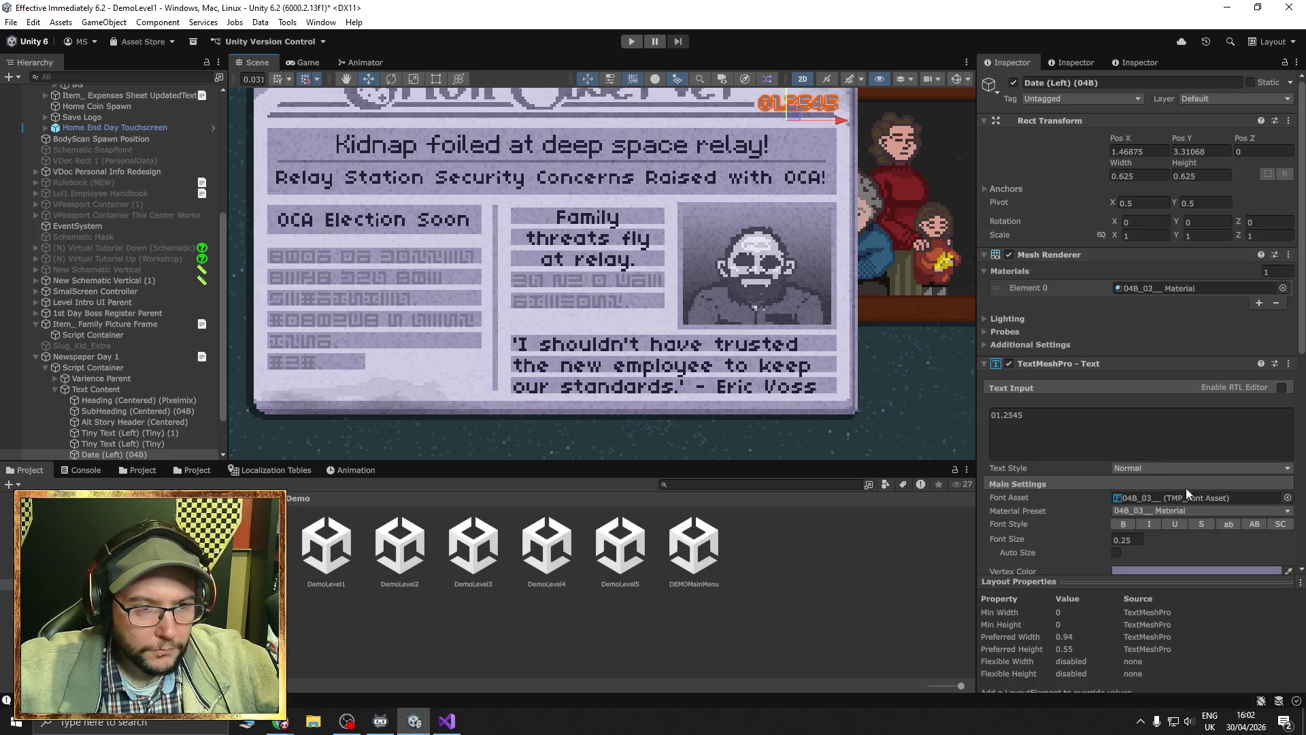
click(1210, 498)
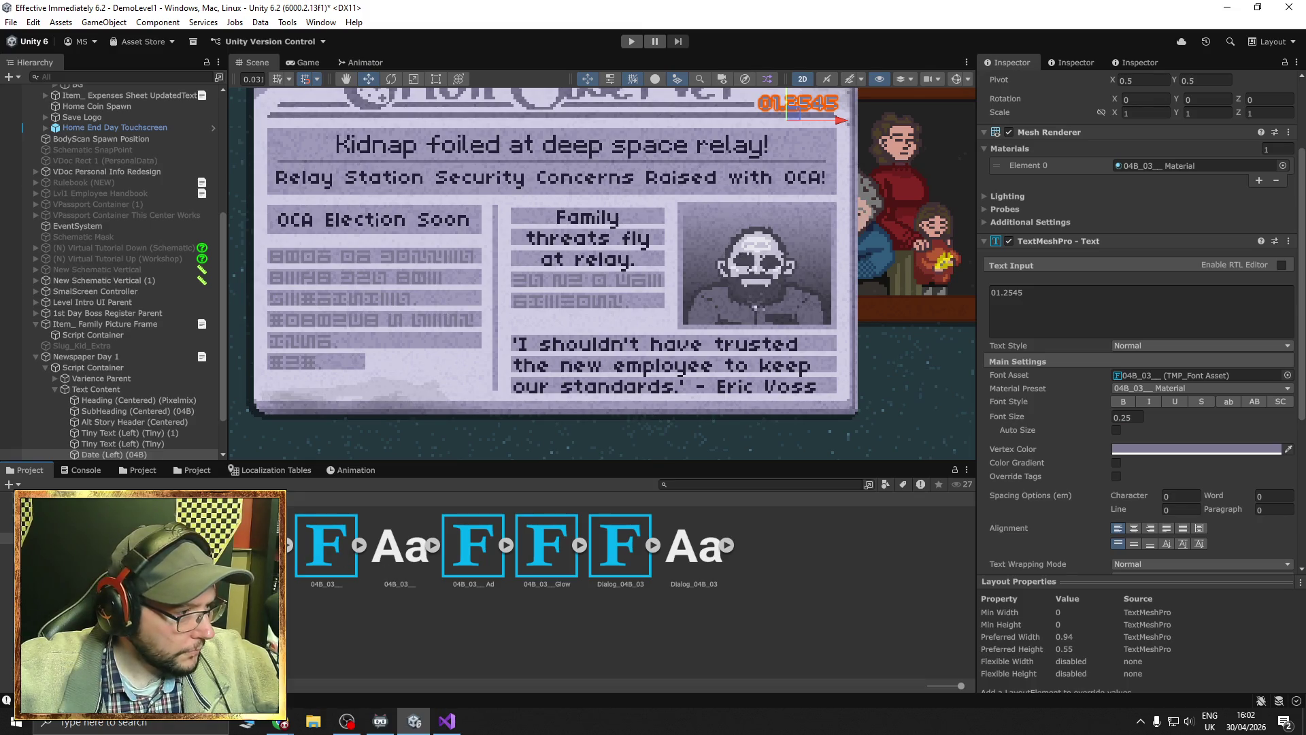
click(1154, 375)
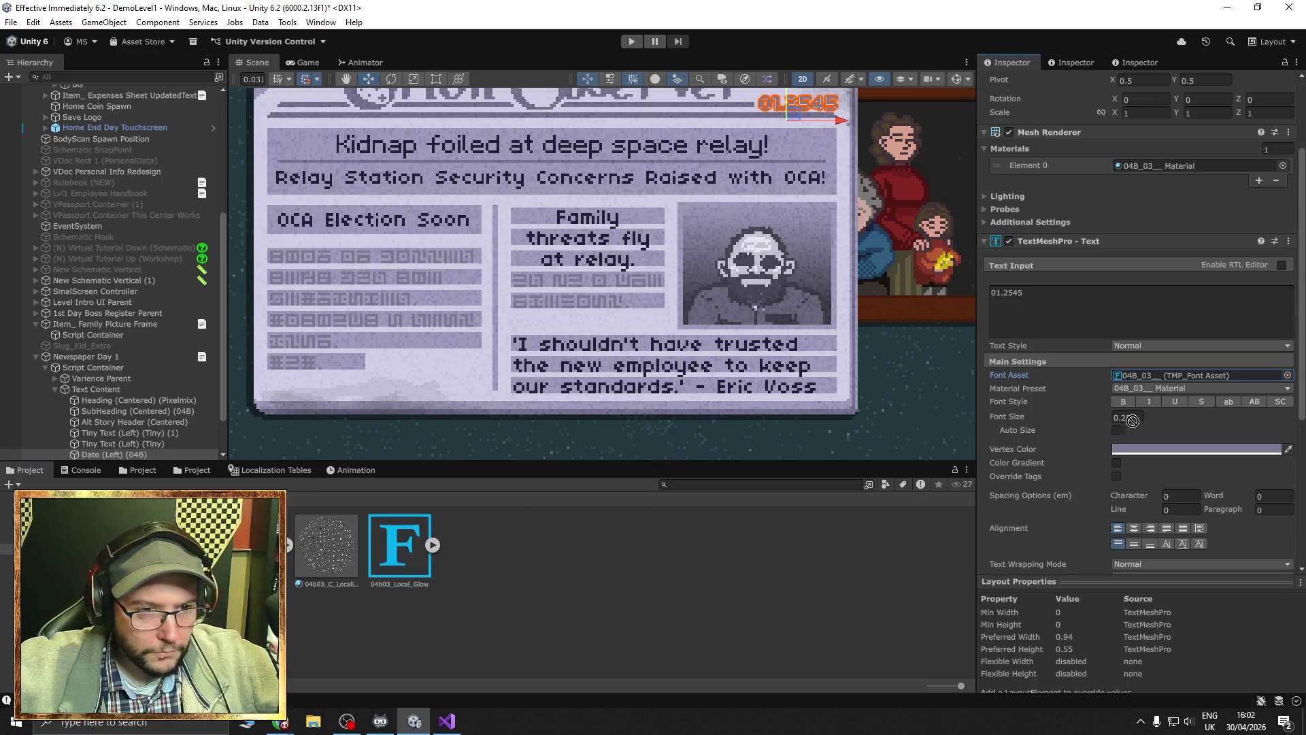
drag(1155, 383, 1154, 380)
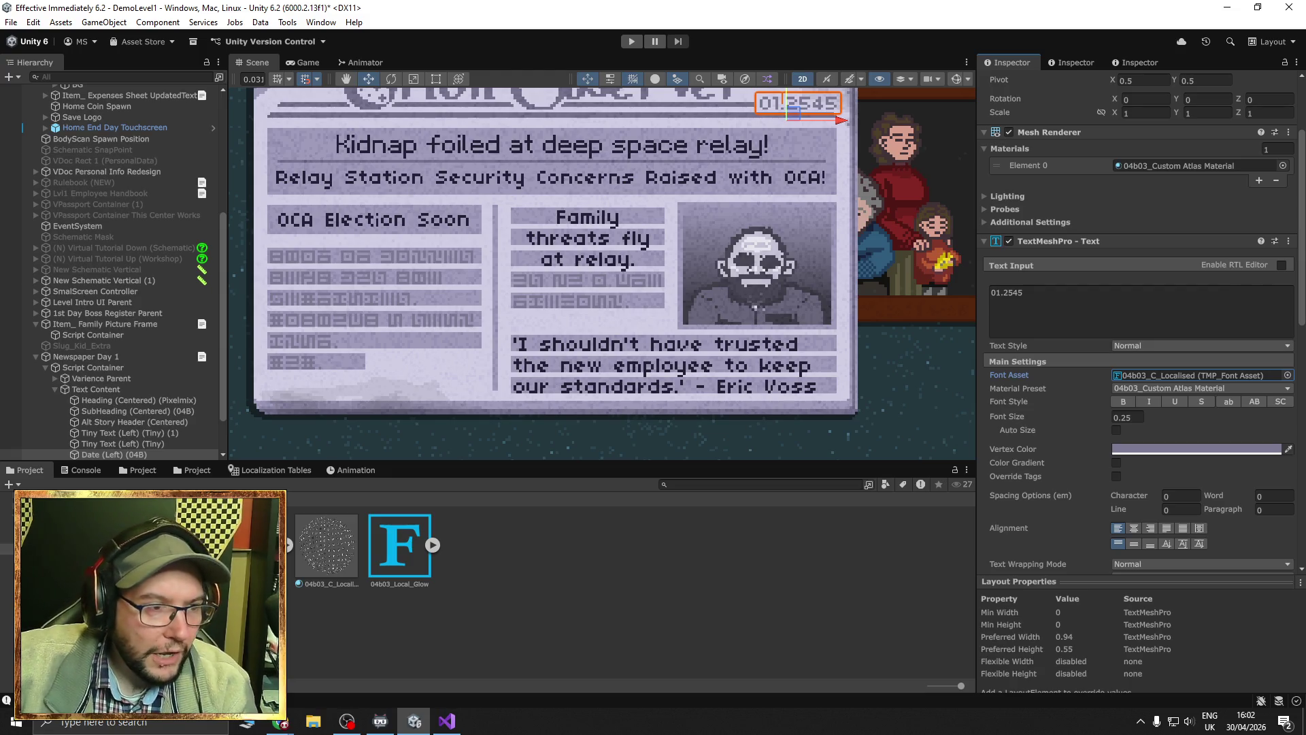
scroll(834, 358, up, 2)
scroll(738, 340, up, 10)
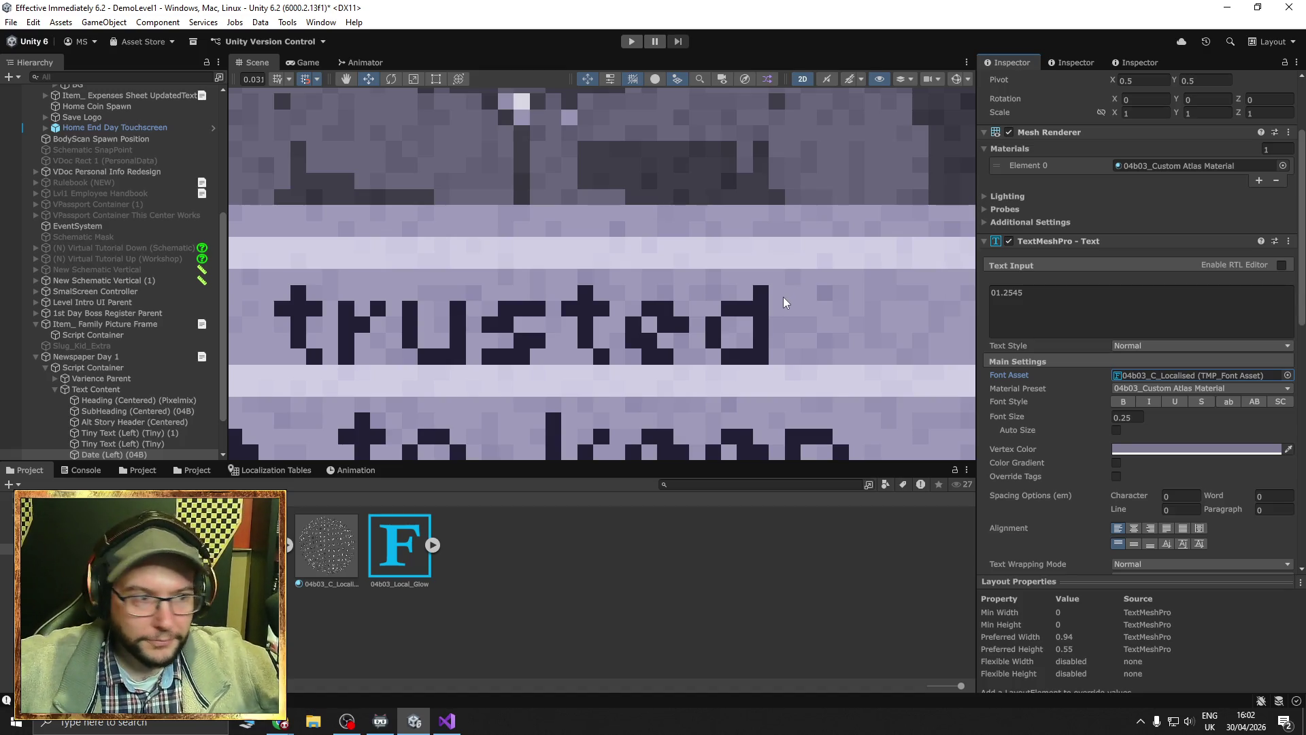
scroll(680, 350, up, 3)
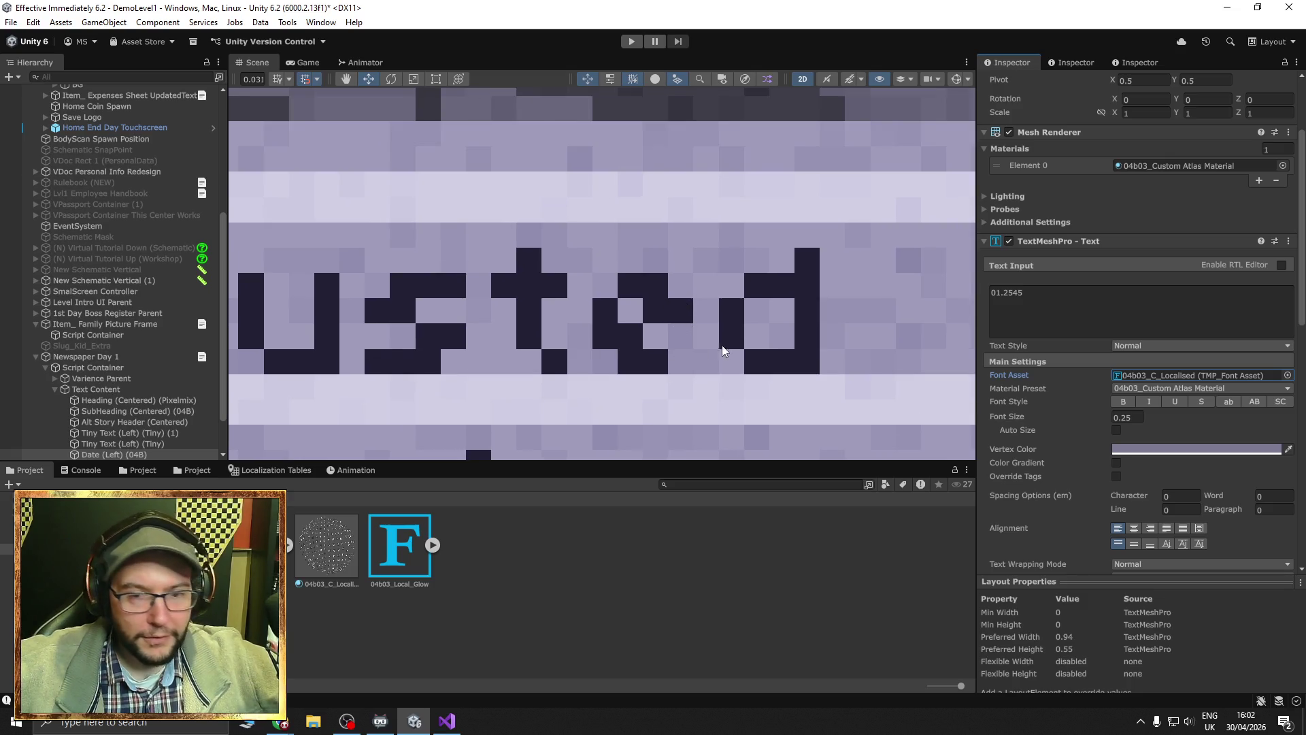
scroll(724, 340, down, 5)
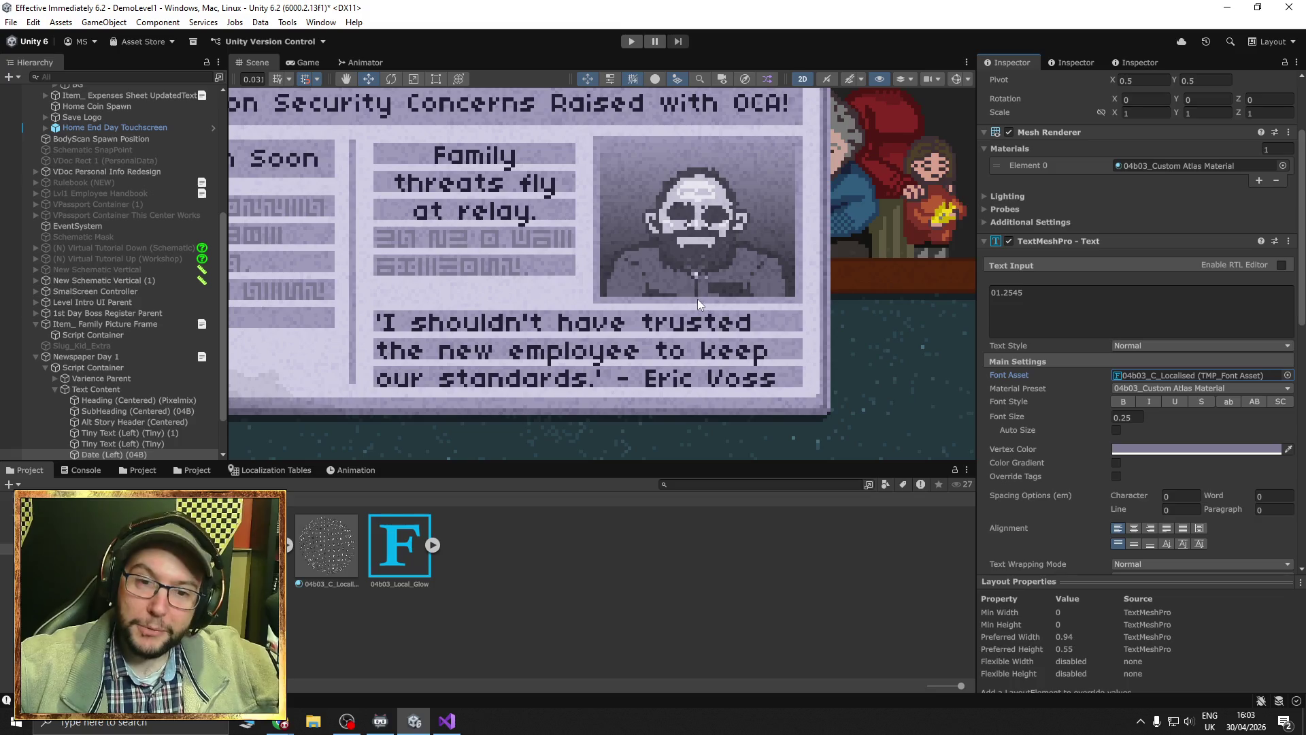
scroll(748, 300, down, 3)
mouse_move(748, 311)
mouse_down()
mouse_move(742, 333)
mouse_move(709, 327)
mouse_up()
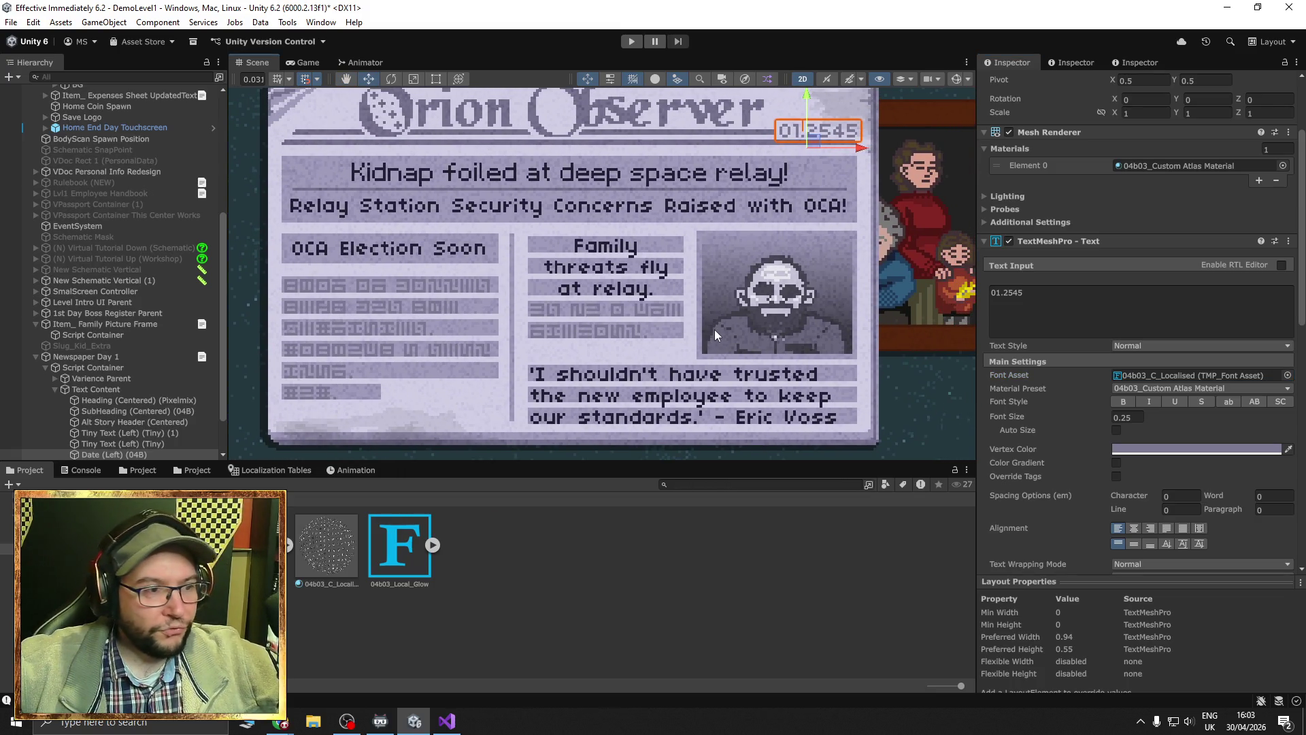
click(741, 422)
drag(897, 416, 844, 381)
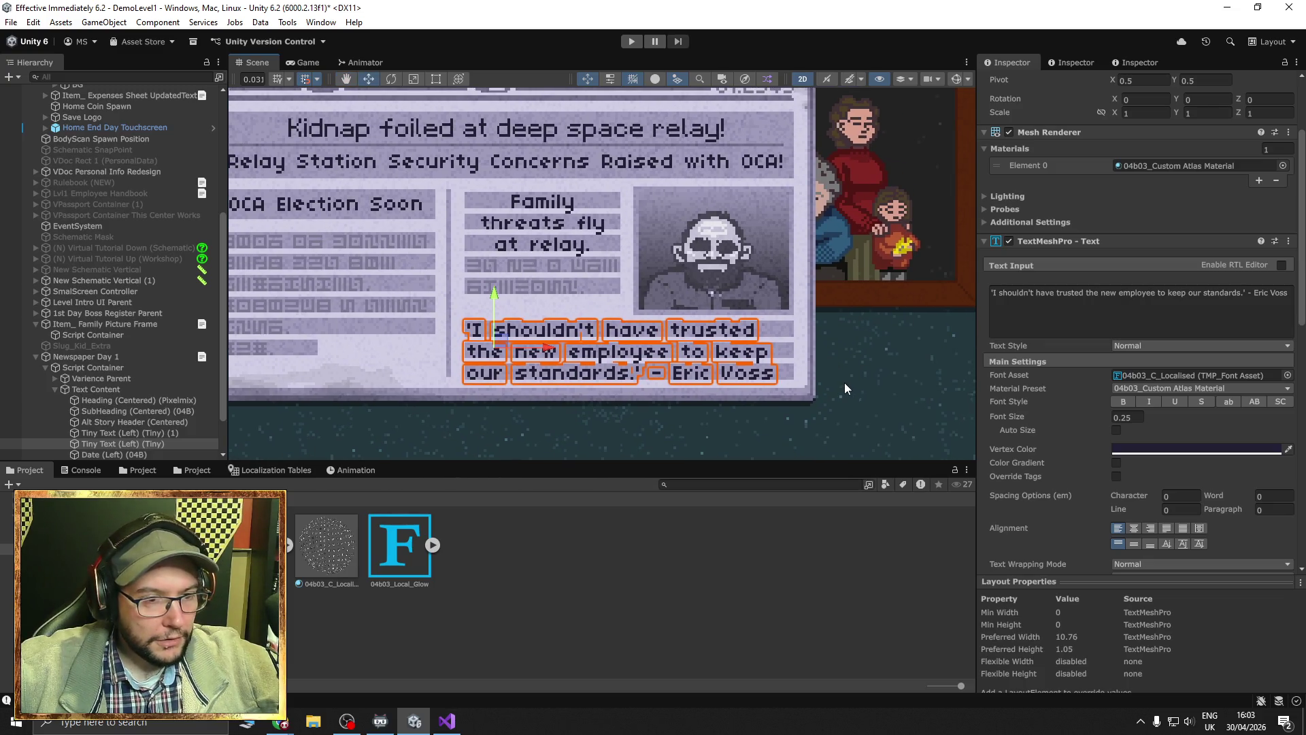
scroll(1026, 440, down, 3)
click(1289, 220)
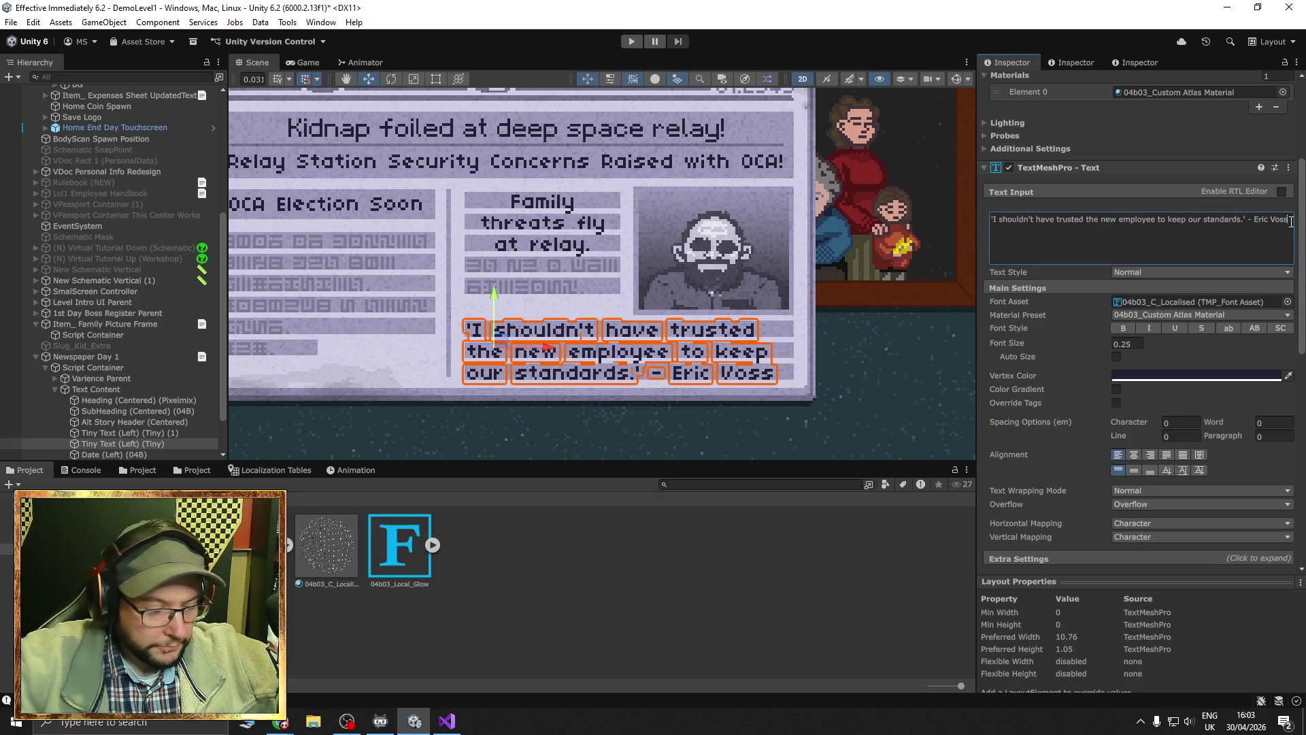
text(is a l)
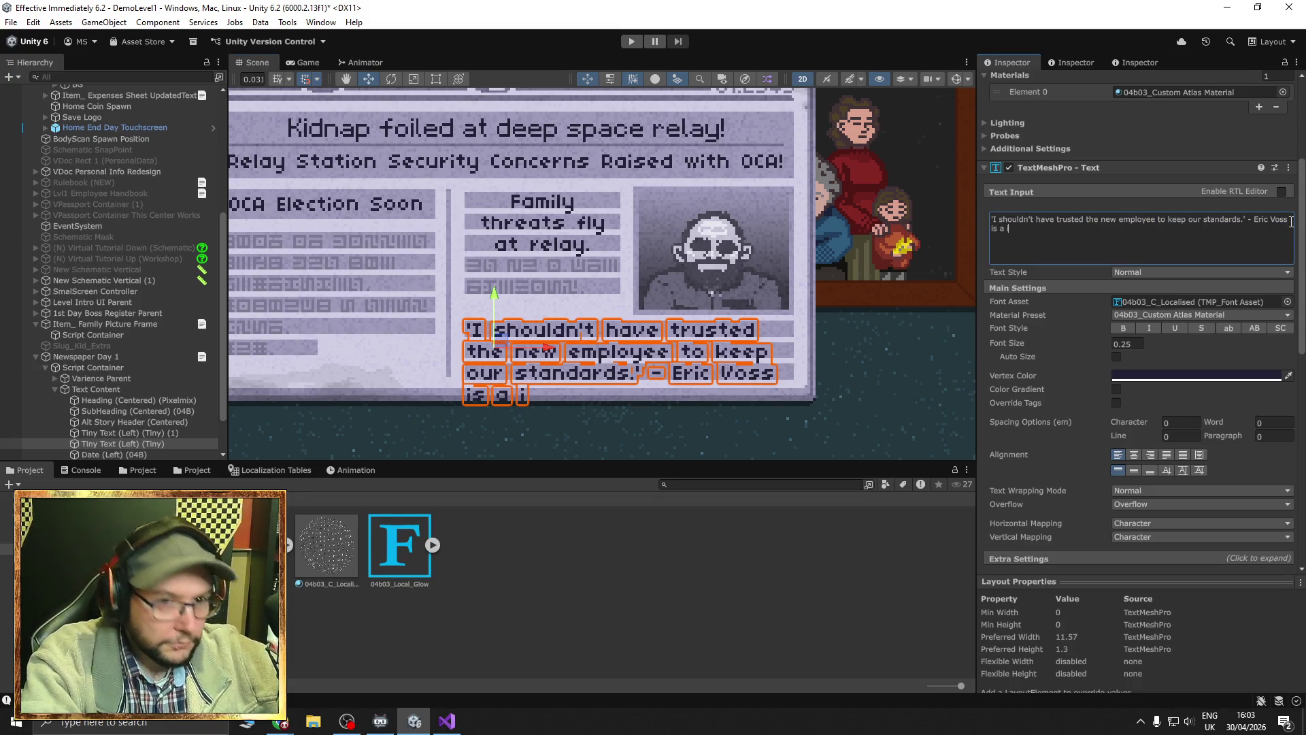
key(BackSpace)
text(gaint shit)
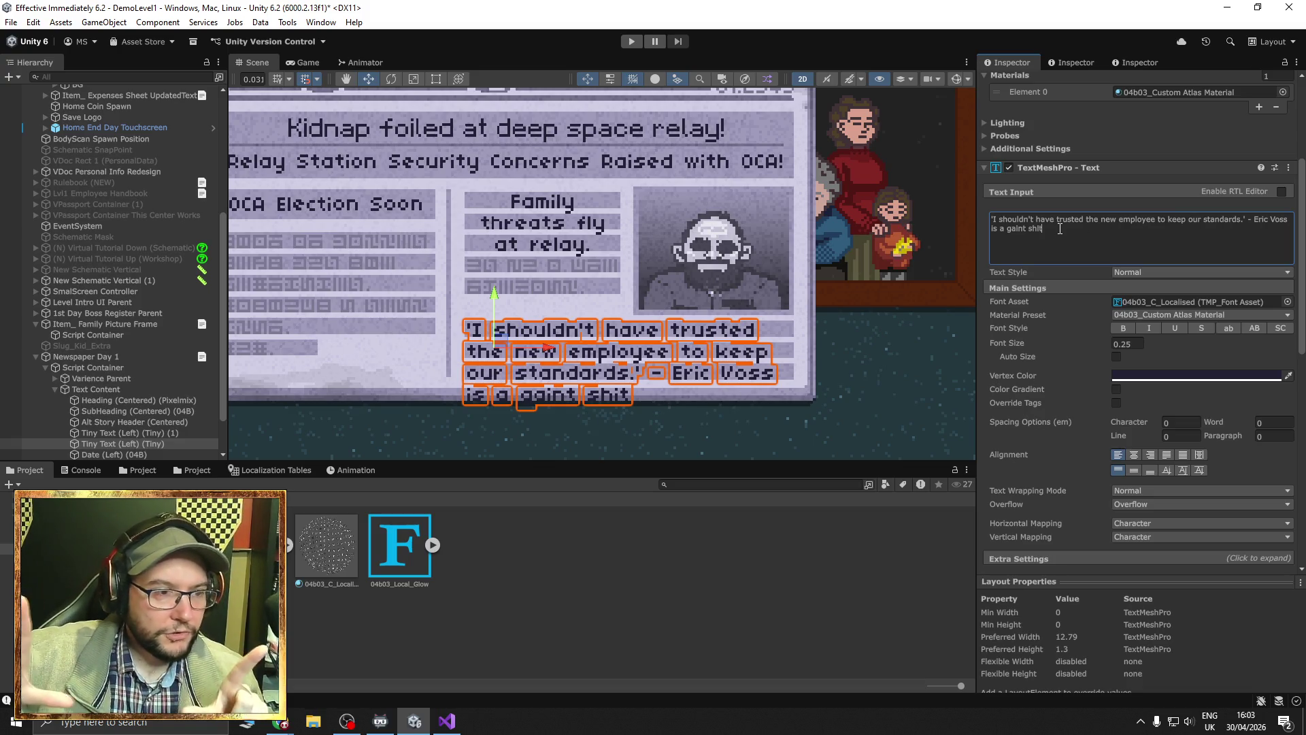
scroll(1116, 455, down, 3)
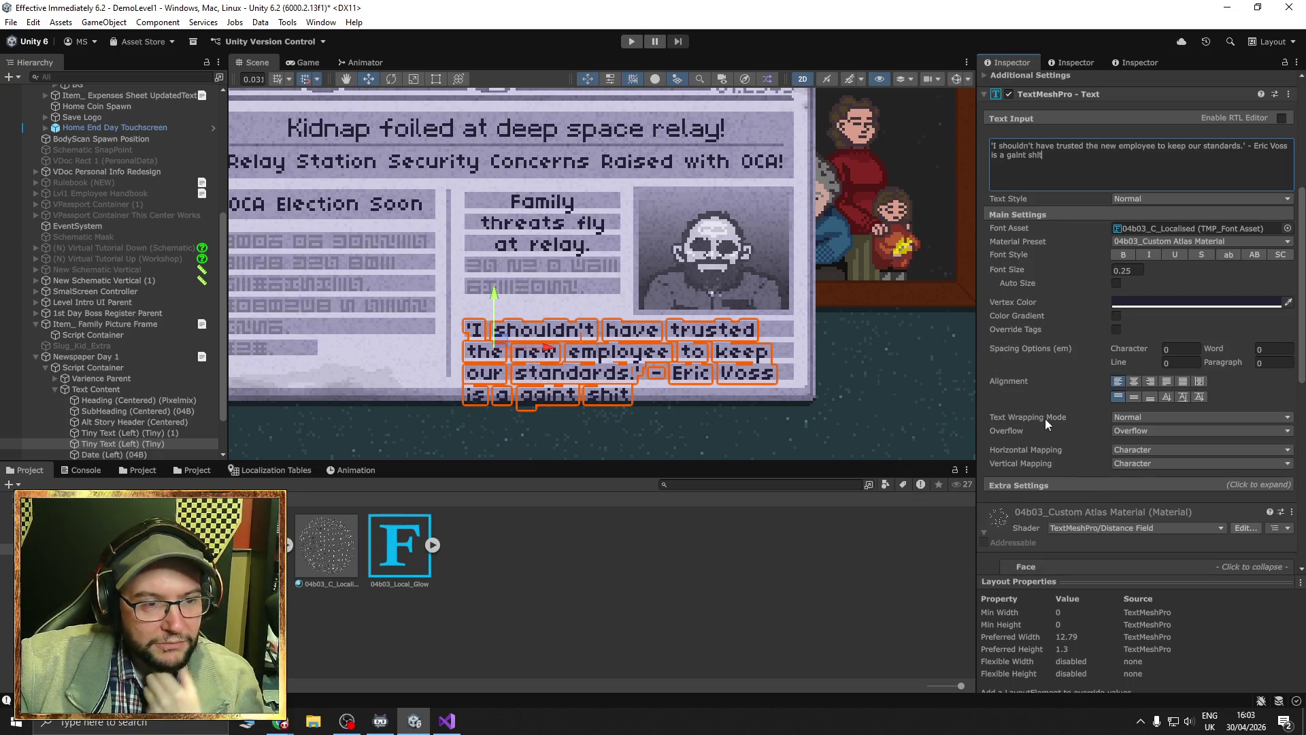
click(1129, 417)
Try the quote's overflow modes Ellipsis, Masking and Truncate.
click(1071, 423)
click(1137, 426)
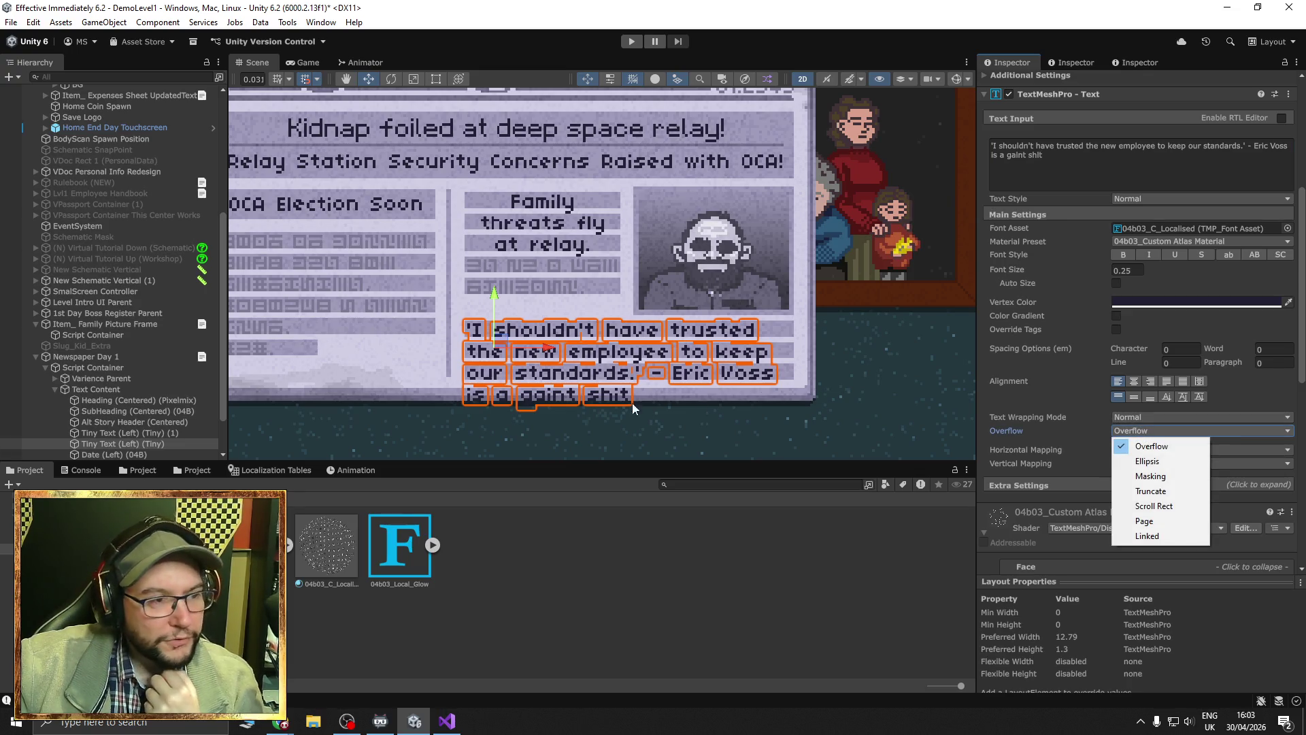
click(1156, 461)
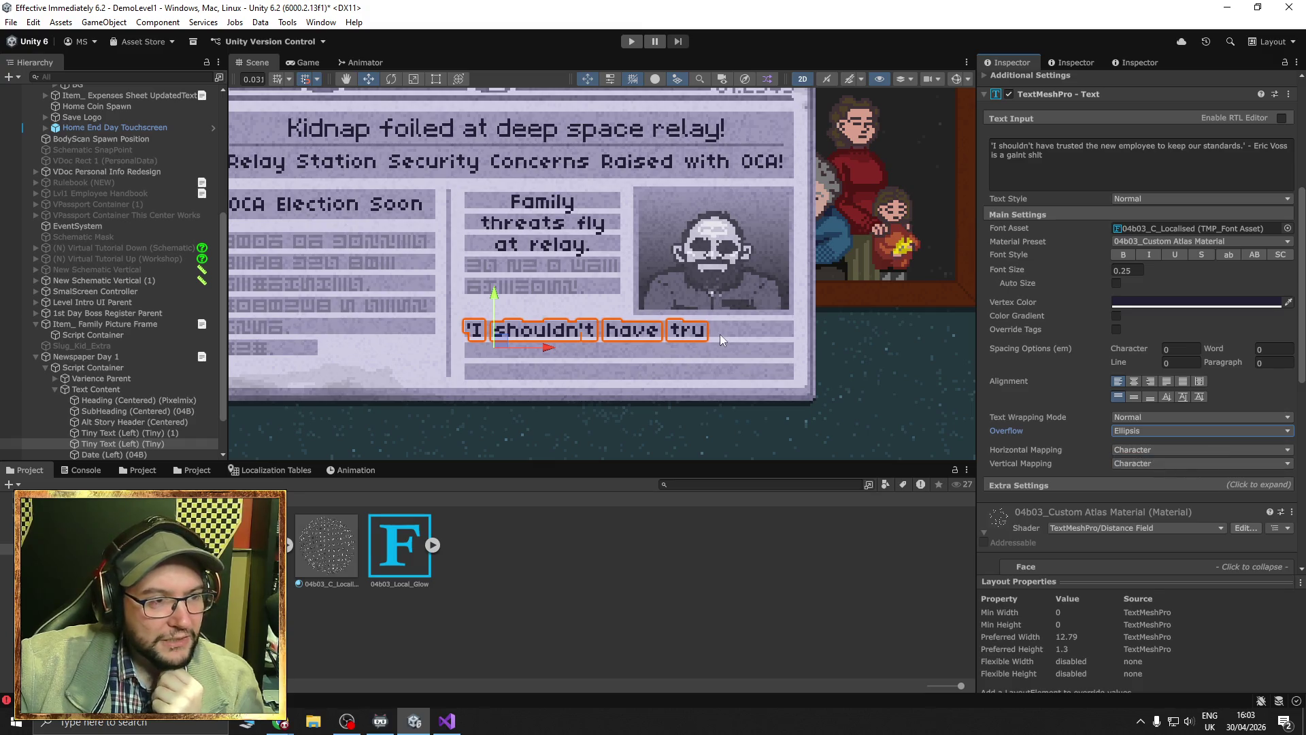
click(1152, 430)
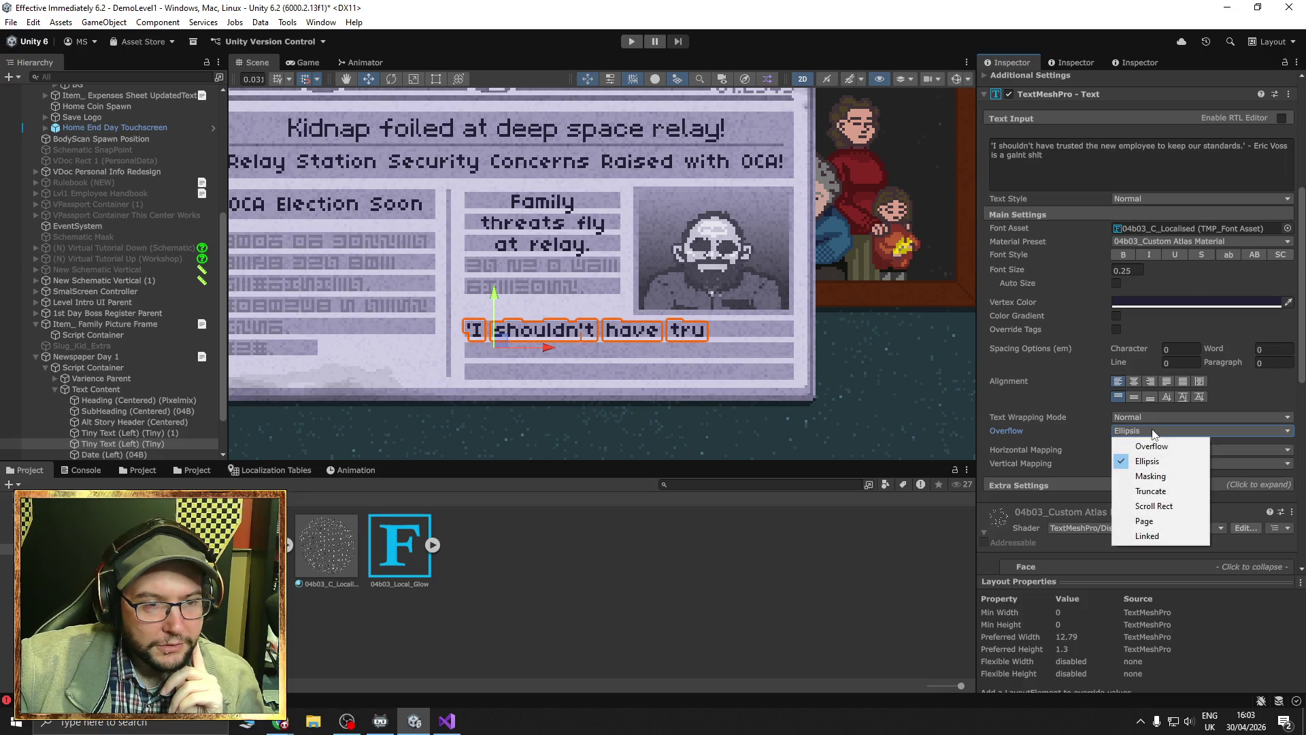
click(1155, 475)
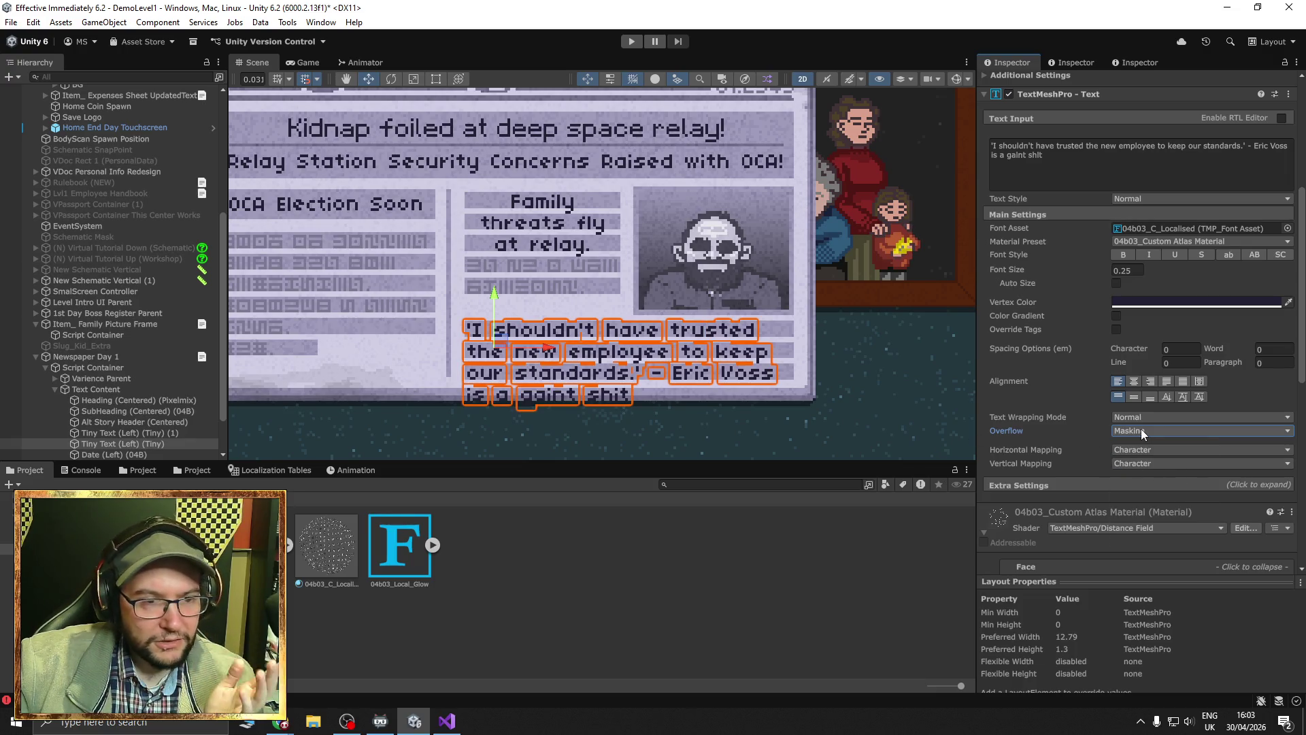
click(1140, 430)
click(1147, 489)
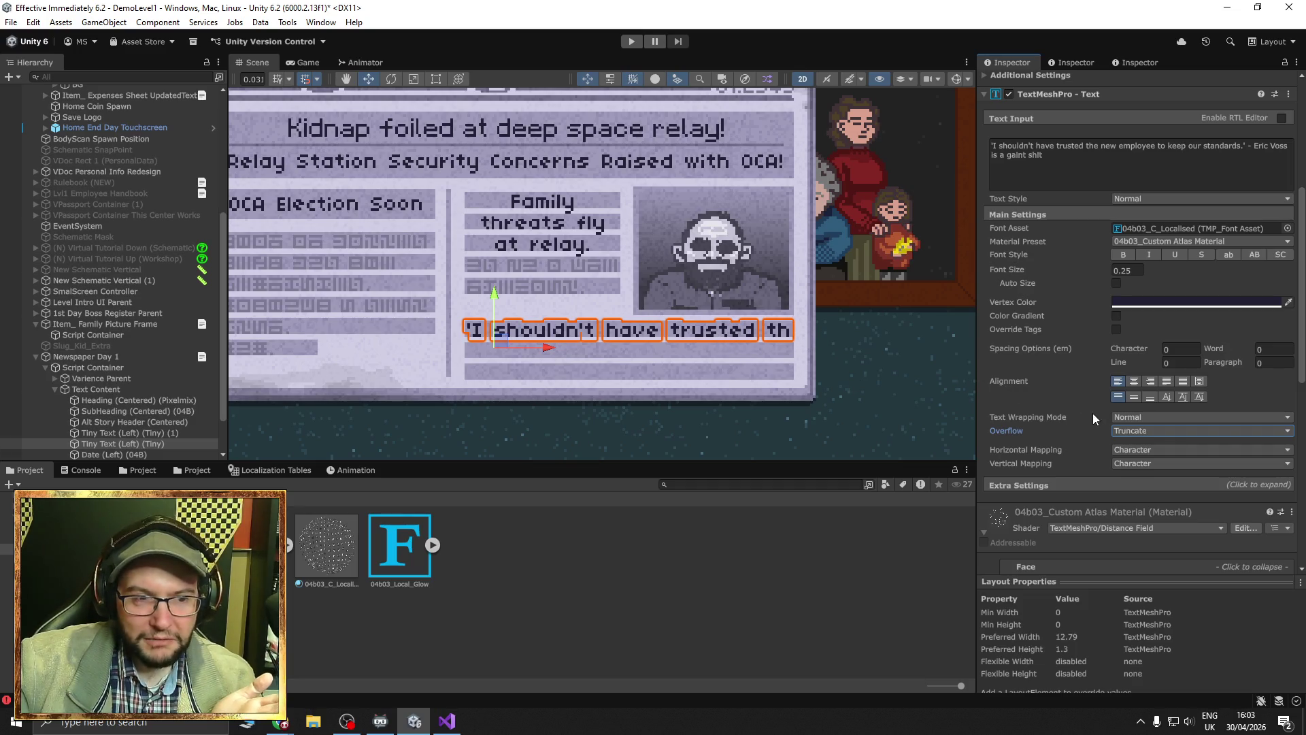
Extend the quote box downward, test Ellipsis and Scroll Rect, then restore Overflow mode.
click(436, 79)
mouse_move(492, 374)
mouse_down()
mouse_move(496, 440)
mouse_move(496, 424)
mouse_up()
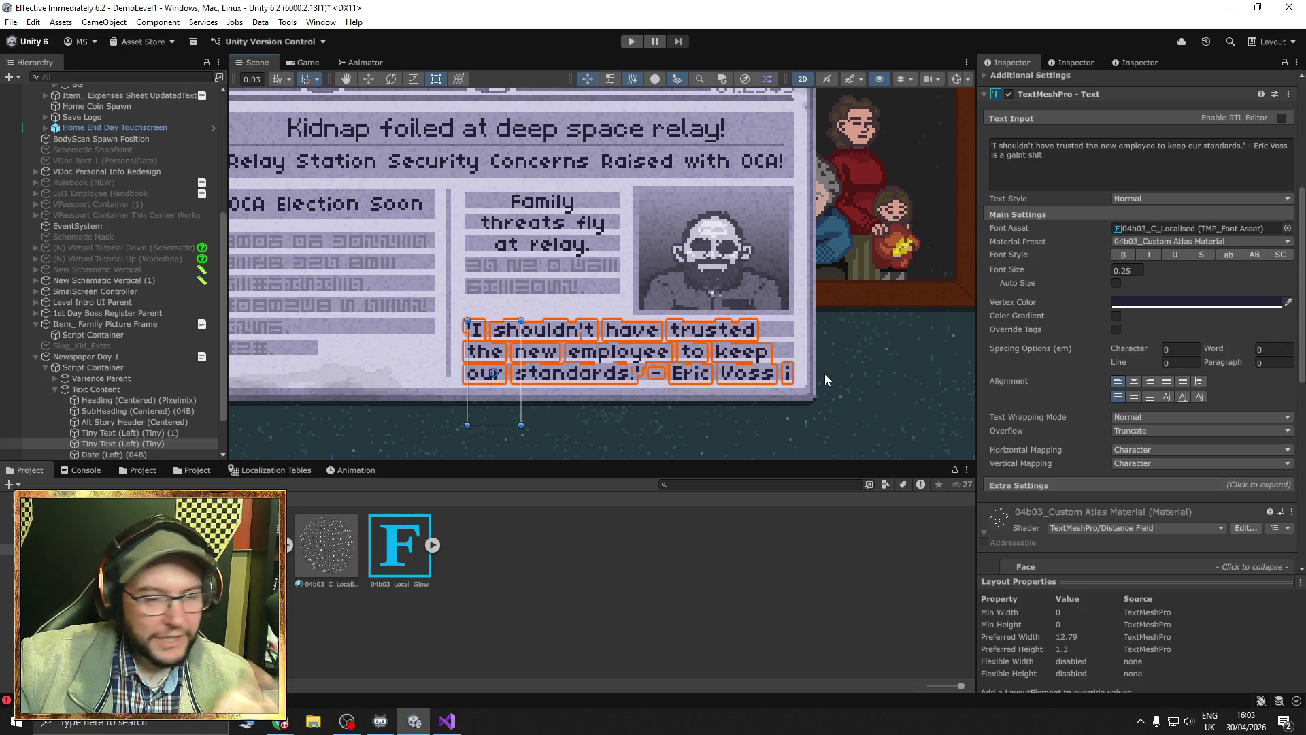
click(1170, 431)
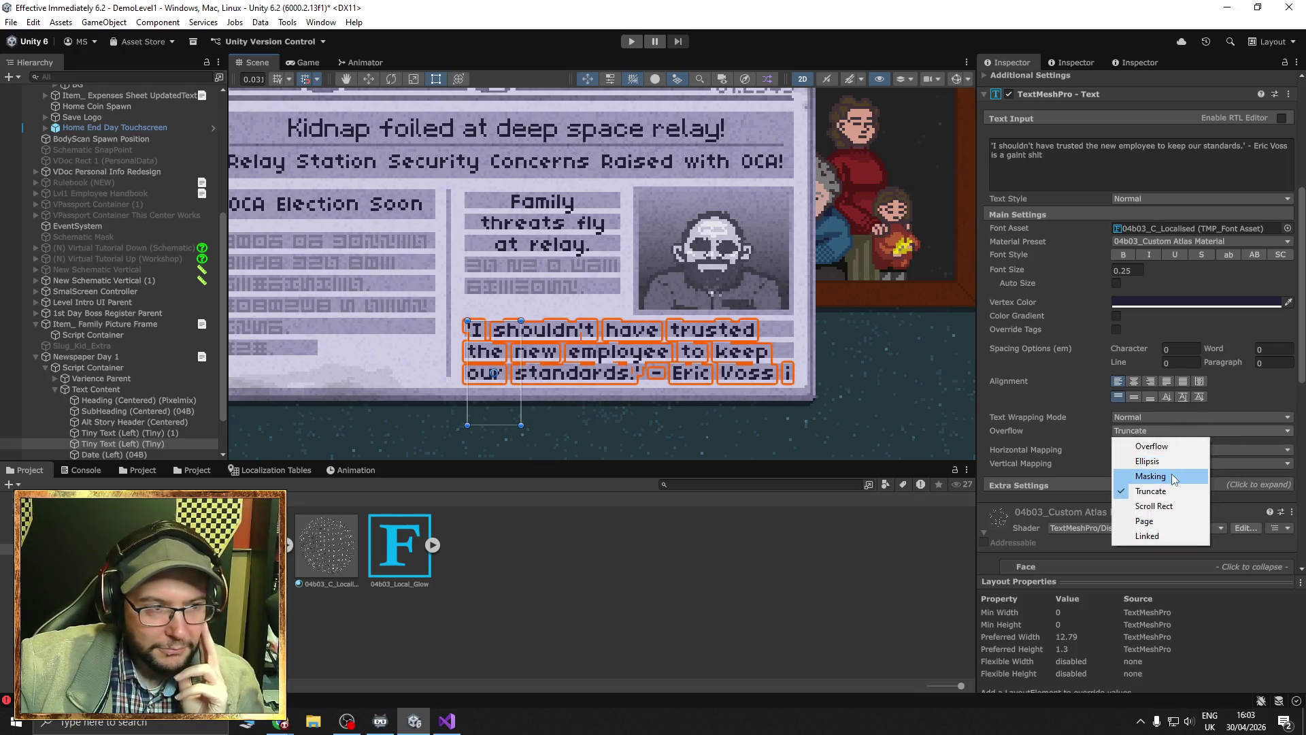
click(1170, 462)
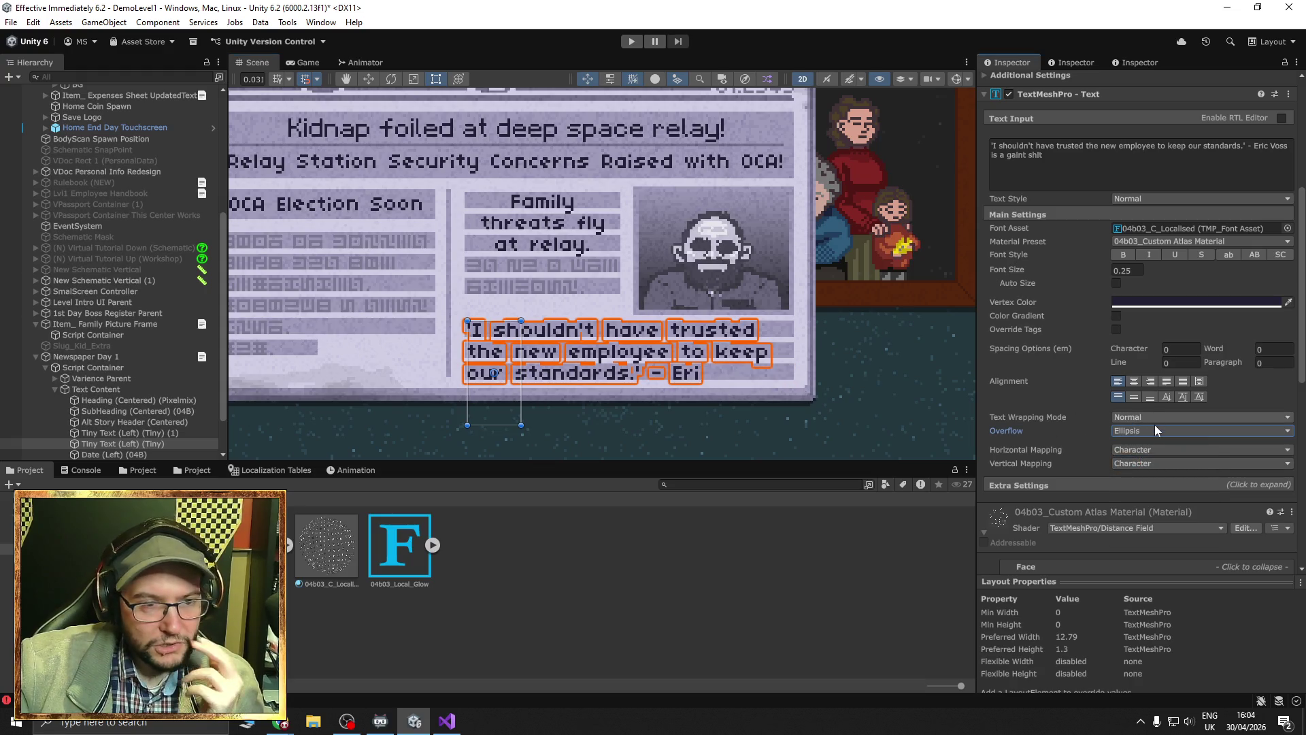
click(1167, 433)
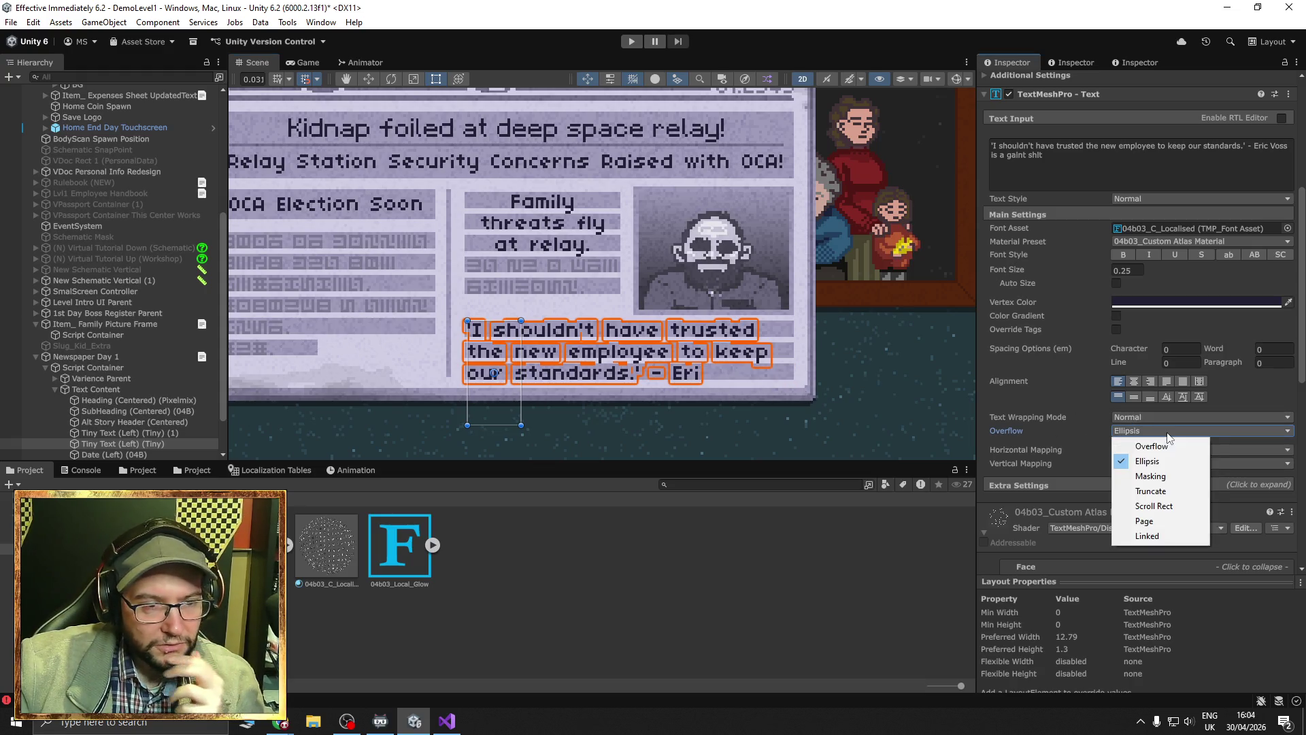
click(1158, 506)
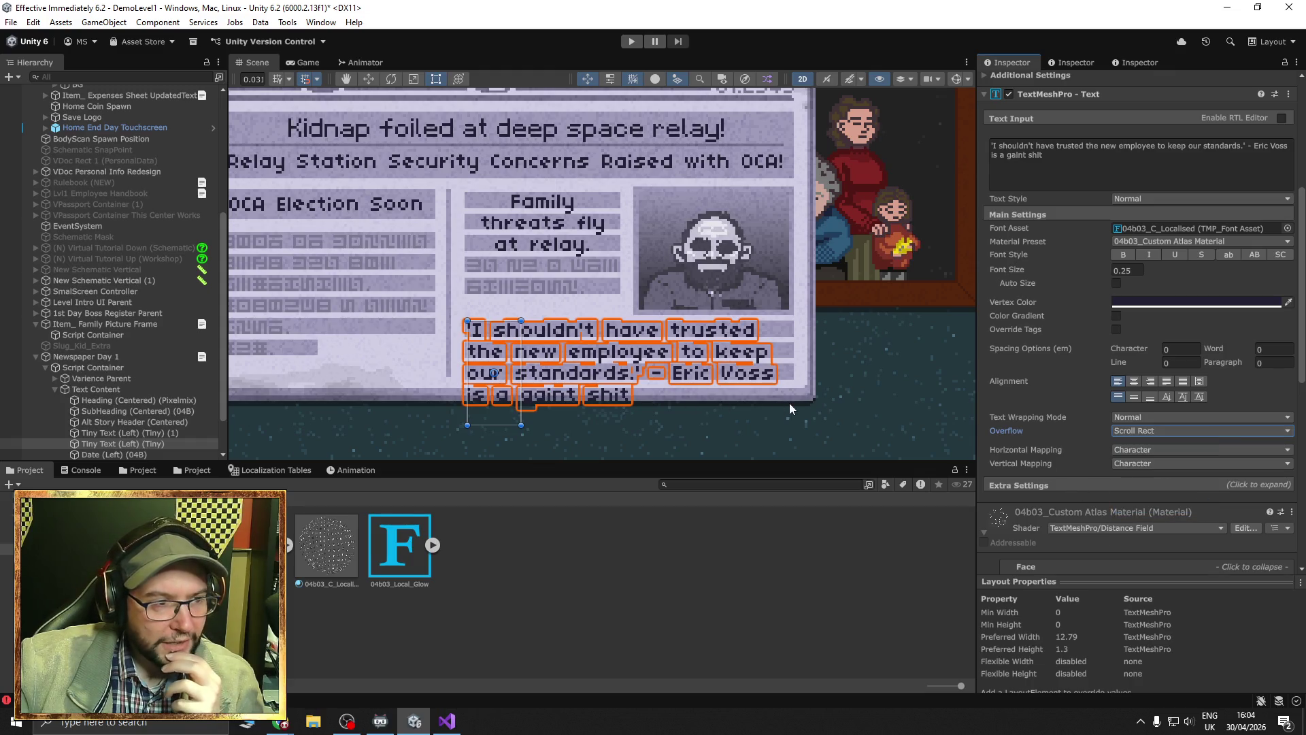
mouse_move(506, 425)
mouse_down()
mouse_move(506, 393)
mouse_move(506, 423)
mouse_up()
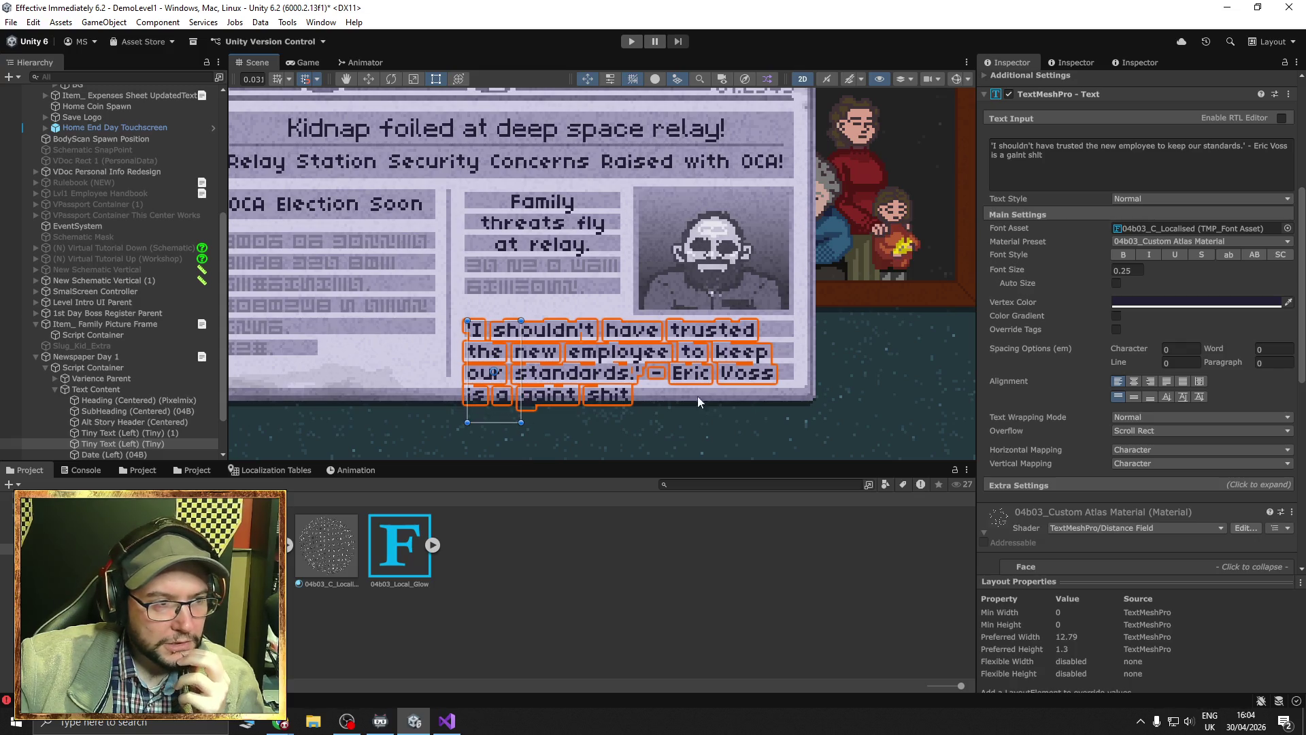
click(1165, 430)
click(1167, 443)
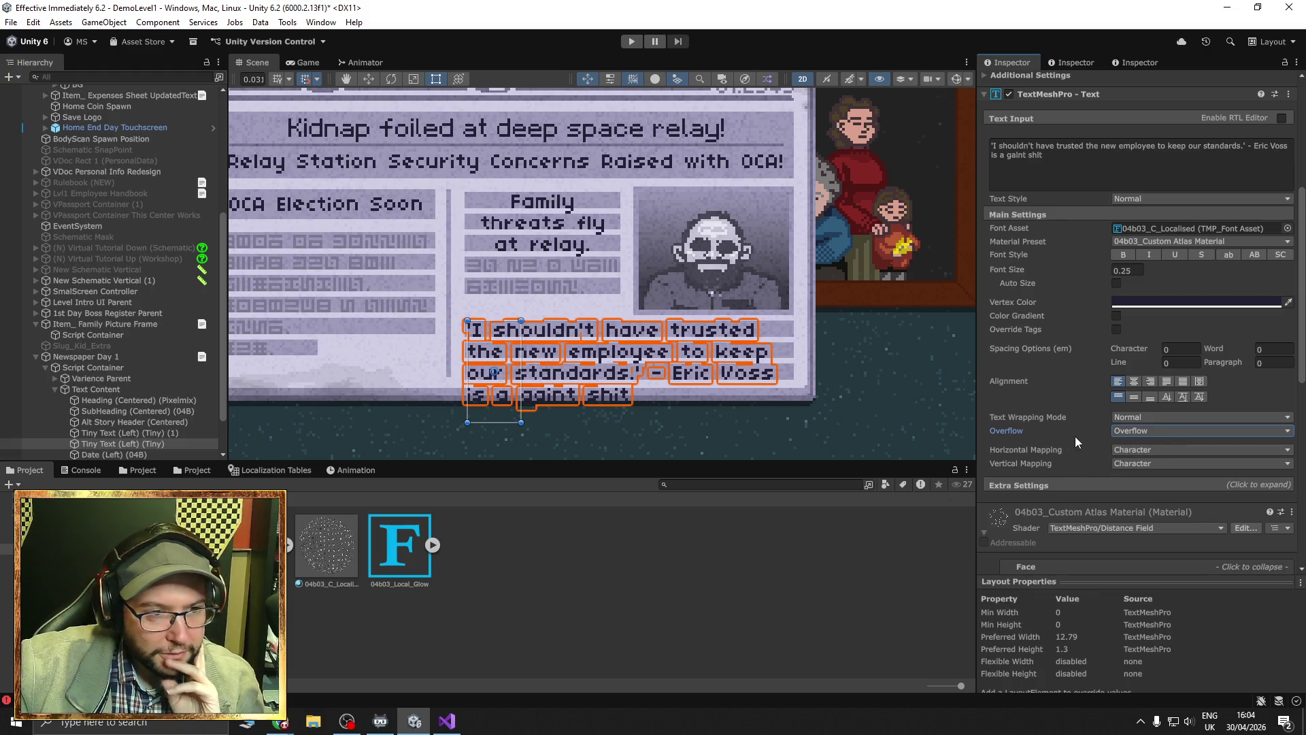
Switch horizontal mapping to Line and back to Character, then frame the whole newspaper.
click(1142, 451)
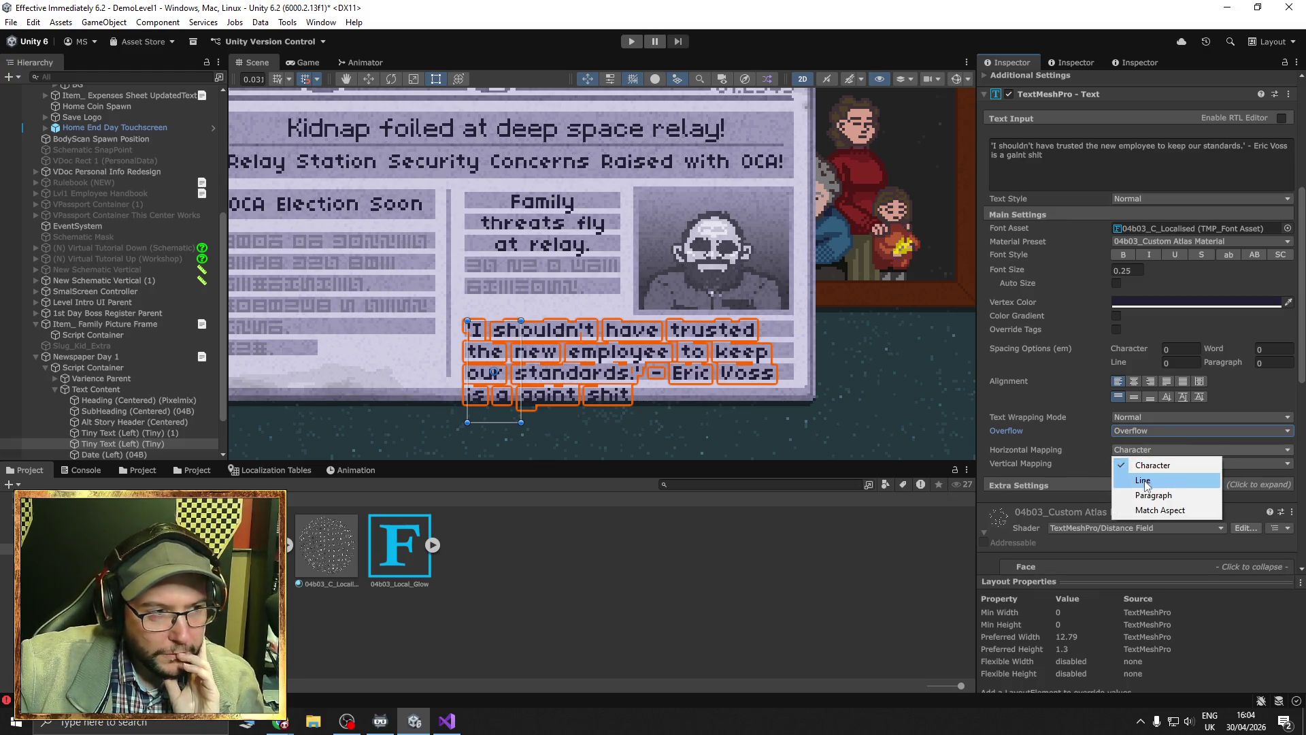
click(1145, 476)
click(1147, 451)
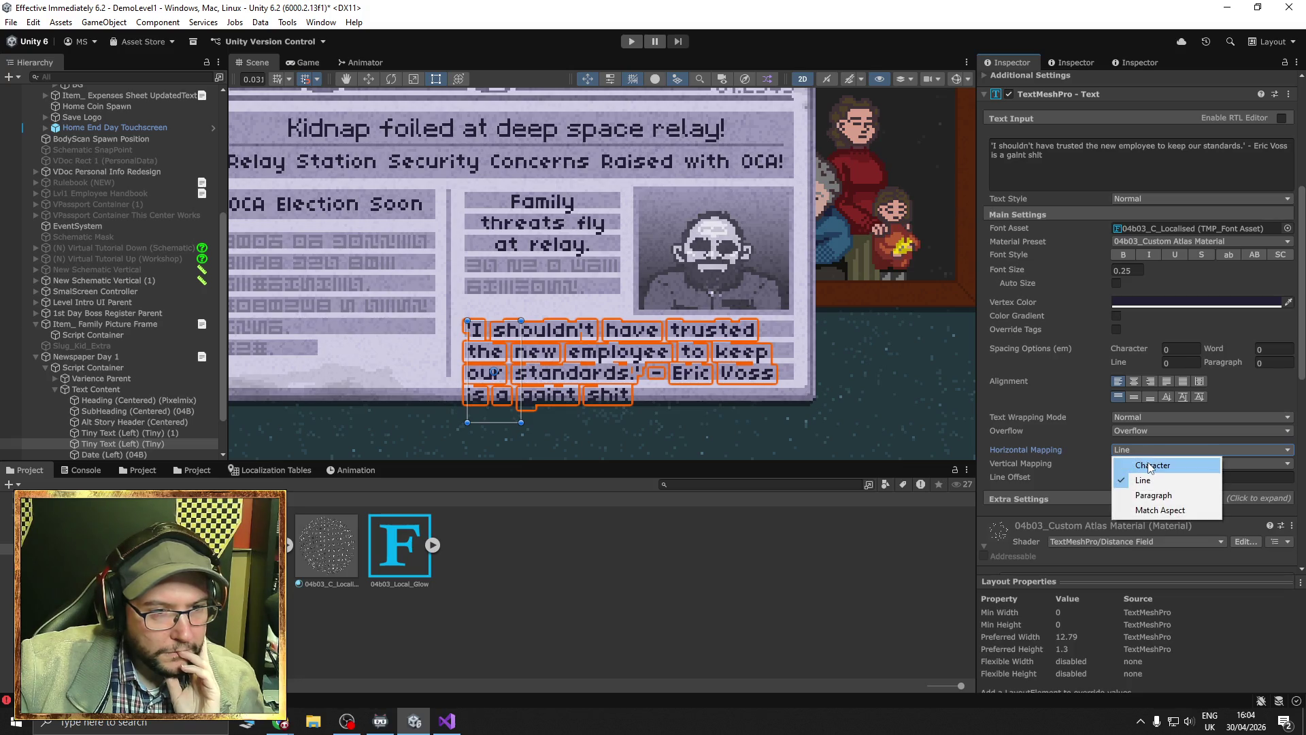
click(1149, 464)
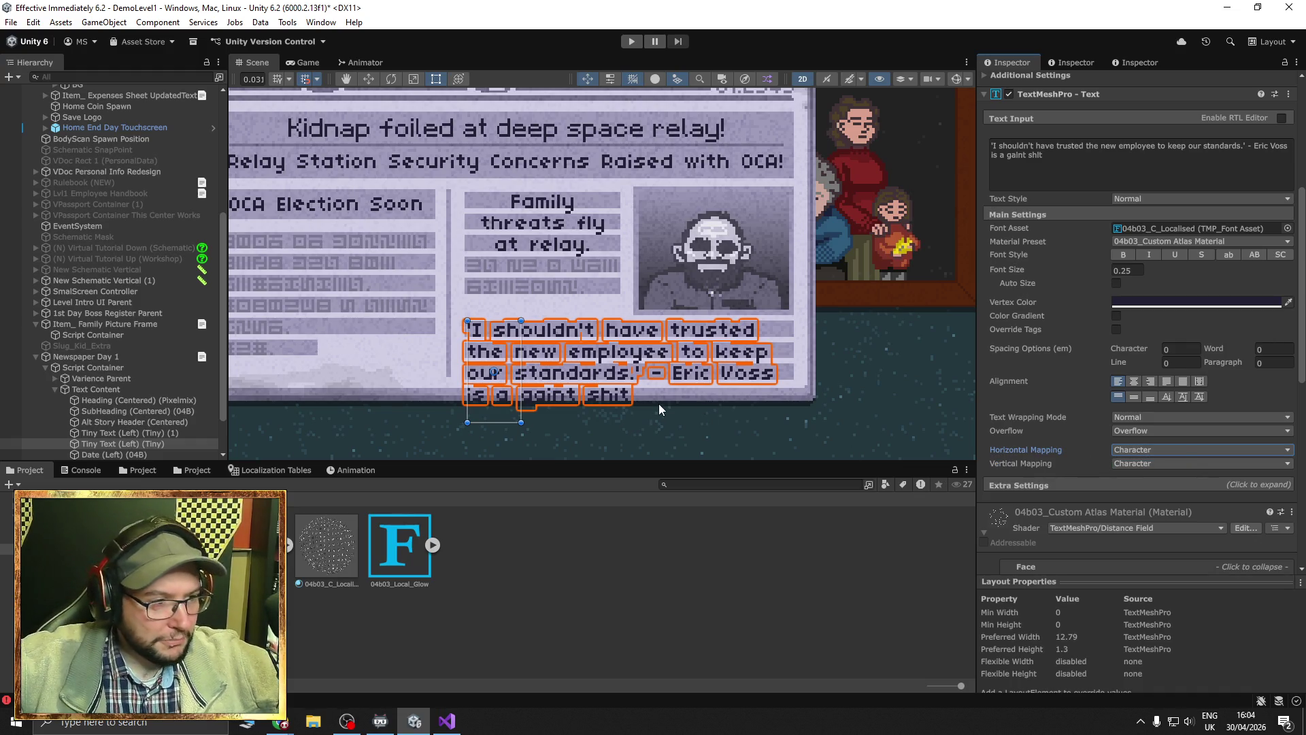
click(1074, 160)
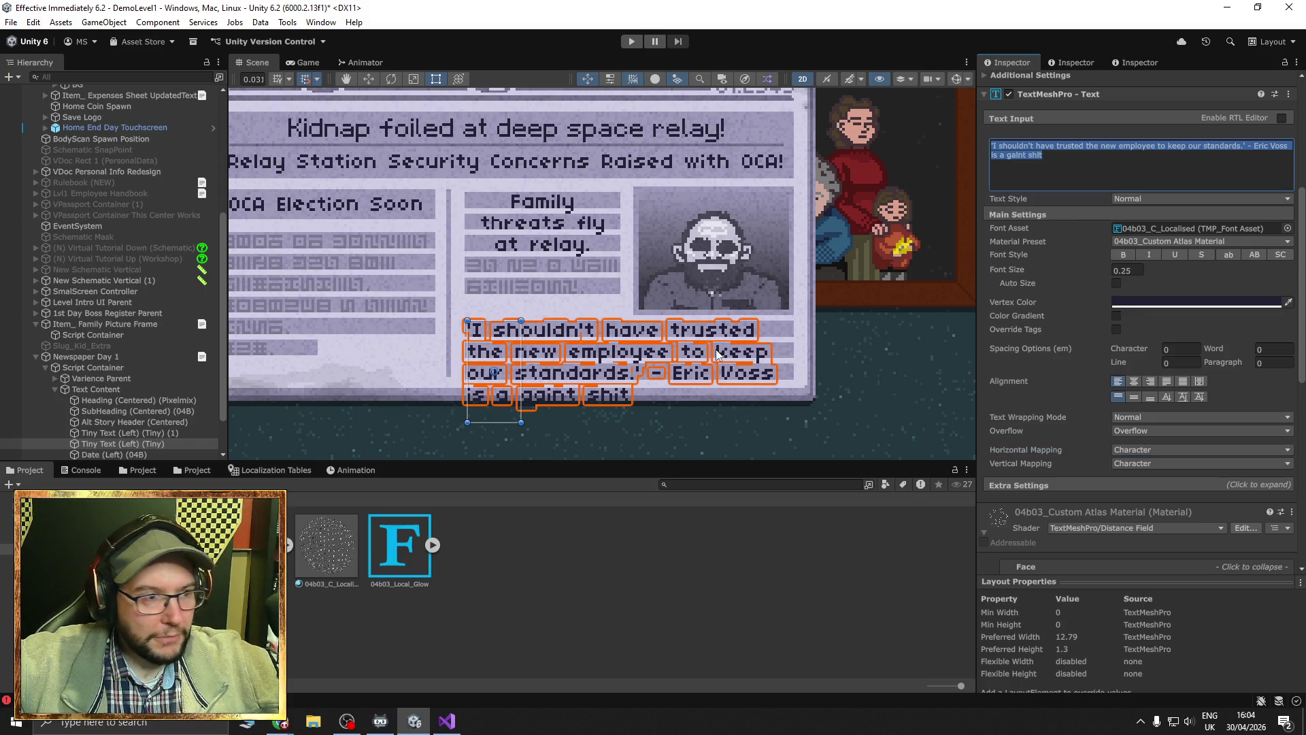
scroll(716, 354, down, 5)
drag(880, 377, 773, 362)
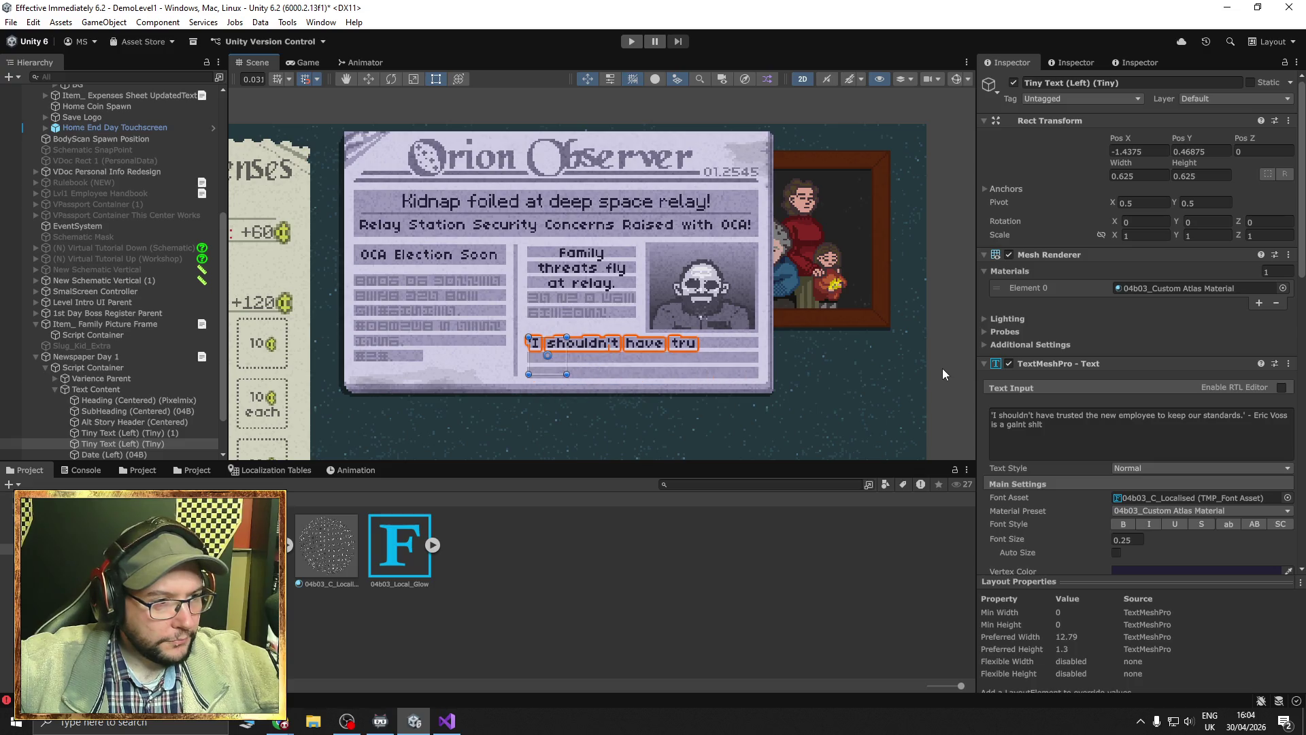
Step between the date and quote objects and undo/redo back to the Gold Merit Awarded! version.
key(Down)
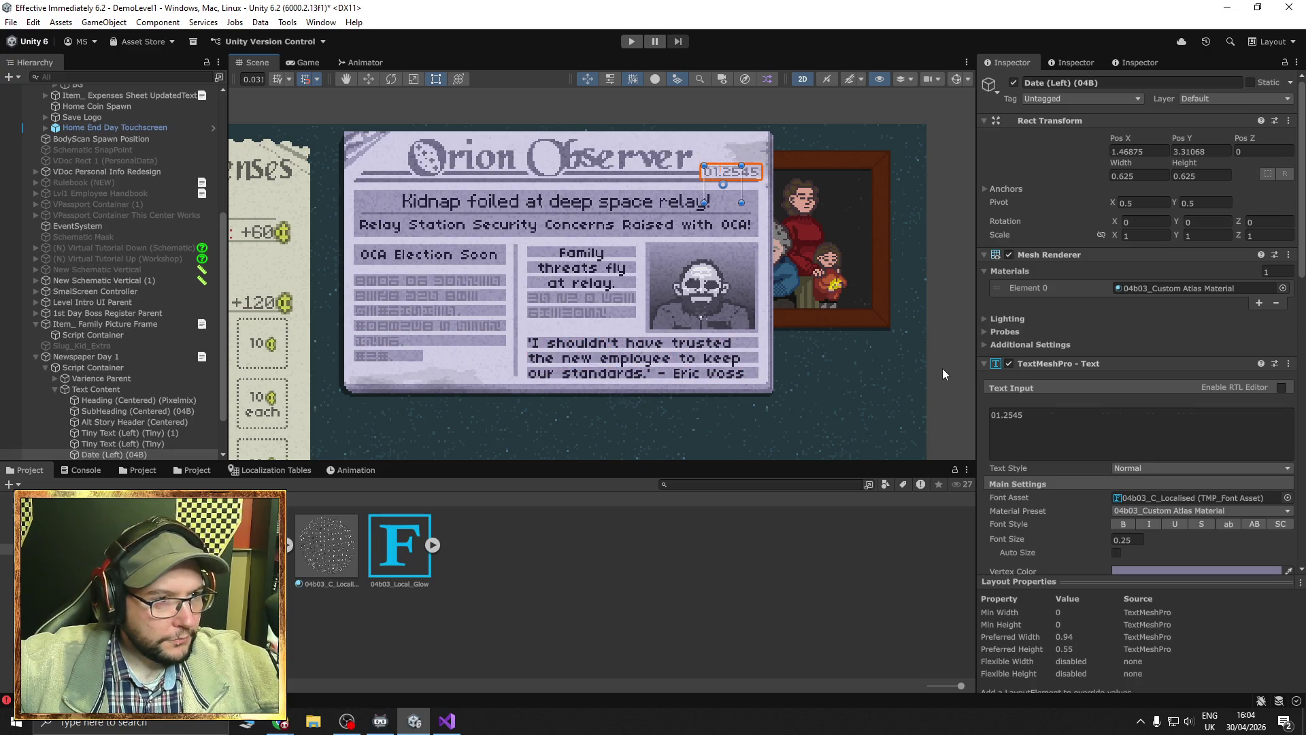
key(Up)
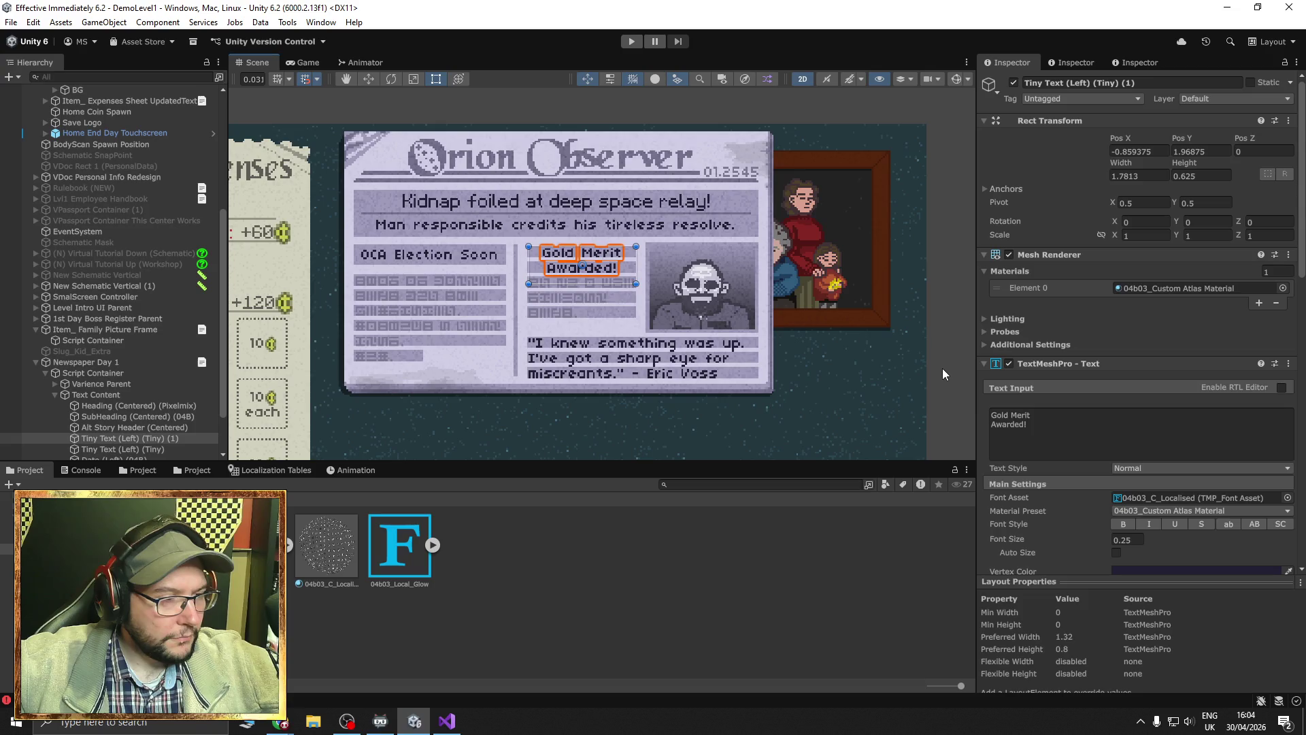
key(ctrl+z)
key(ctrl+y)
key(ctrl+z)
key(ctrl+z)
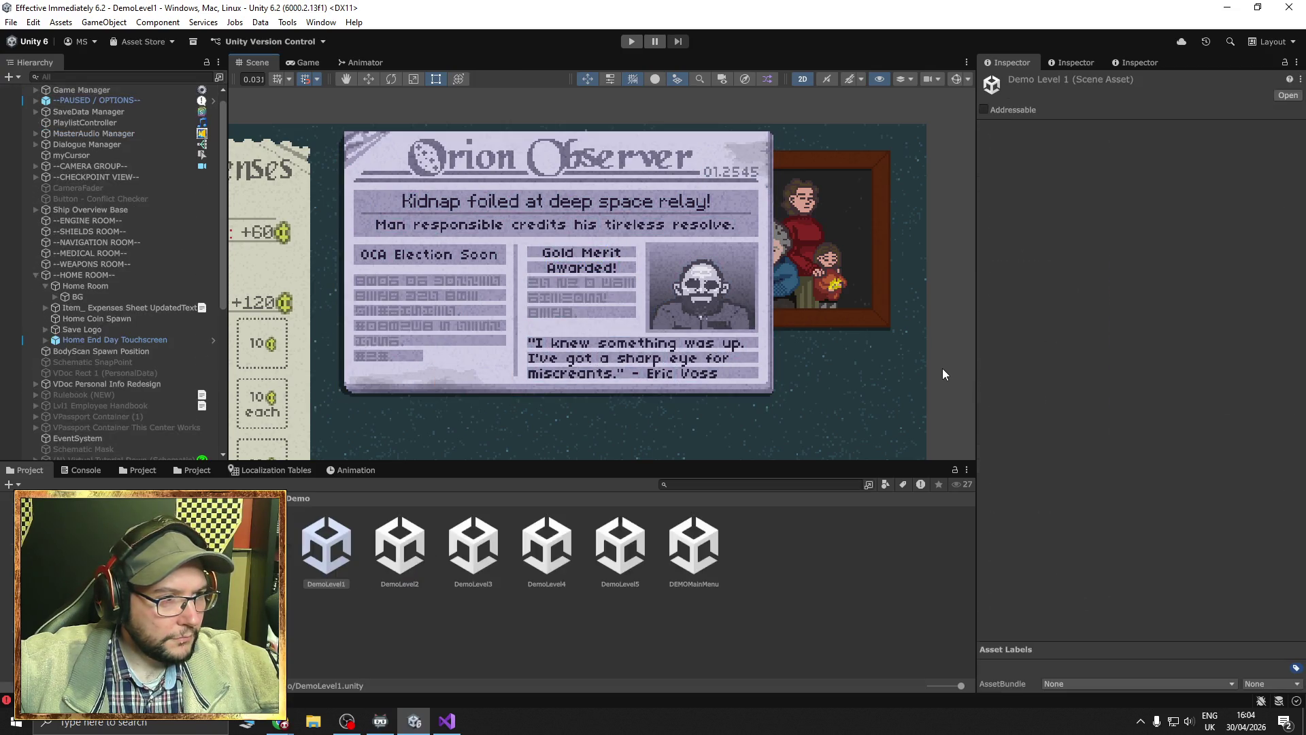
key(ctrl+y)
key(ctrl+y)
key(ctrl+y)
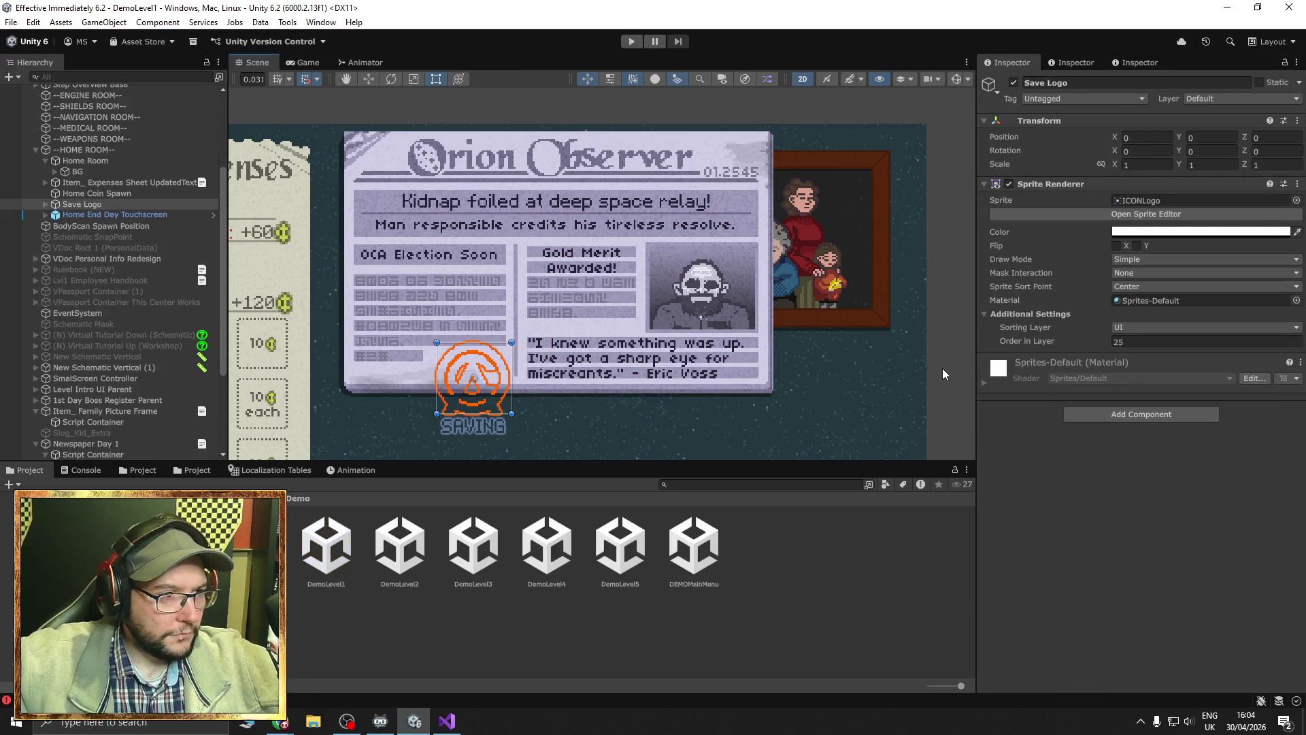
click(538, 284)
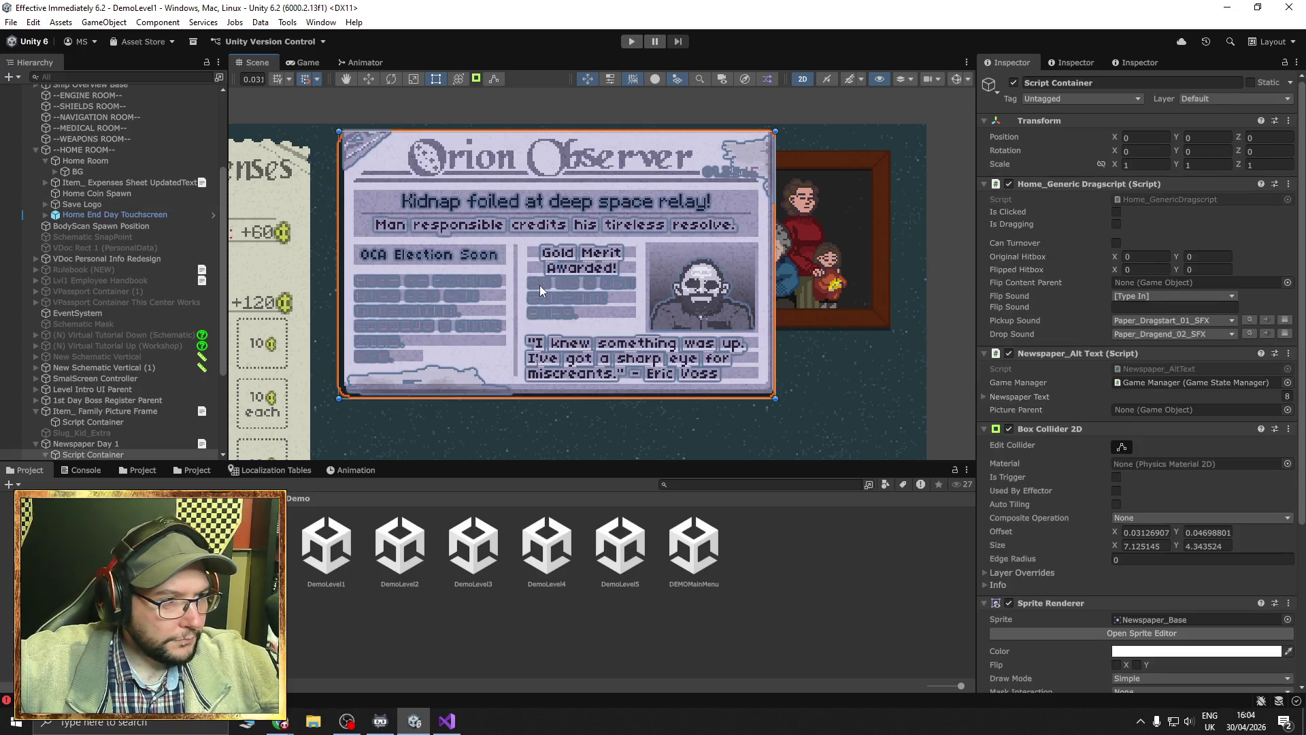
Move the PixelChozo filler text down slightly and end it with 'or do I use special.'.
scroll(538, 284, up, 5)
click(538, 283)
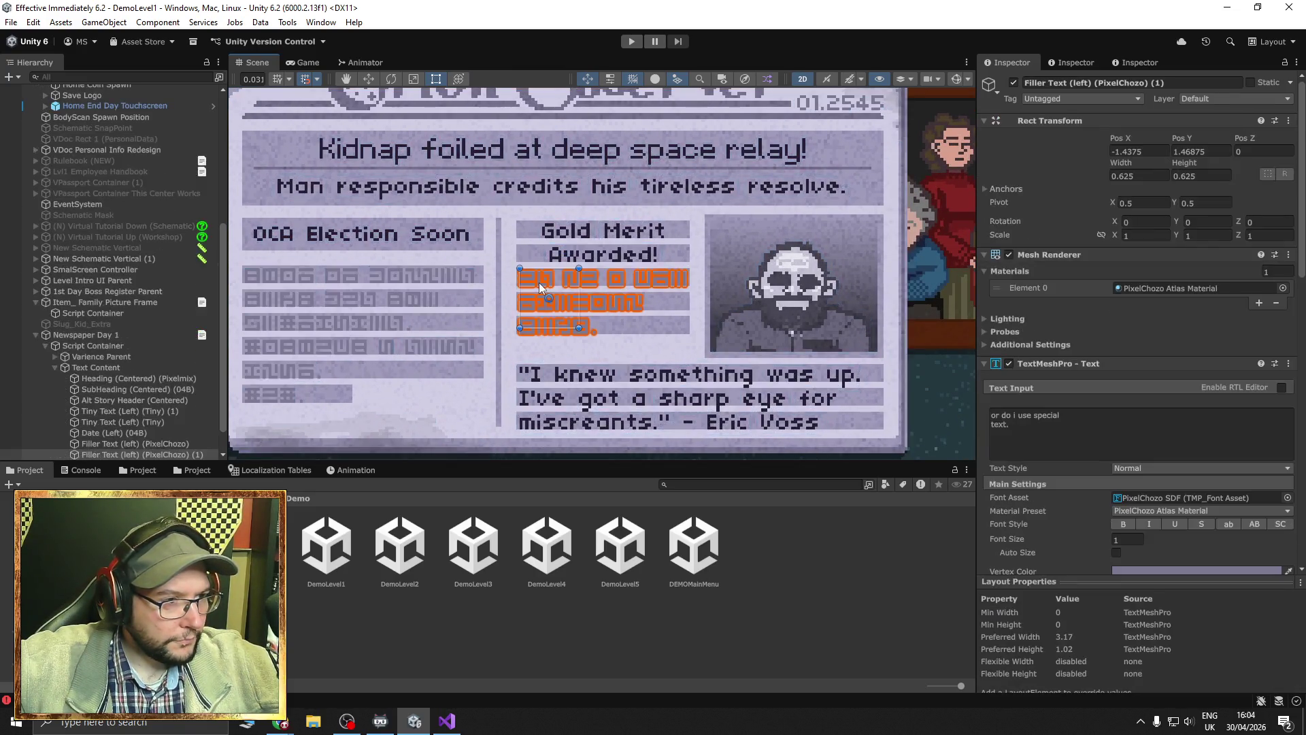
click(368, 79)
drag(552, 254, 552, 264)
click(1078, 435)
click(1077, 430)
key(BackSpace)
key(BackSpace)
key(BackSpace)
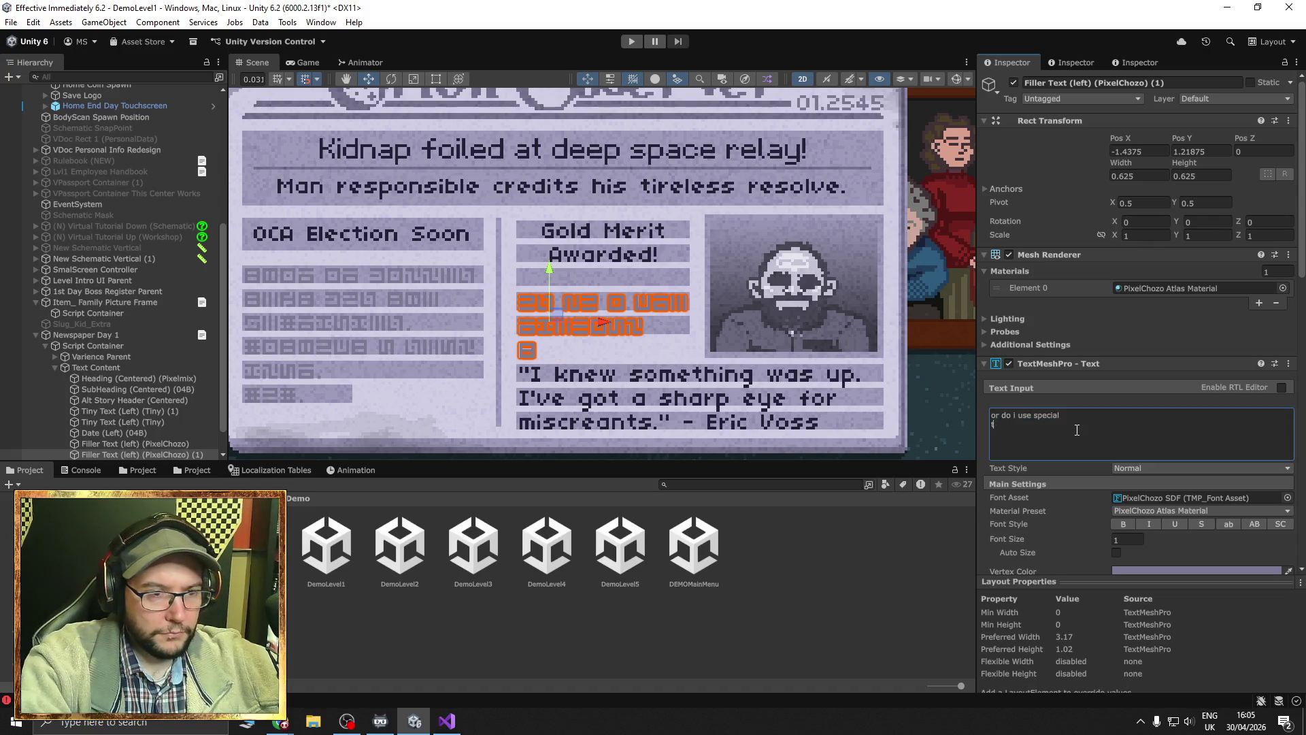
text(.)
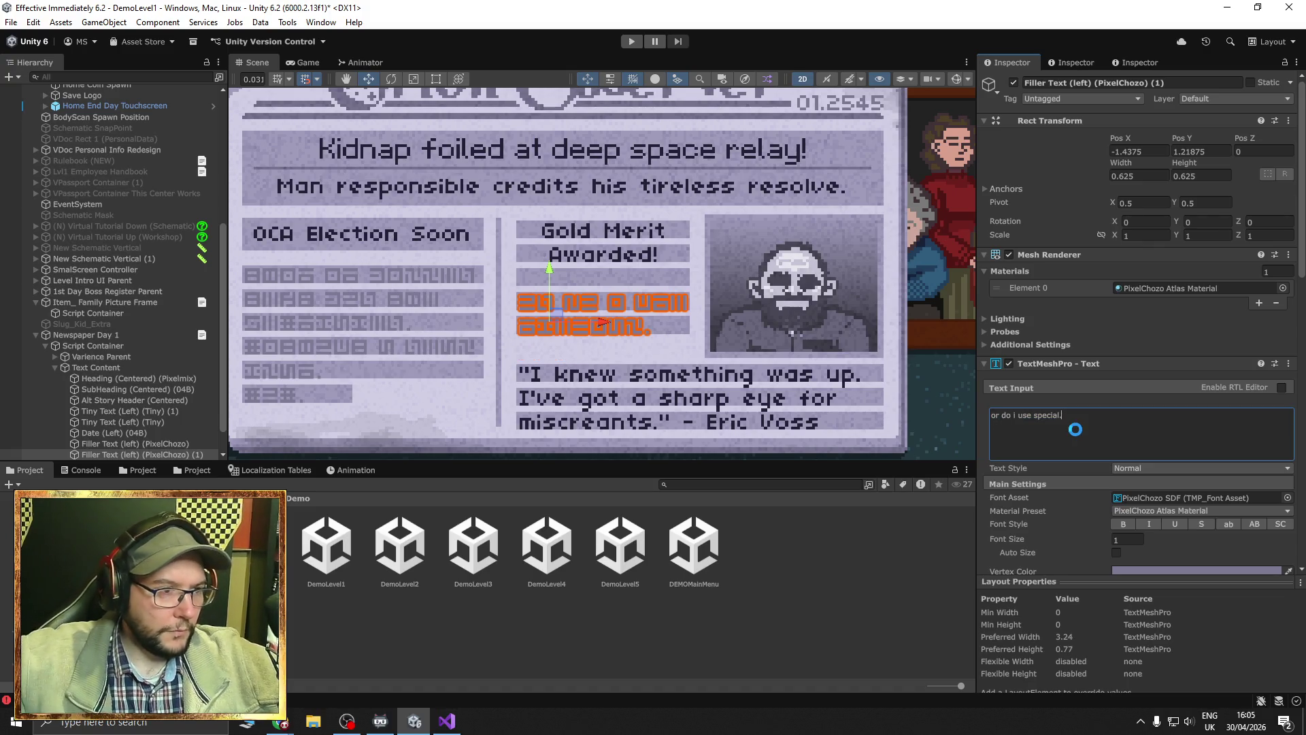
Deactivate the Newspaper Day 1 object in the Inspector.
scroll(557, 292, down, 1)
scroll(558, 291, down, 4)
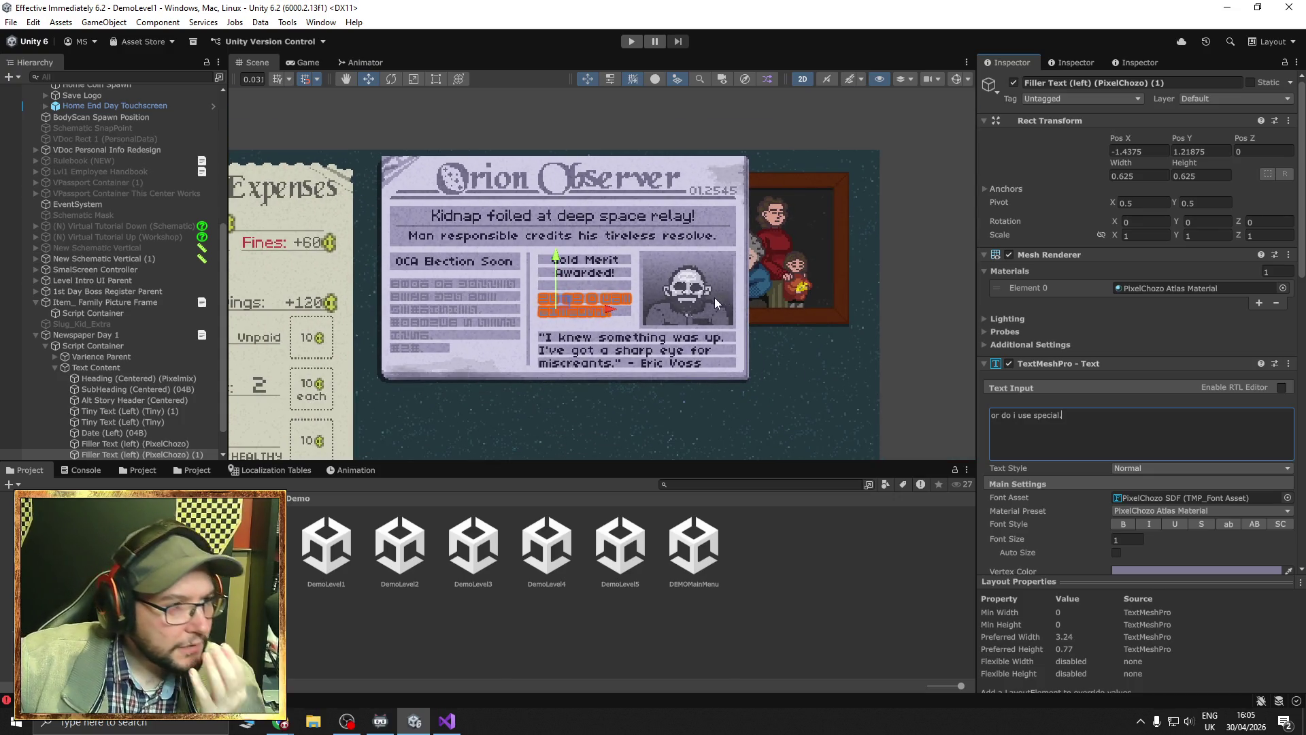
drag(871, 335, 778, 287)
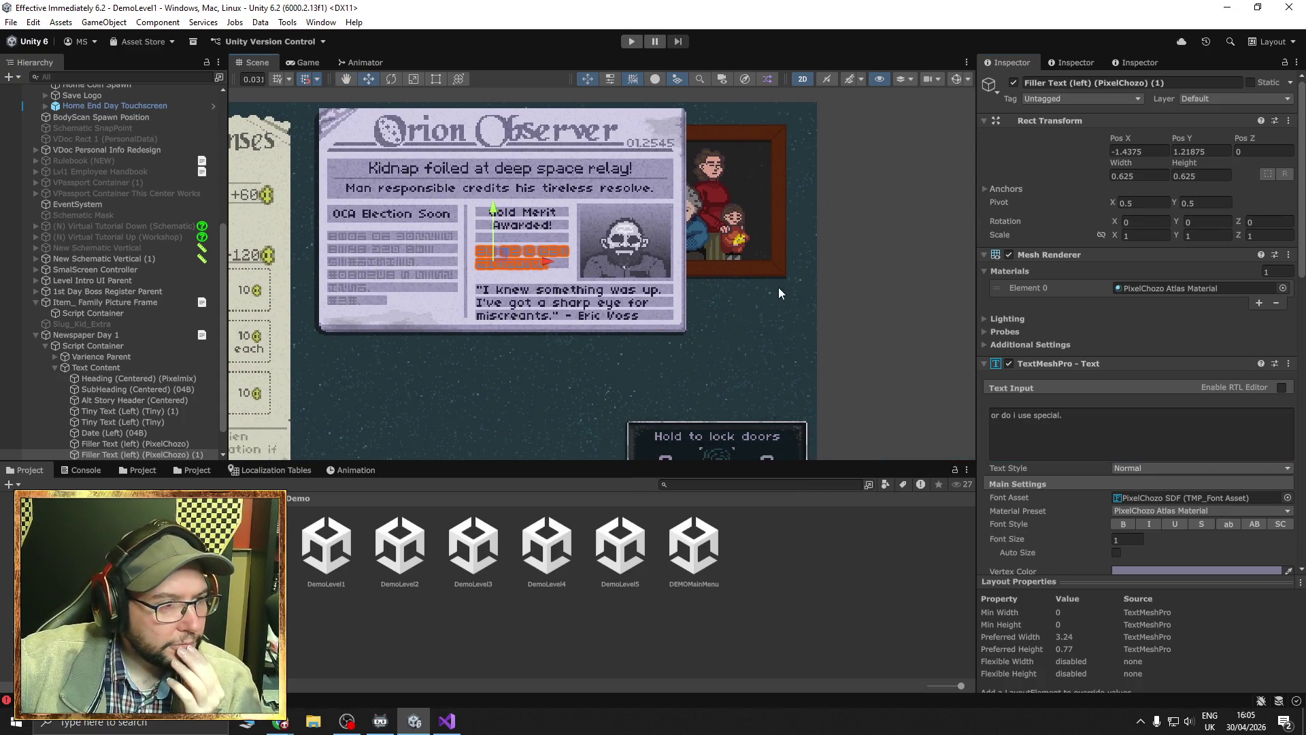
click(446, 721)
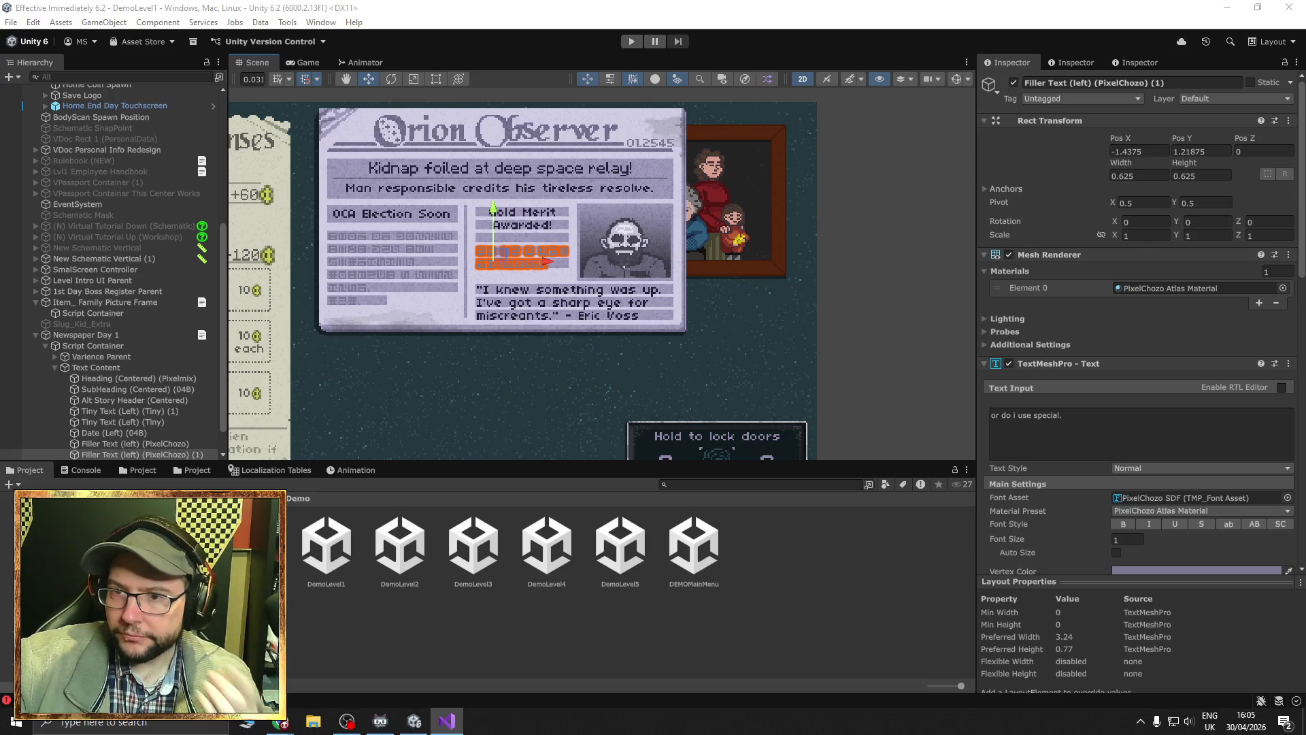
drag(527, 292, 611, 312)
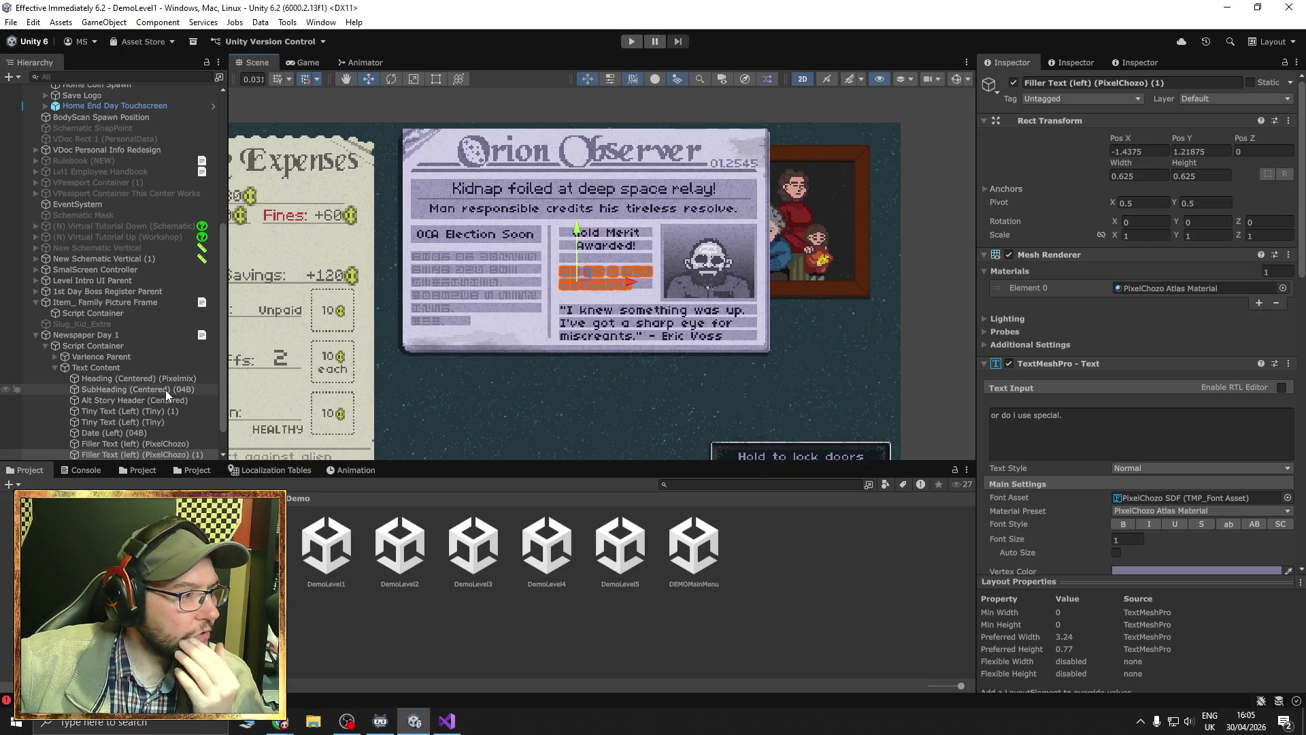
scroll(138, 419, down, 1)
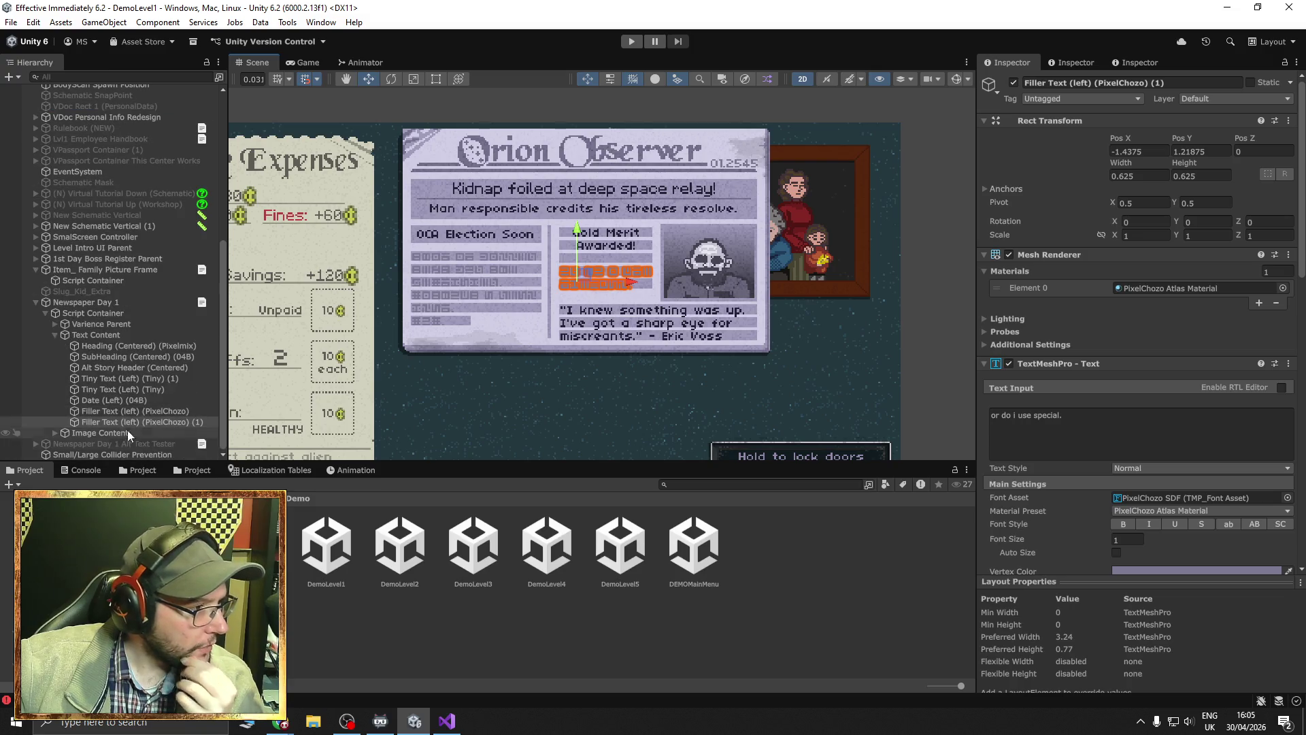
click(55, 335)
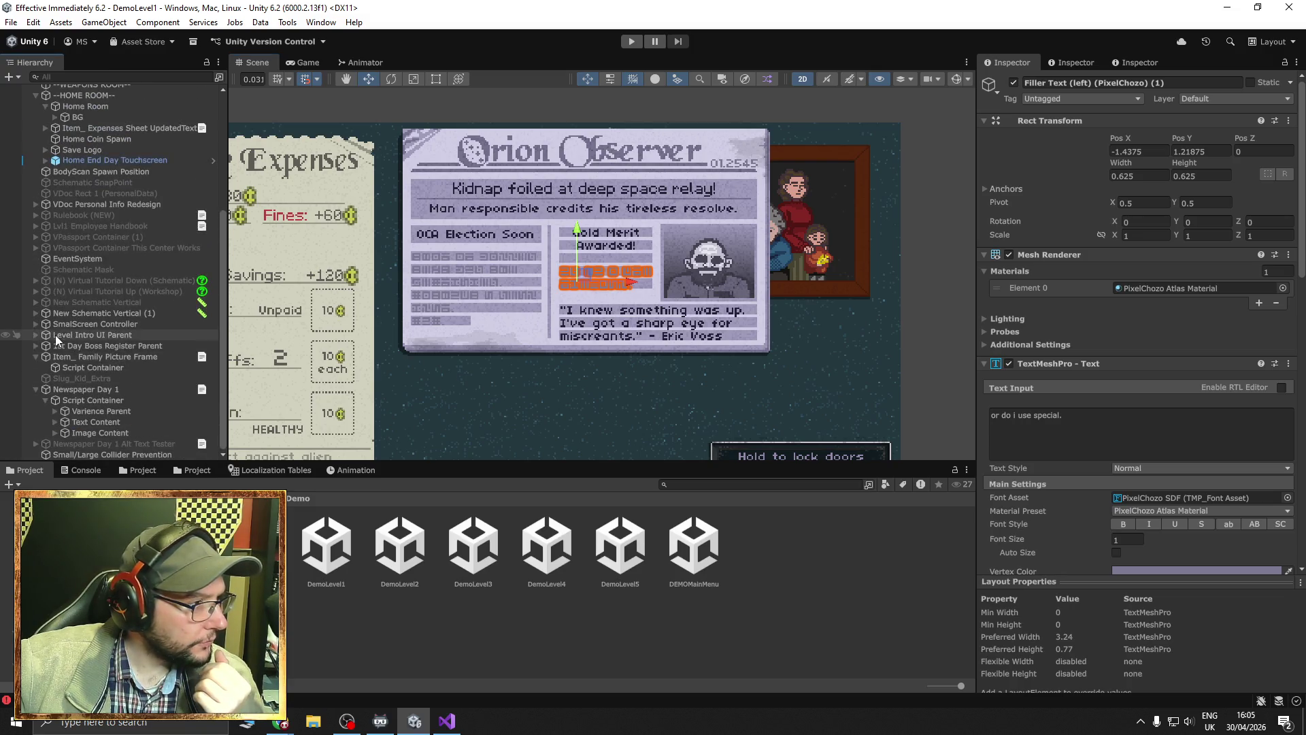
click(83, 398)
click(83, 390)
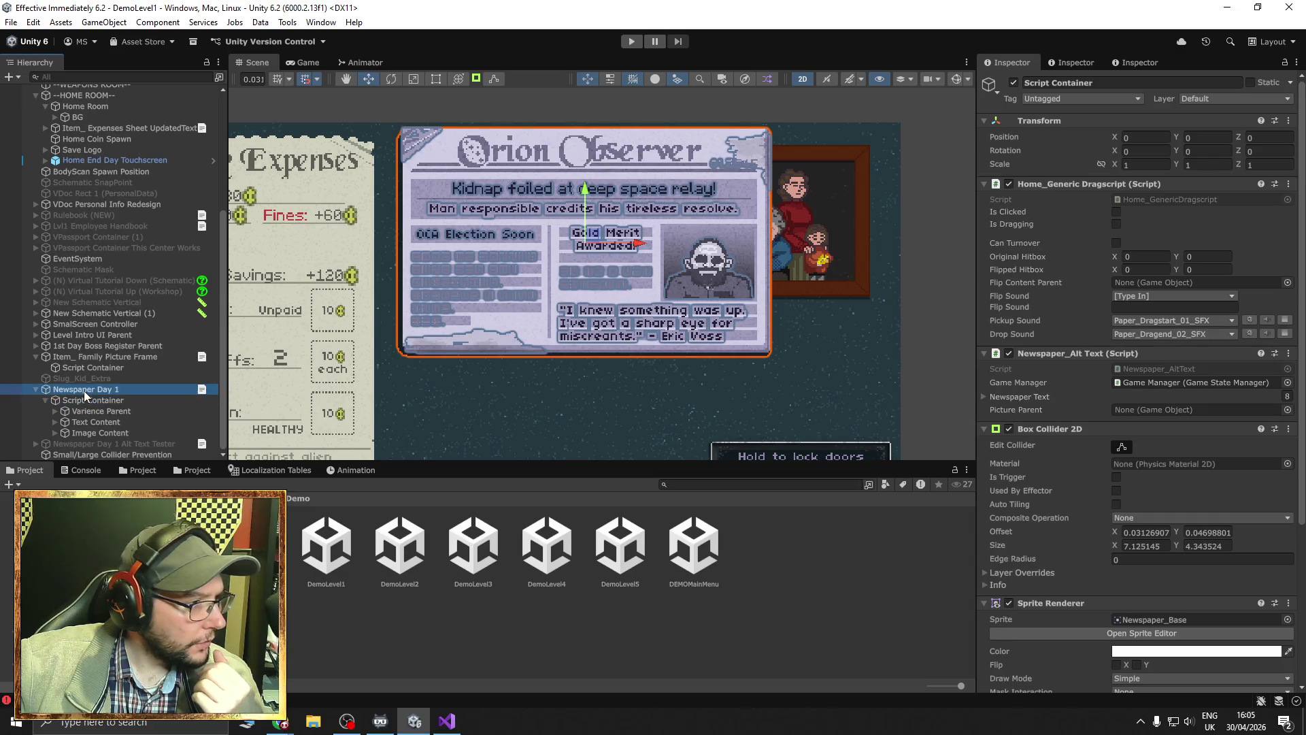
click(1013, 83)
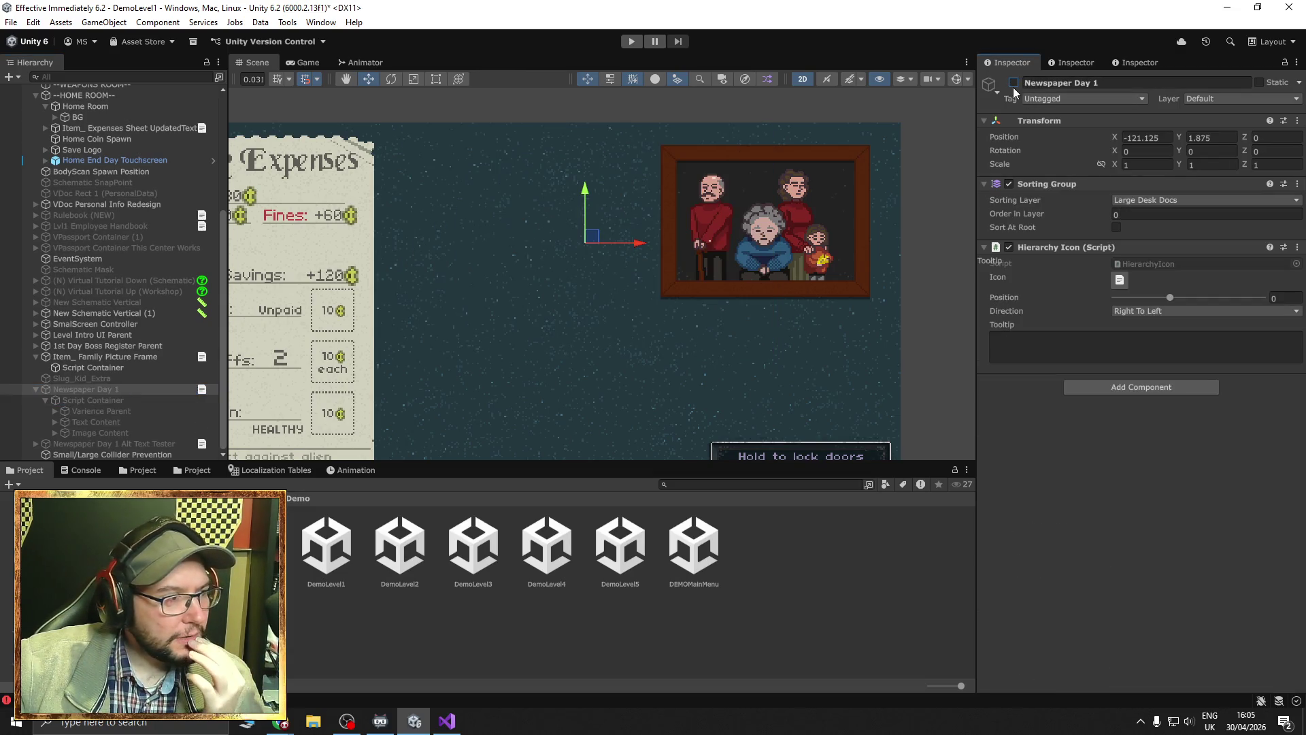
Start the demo level in Play mode, then close the Chrome YouTube window to return to Unity.
click(632, 43)
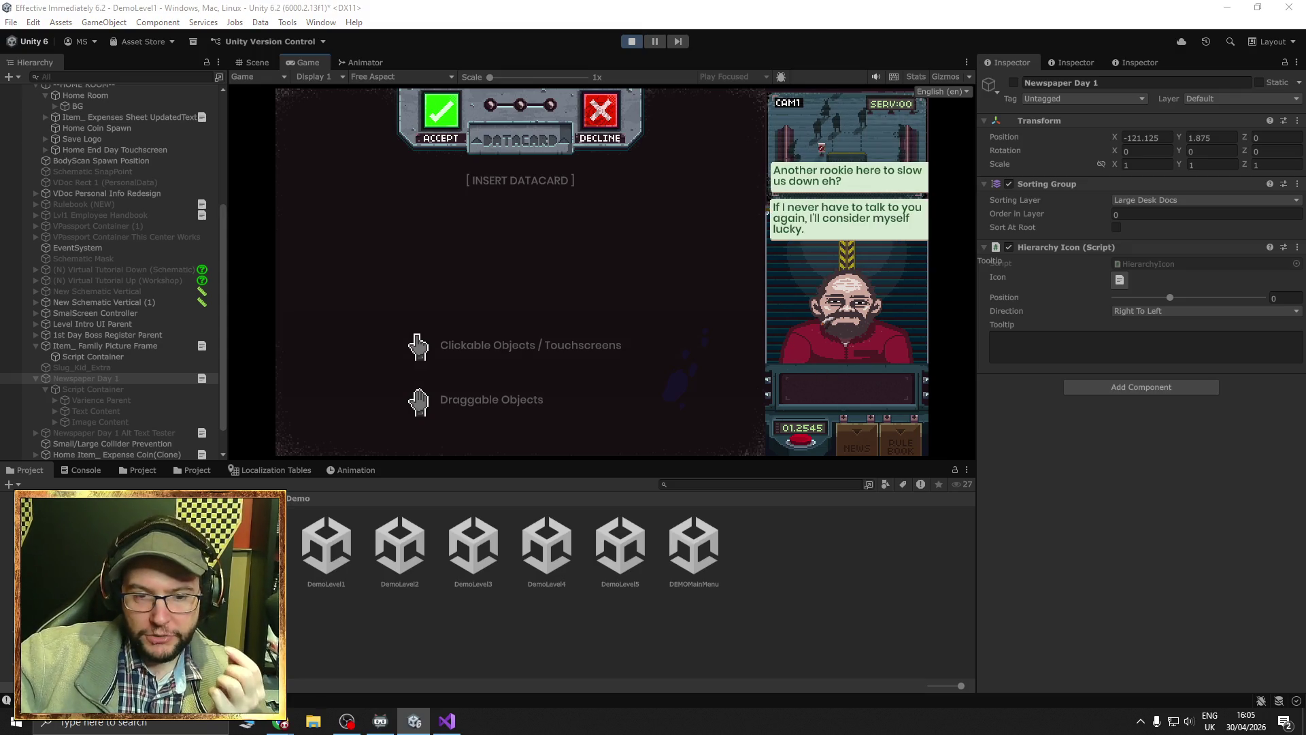
key(alt+Tab)
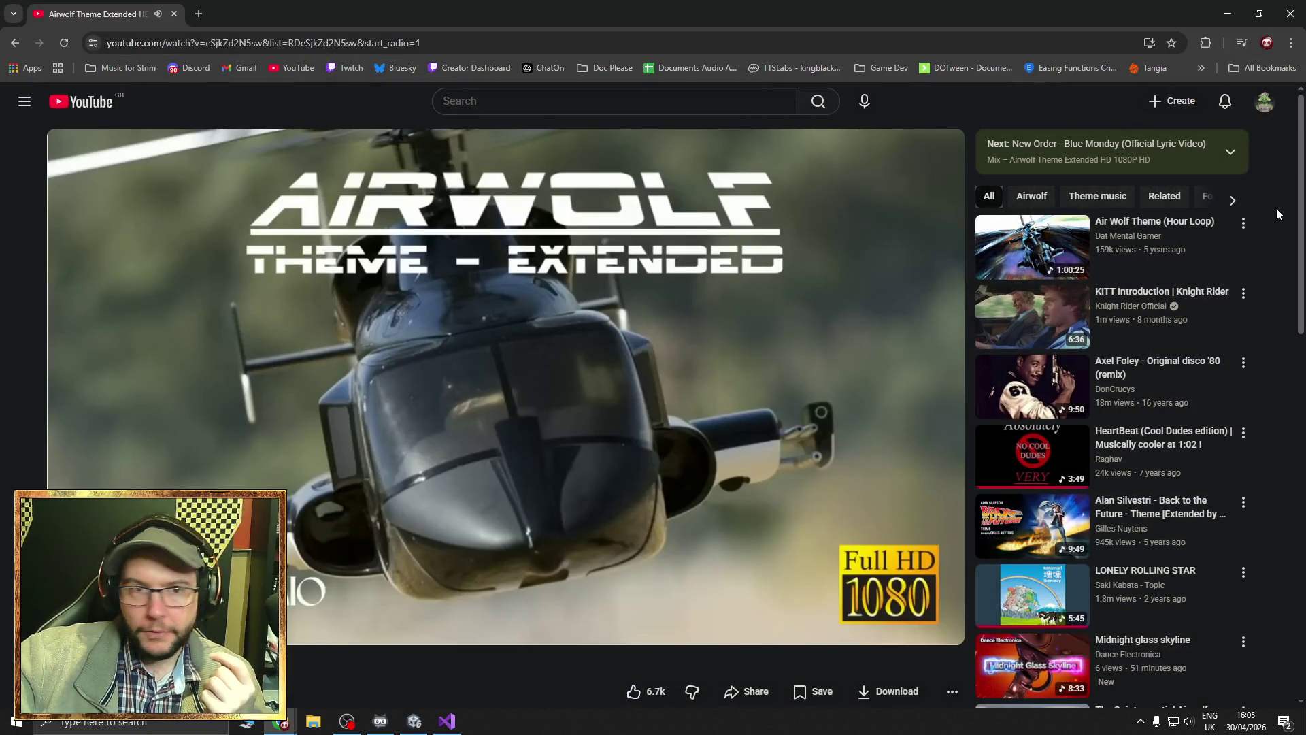
click(1292, 13)
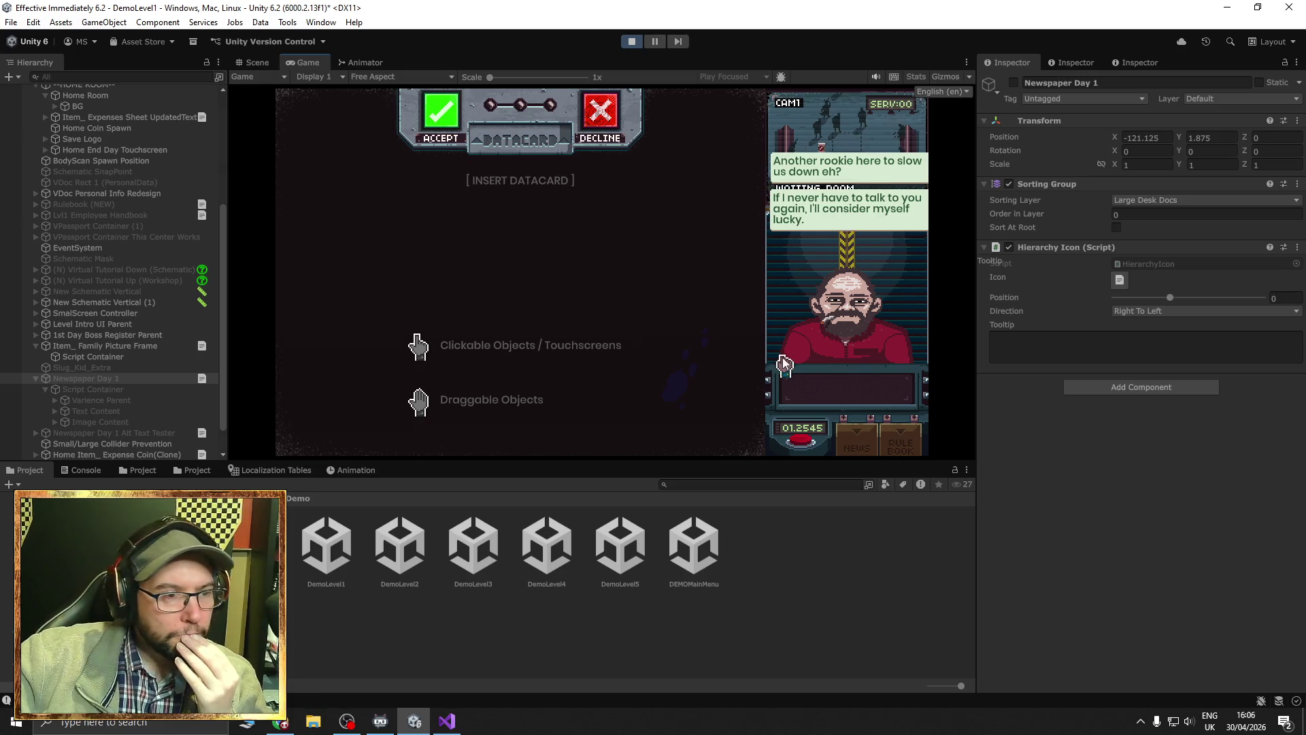
Check the first customer's datacard in the reader, hand it back, press call, and select Game Manager.
mouse_move(850, 381)
mouse_down()
mouse_move(840, 397)
mouse_move(707, 391)
mouse_up()
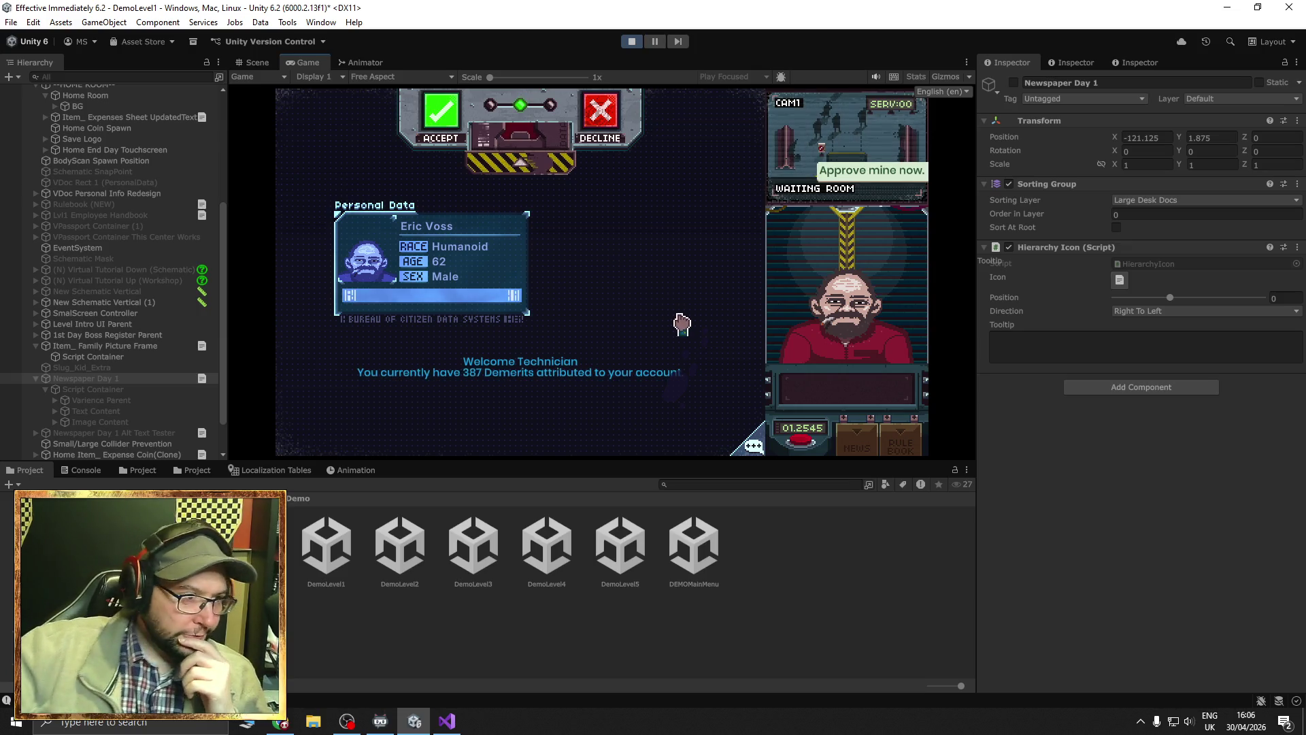
drag(597, 126, 864, 325)
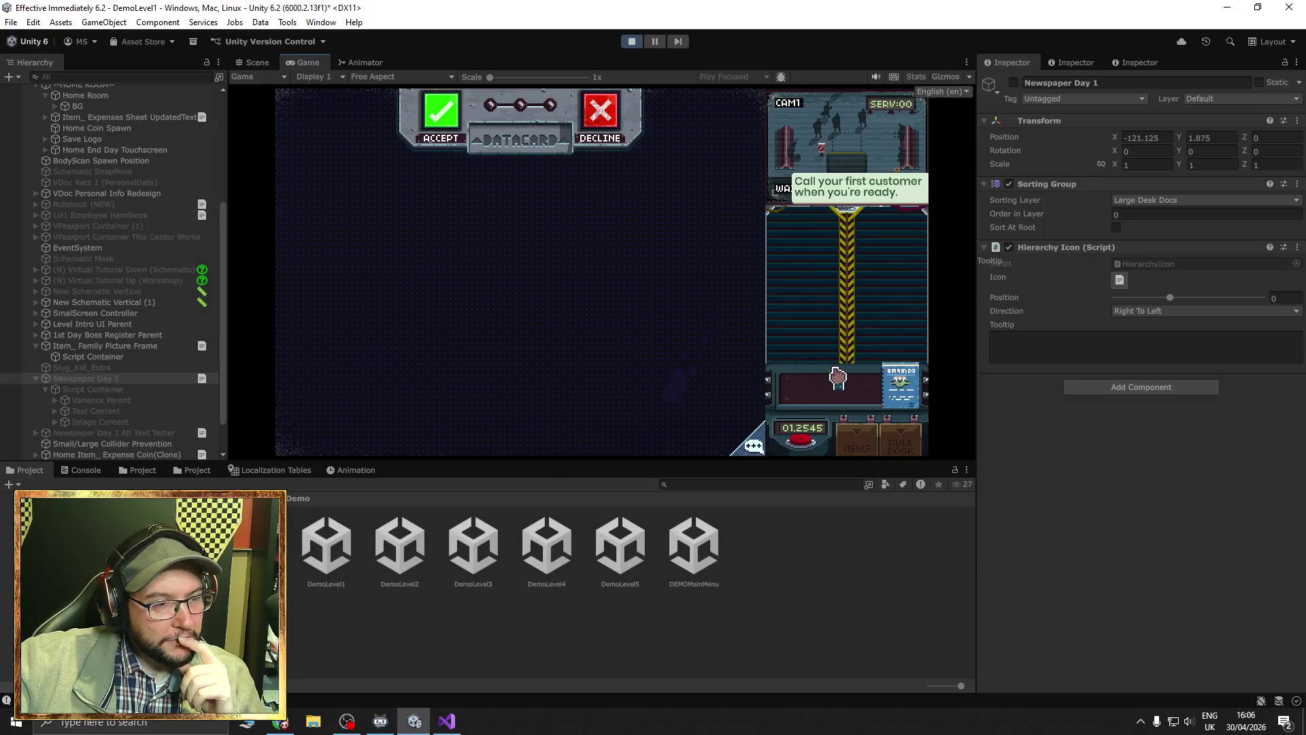
click(798, 429)
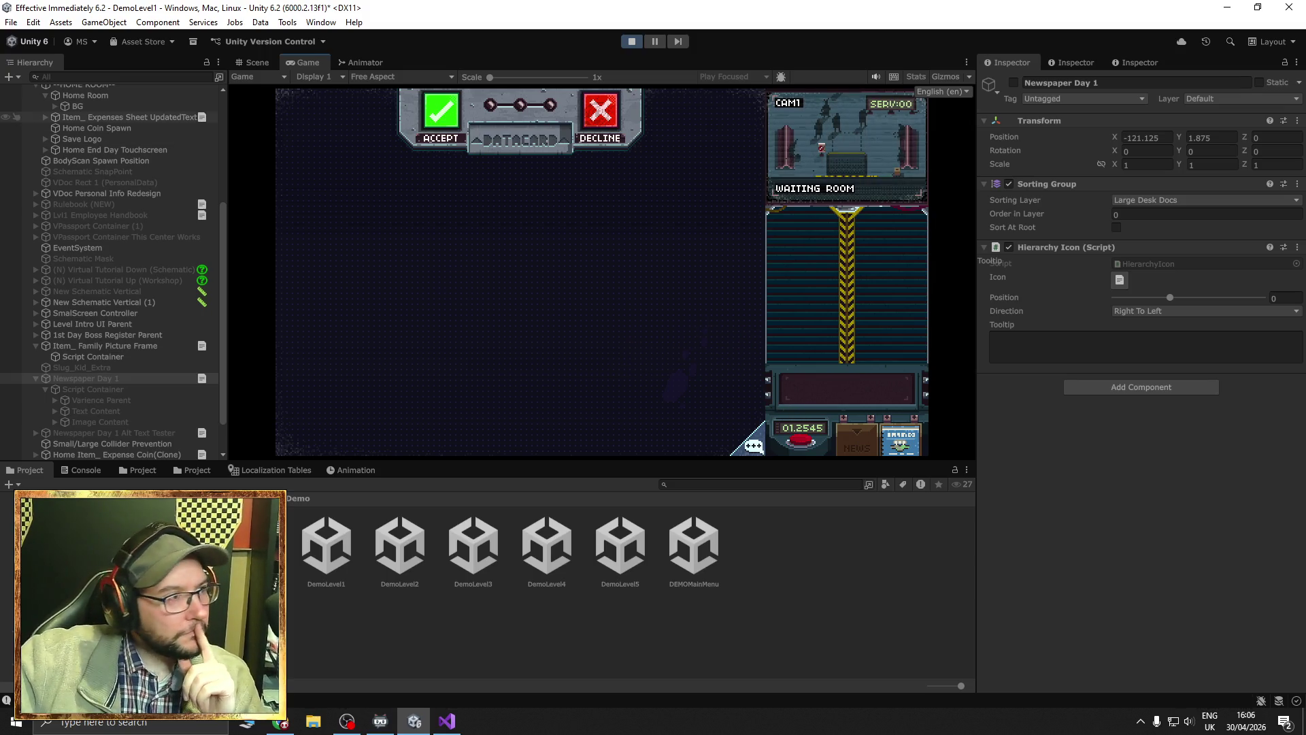
scroll(109, 134, up, 5)
click(147, 102)
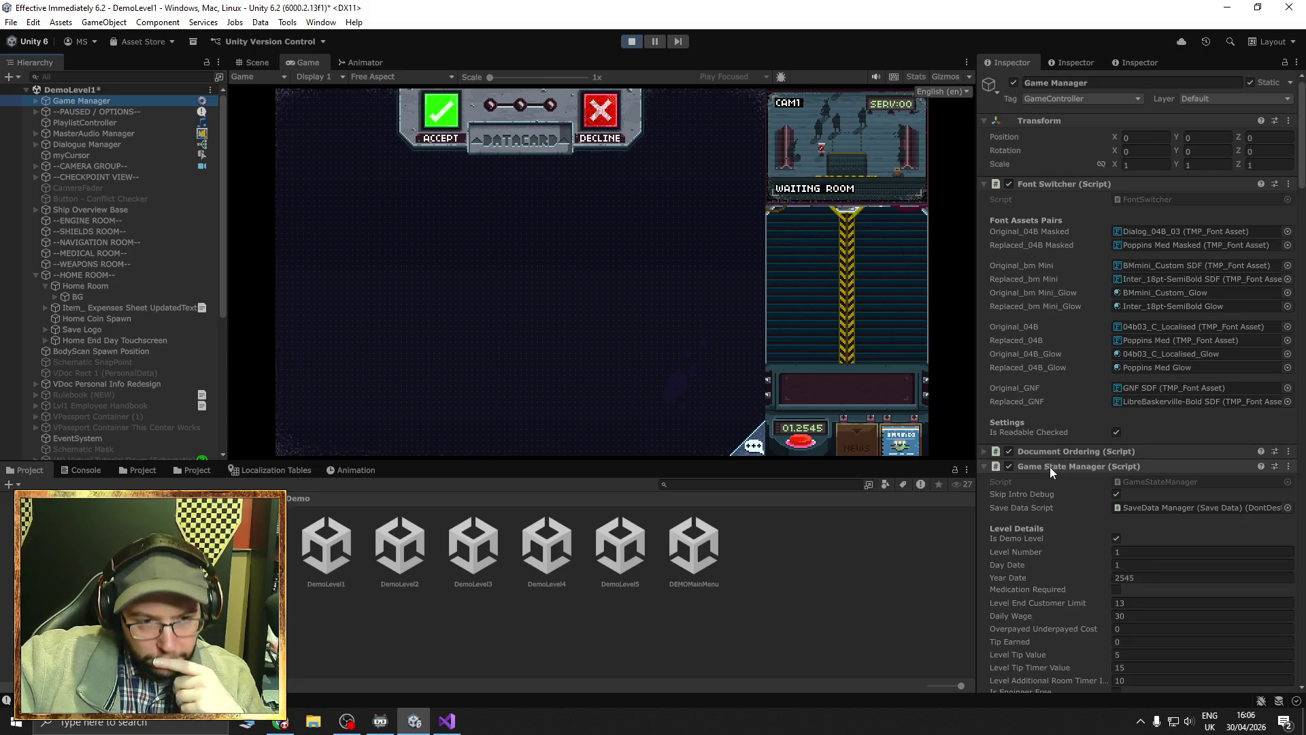
Call through to customer #16 and play to the end-of-day 'Suspected Kidnap - Failure to Act!' newspaper.
scroll(1050, 462, down, 10)
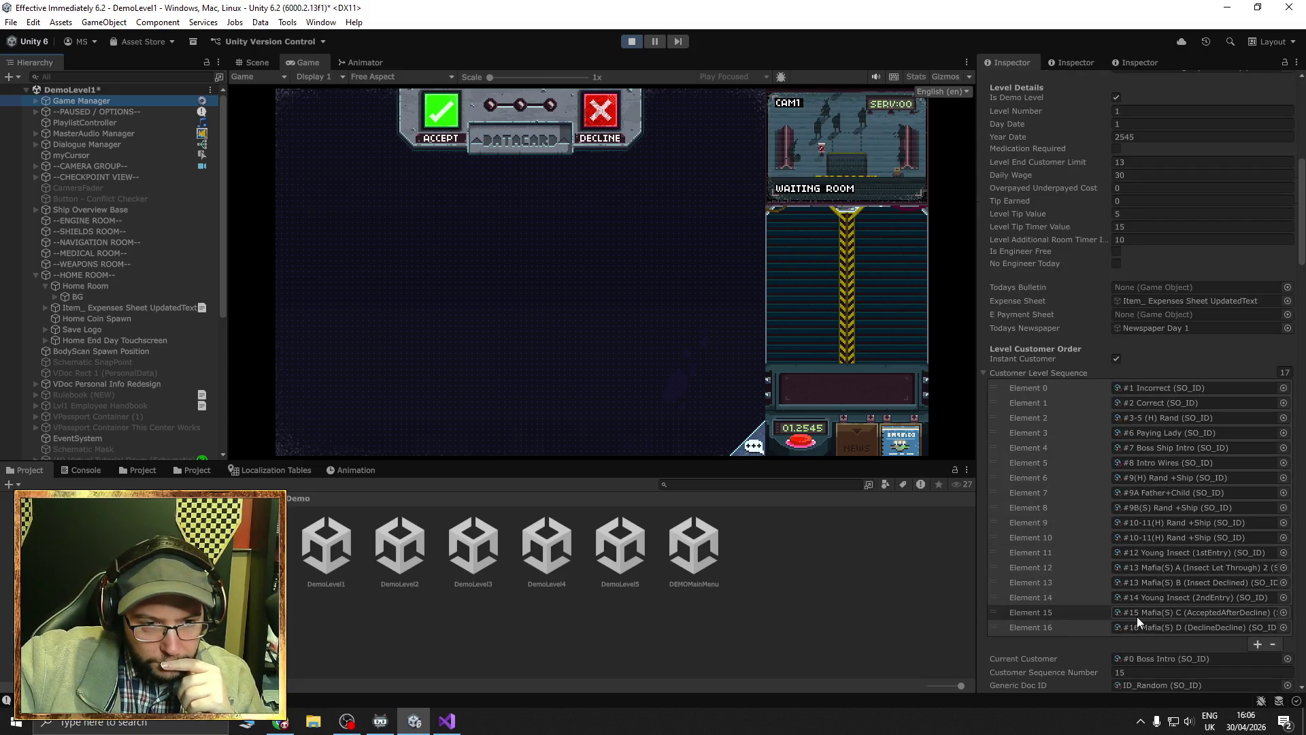
click(803, 413)
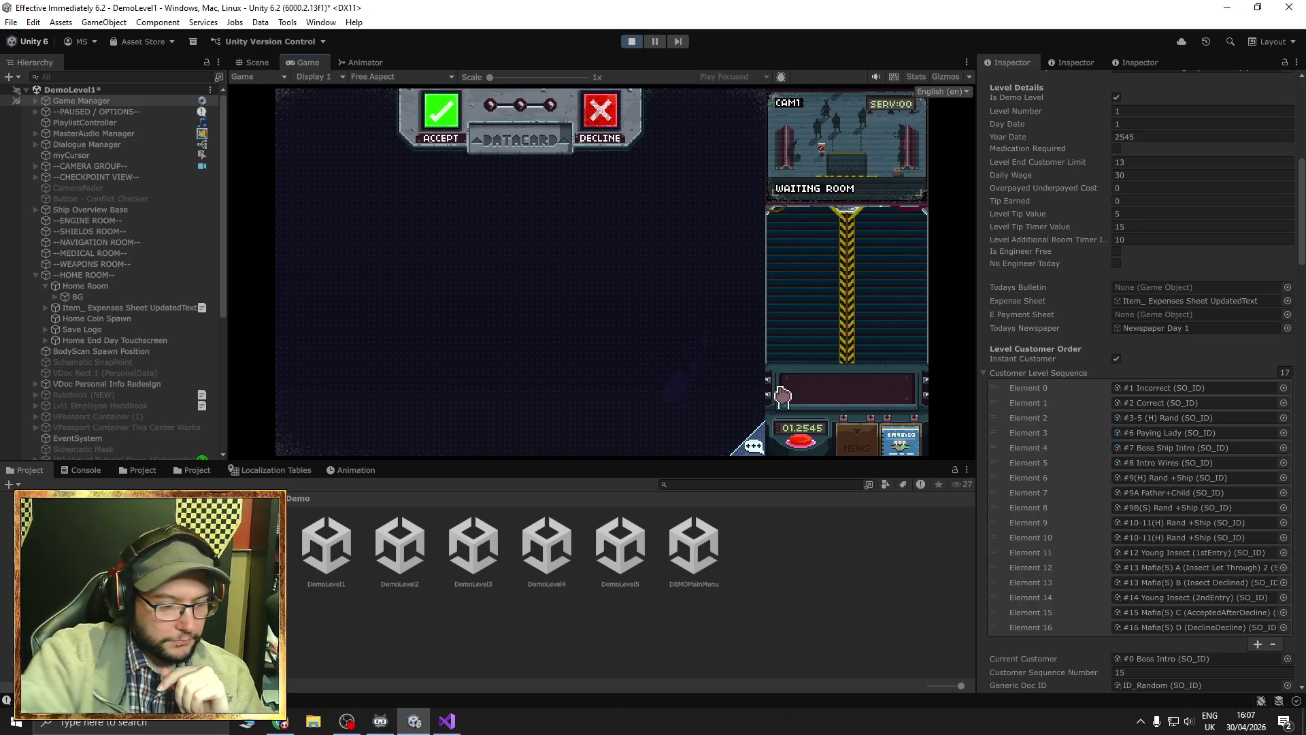
click(803, 440)
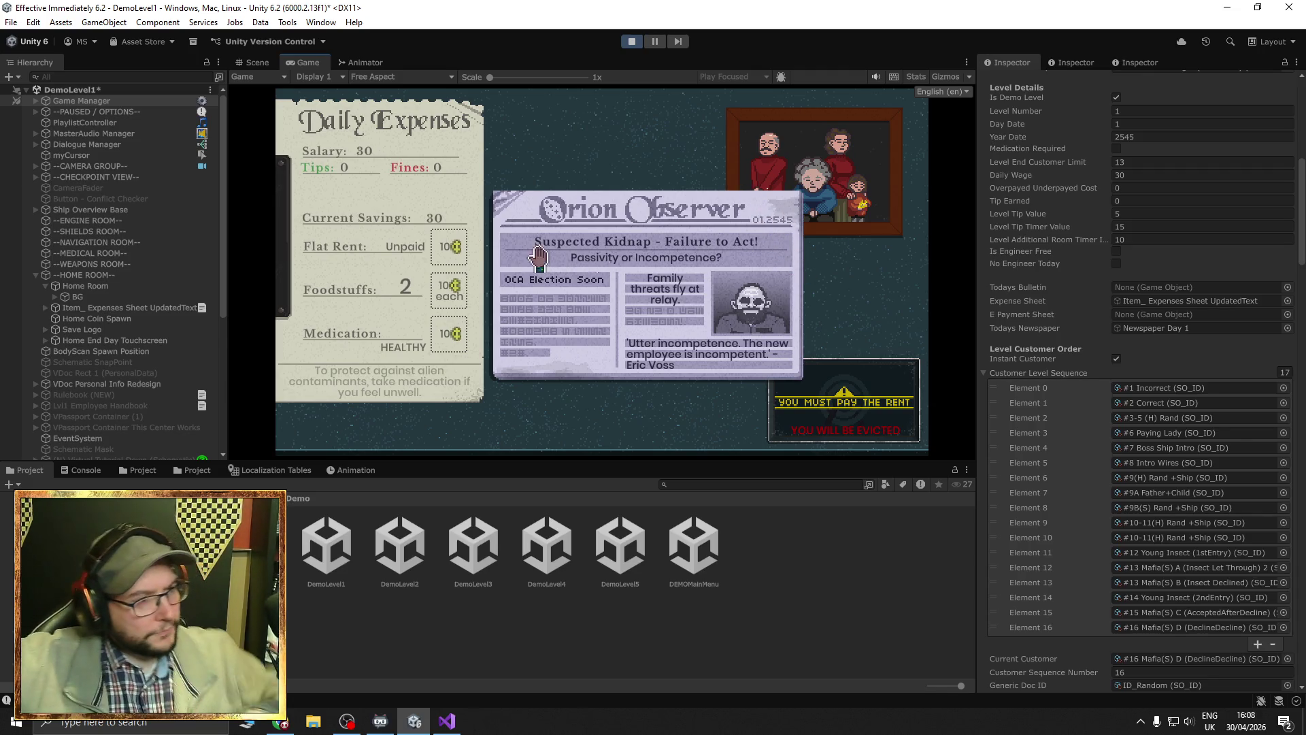
click(258, 63)
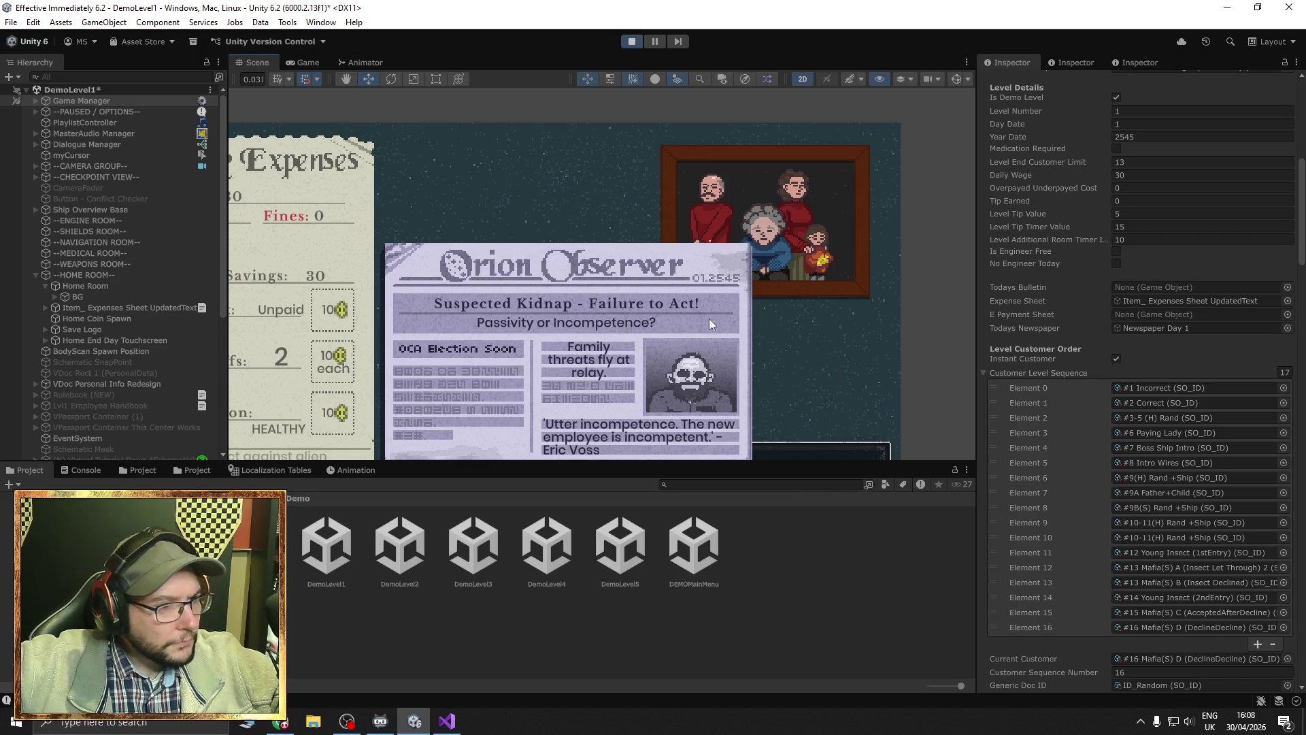
Stop Play mode and enable the Newspaper Day 1 object in the scene.
click(696, 280)
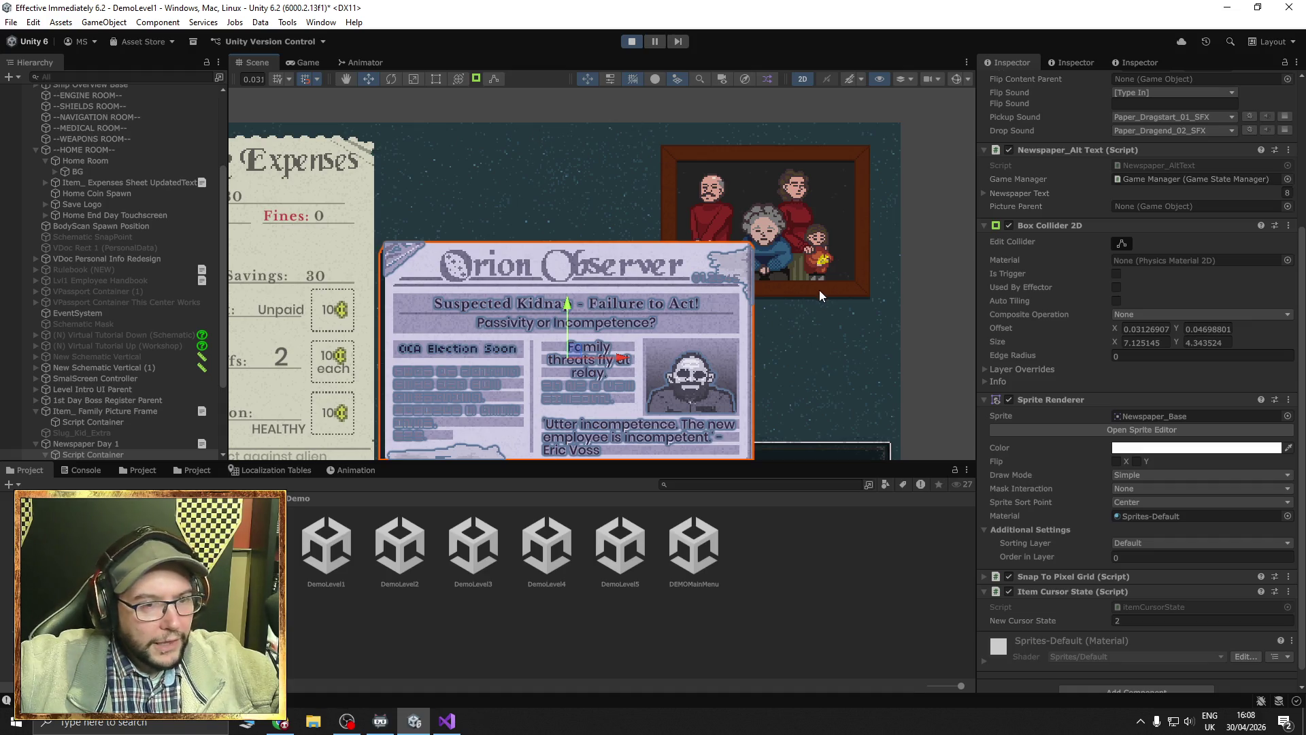
click(637, 45)
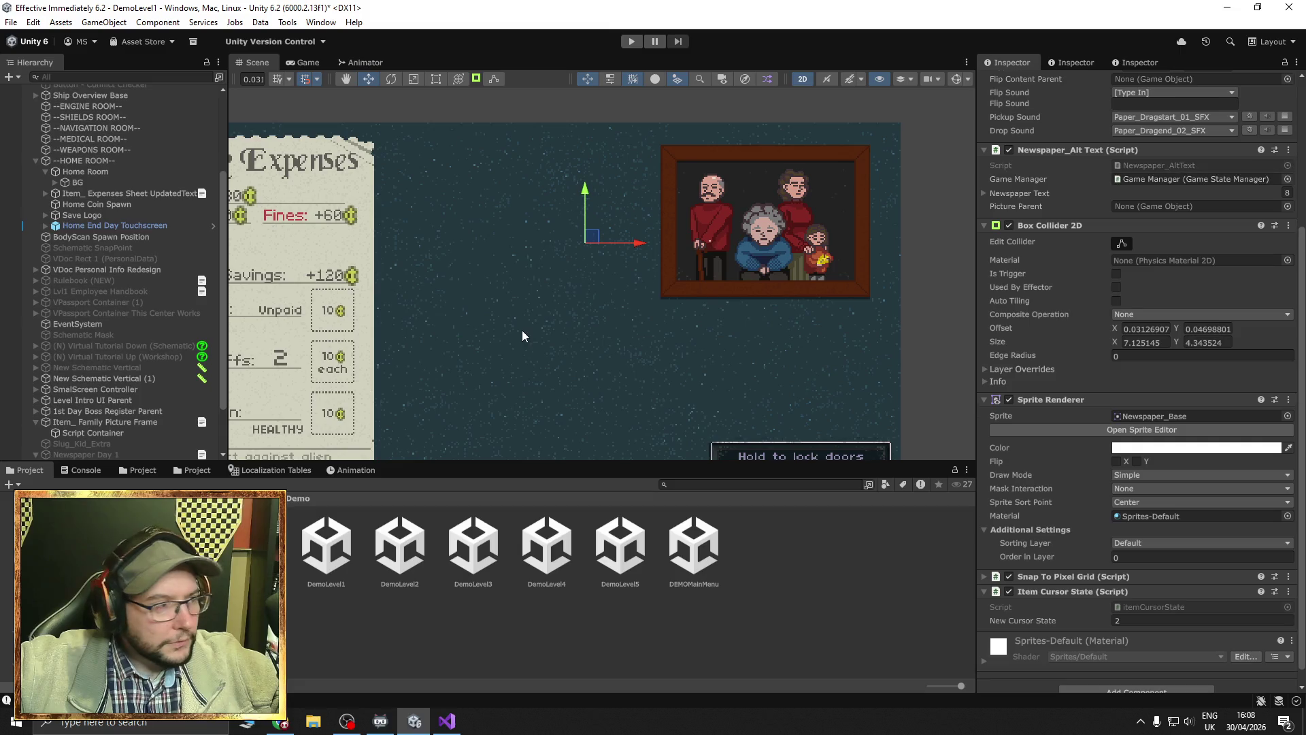
scroll(105, 313, down, 3)
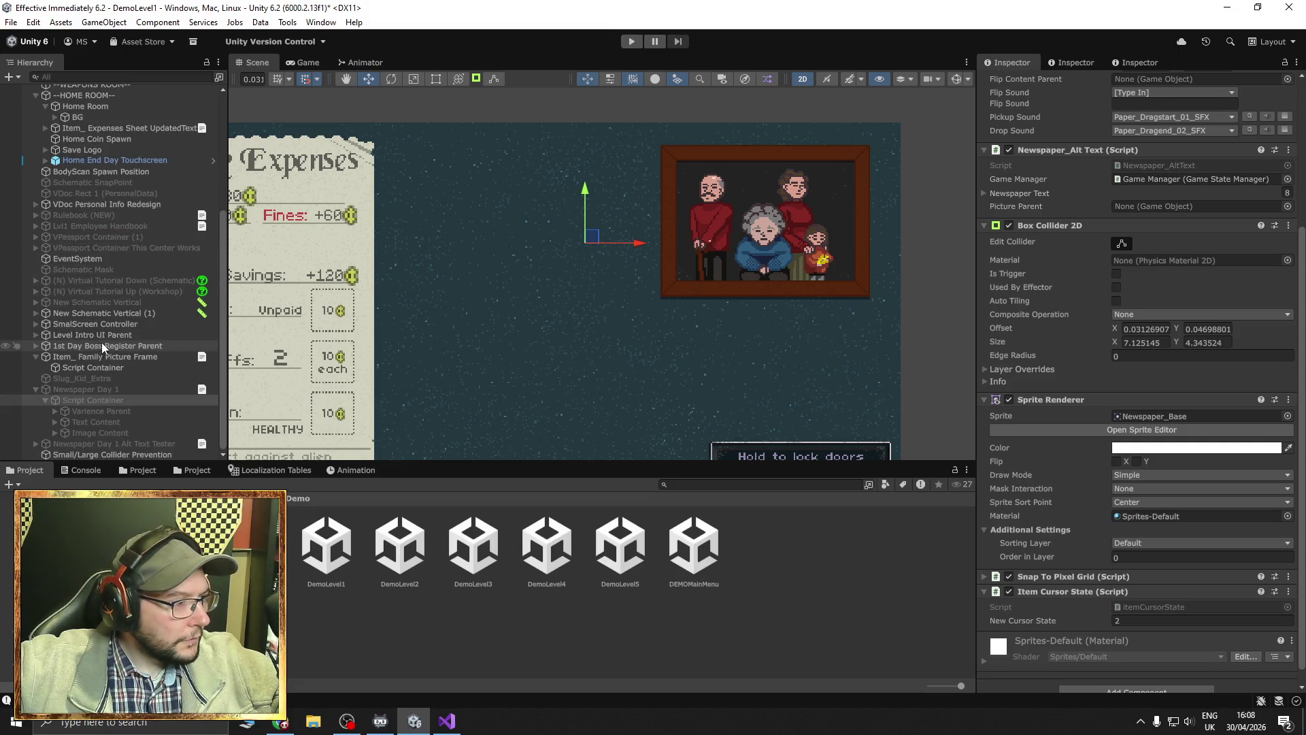
click(102, 389)
click(1013, 82)
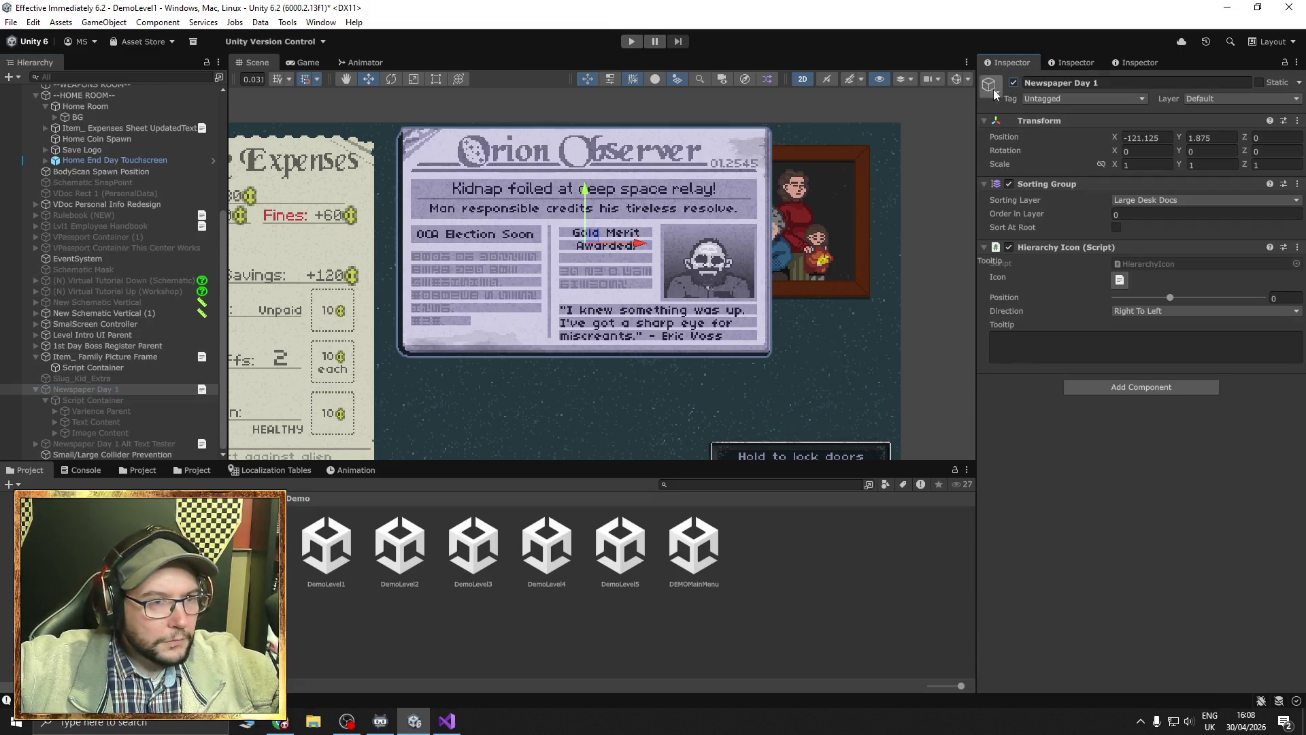
scroll(727, 162, up, 4)
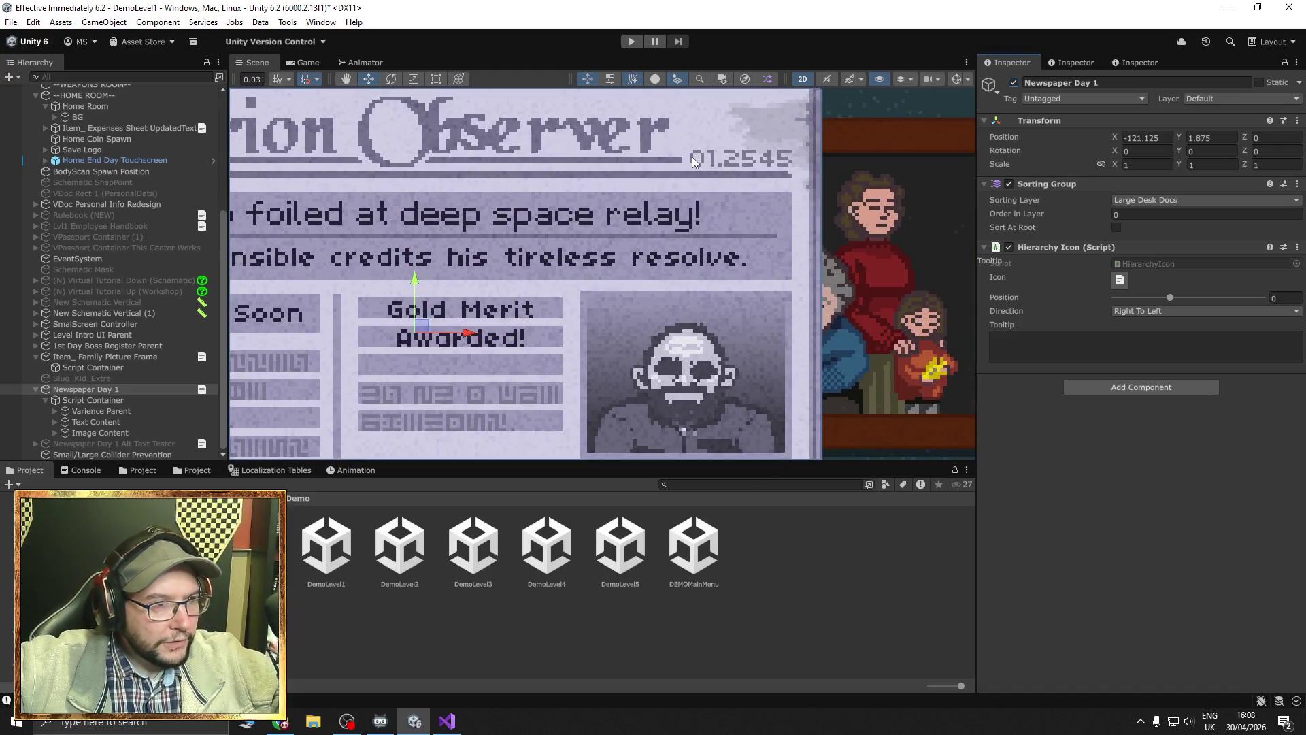
Set the newspaper's 01.2545 date text to the 04b03_C_Localised font.
click(694, 163)
click(1132, 498)
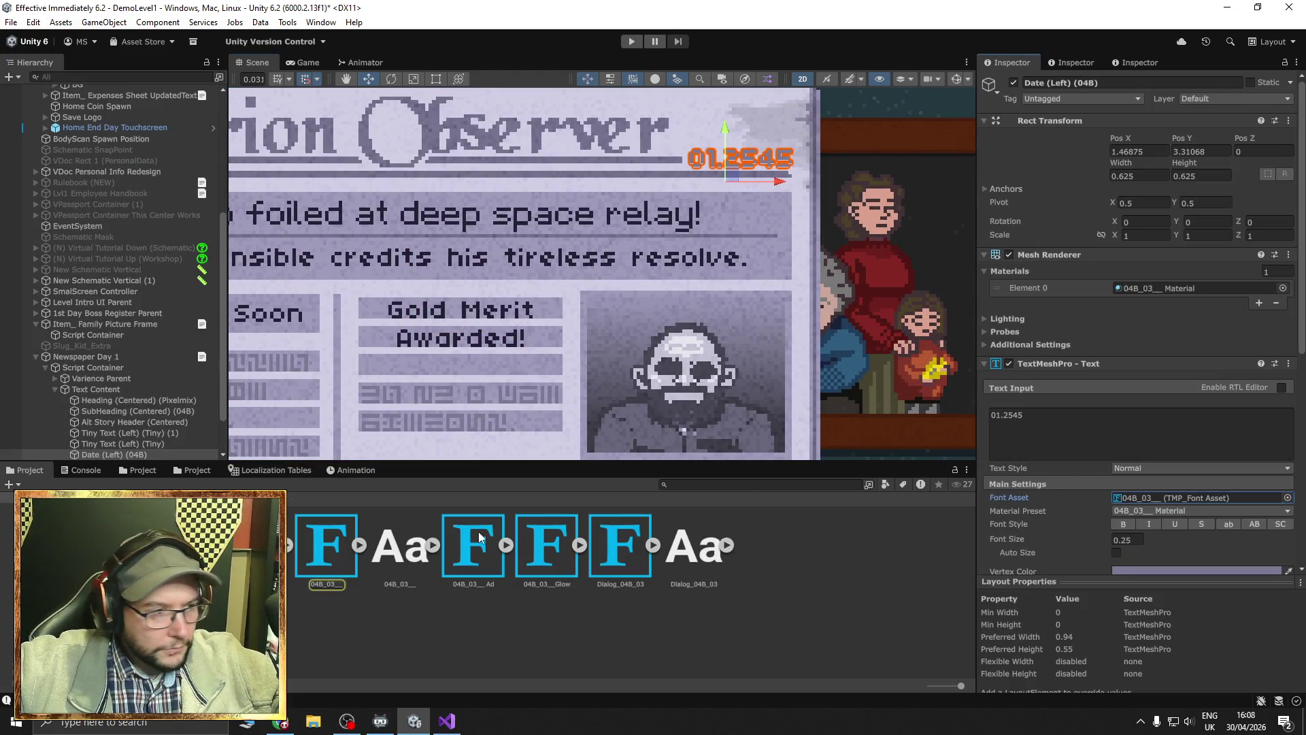
click(41, 507)
drag(326, 544, 1156, 503)
drag(336, 363, 574, 353)
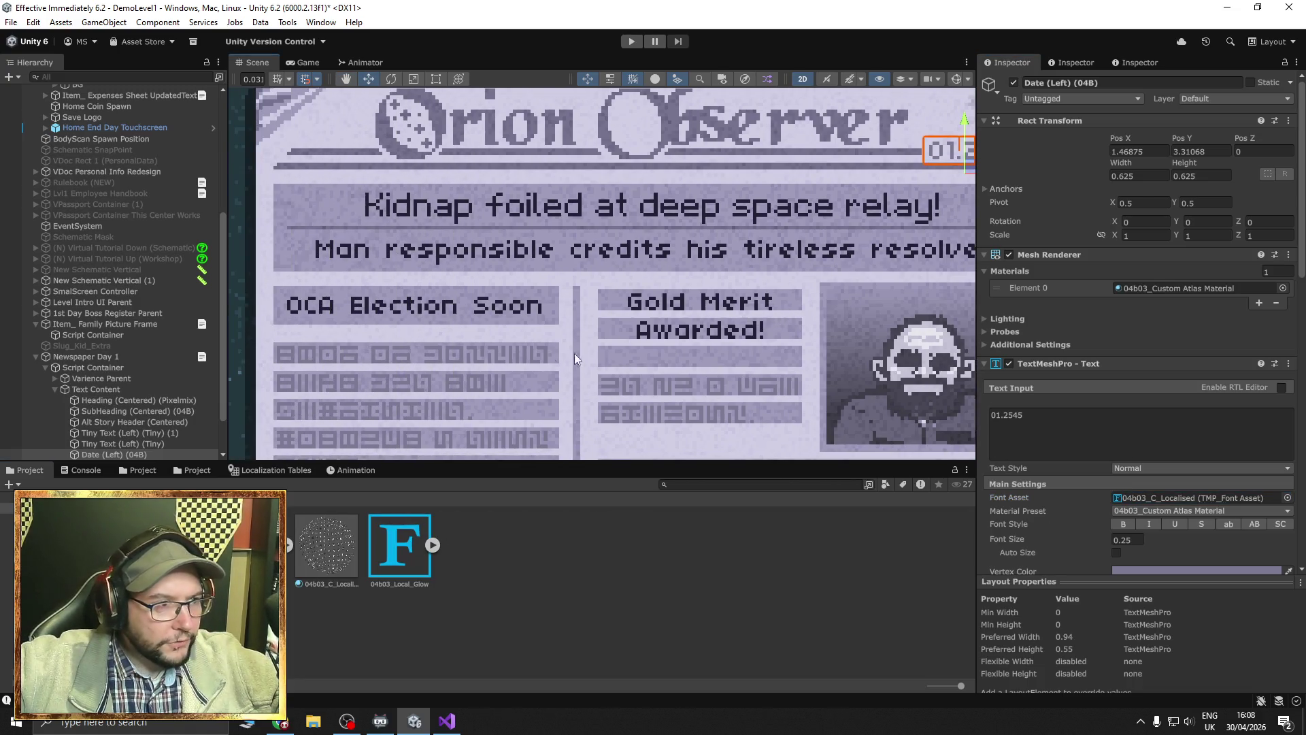
Set the 'OCA Election Soon' headline to 04b03_C_Localised and play the level to test it.
click(355, 314)
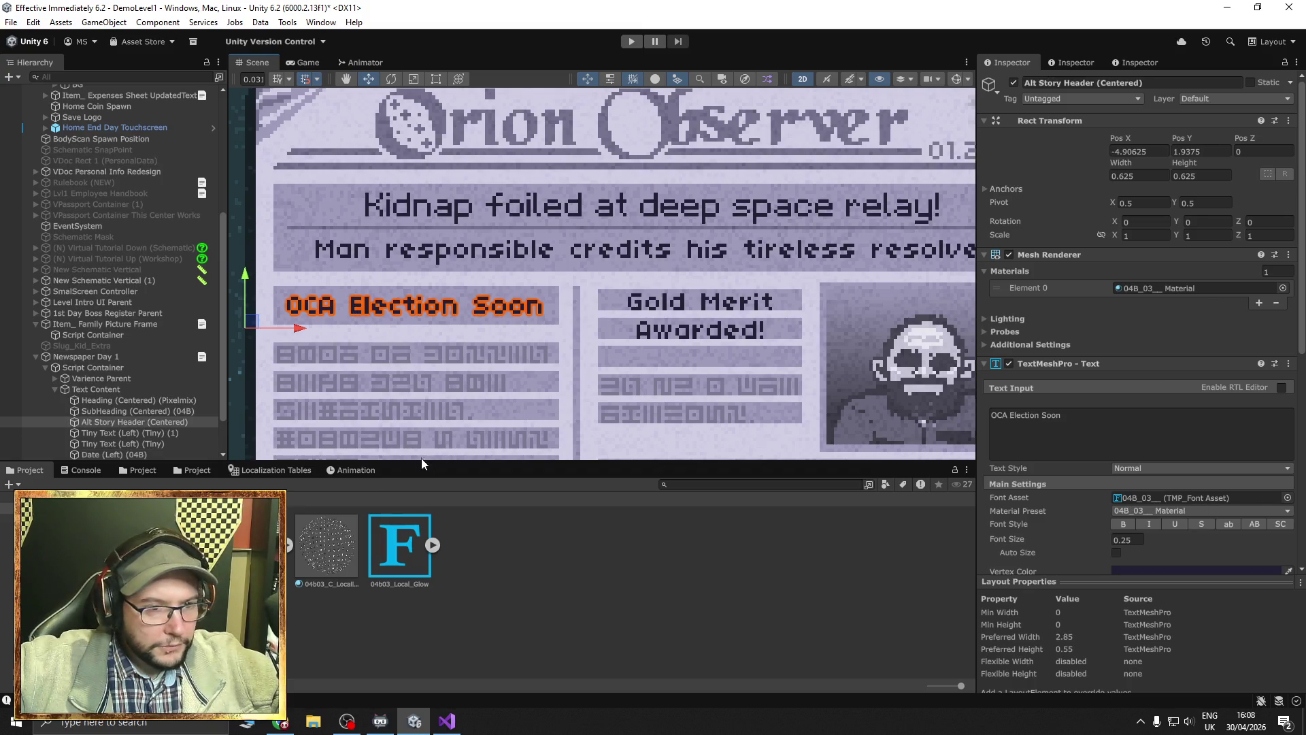
drag(1161, 512, 1196, 497)
scroll(504, 370, down, 2)
scroll(504, 366, down, 2)
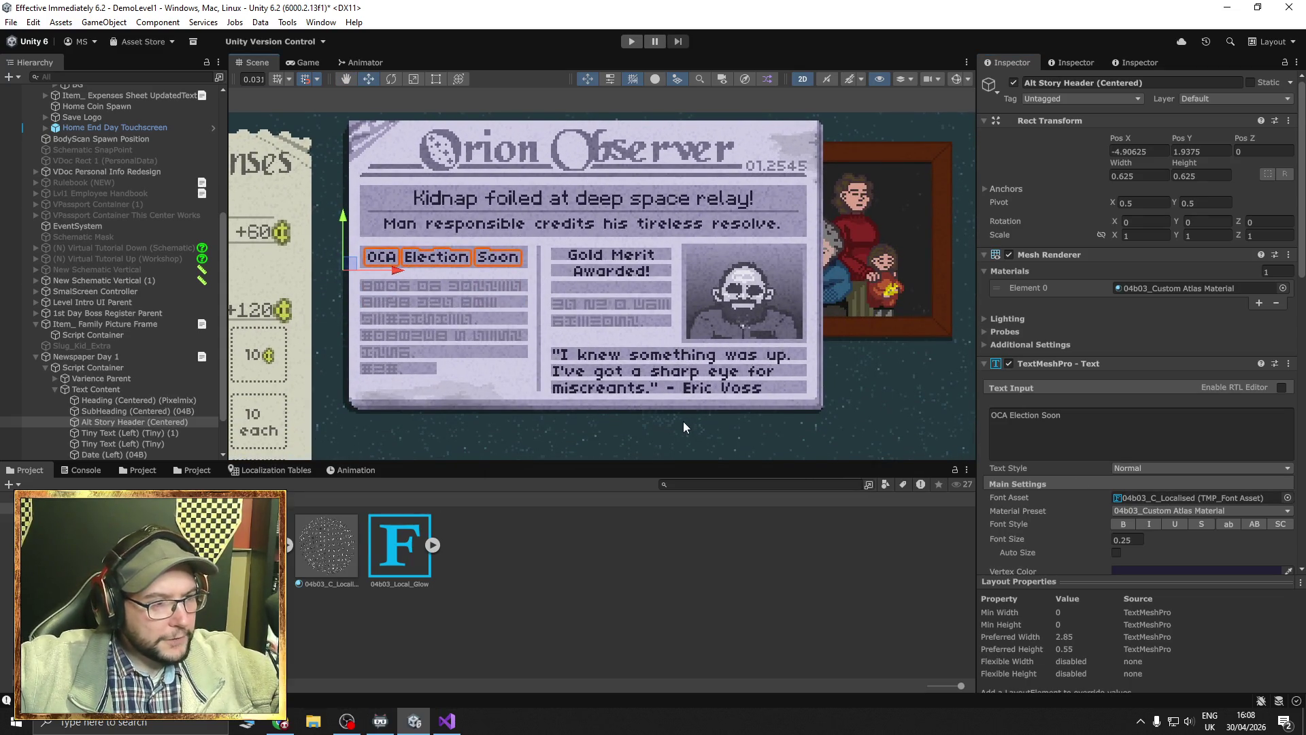
click(631, 42)
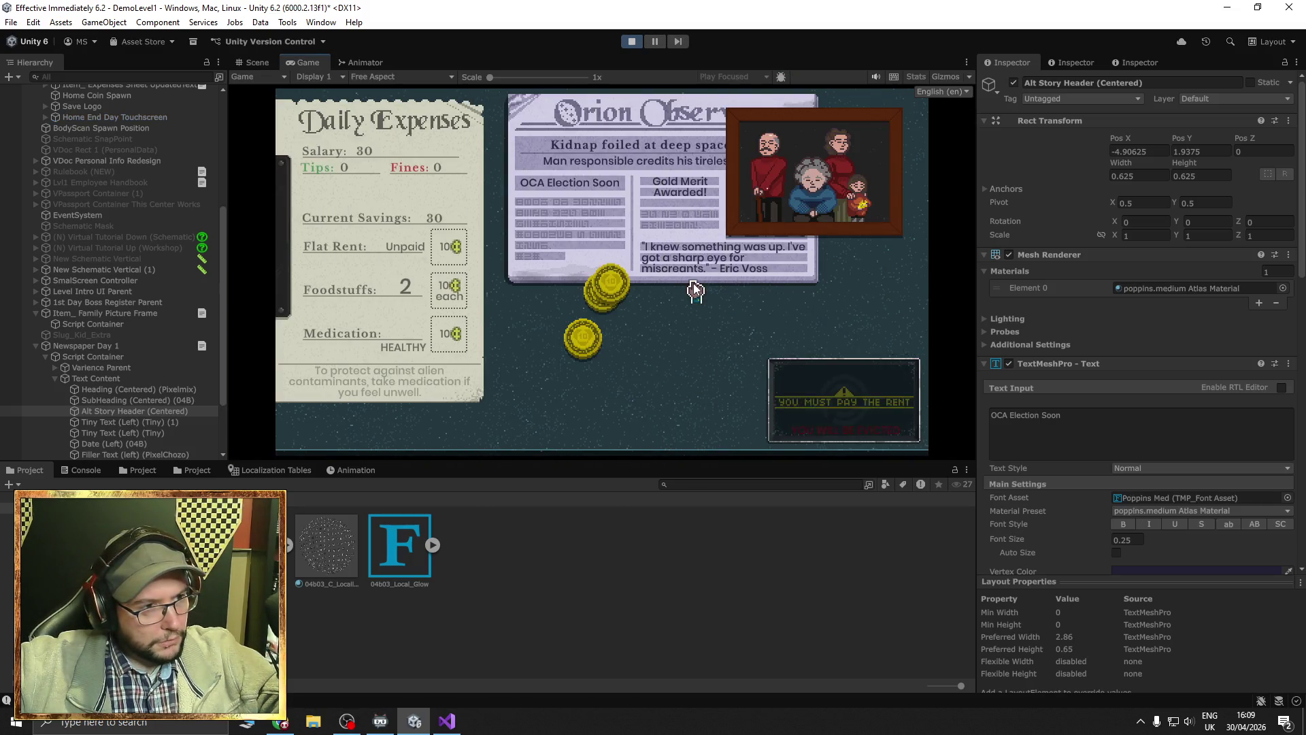
click(679, 221)
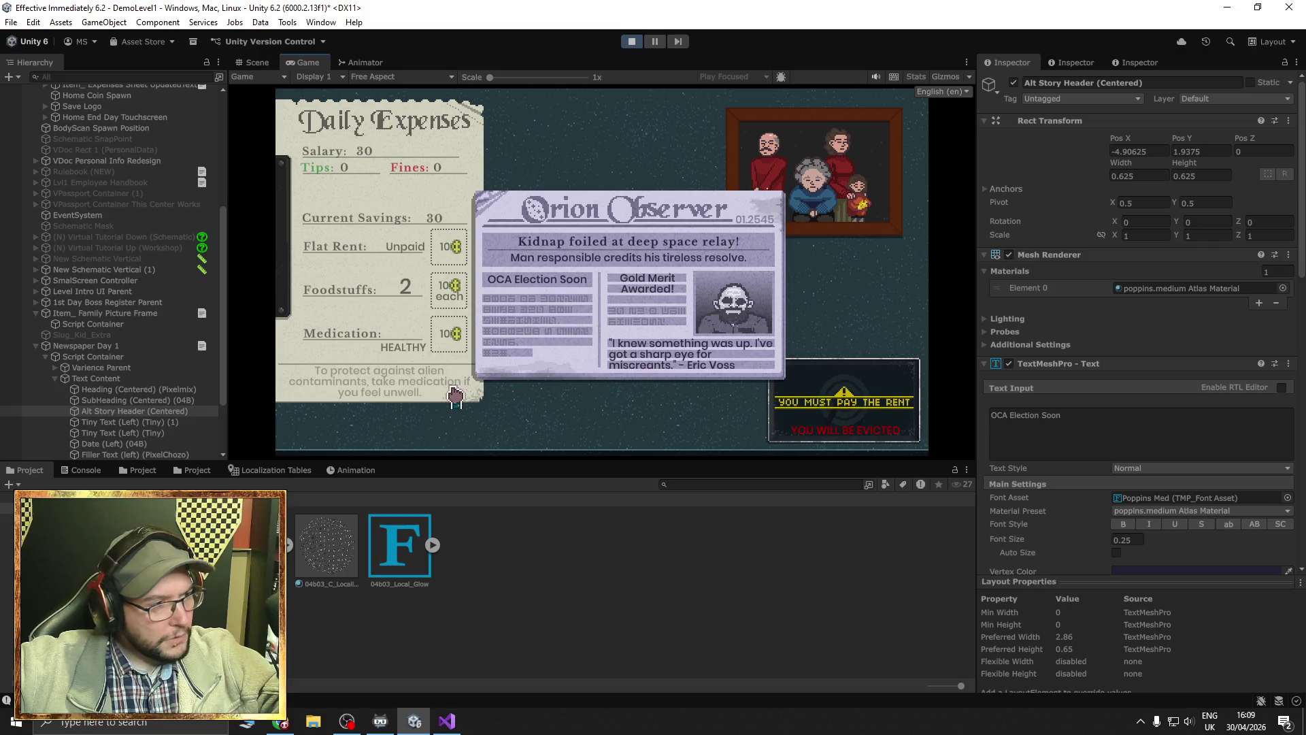
click(128, 422)
click(129, 431)
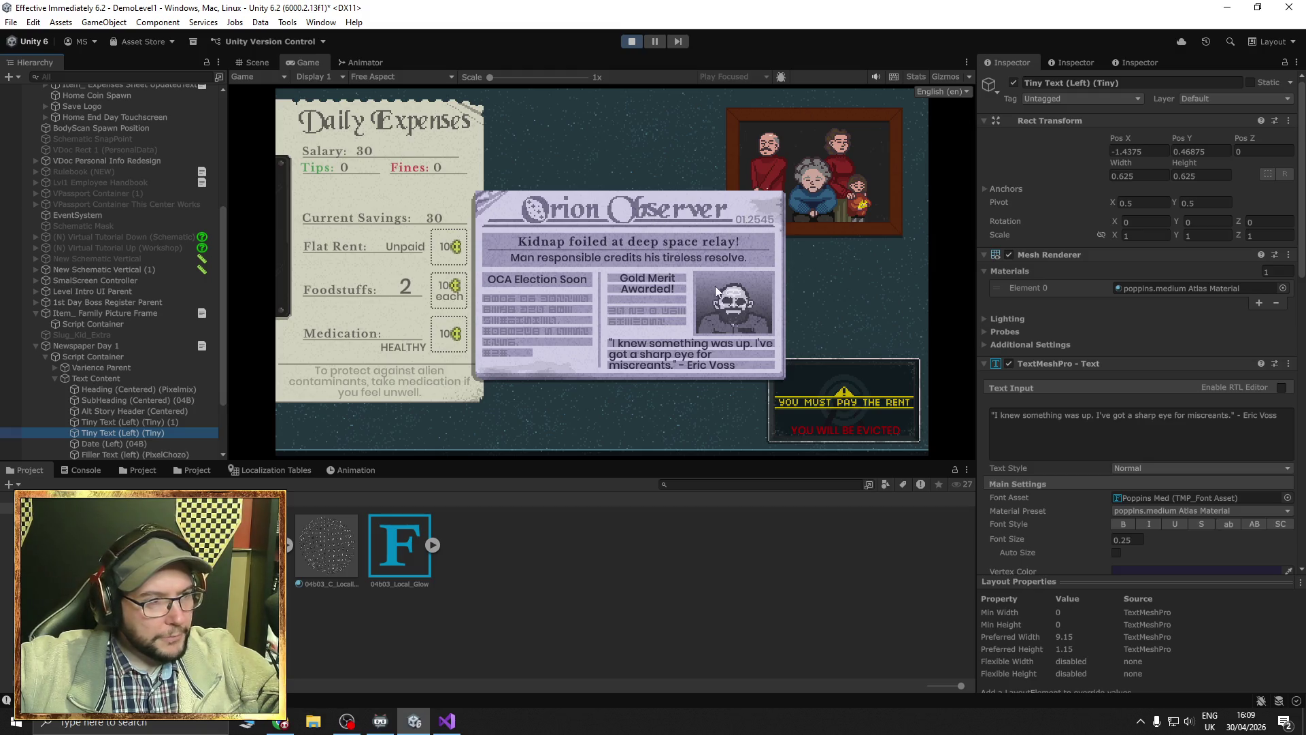
click(760, 306)
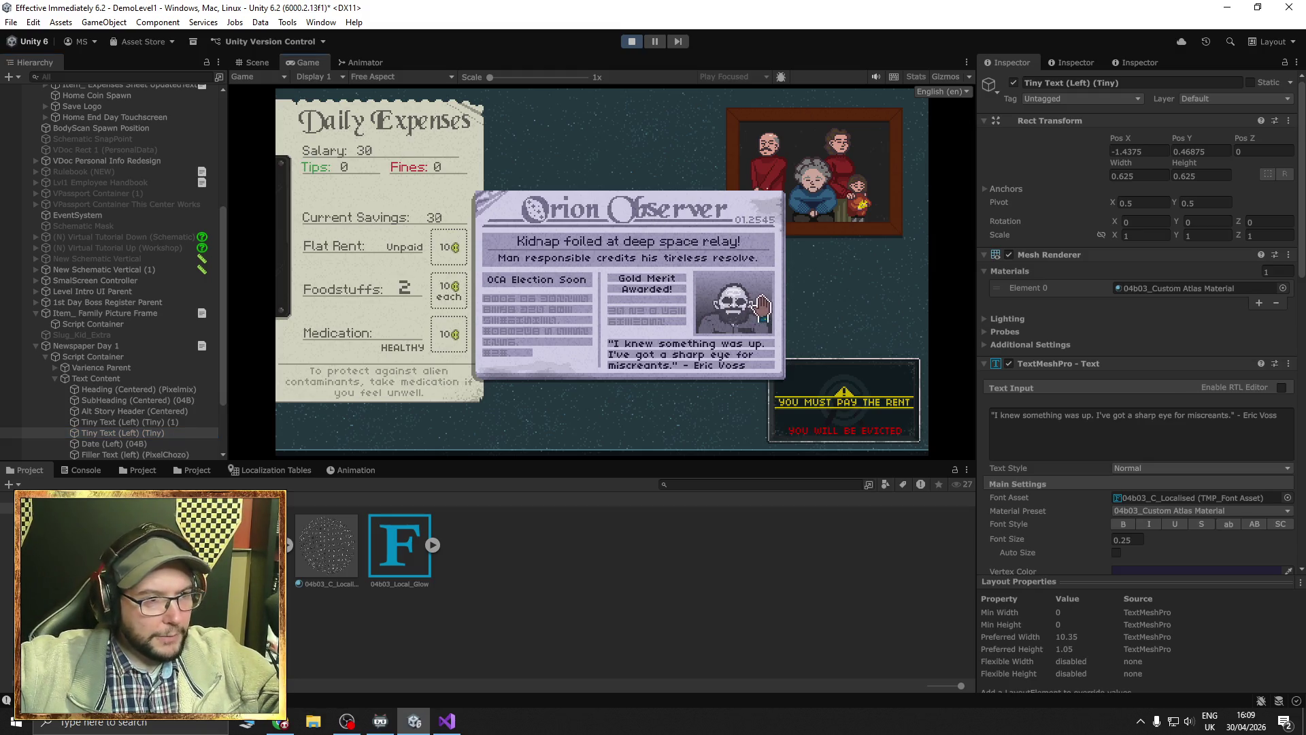
click(780, 322)
click(779, 322)
click(780, 322)
click(780, 322)
click(779, 322)
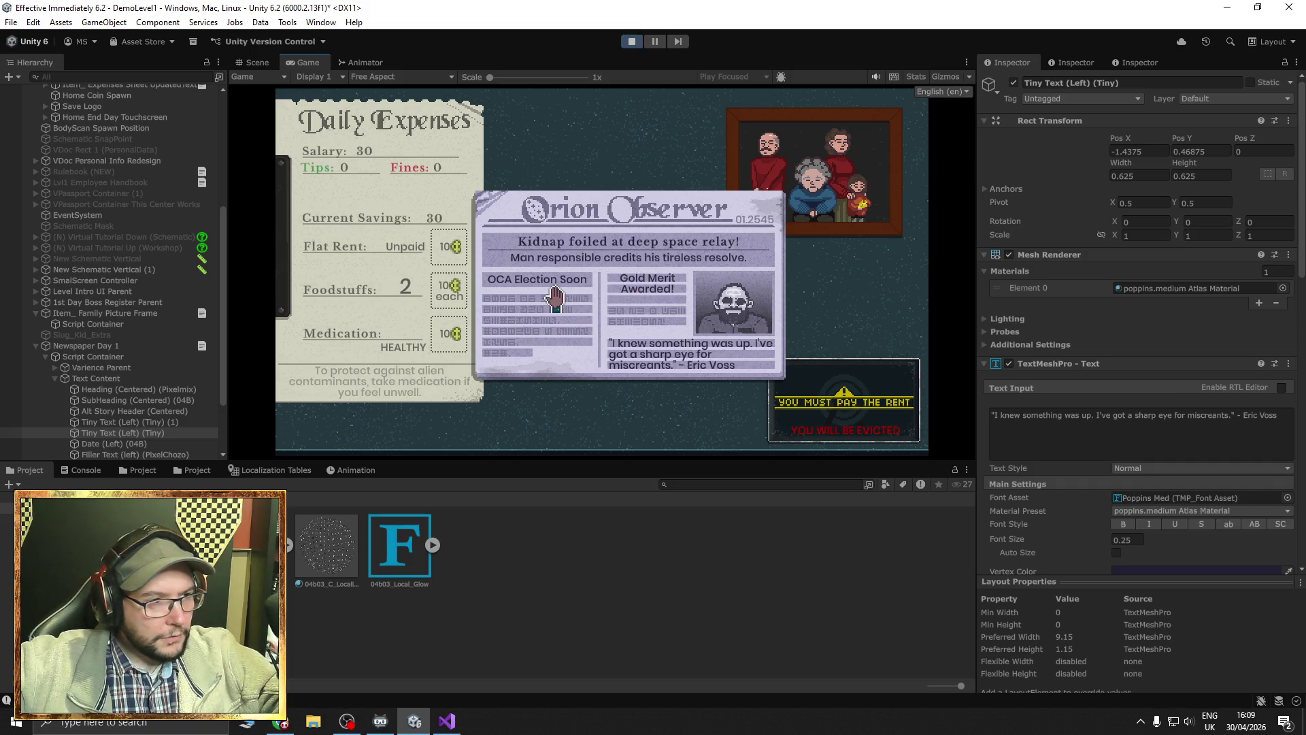
click(574, 280)
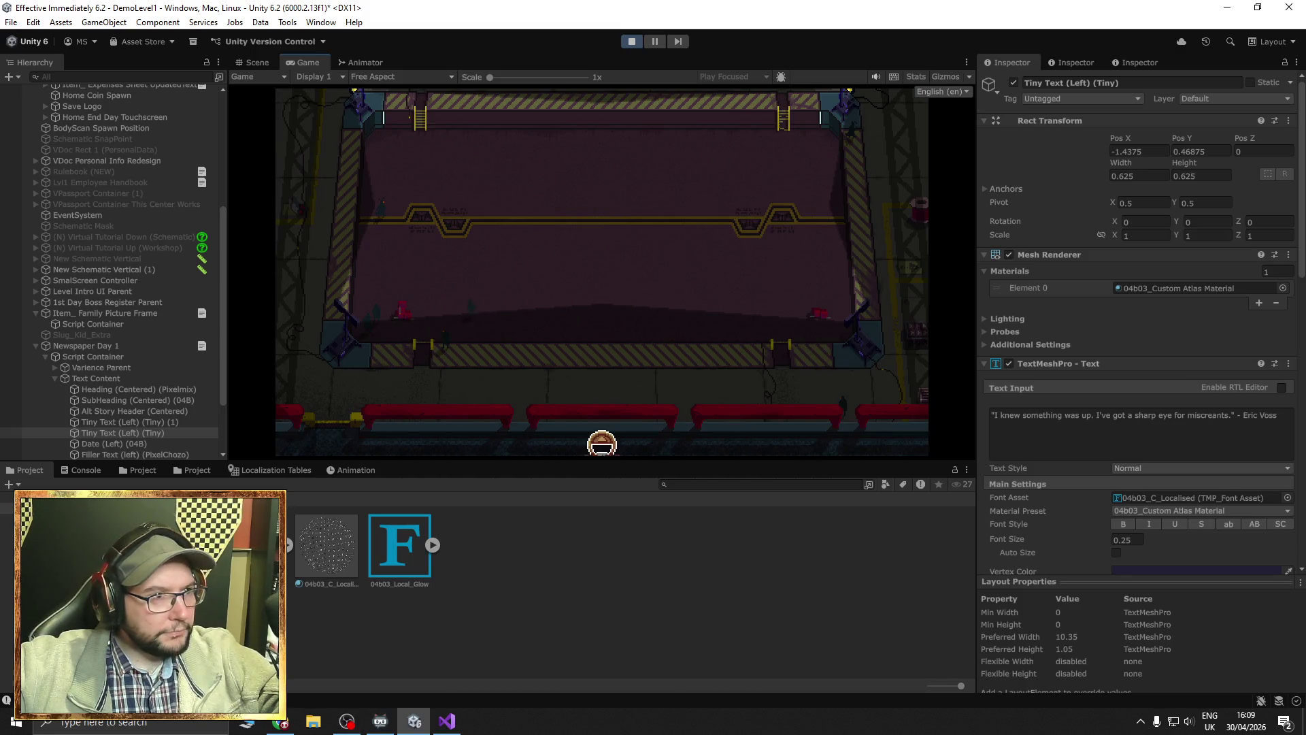
click(632, 41)
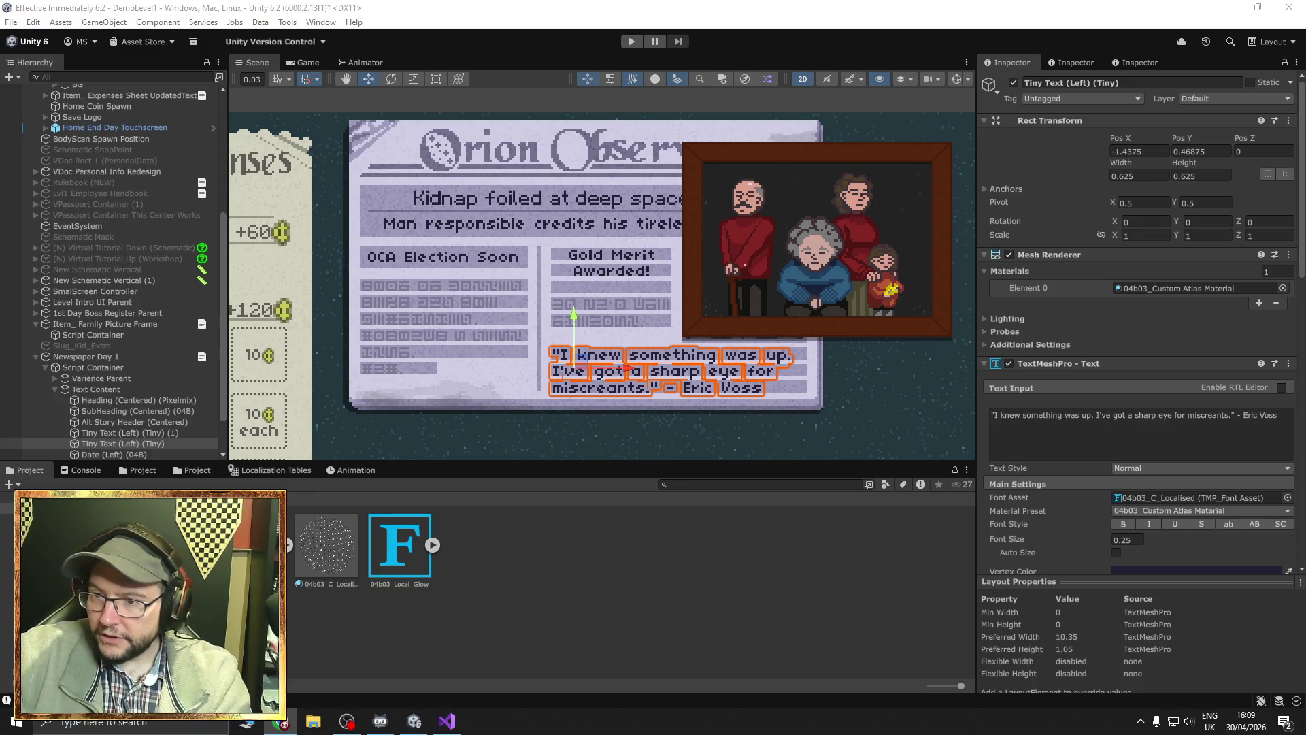
key(alt+Tab)
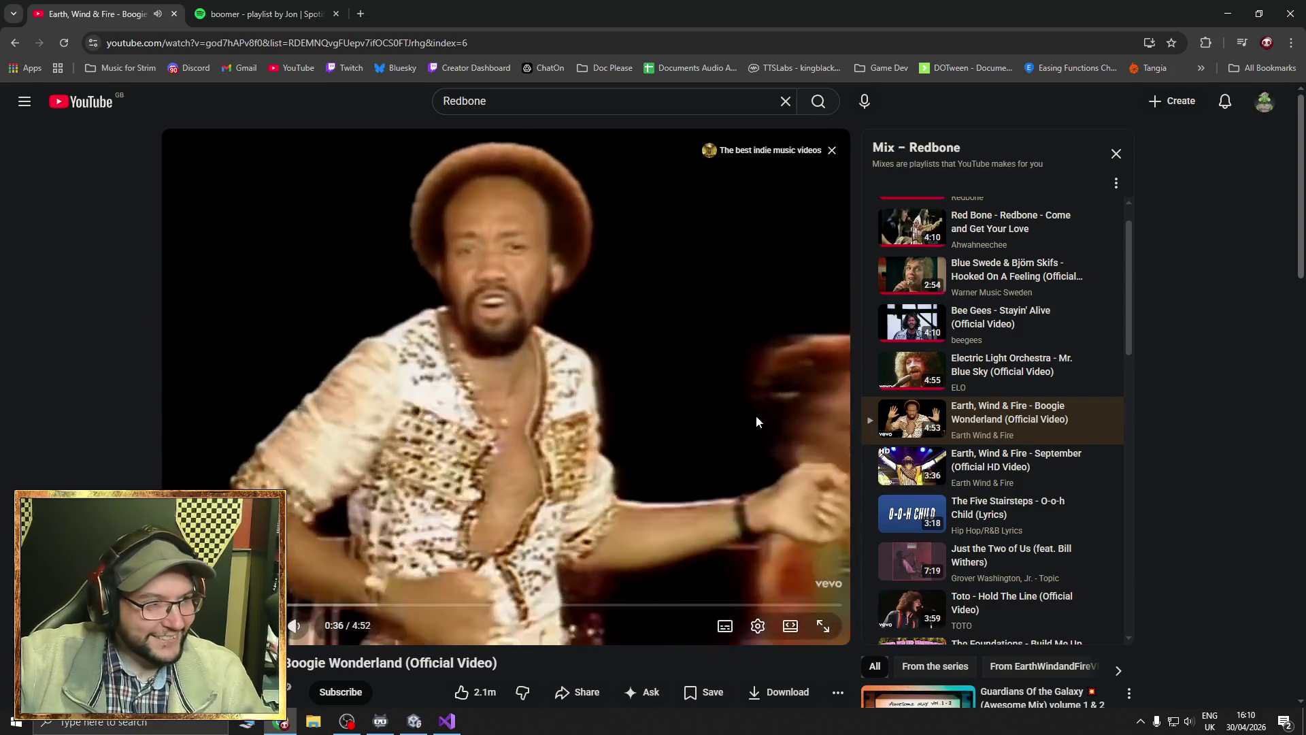
Move the YouTube browser window aside so Unity Editor shows again.
mouse_move(324, 633)
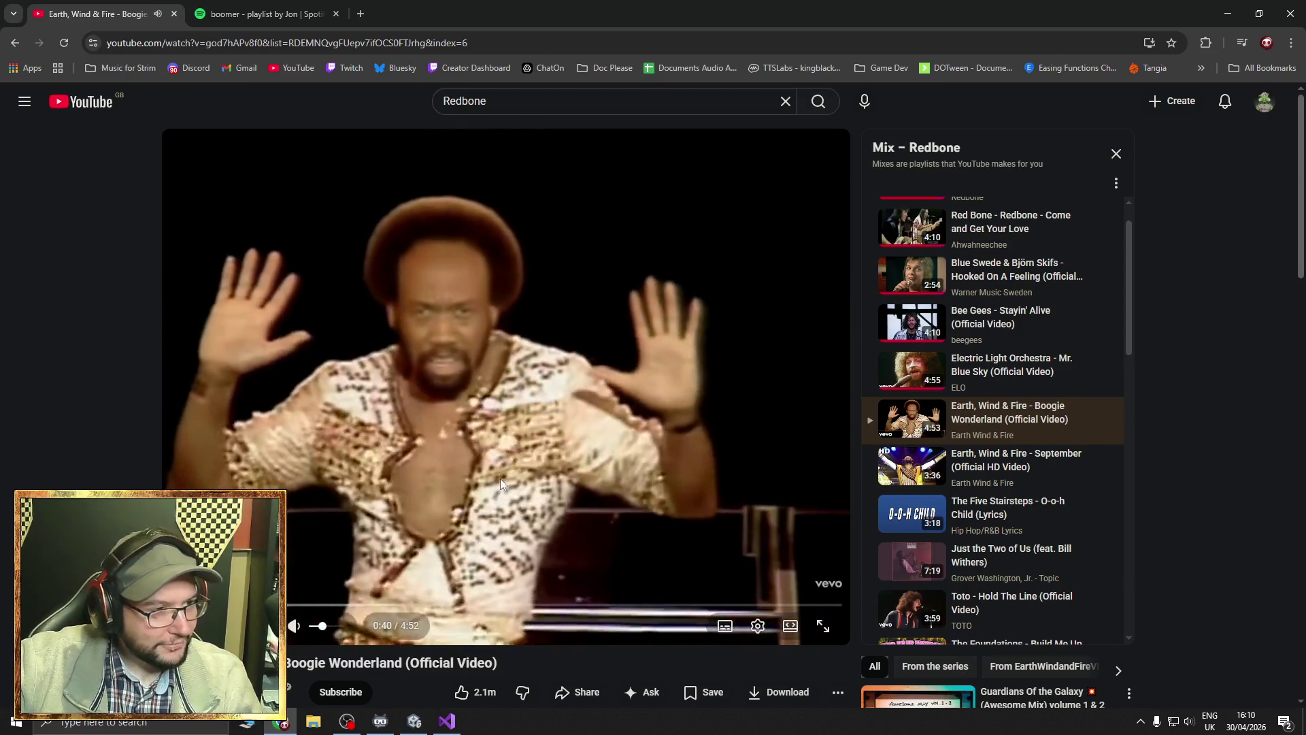
mouse_move(440, 13)
mouse_down()
mouse_move(725, 129)
mouse_move(1305, 136)
mouse_up()
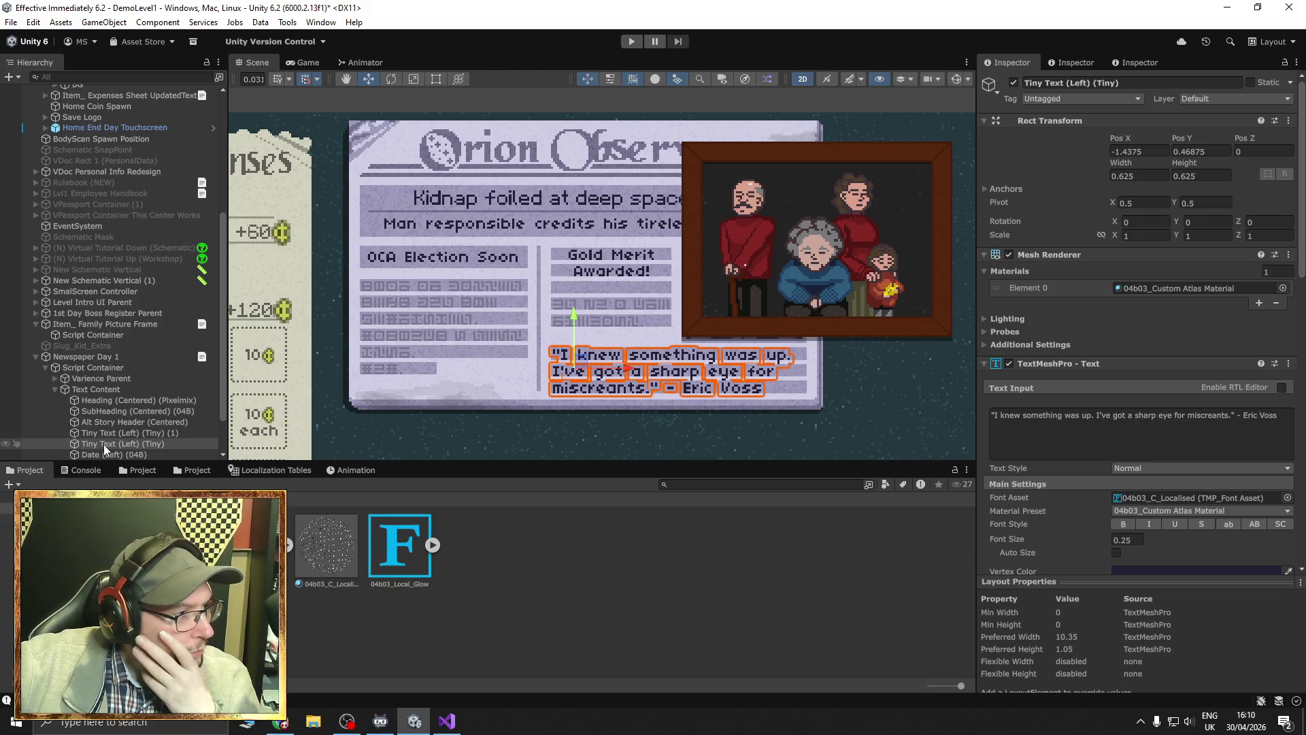
Disable the Newspaper Day 1 object and recentre the view on the datacard Accept/Decline screen.
click(92, 358)
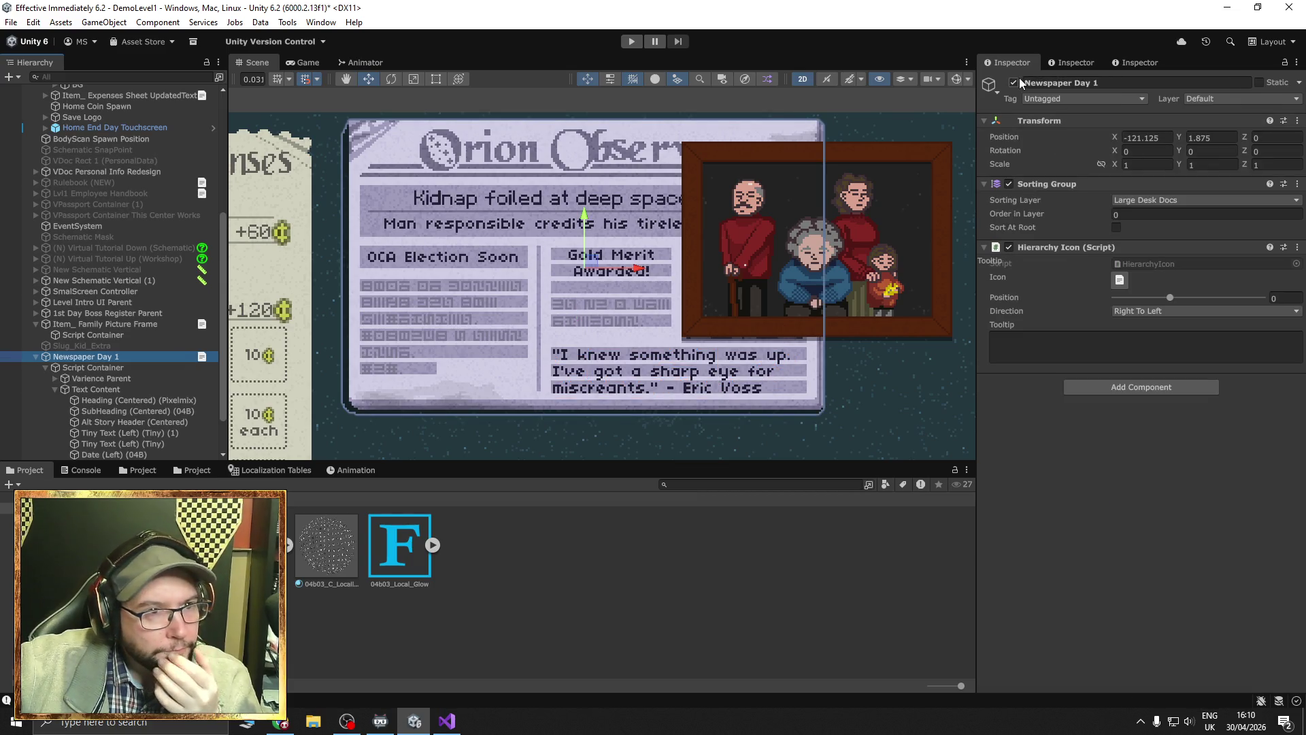
click(1013, 83)
scroll(646, 240, down, 3)
mouse_move(753, 243)
mouse_down()
mouse_move(563, 230)
mouse_move(618, 242)
mouse_up()
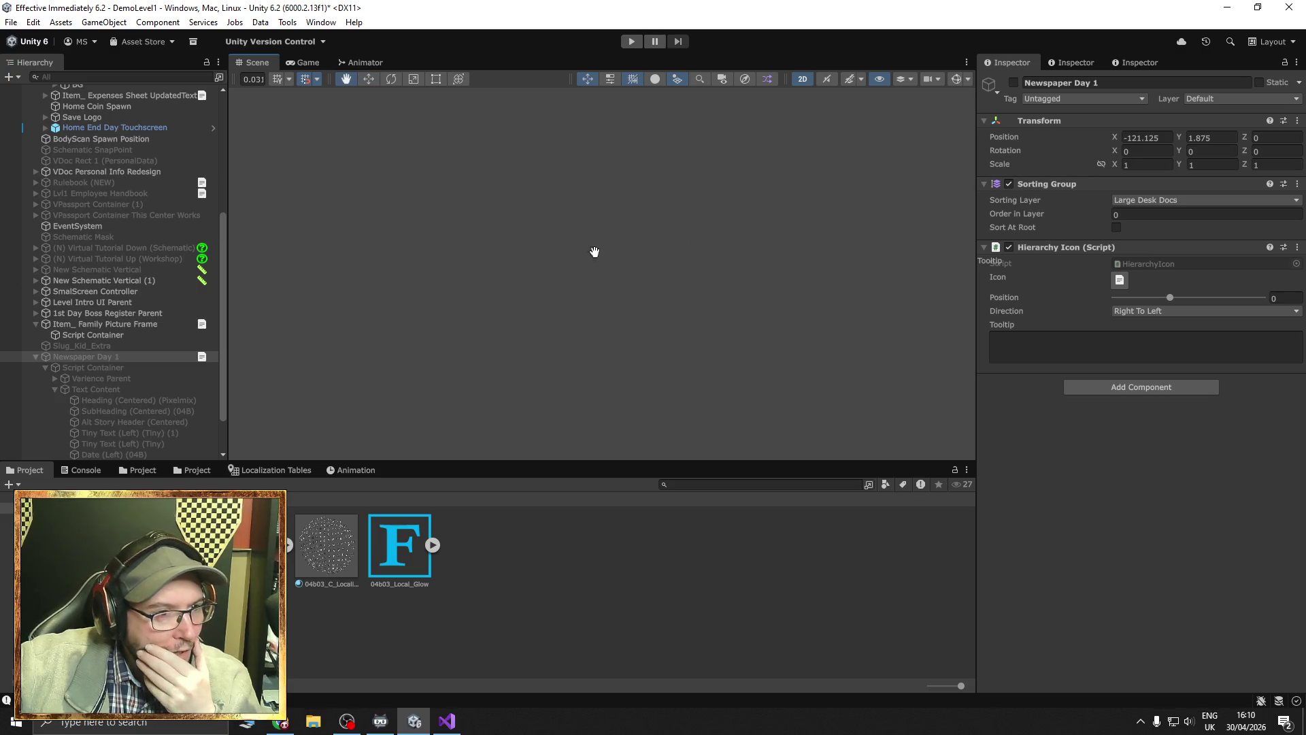
key(w)
key(f)
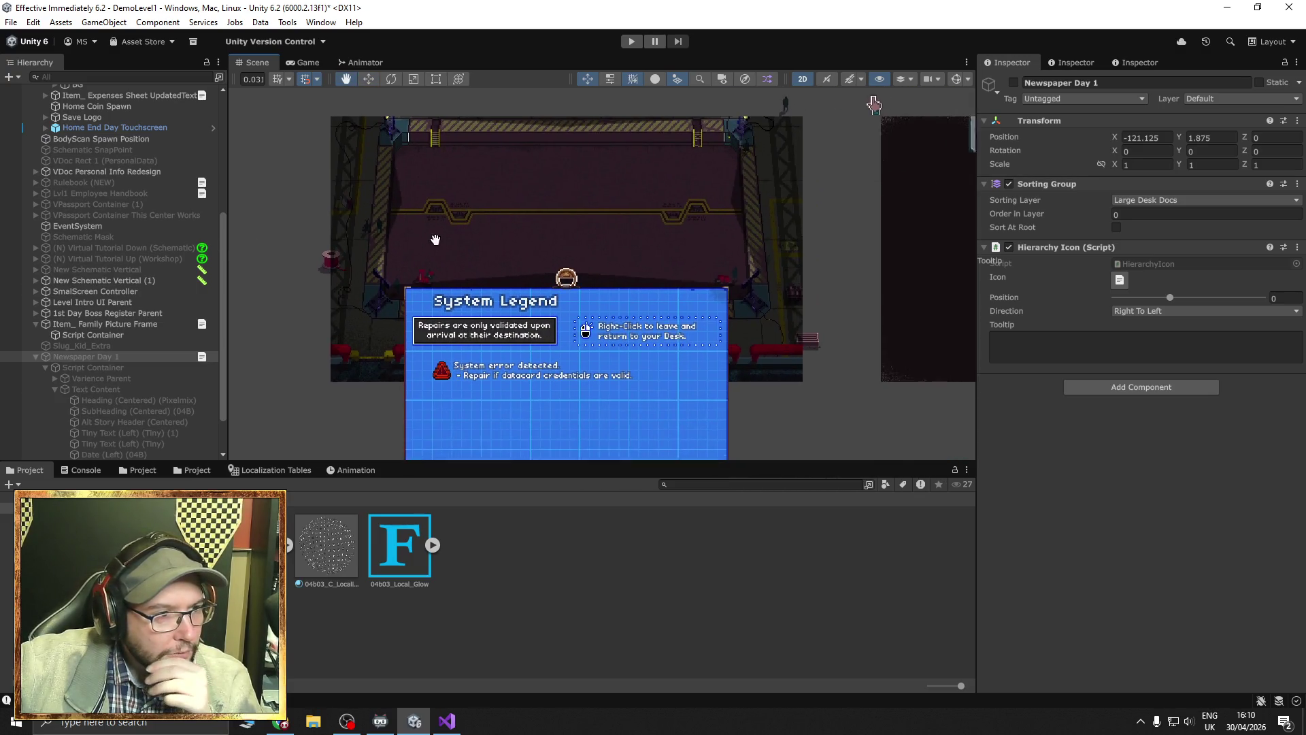
drag(570, 342, 352, 381)
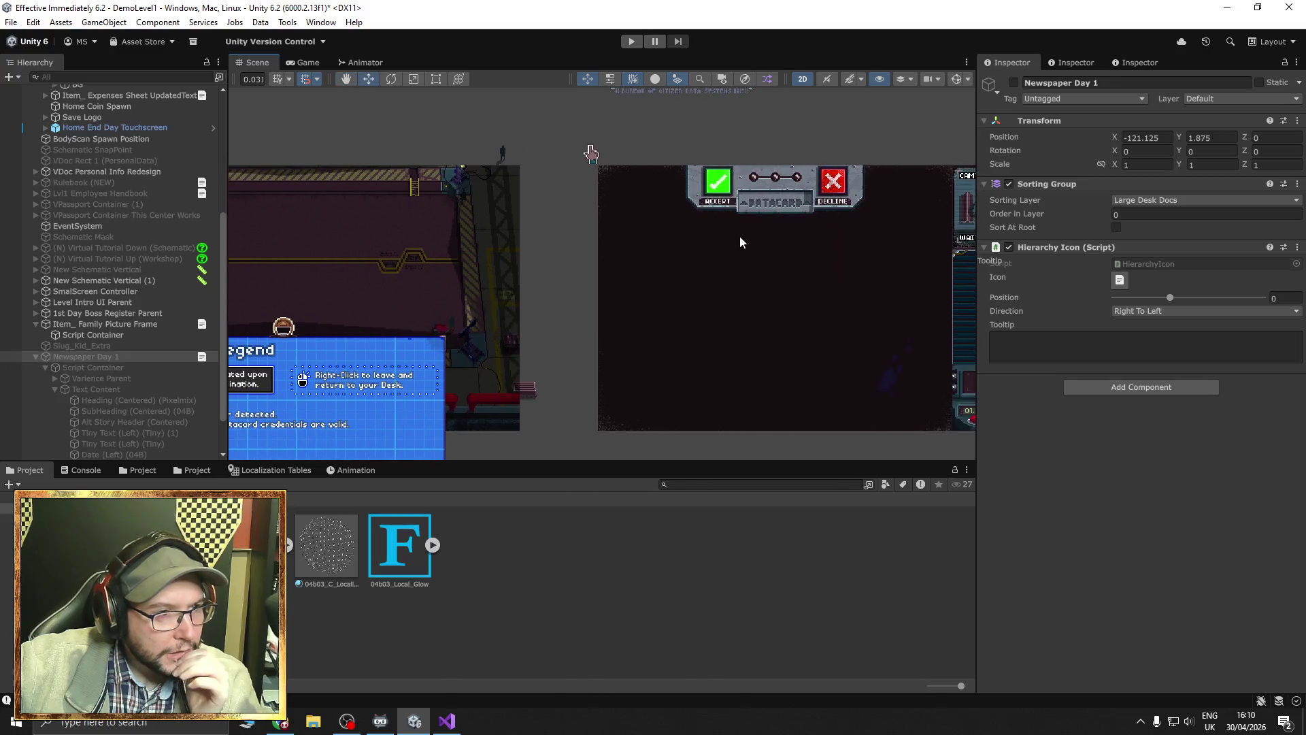
drag(740, 236, 568, 226)
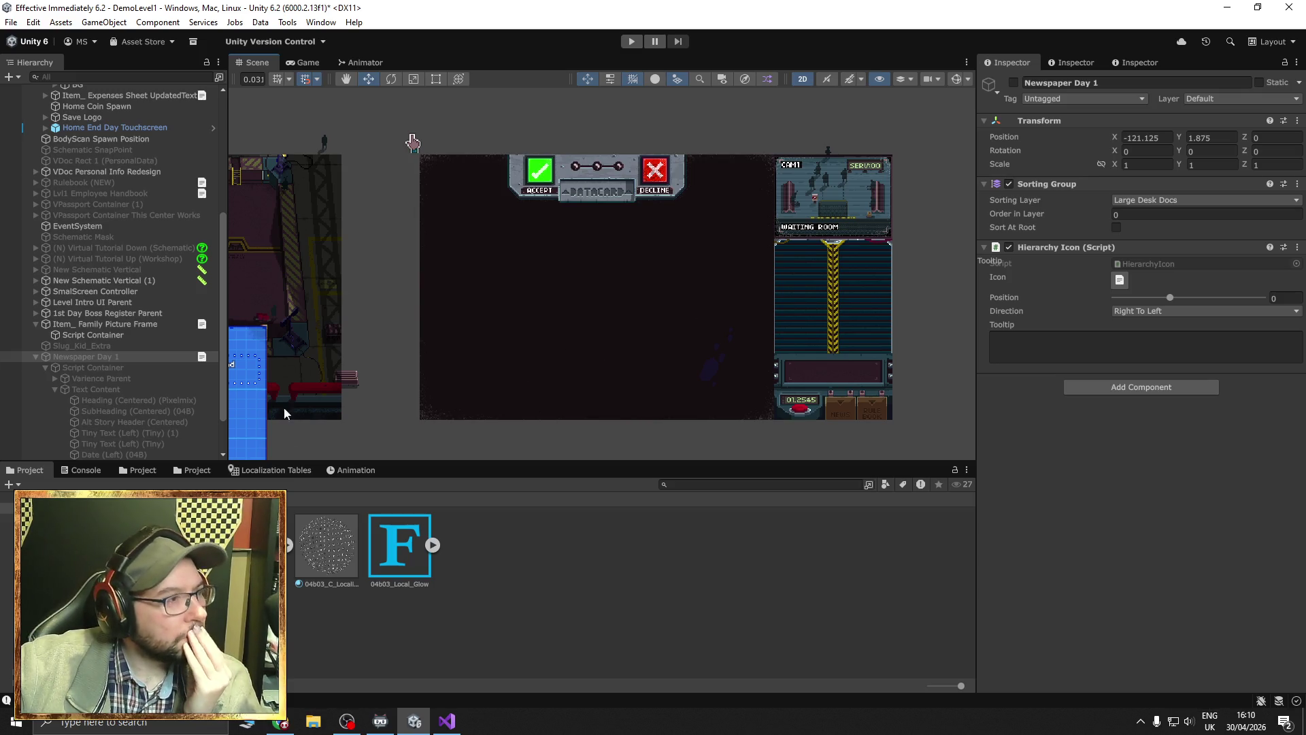
Turn off Skip Intro Debug on the Game Manager and save the DemoLevel1 scene.
scroll(109, 272, up, 10)
click(82, 101)
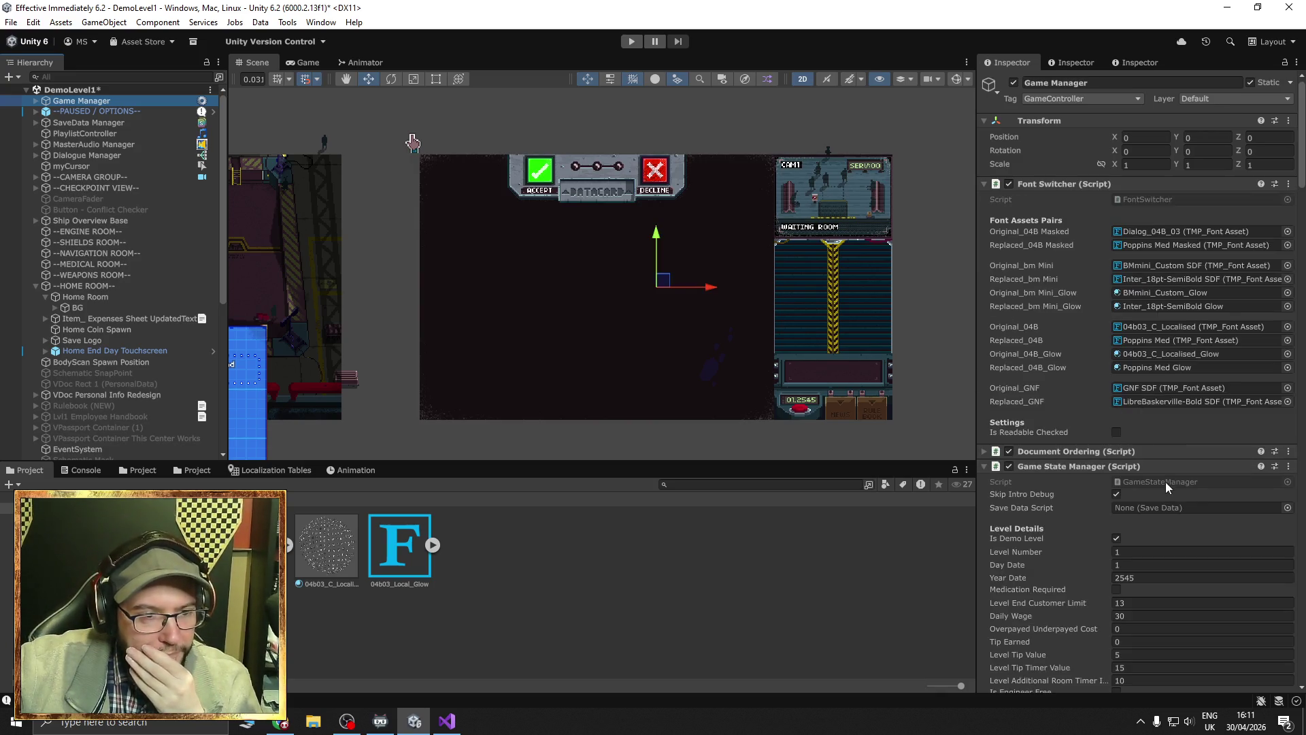
scroll(1165, 490, down, 3)
scroll(1166, 500, down, 9)
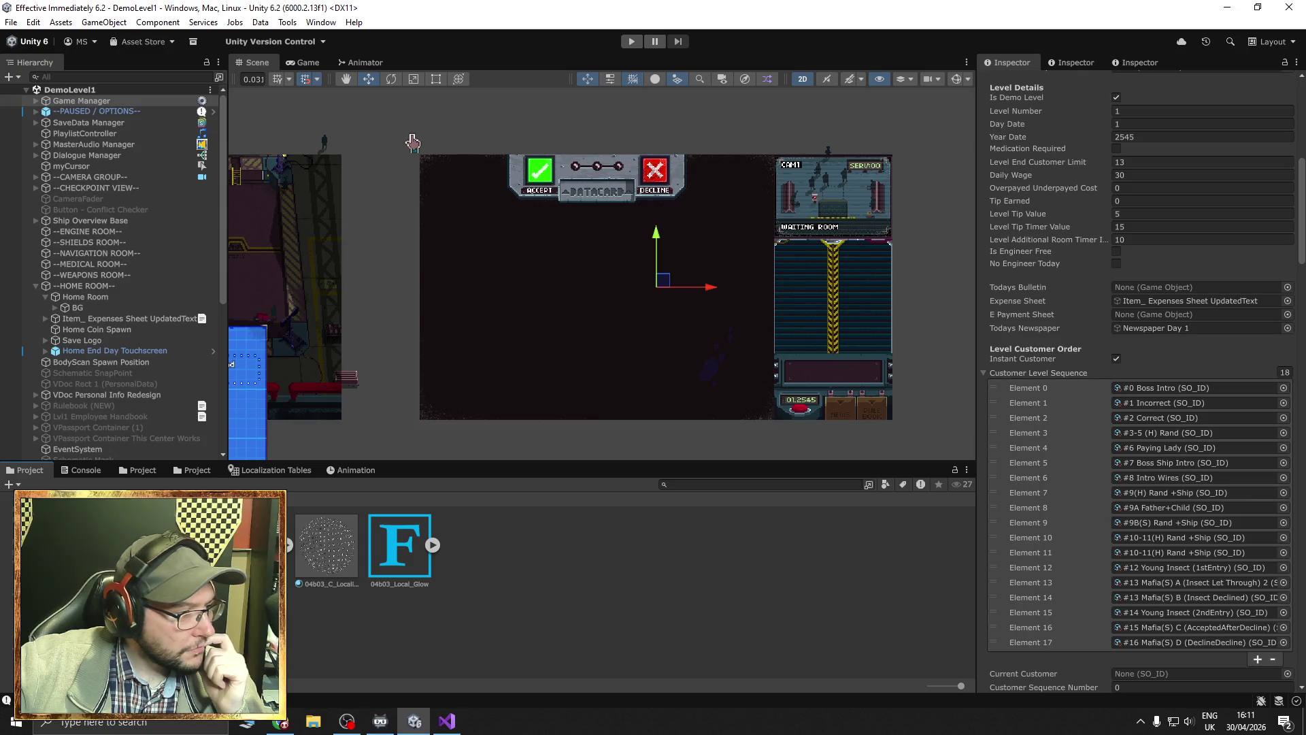
click(61, 617)
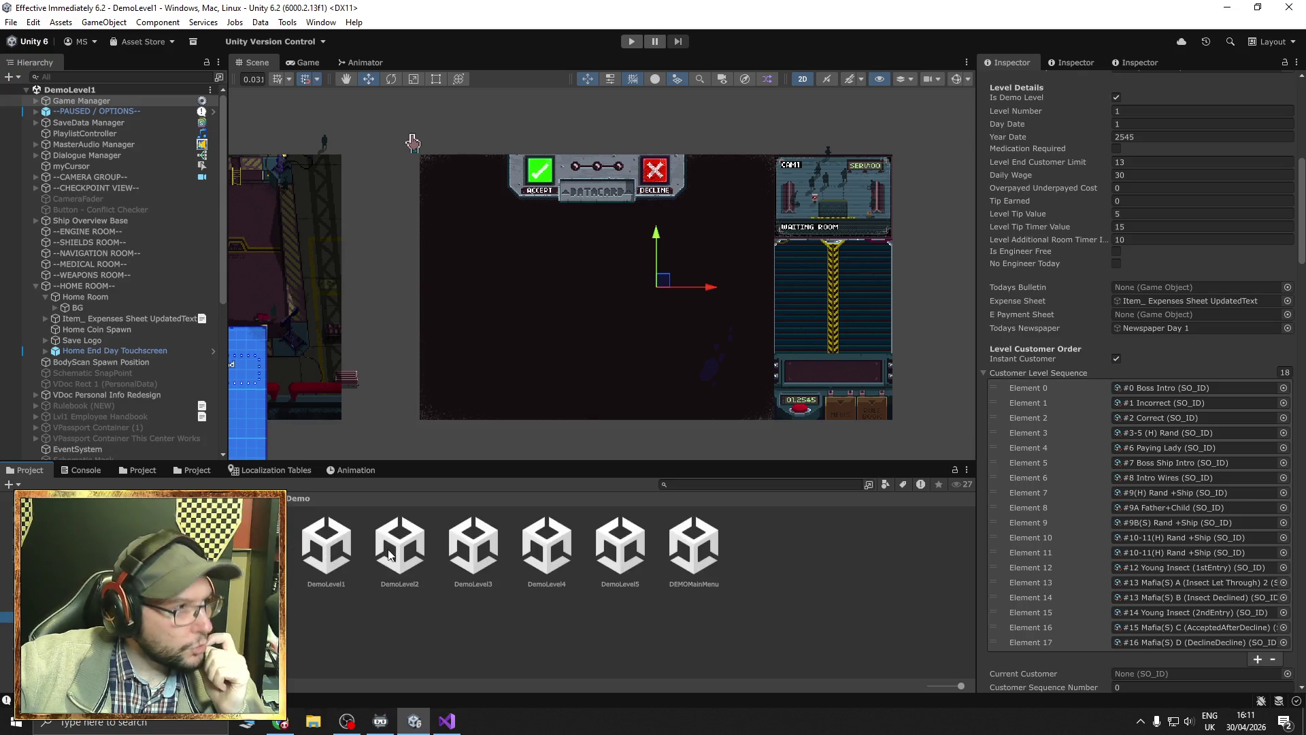
scroll(1099, 353, up, 3)
click(1116, 200)
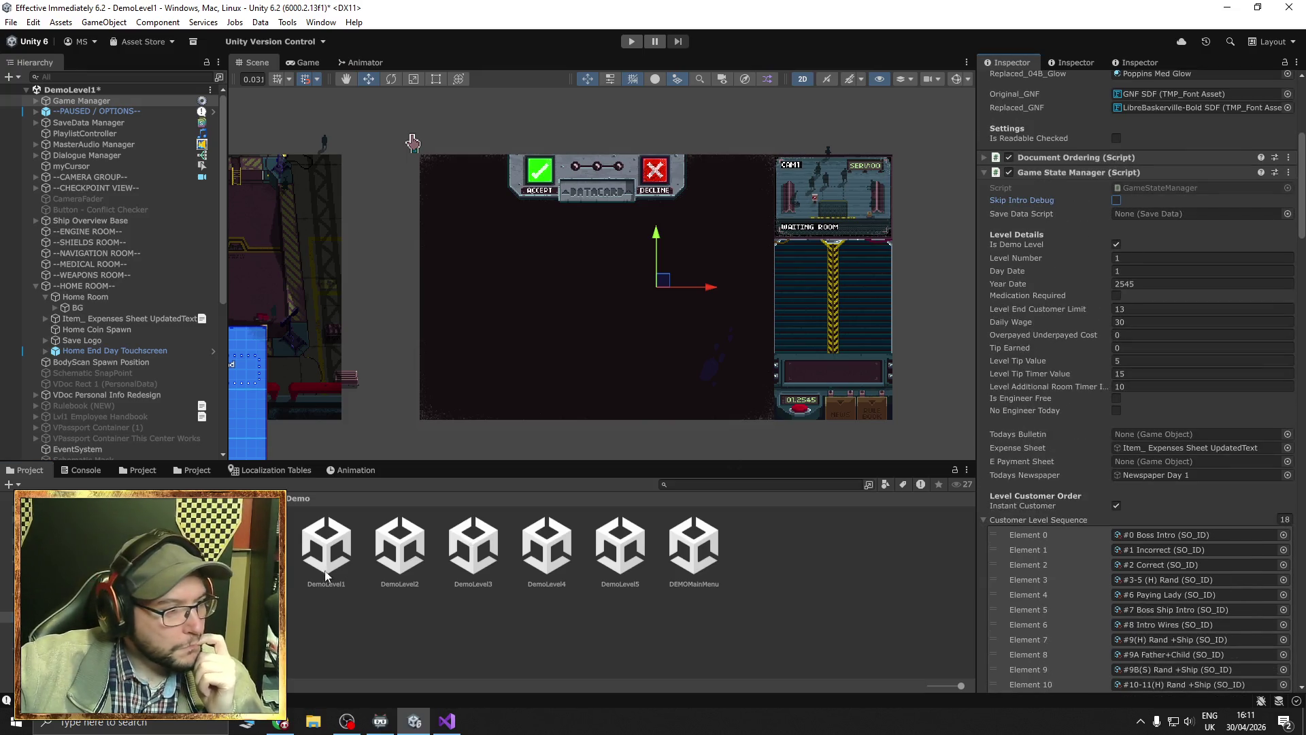
click(11, 22)
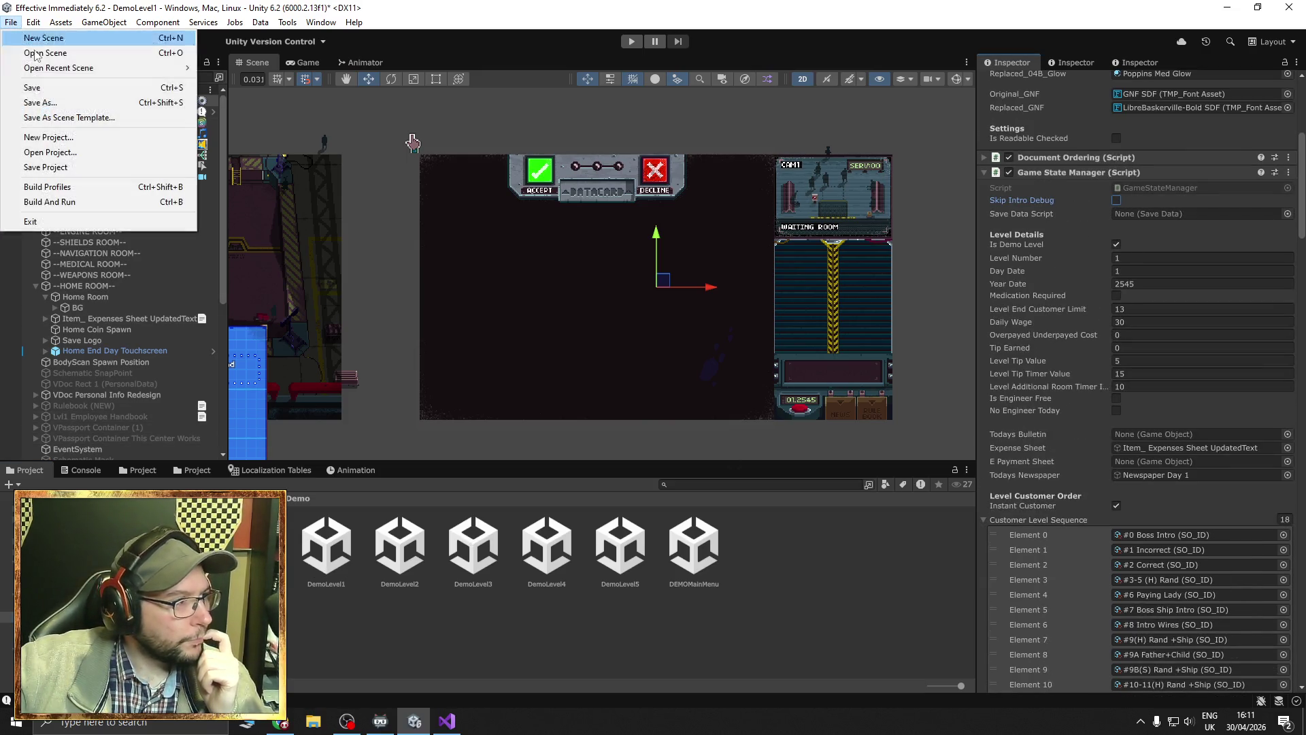
click(20, 88)
Open DemoLevel2 and set the bulletin's 'Rules added to Rulebook' line to 04b03_C_Localised.
click(392, 543)
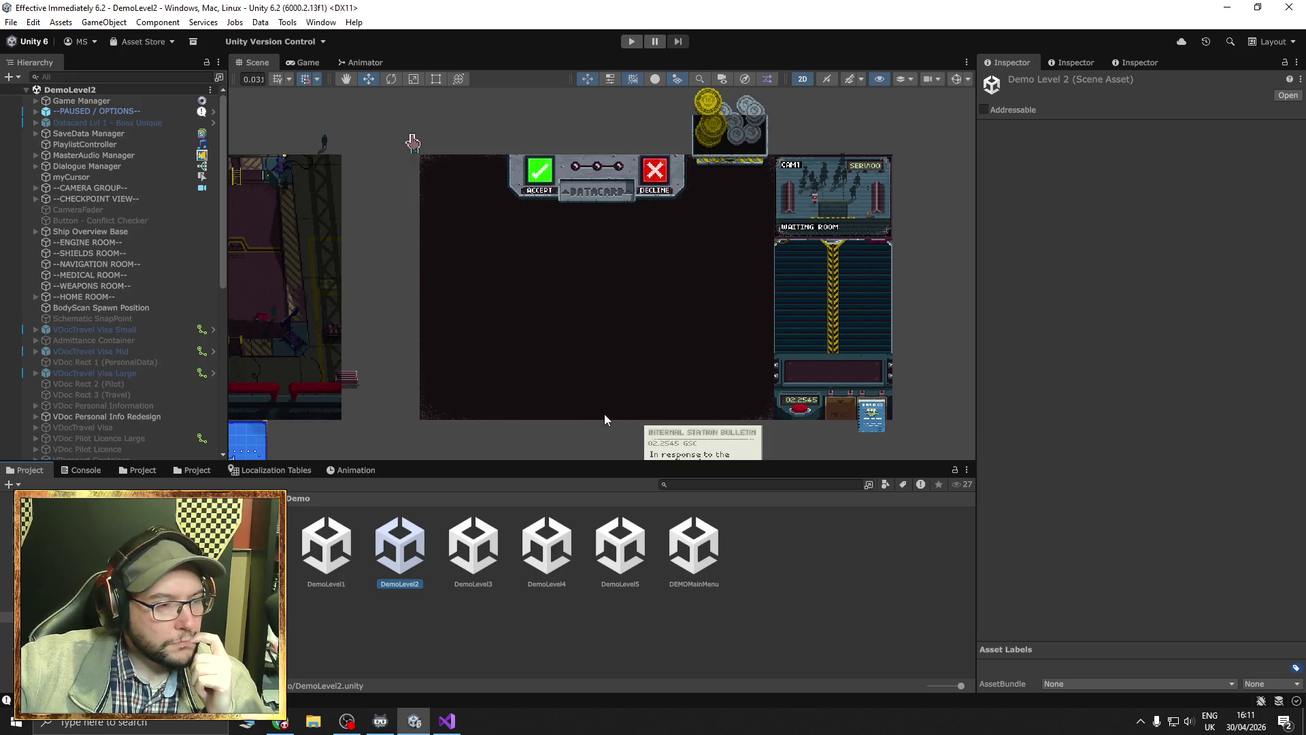
drag(604, 413, 539, 275)
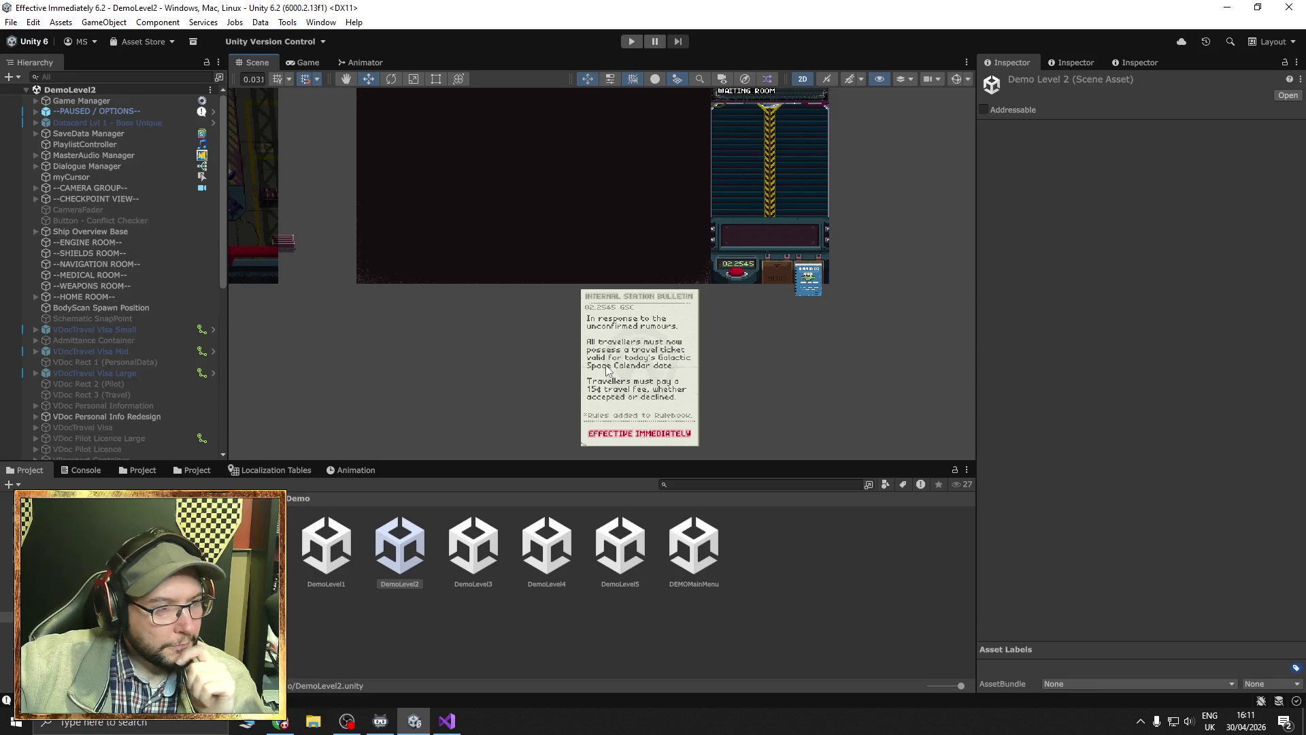
click(610, 370)
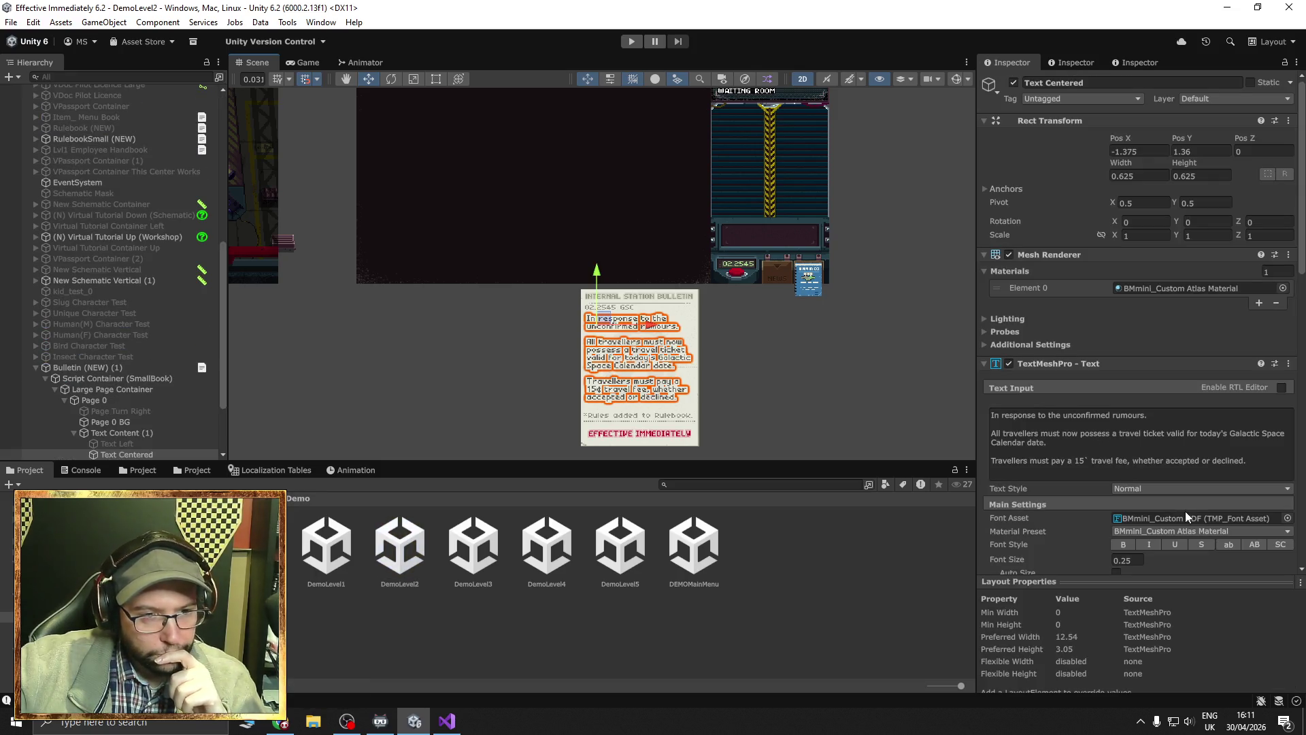
click(619, 420)
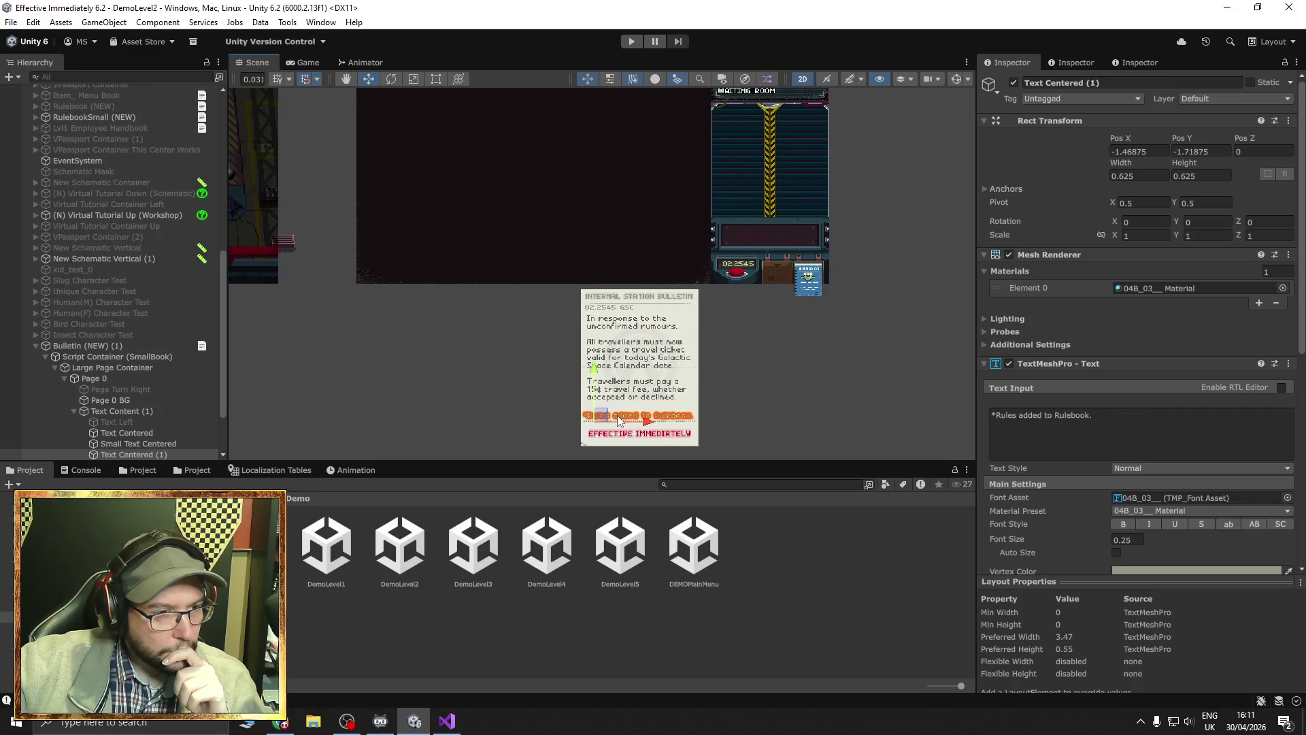
click(1147, 499)
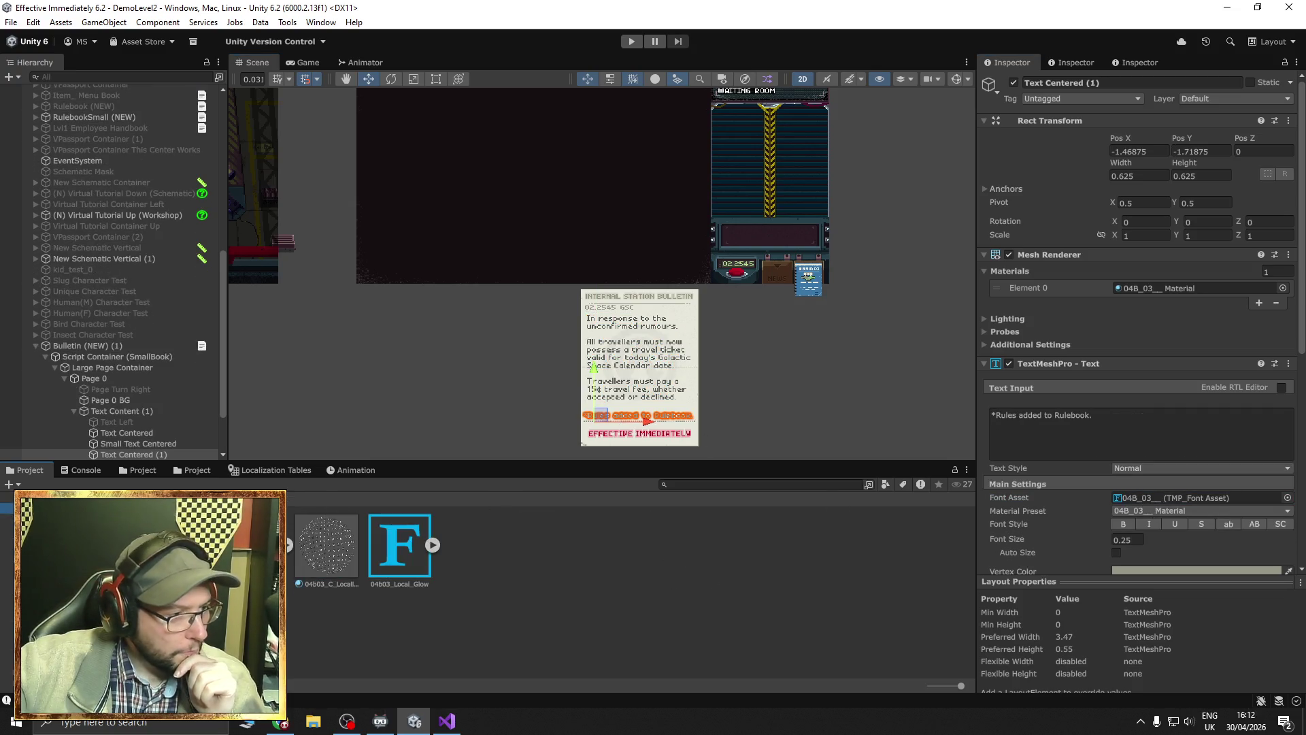
drag(1097, 472, 1149, 497)
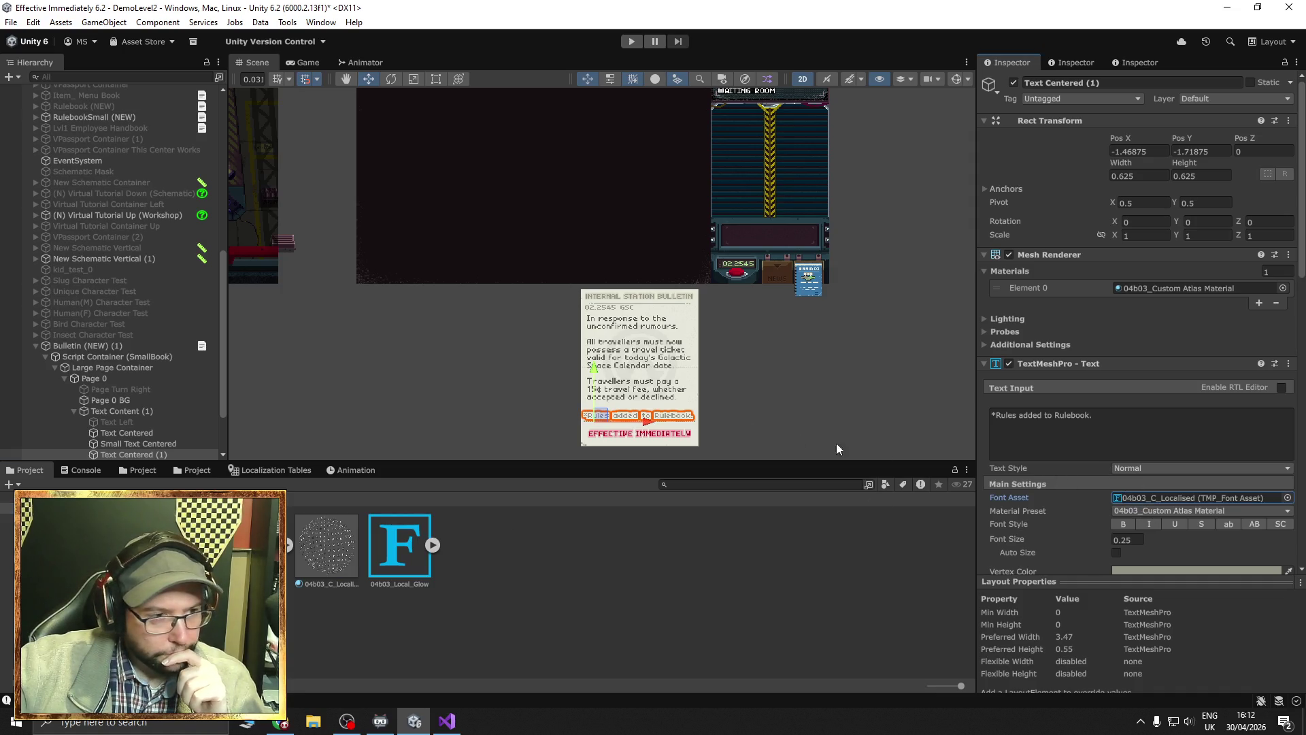
Set the bulletin's '02.2545 GSC' date text to 04b03_C_Localised, save DemoLevel2, and open DemoLevel1.
click(615, 311)
click(615, 311)
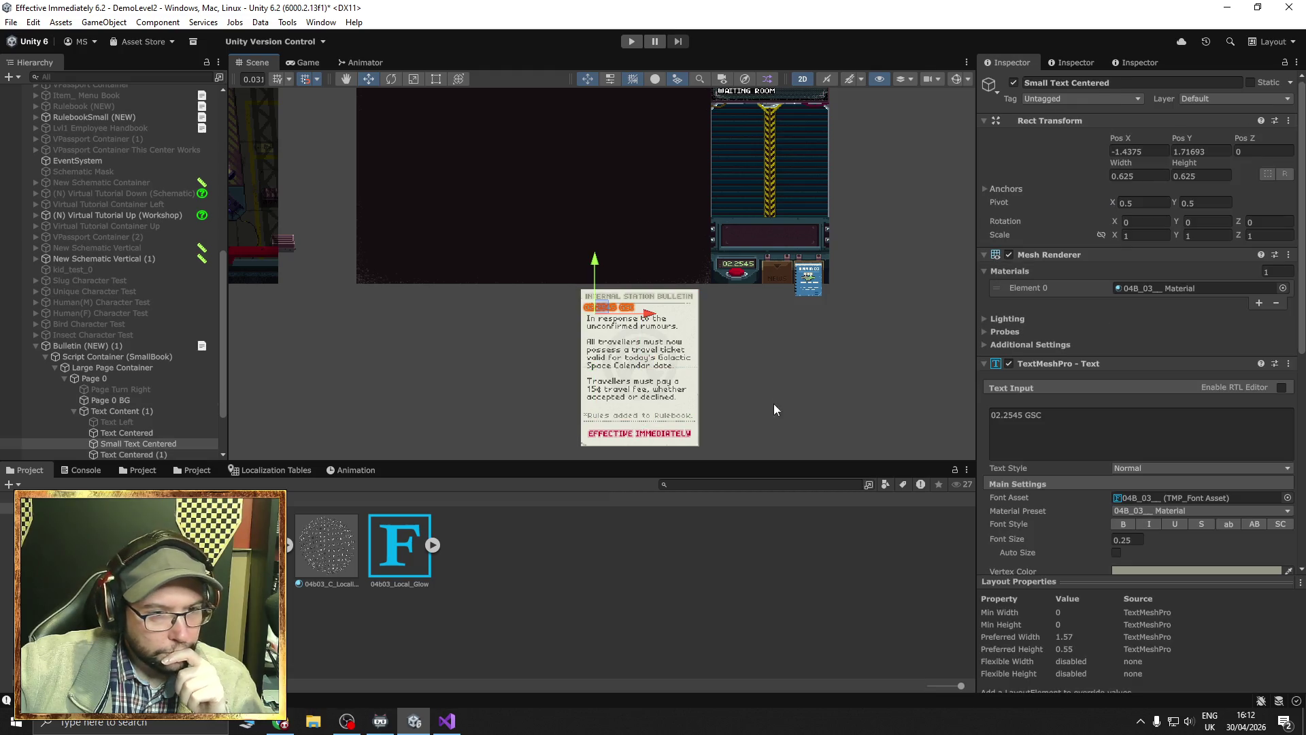
drag(707, 532, 1130, 494)
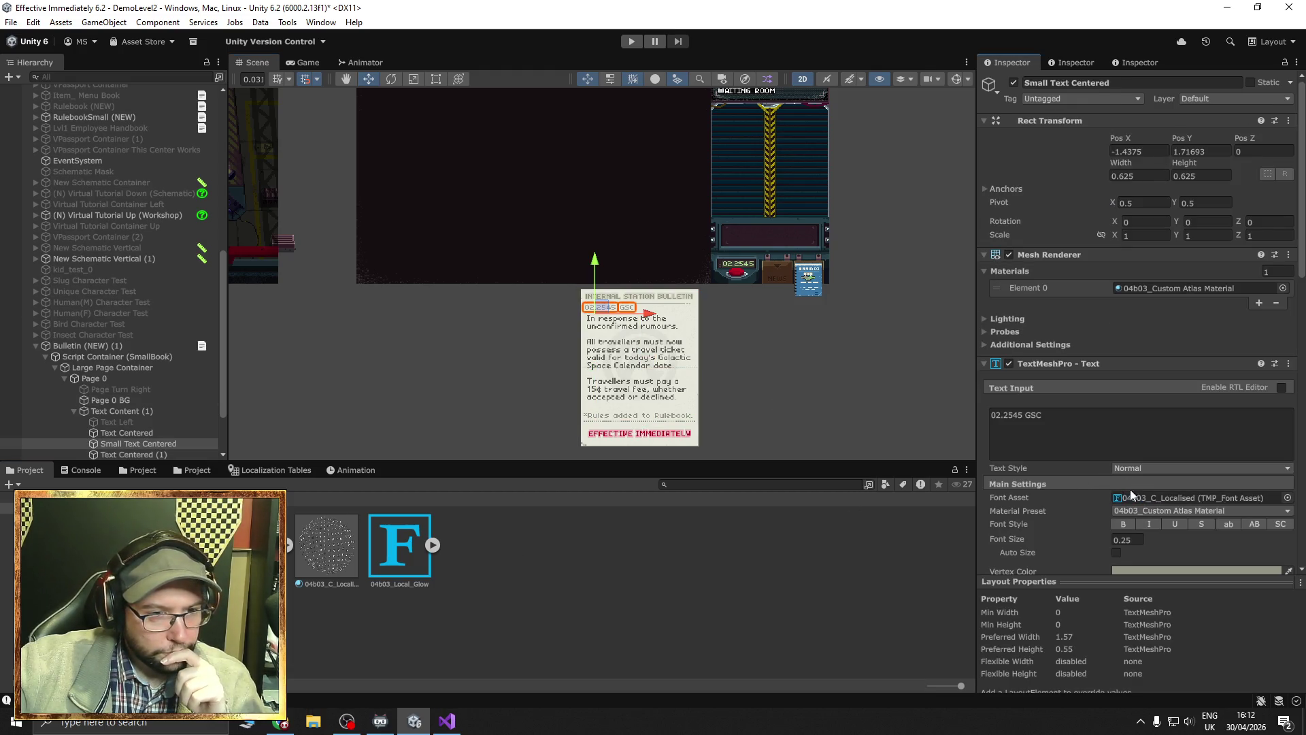
drag(807, 336, 796, 367)
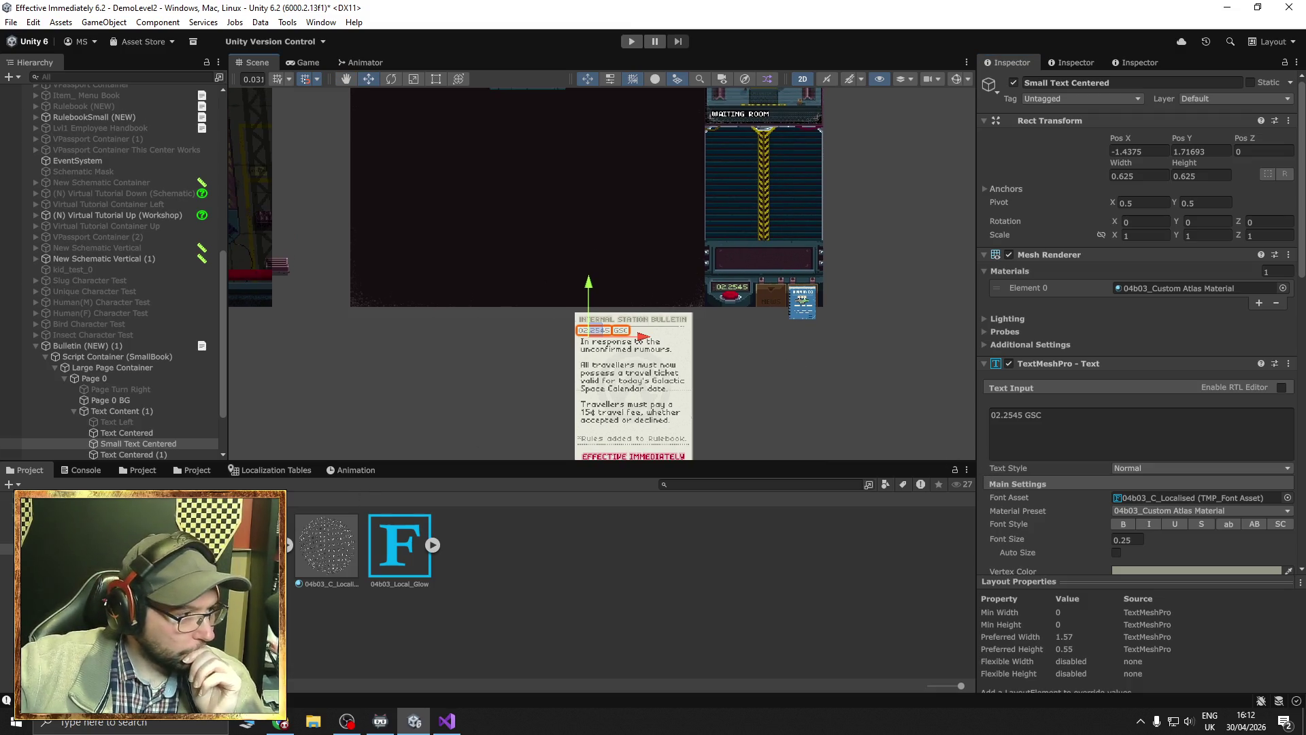
click(15, 22)
click(31, 89)
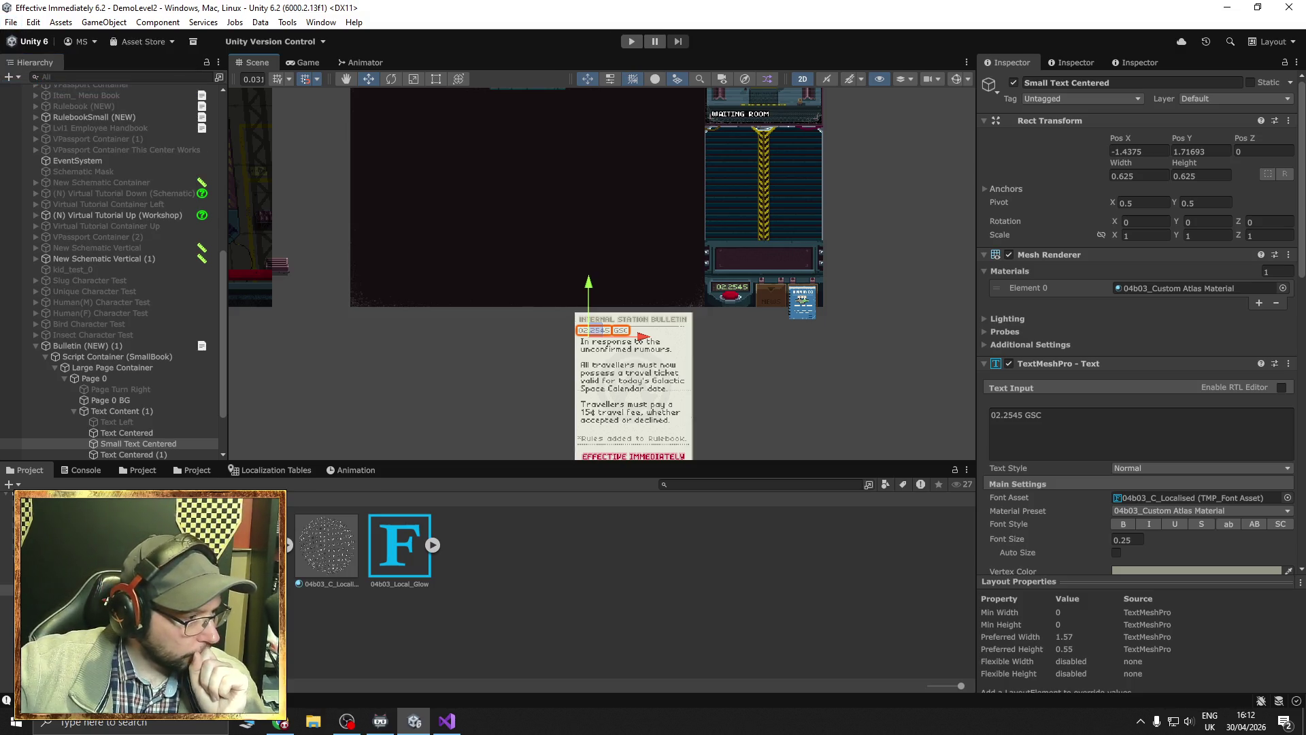
click(41, 576)
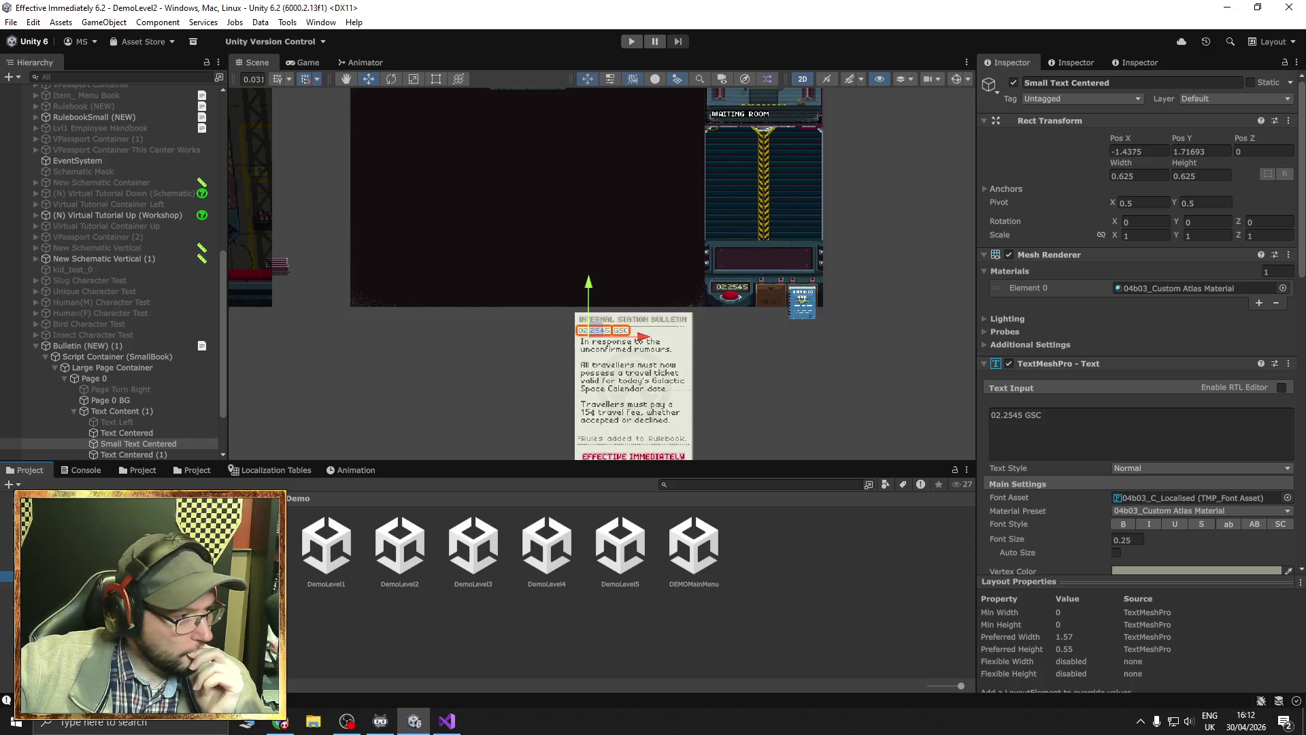
double_click(326, 544)
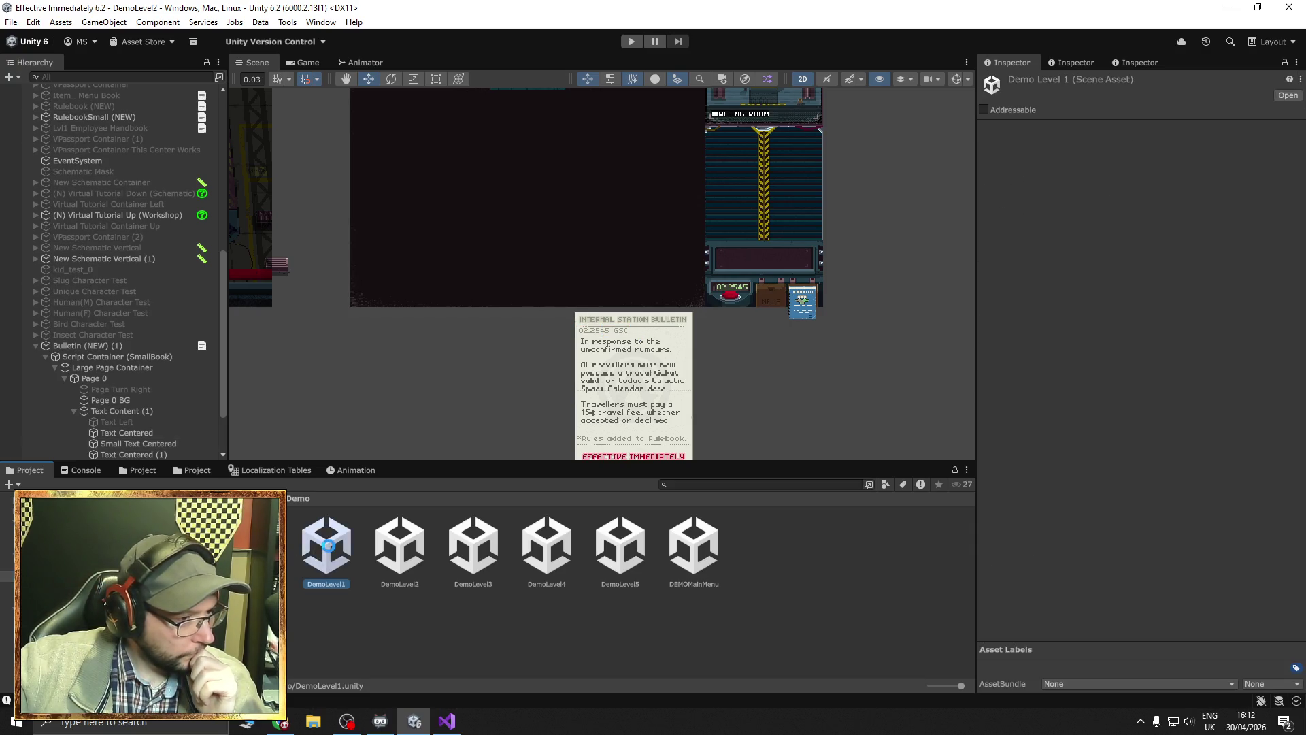
Open the Paper Documents folder from the parent assets folder in the Project window.
drag(632, 378, 758, 394)
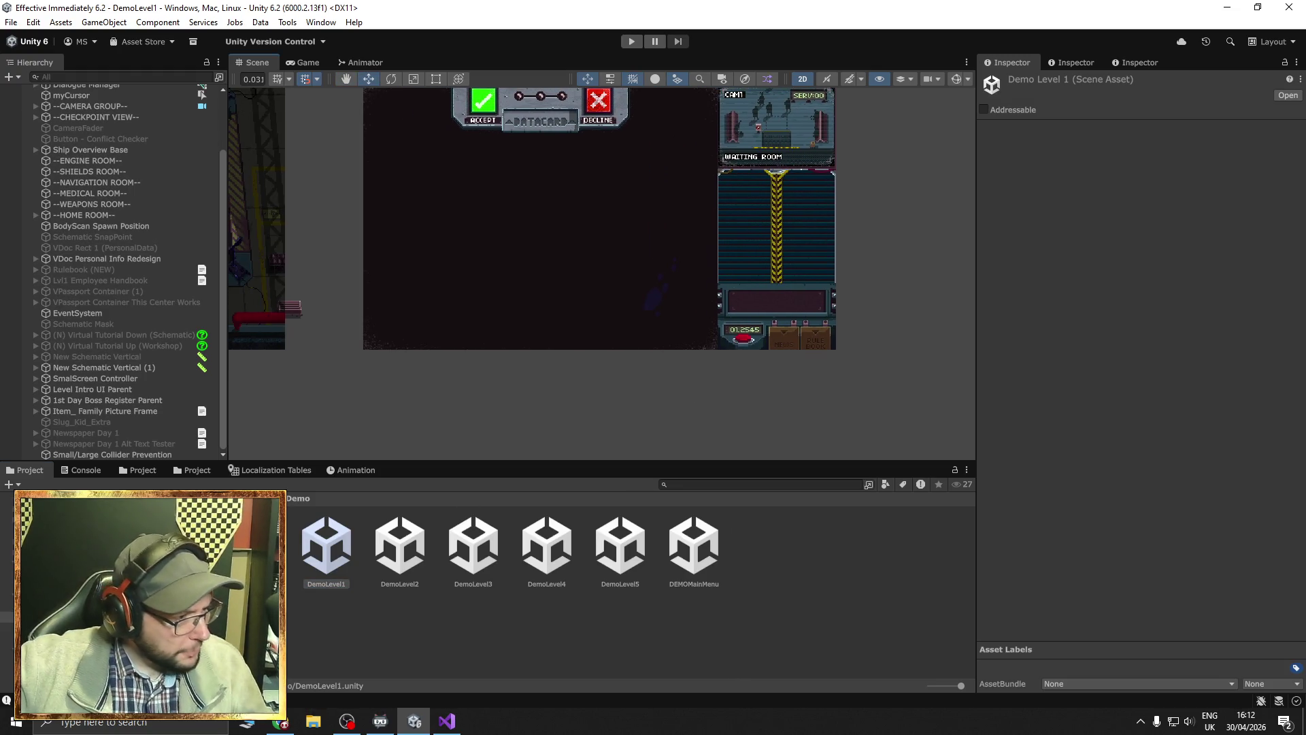
click(68, 551)
scroll(348, 574, down, 2)
scroll(348, 574, down, 1)
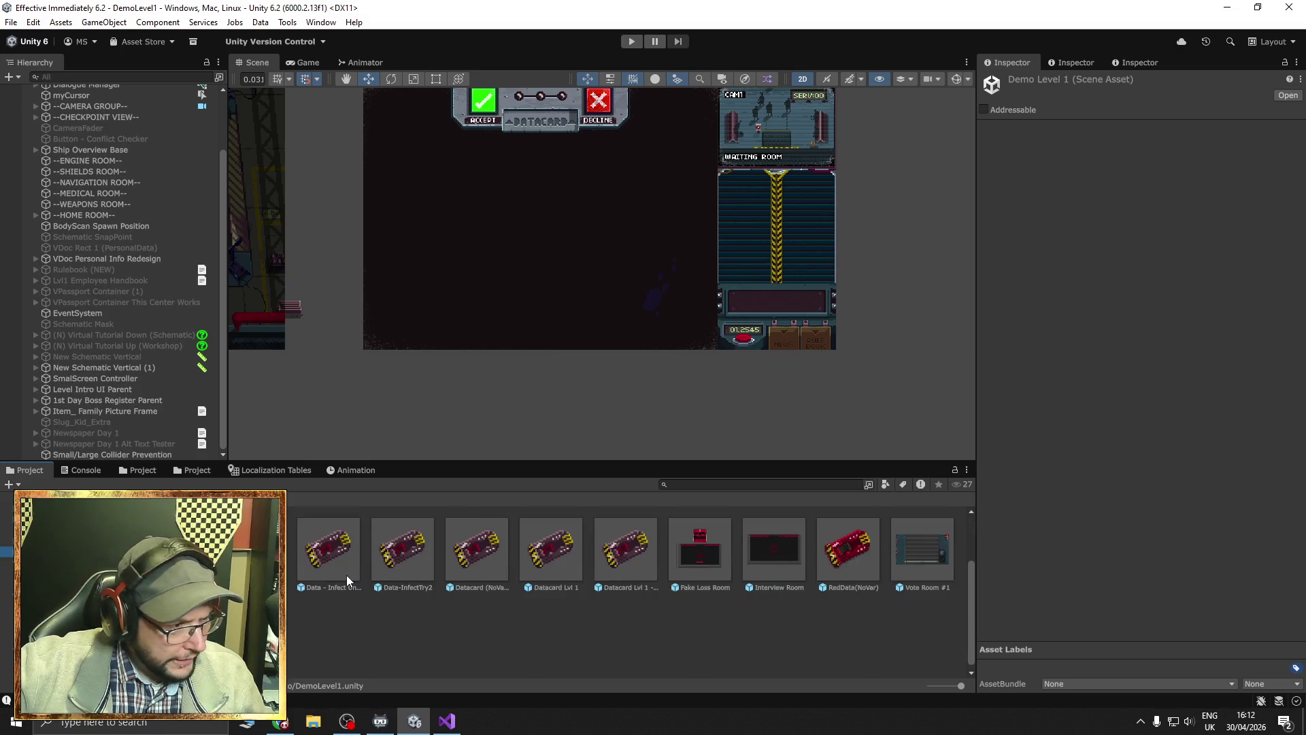
scroll(346, 574, up, 2)
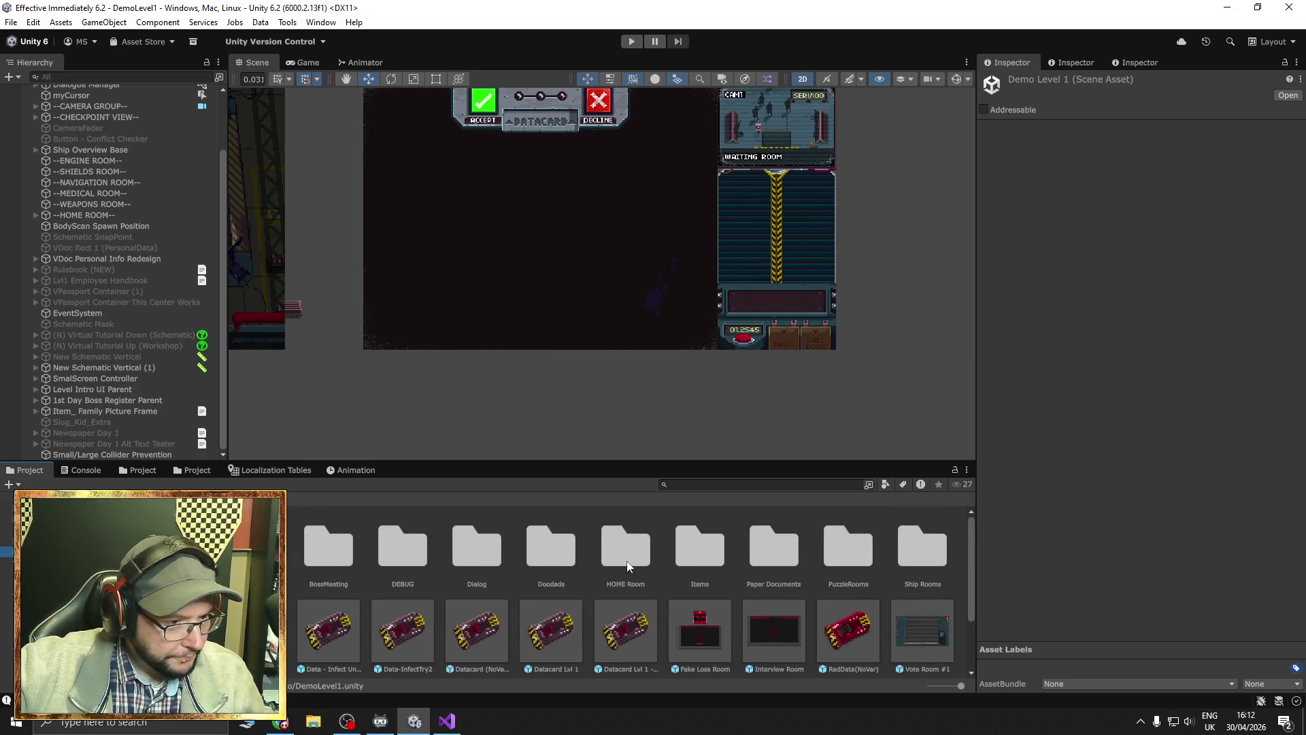
click(778, 562)
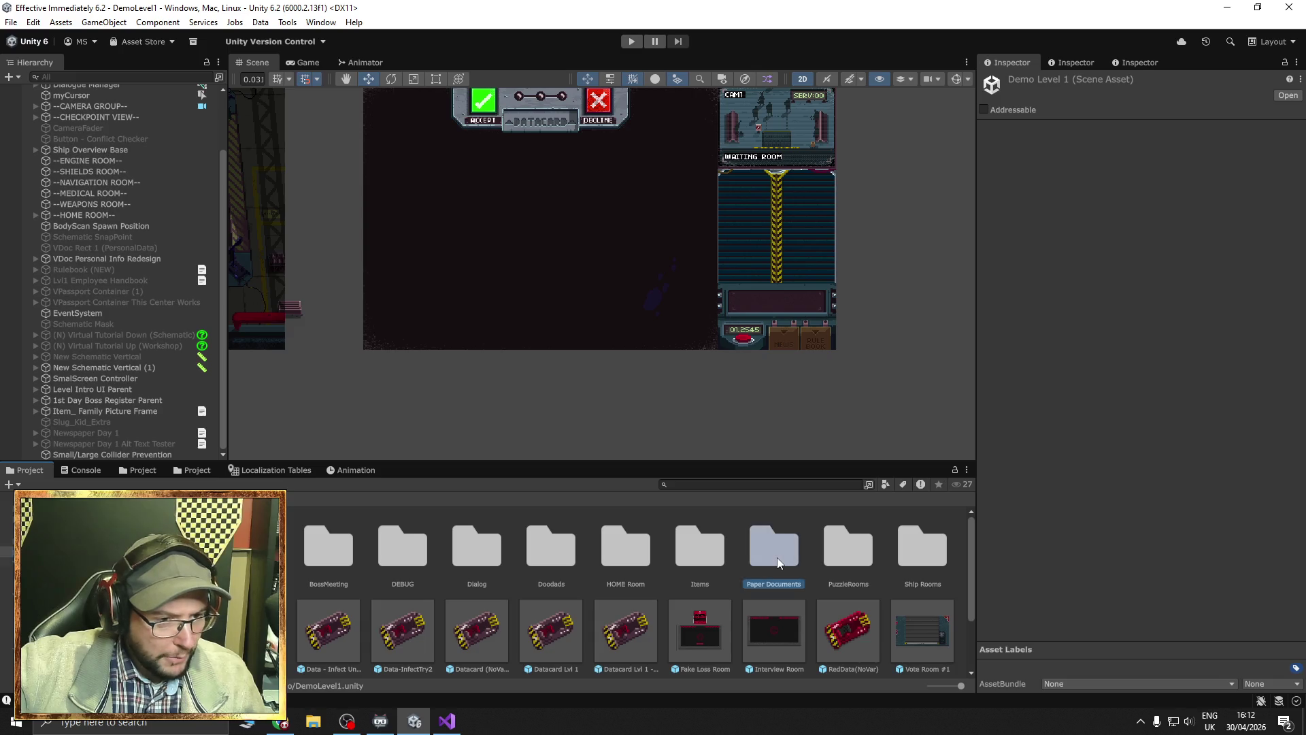
double_click(777, 557)
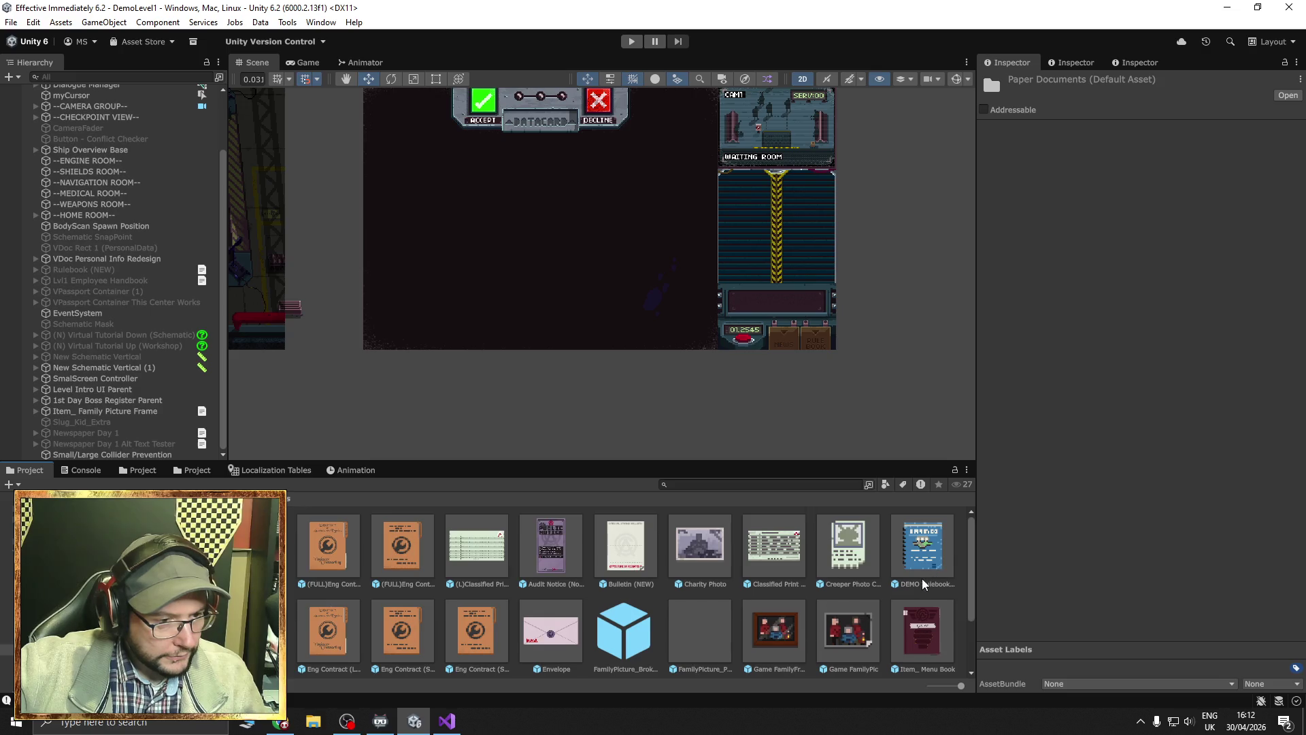
Inspect the RulebookSmall (NEW), Rulebook (NEW) and Lvl1 Employee Handbook prefabs, then Game Manager.
scroll(923, 584, down, 2)
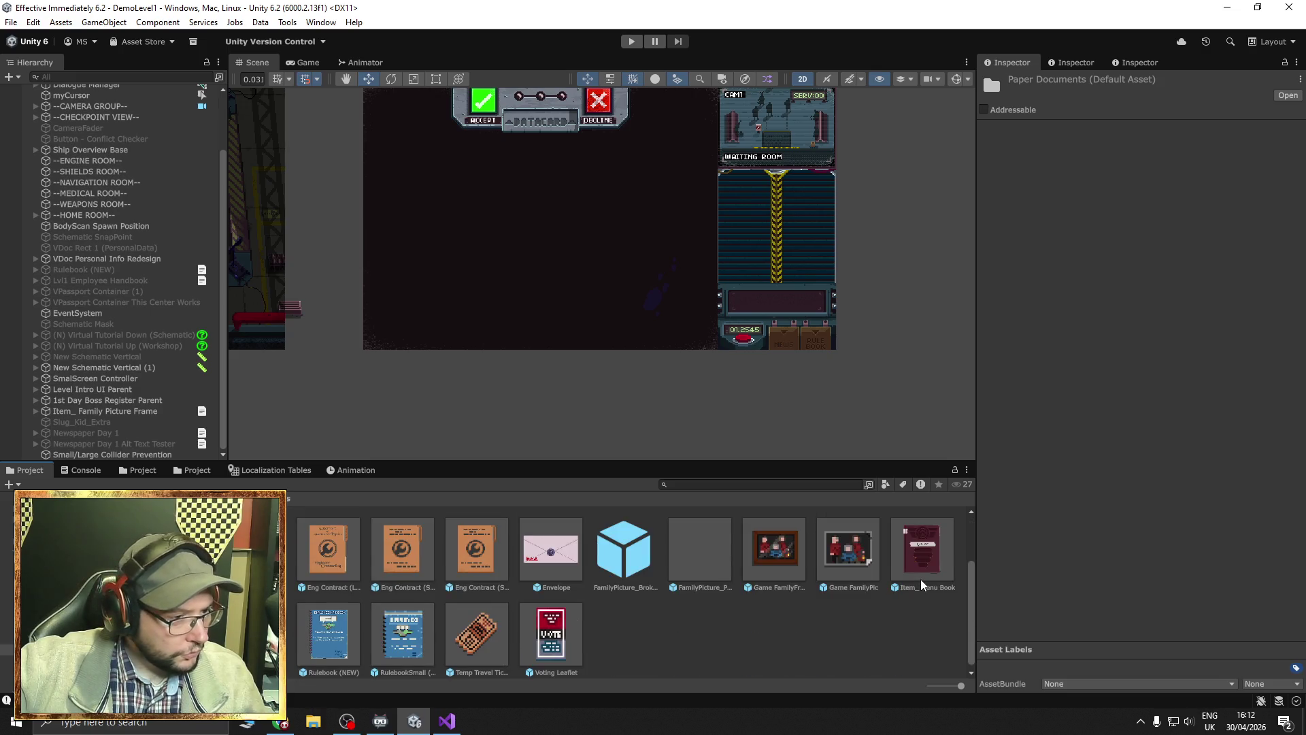
scroll(414, 639, down, 1)
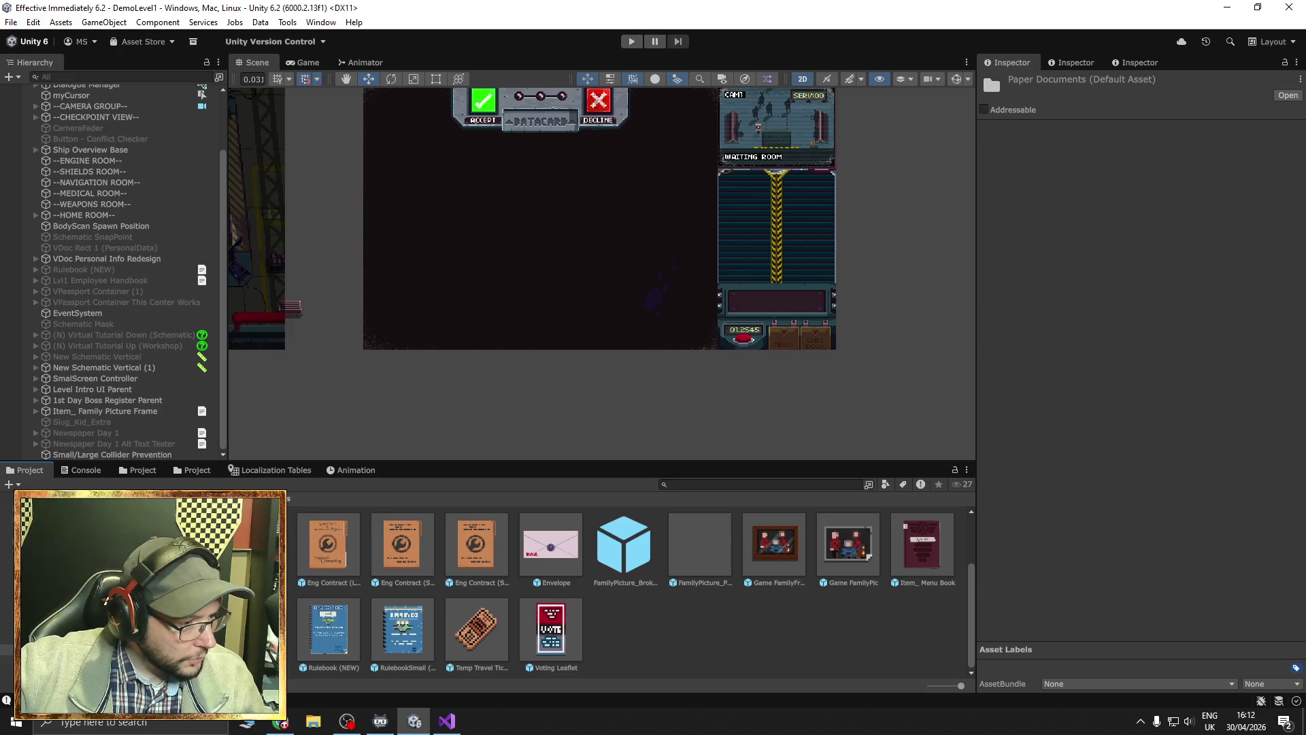
click(401, 642)
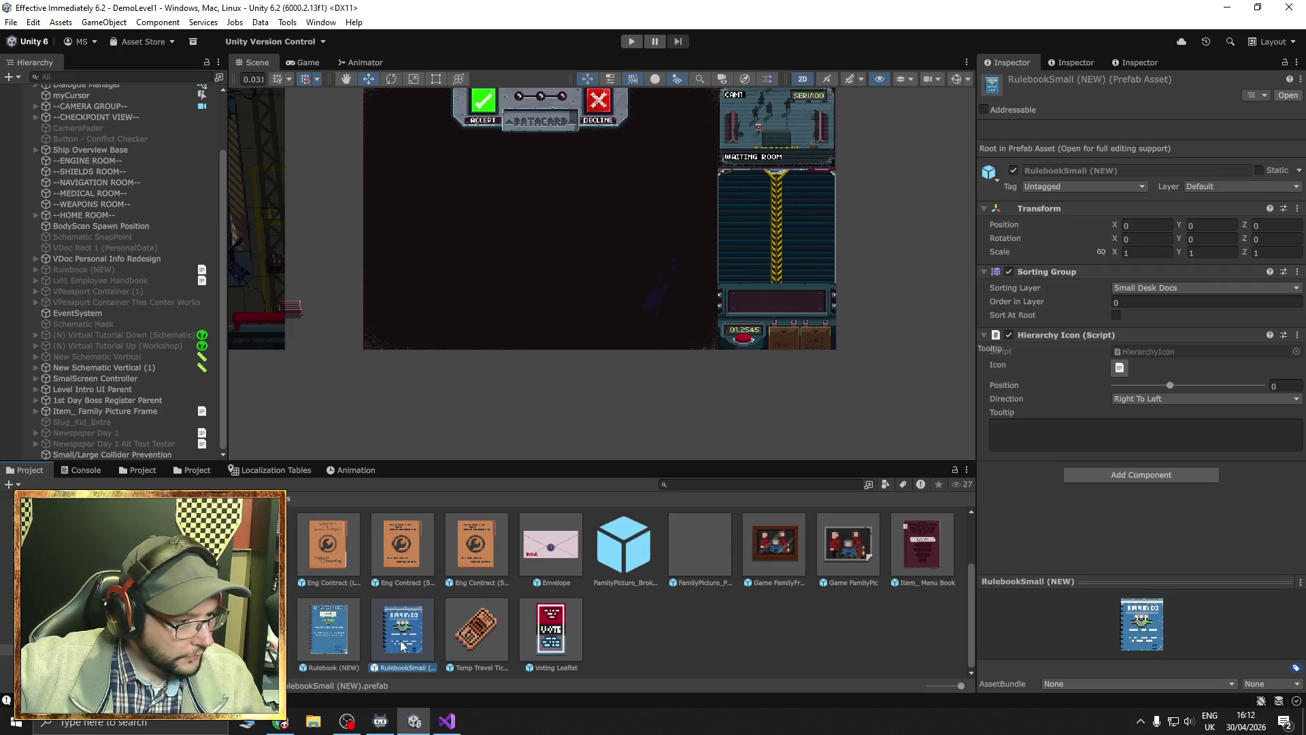
click(338, 639)
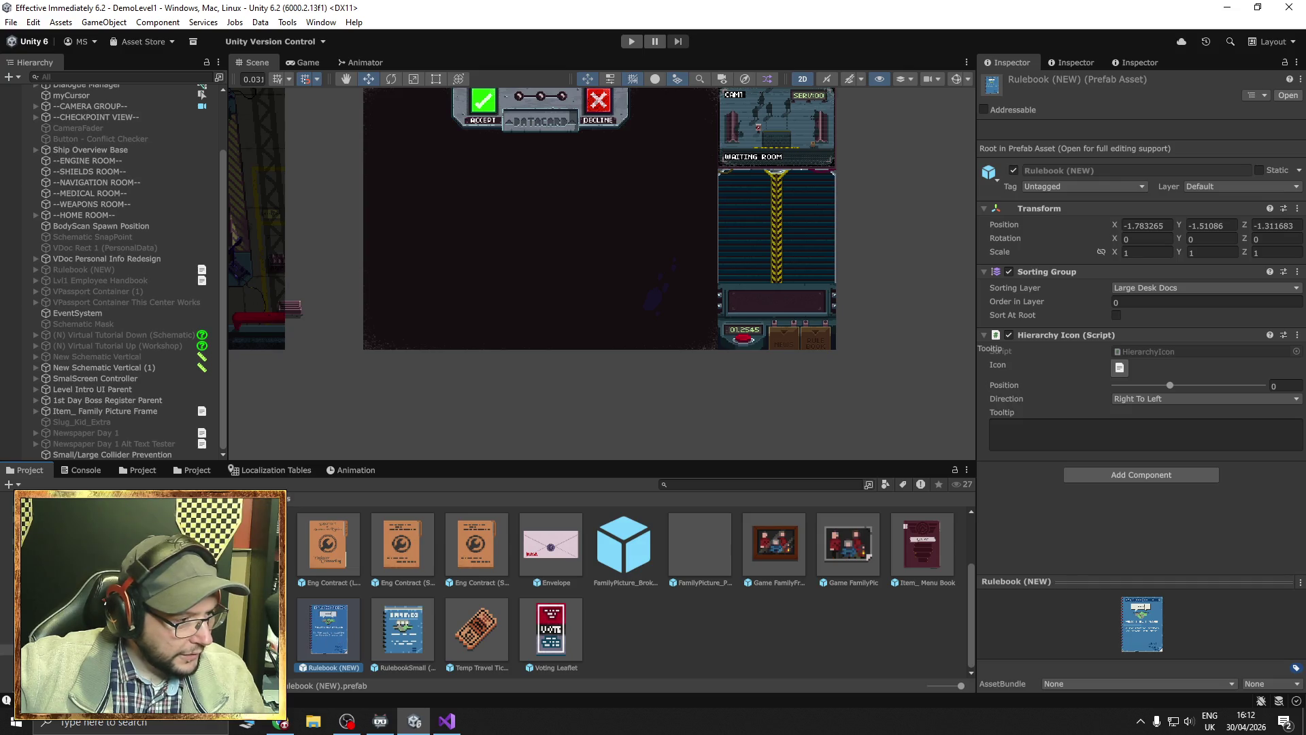
click(201, 280)
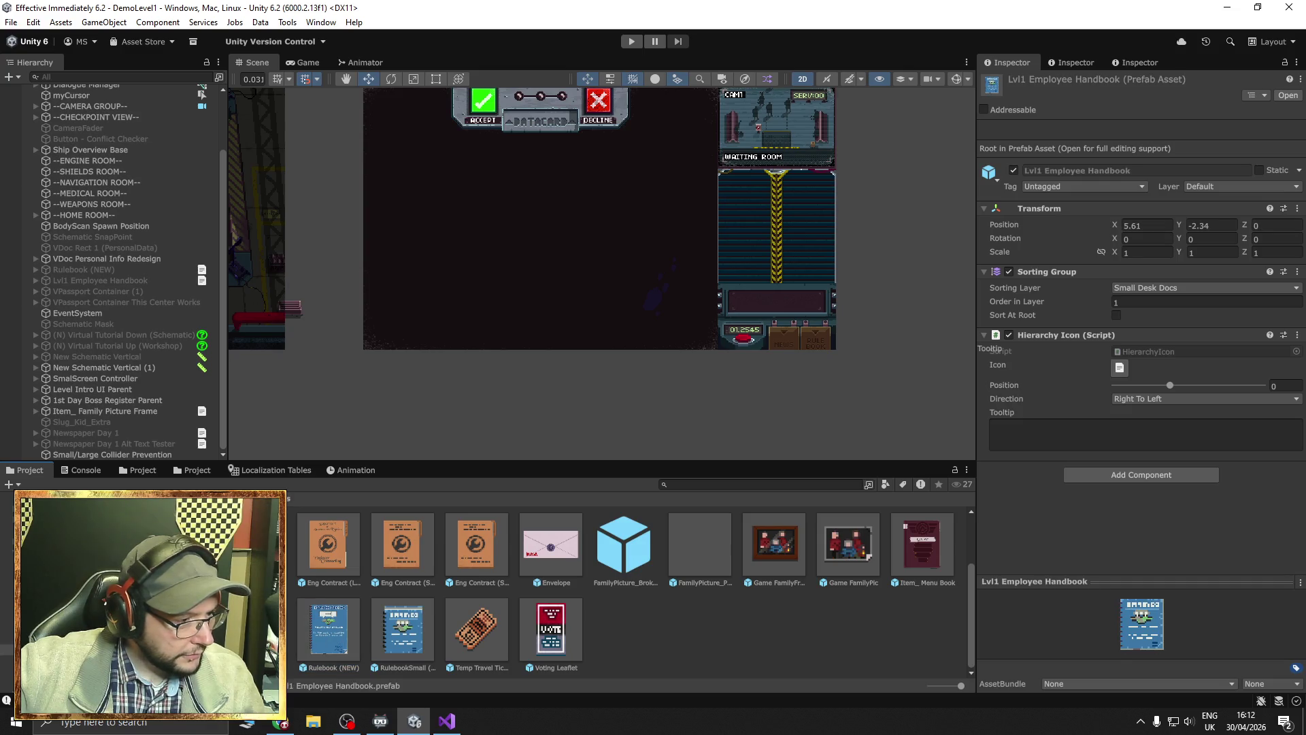
click(401, 637)
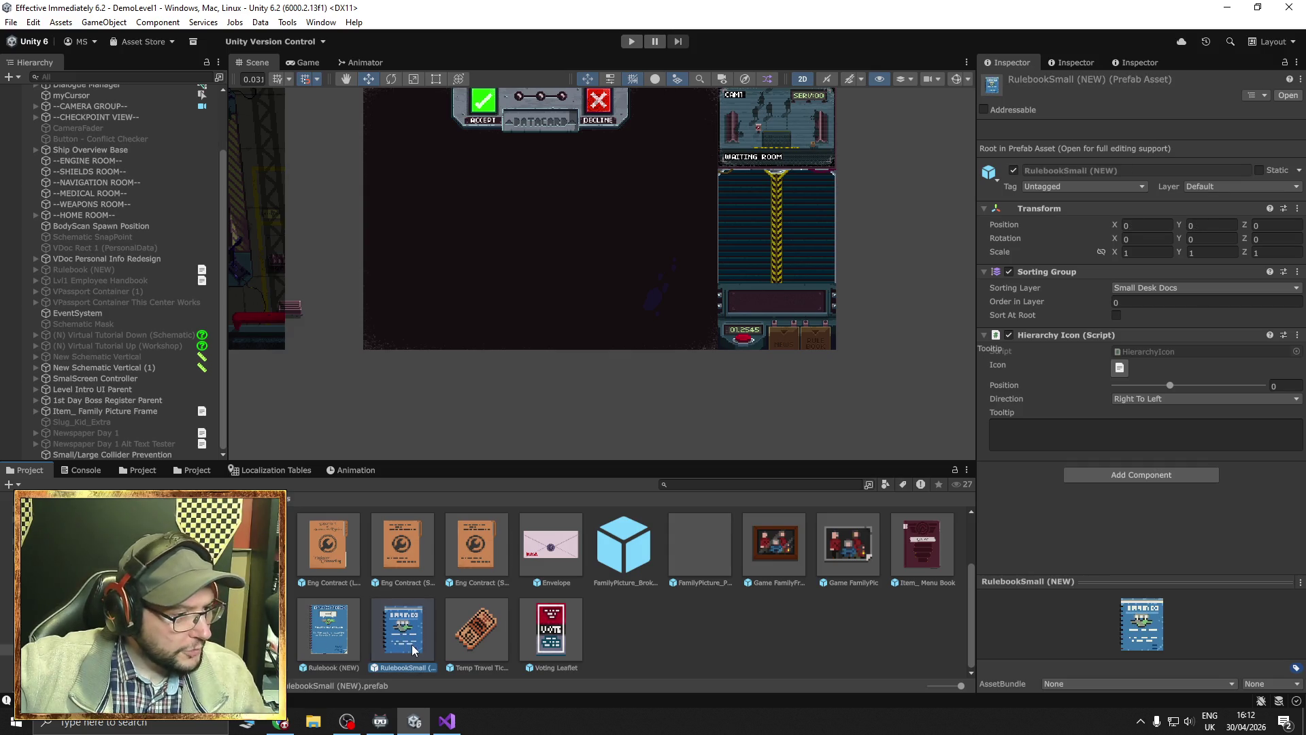
scroll(134, 166, up, 3)
click(112, 100)
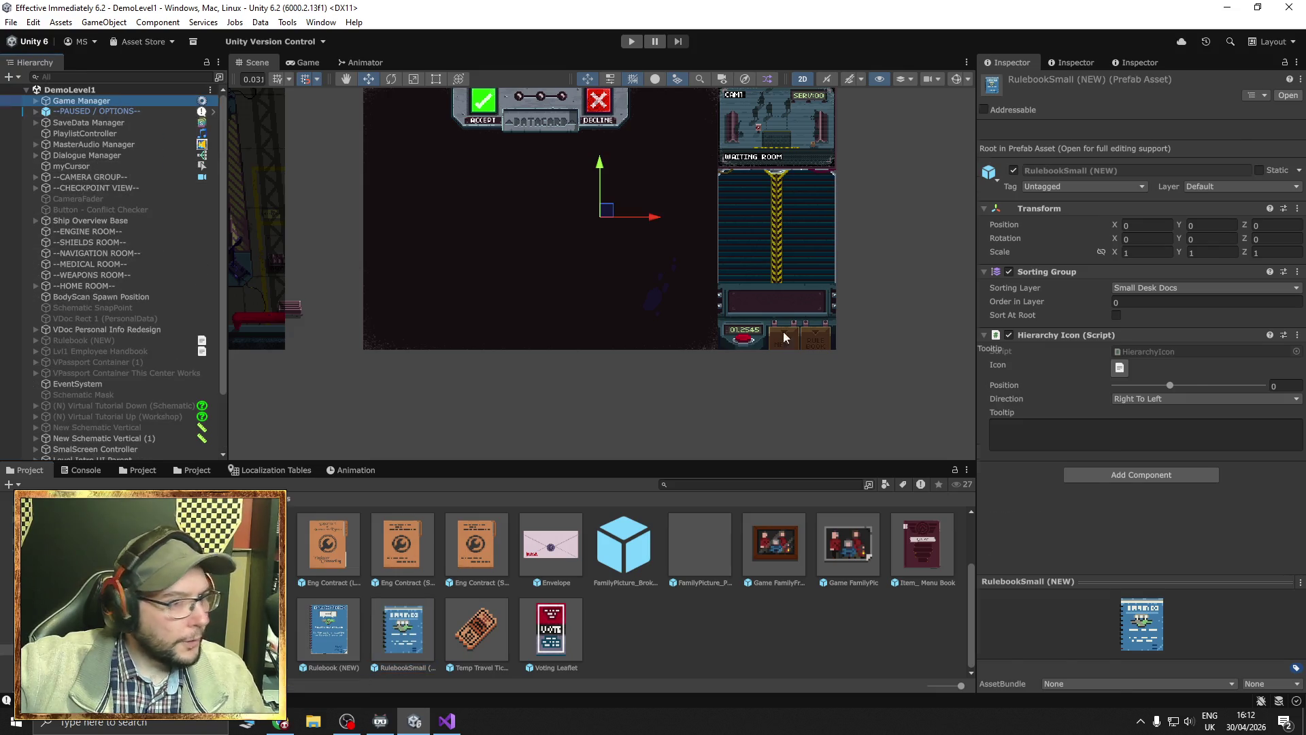
scroll(1059, 382, down, 5)
scroll(1069, 395, down, 10)
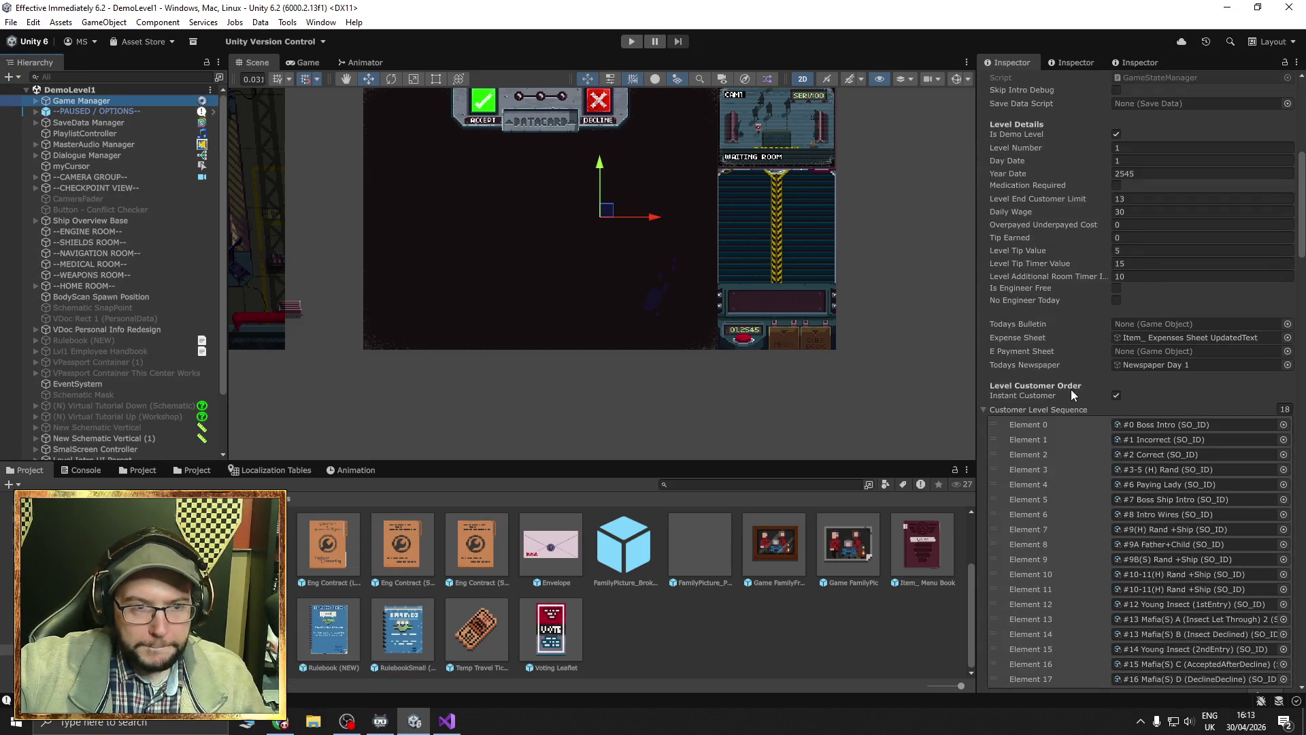
scroll(1077, 387, down, 5)
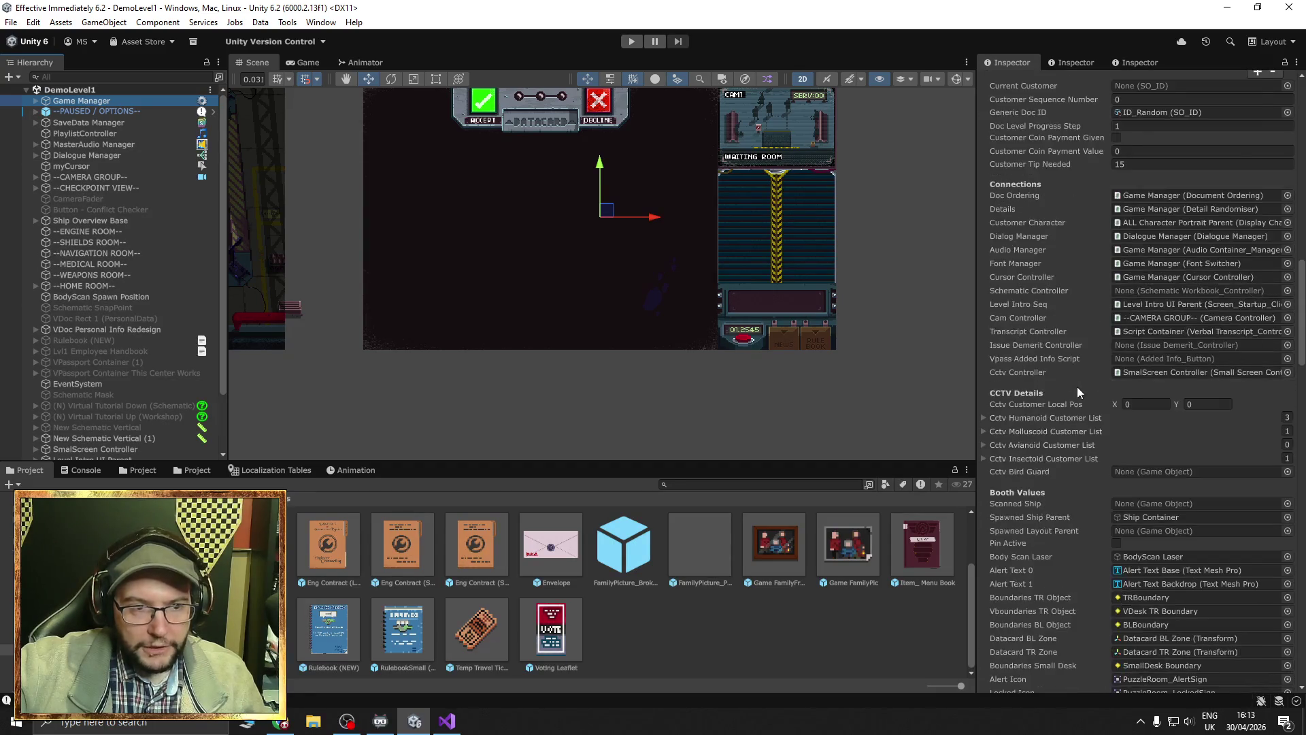
scroll(1303, 350, down, 15)
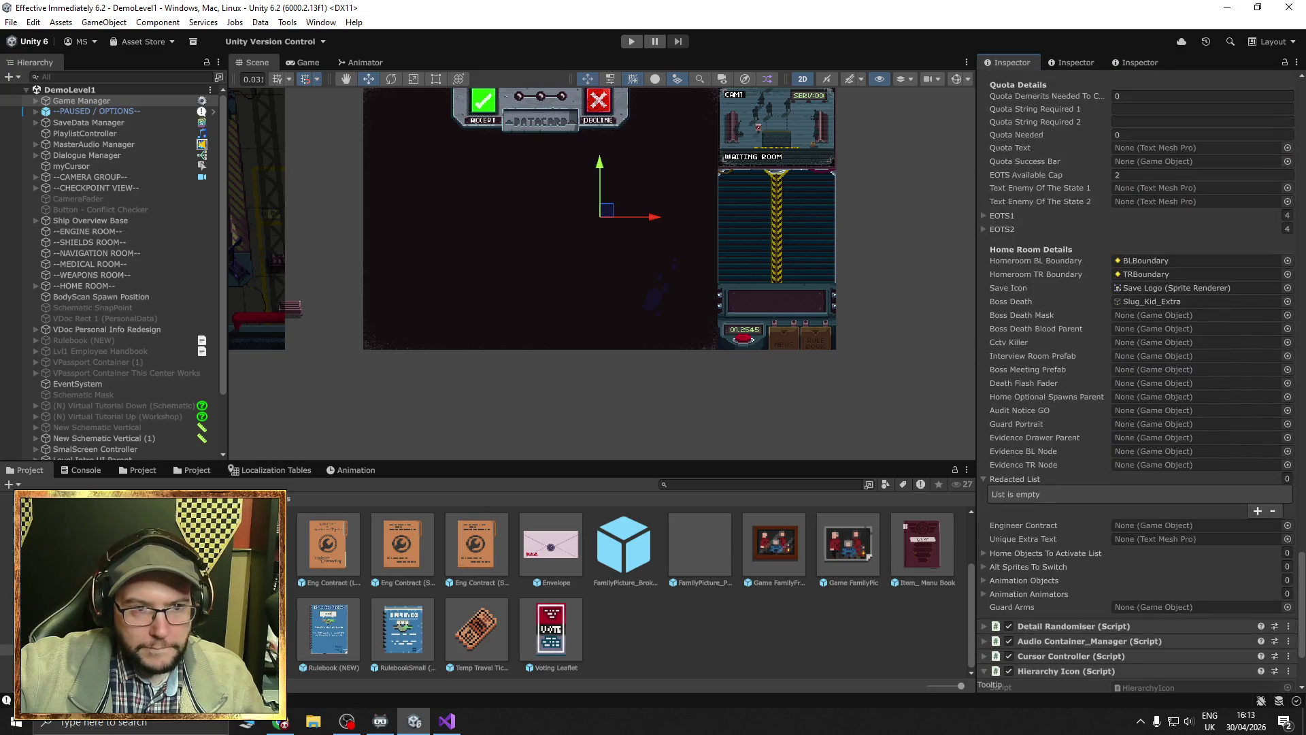
scroll(1136, 381, down, 2)
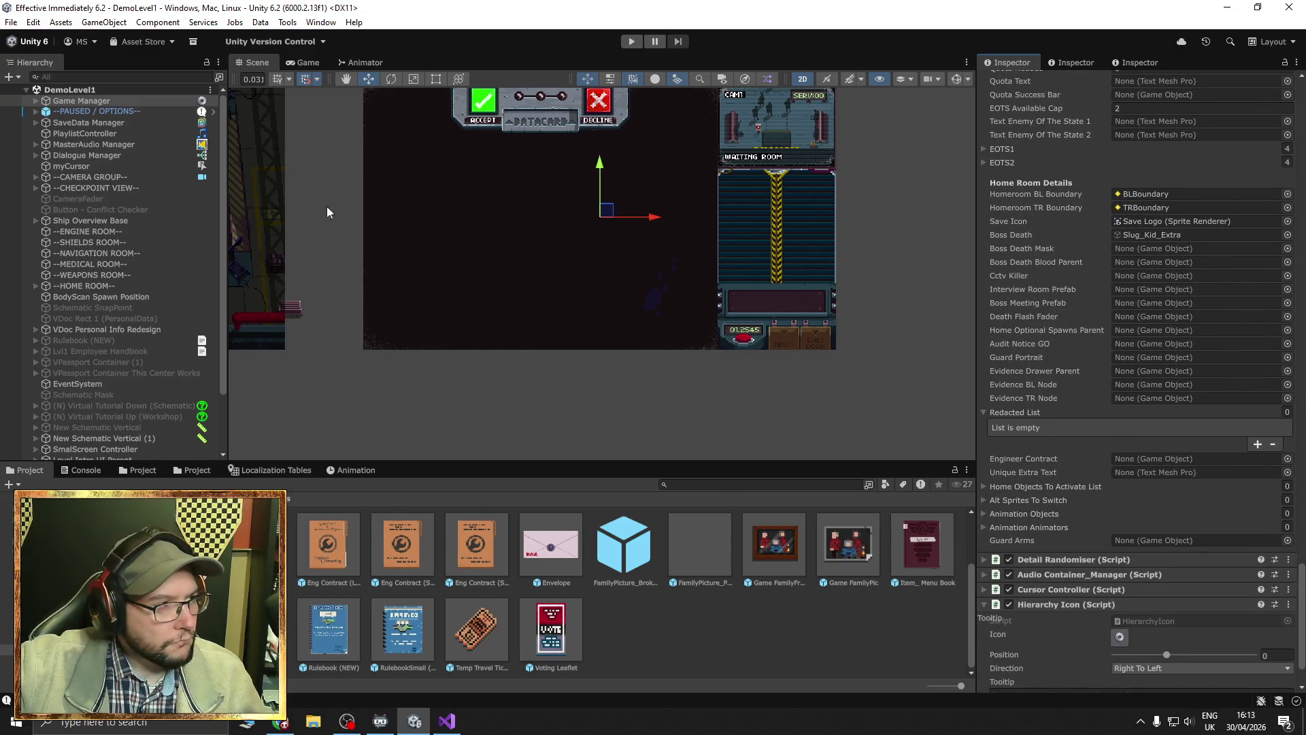
scroll(1108, 390, up, 20)
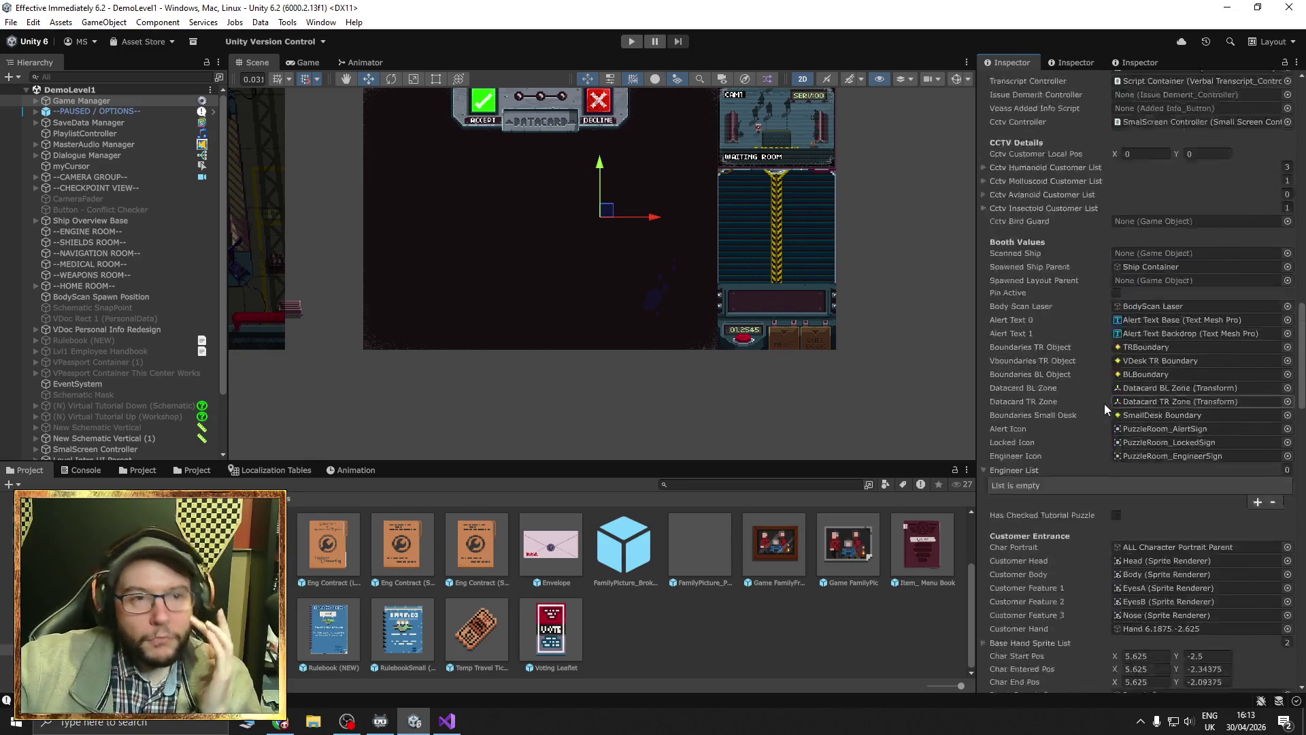
scroll(1104, 403, up, 5)
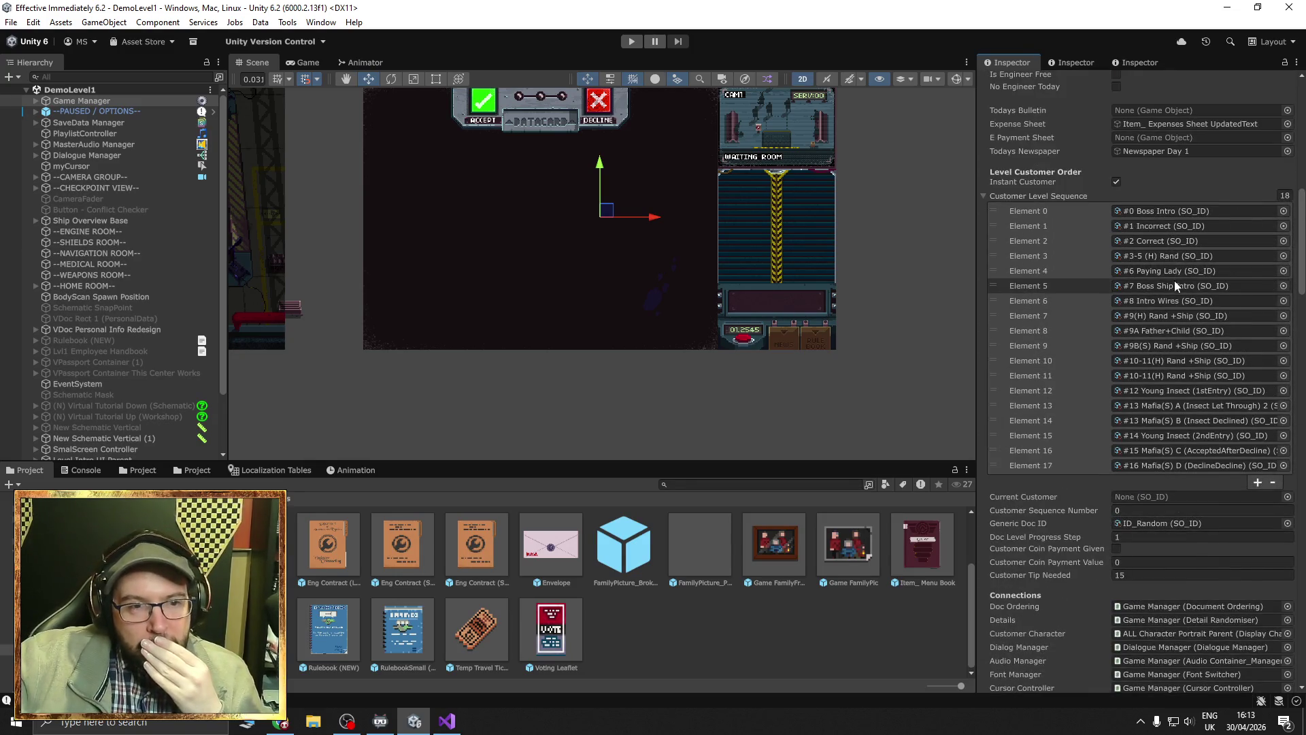
click(1162, 213)
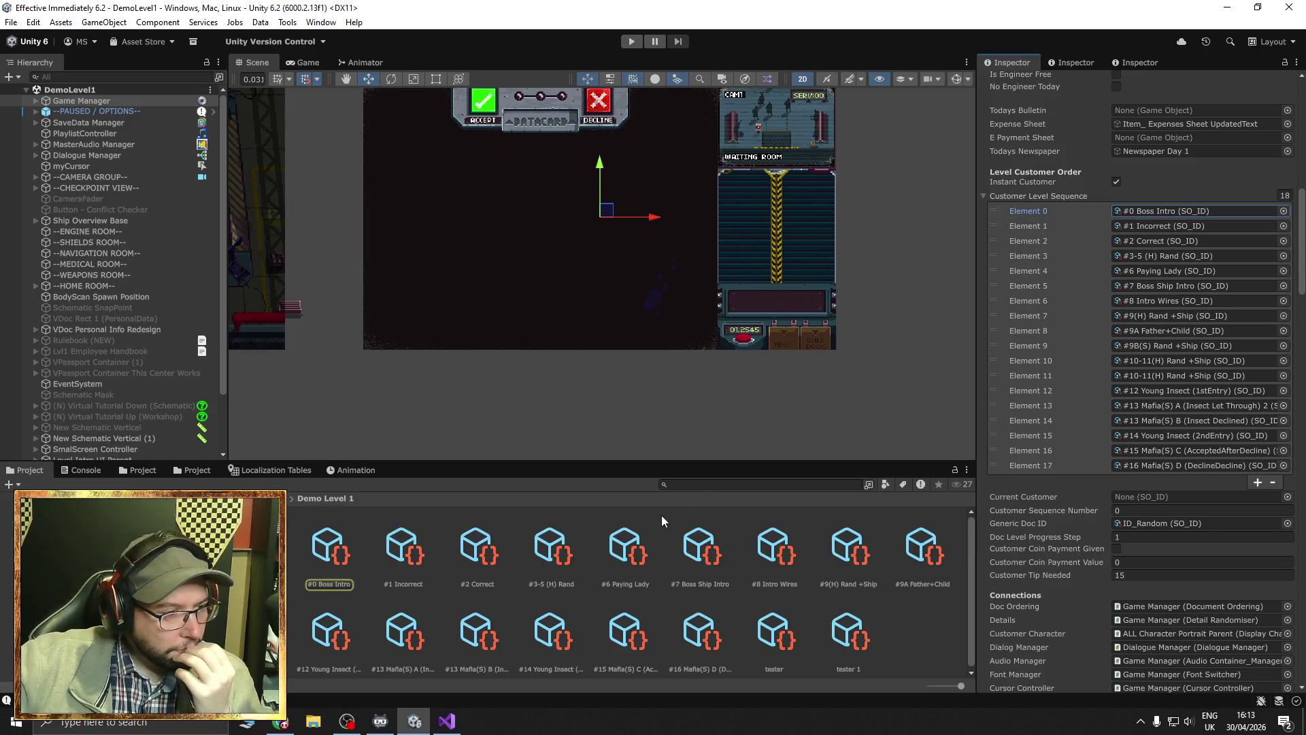
click(332, 558)
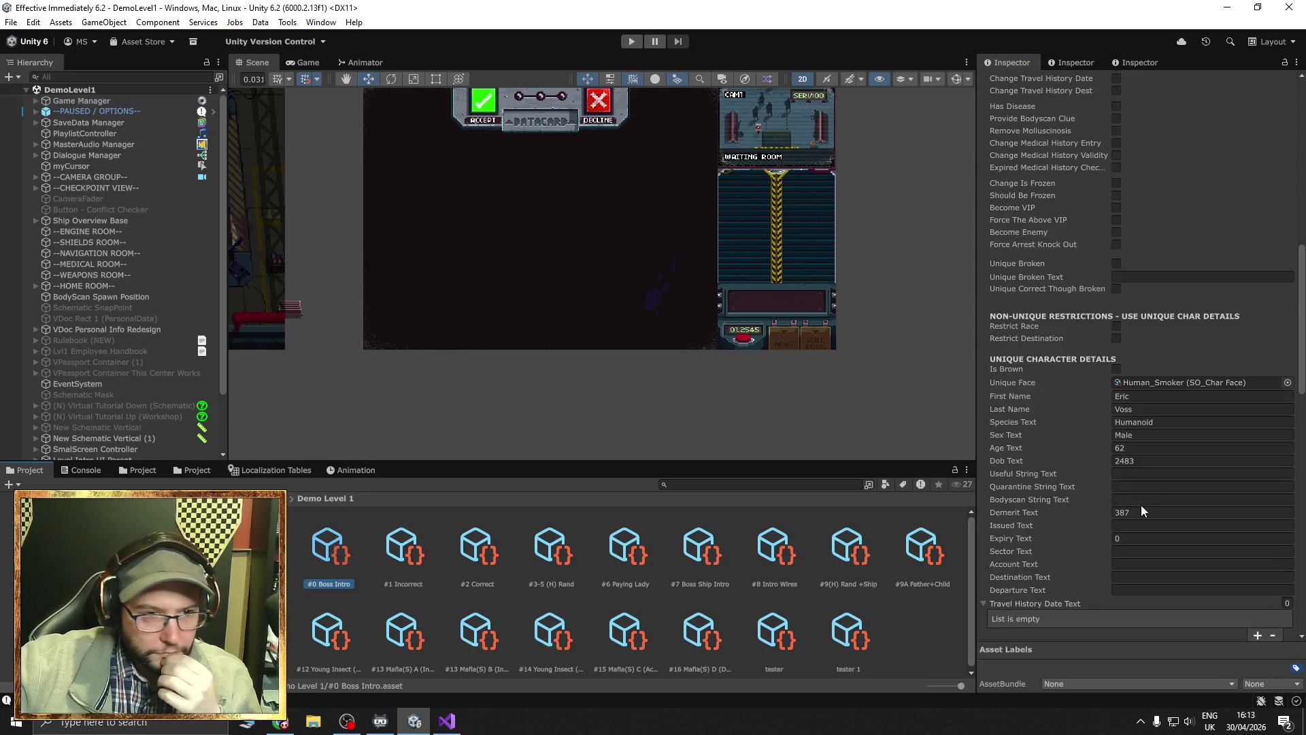
scroll(1144, 469, down, 15)
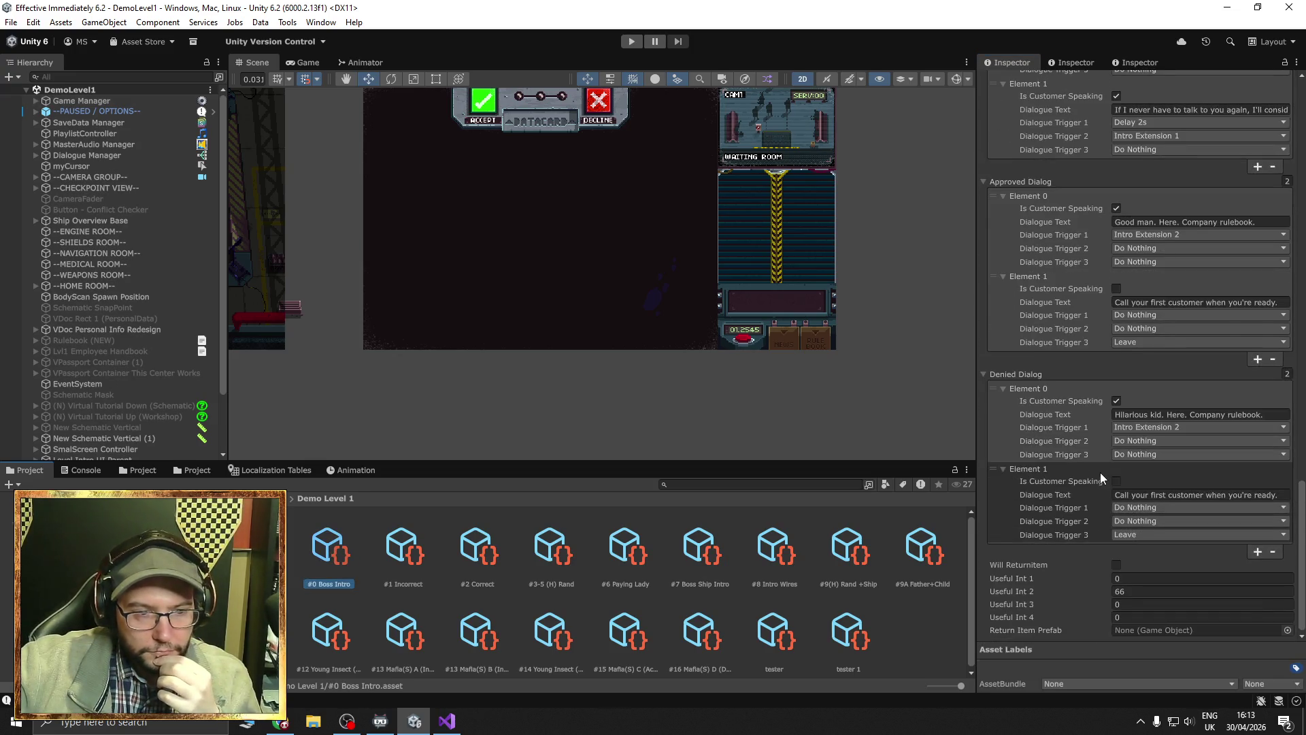
scroll(1105, 517, up, 10)
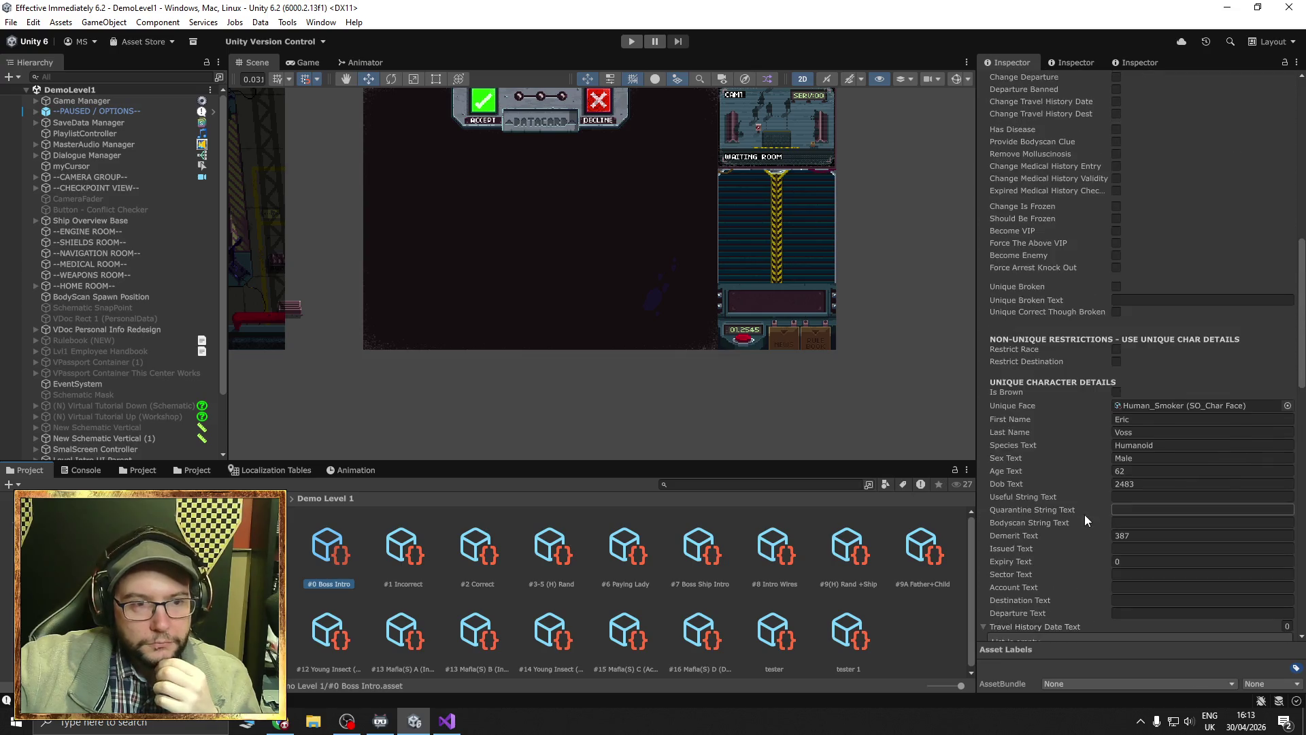
scroll(1086, 516, up, 10)
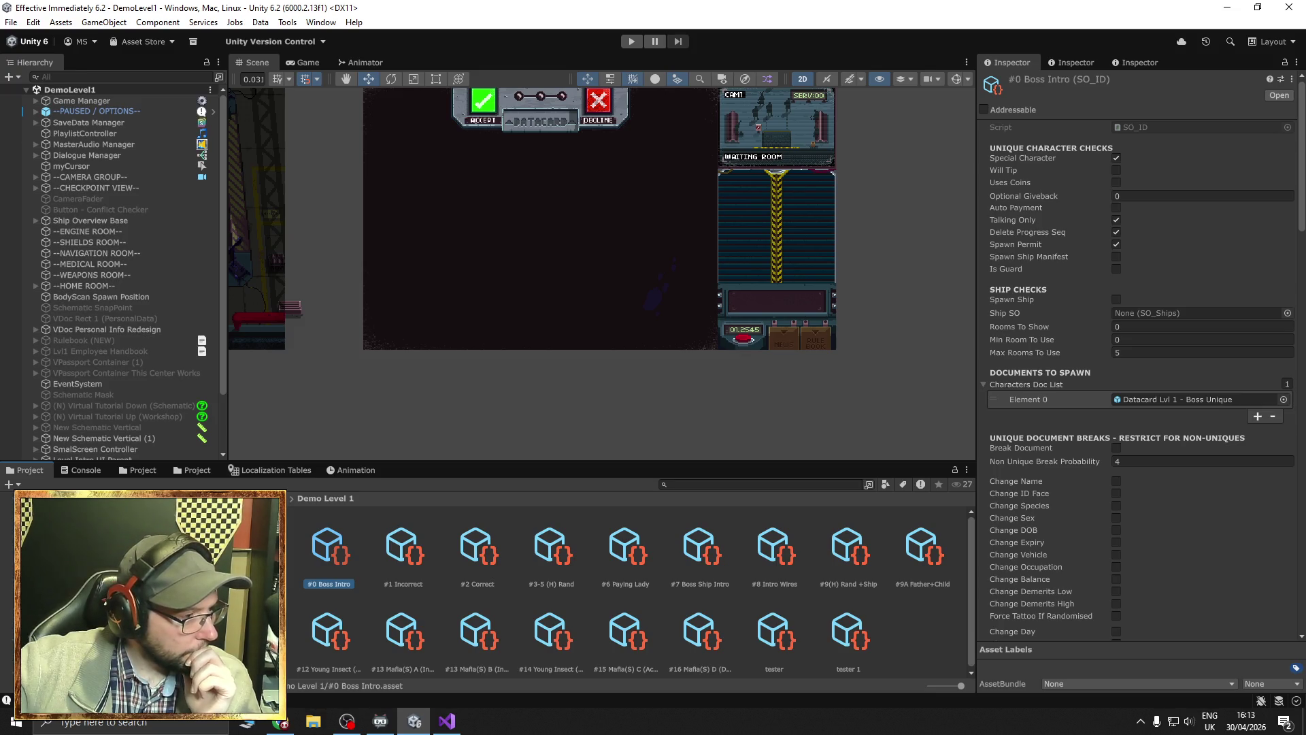
click(102, 638)
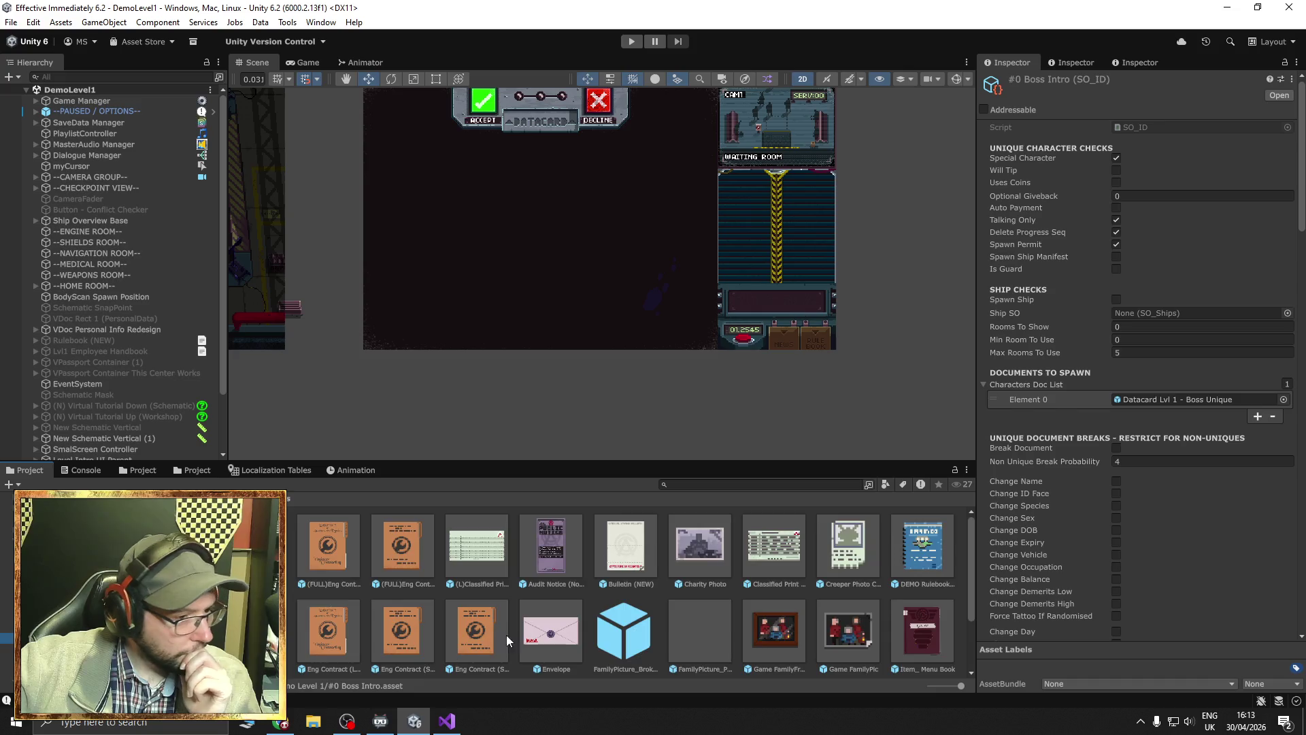
Open the RulebookSmall (NEW) prefab and enable Large Page Container (1) to show the handbook welcome page.
double_click(407, 629)
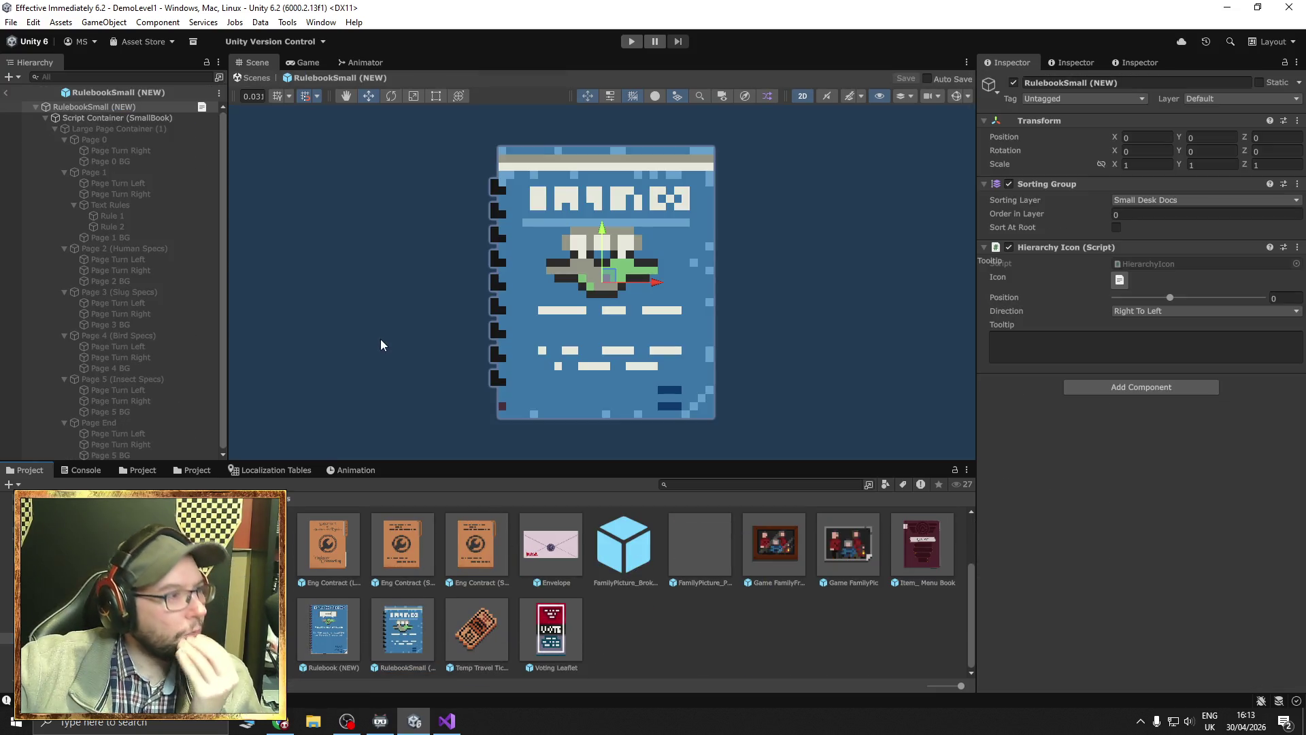
click(89, 117)
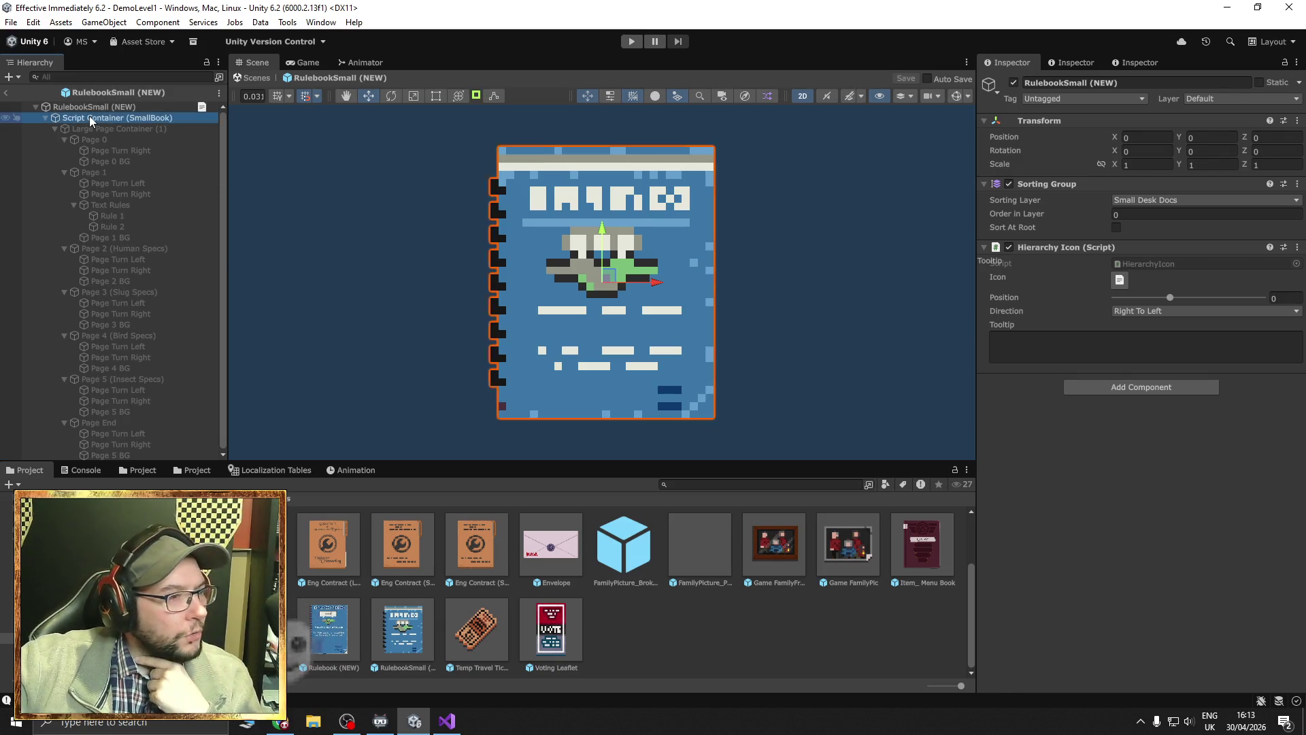
click(124, 130)
click(1012, 82)
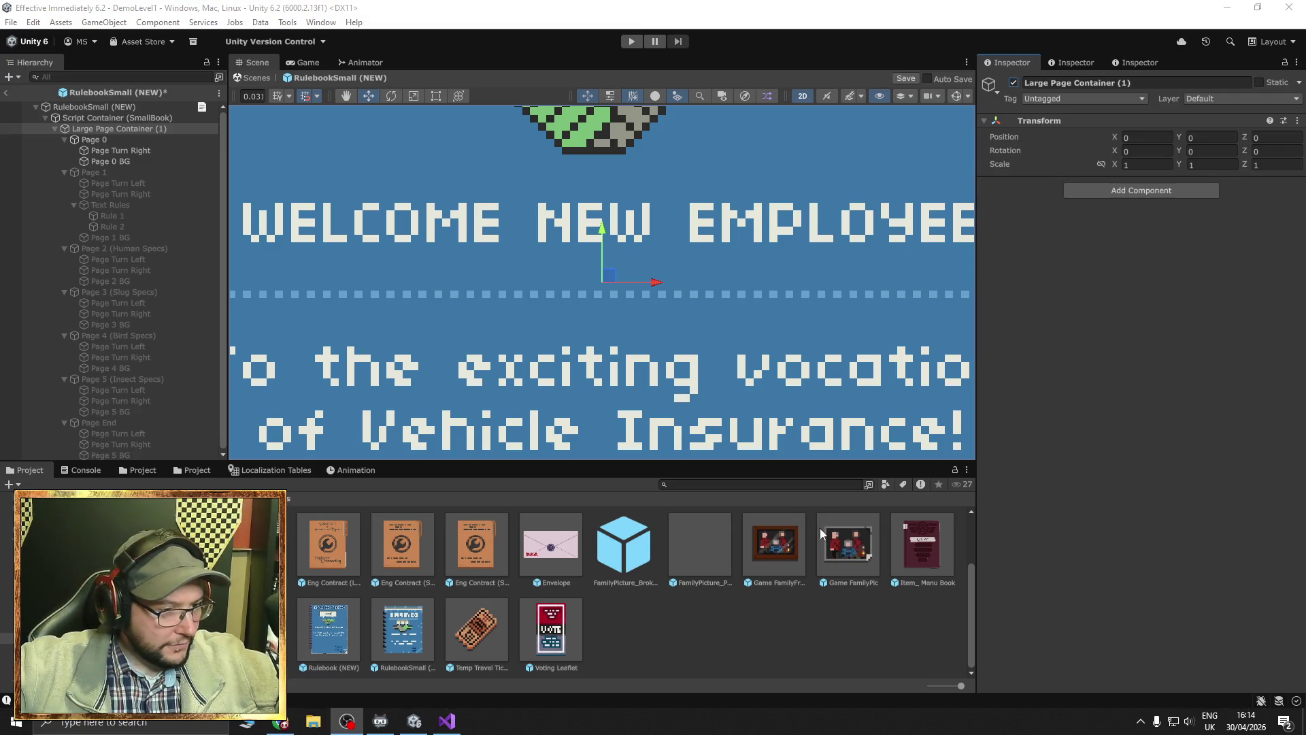
Hide handbook Page 0, enable Page 1, then exit the RulebookSmall prefab discarding changes.
scroll(513, 371, down, 10)
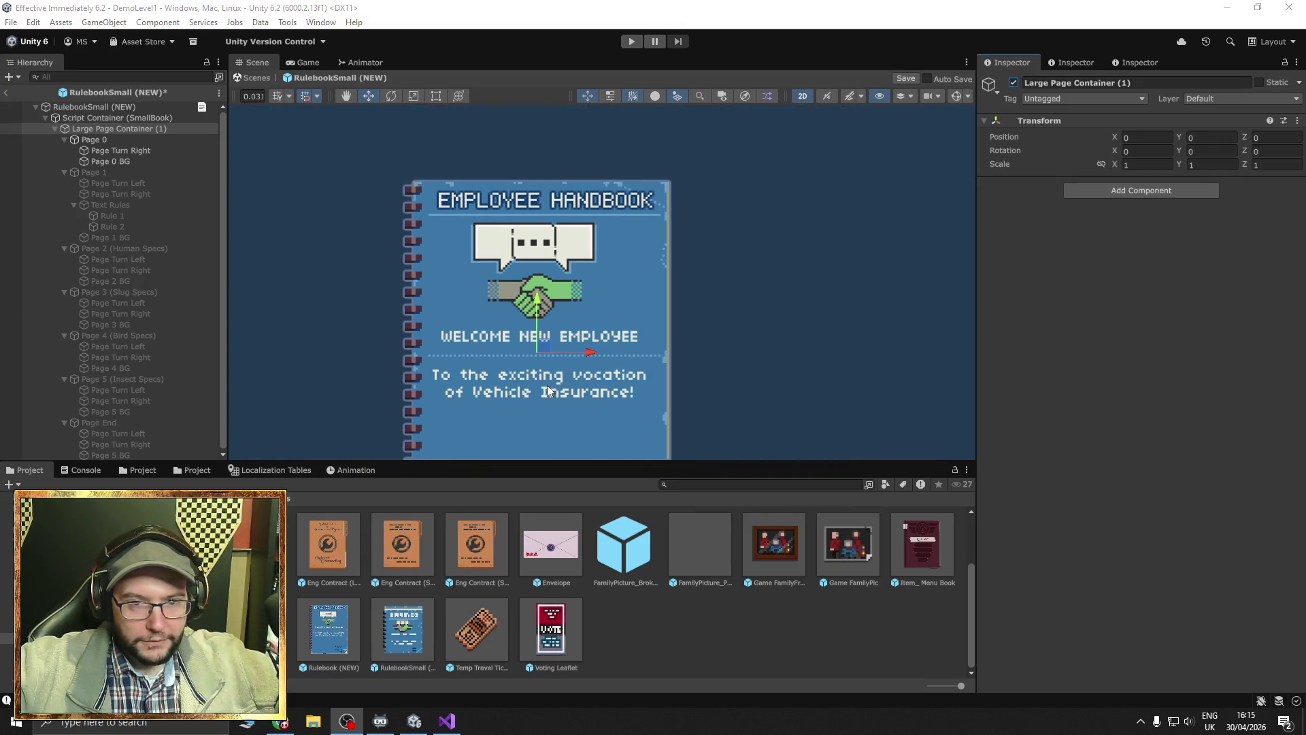
scroll(548, 391, down, 5)
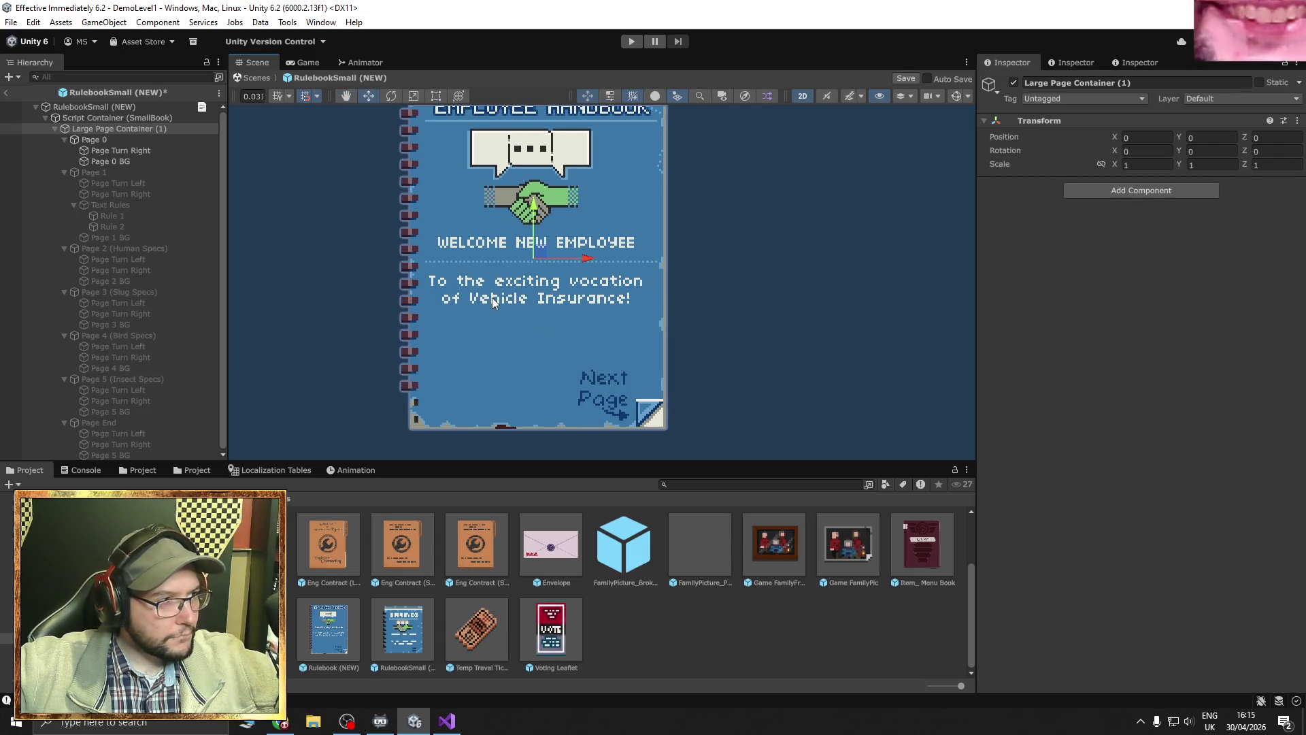
click(111, 140)
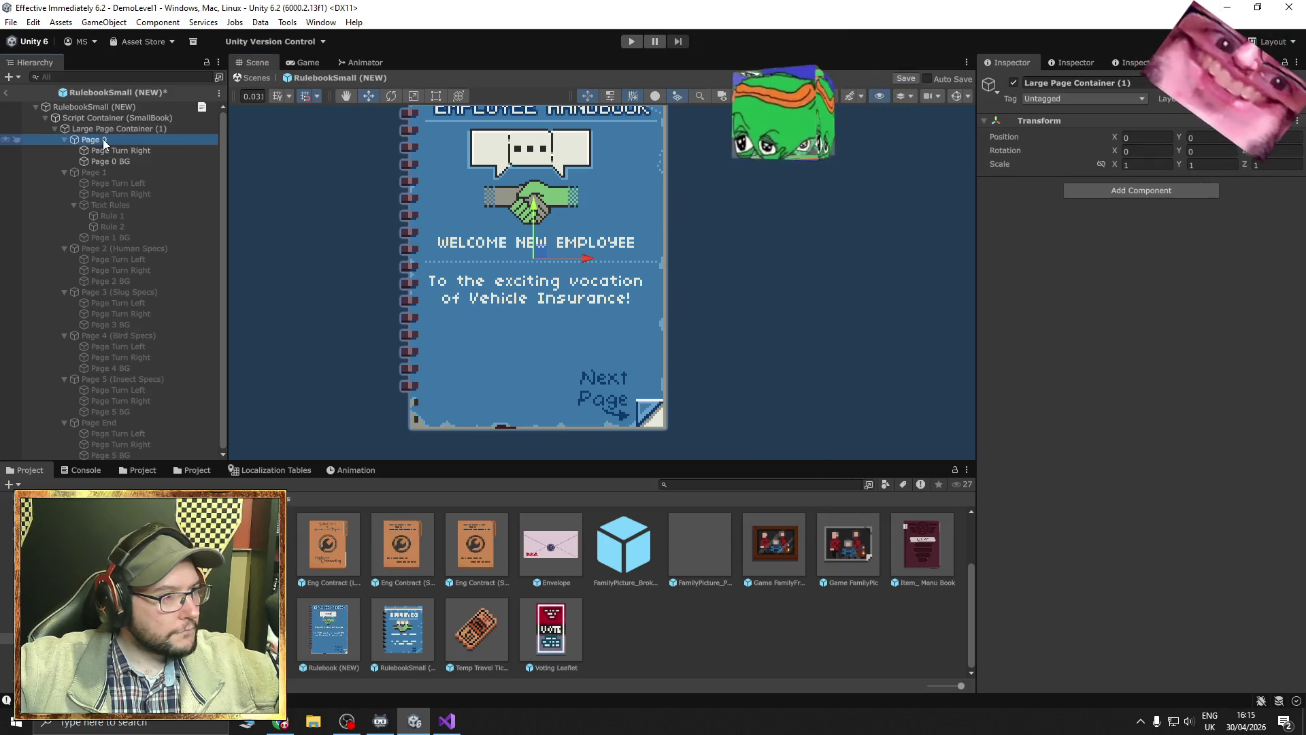
click(1013, 83)
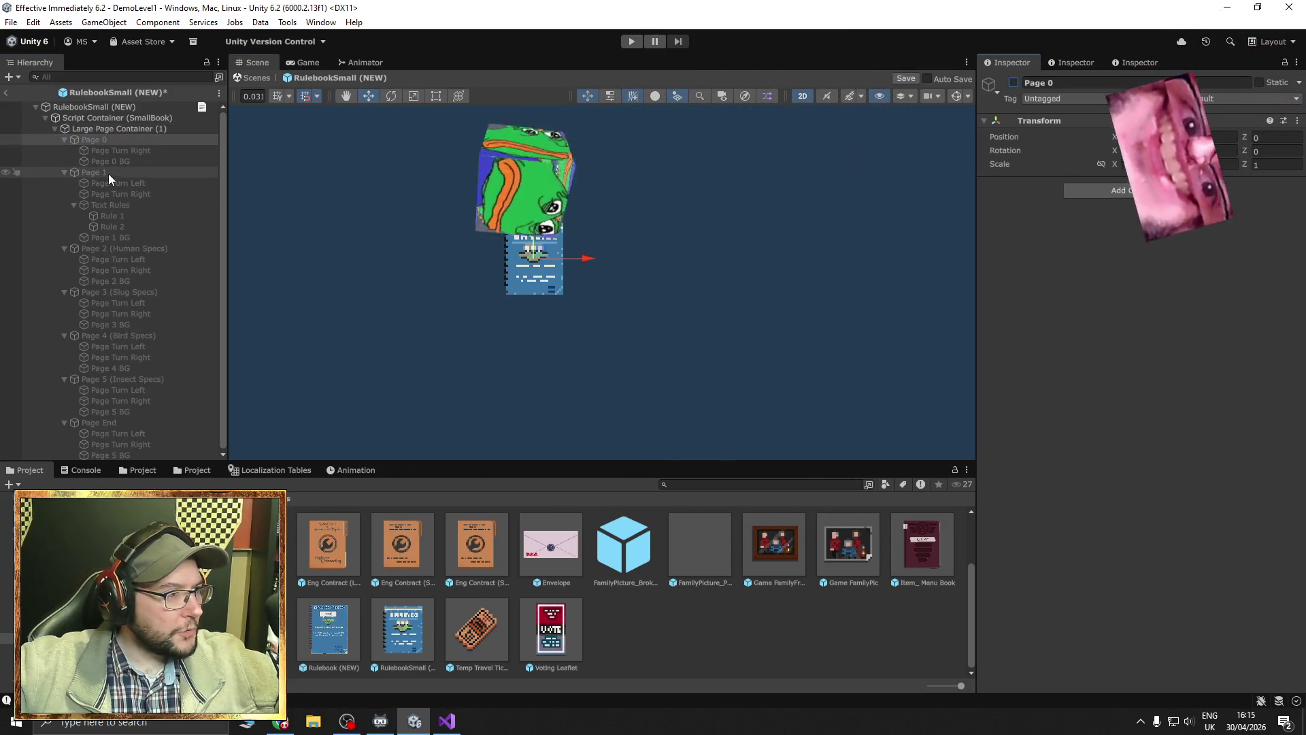
click(108, 173)
click(1012, 83)
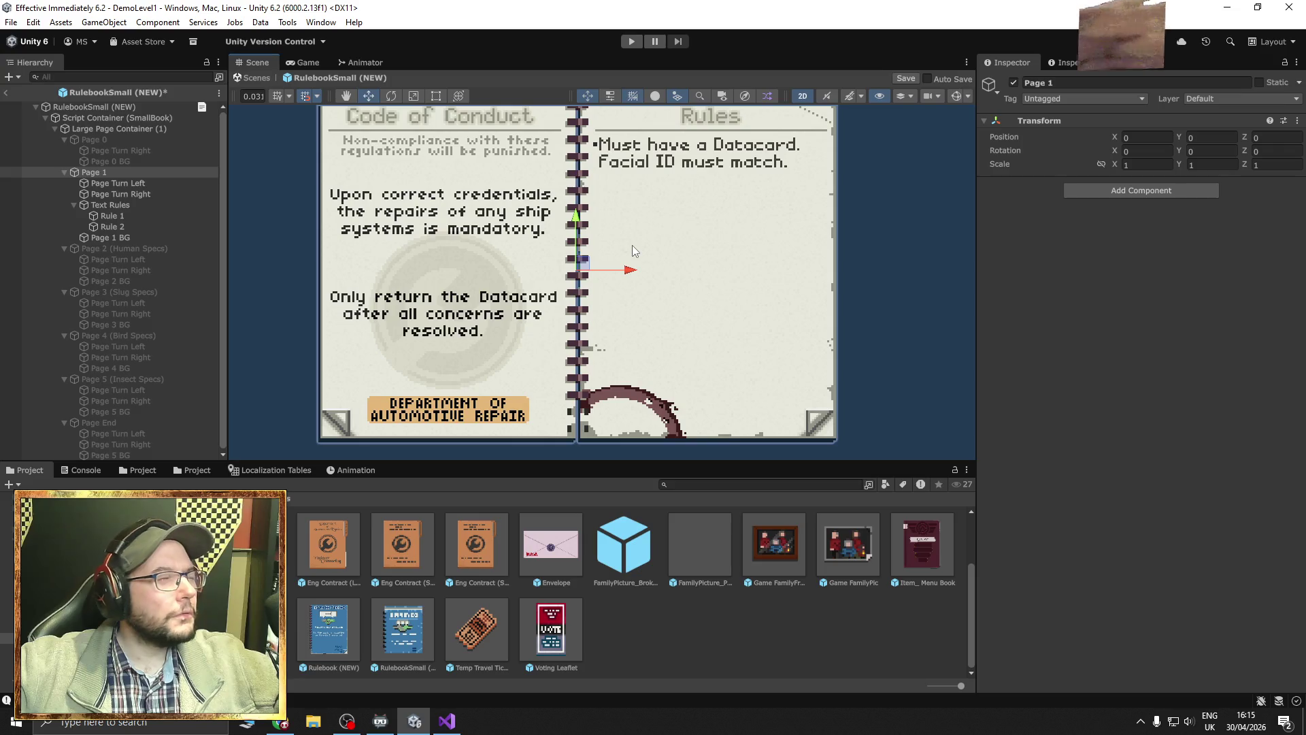
click(6, 93)
click(691, 385)
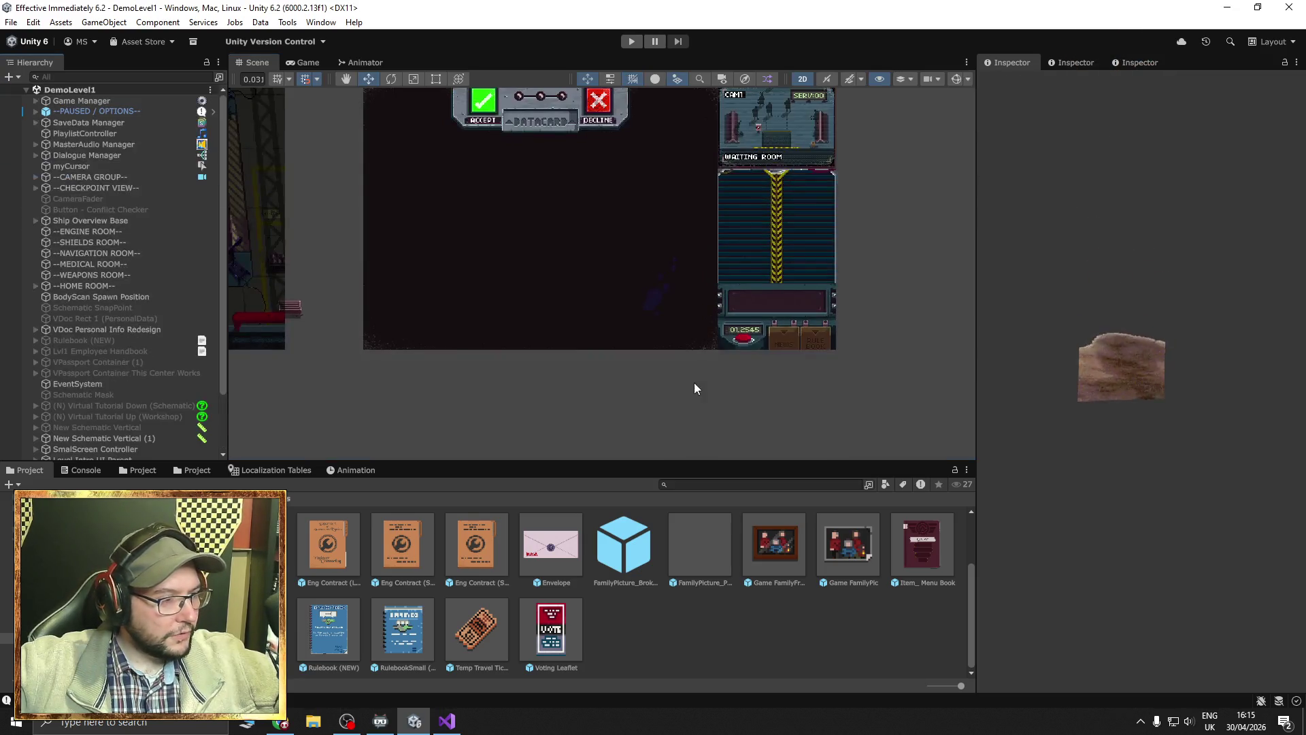
click(330, 636)
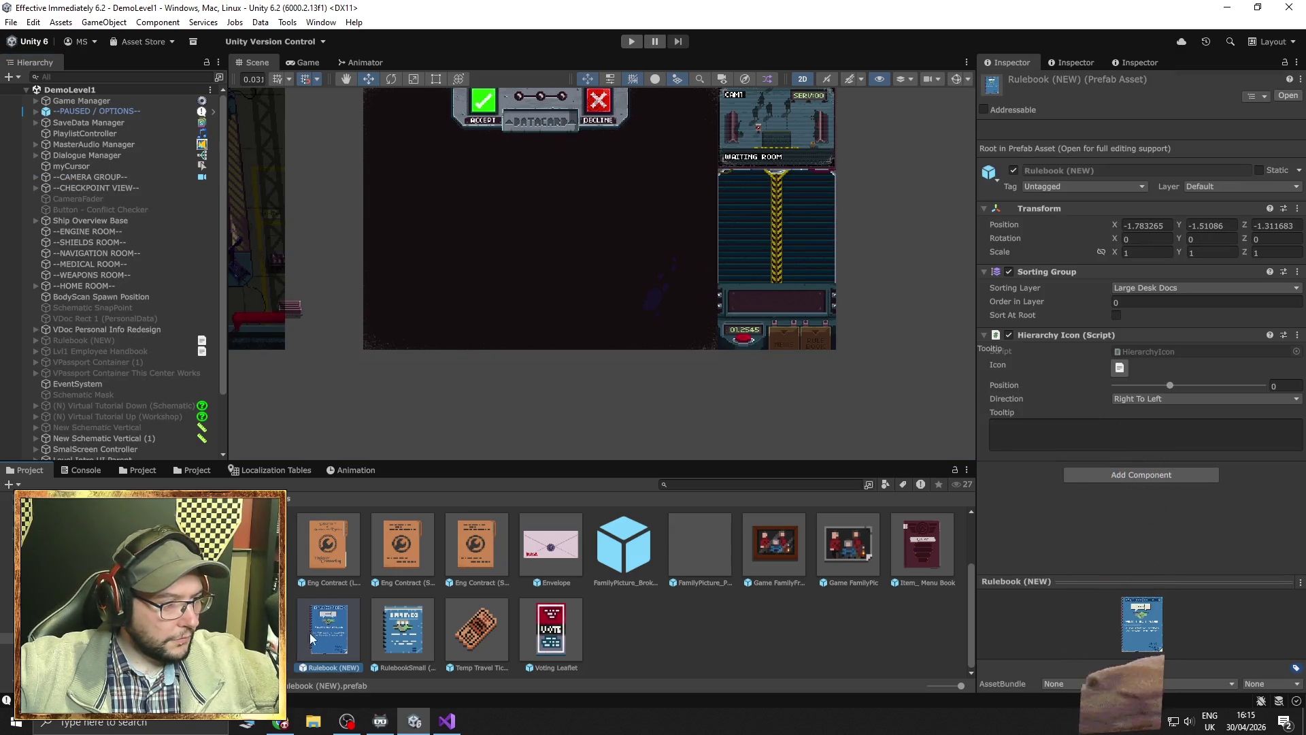
click(256, 629)
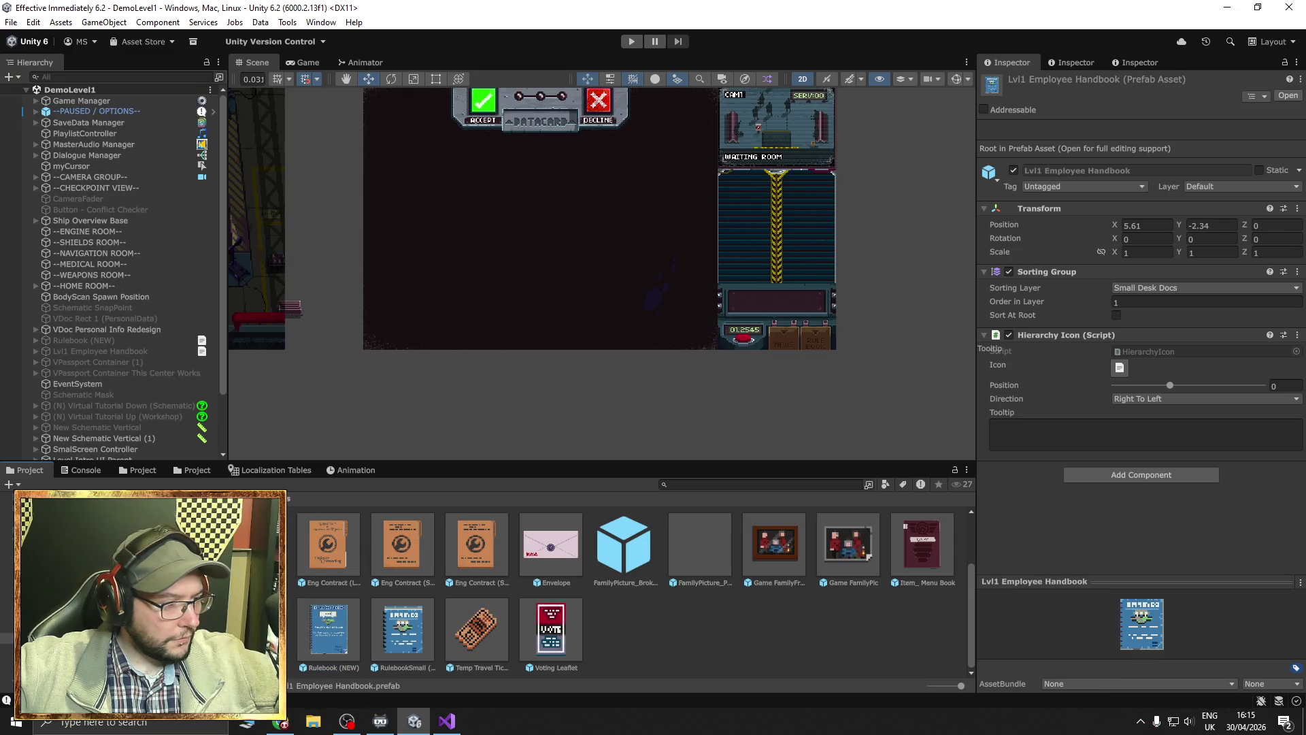
double_click(330, 629)
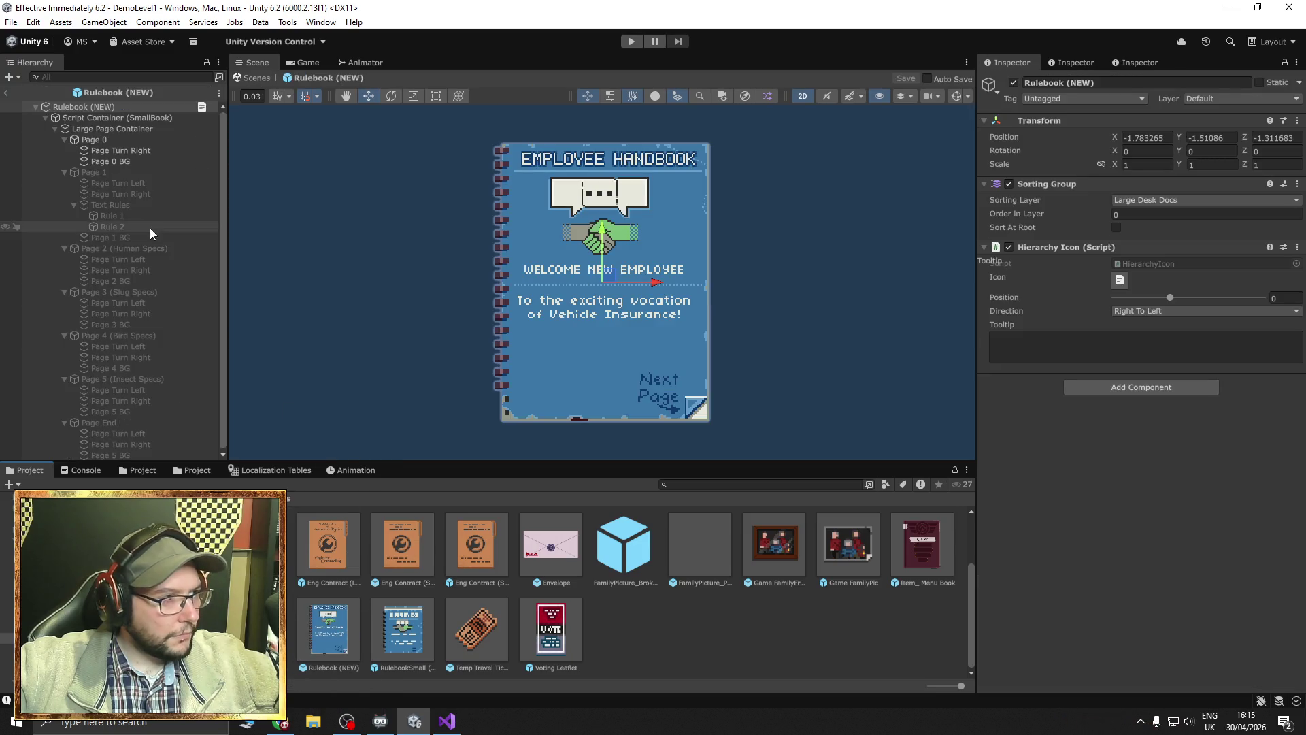
click(108, 174)
click(1012, 82)
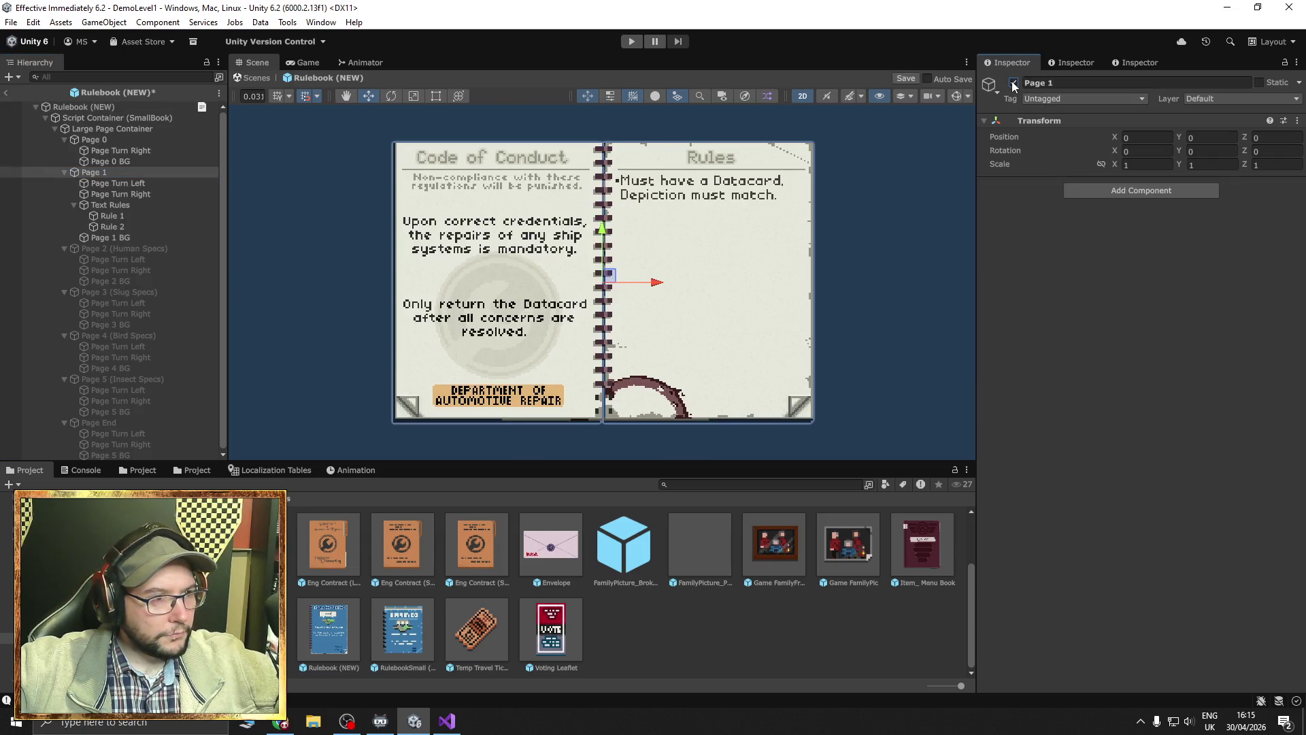
click(1012, 83)
click(6, 93)
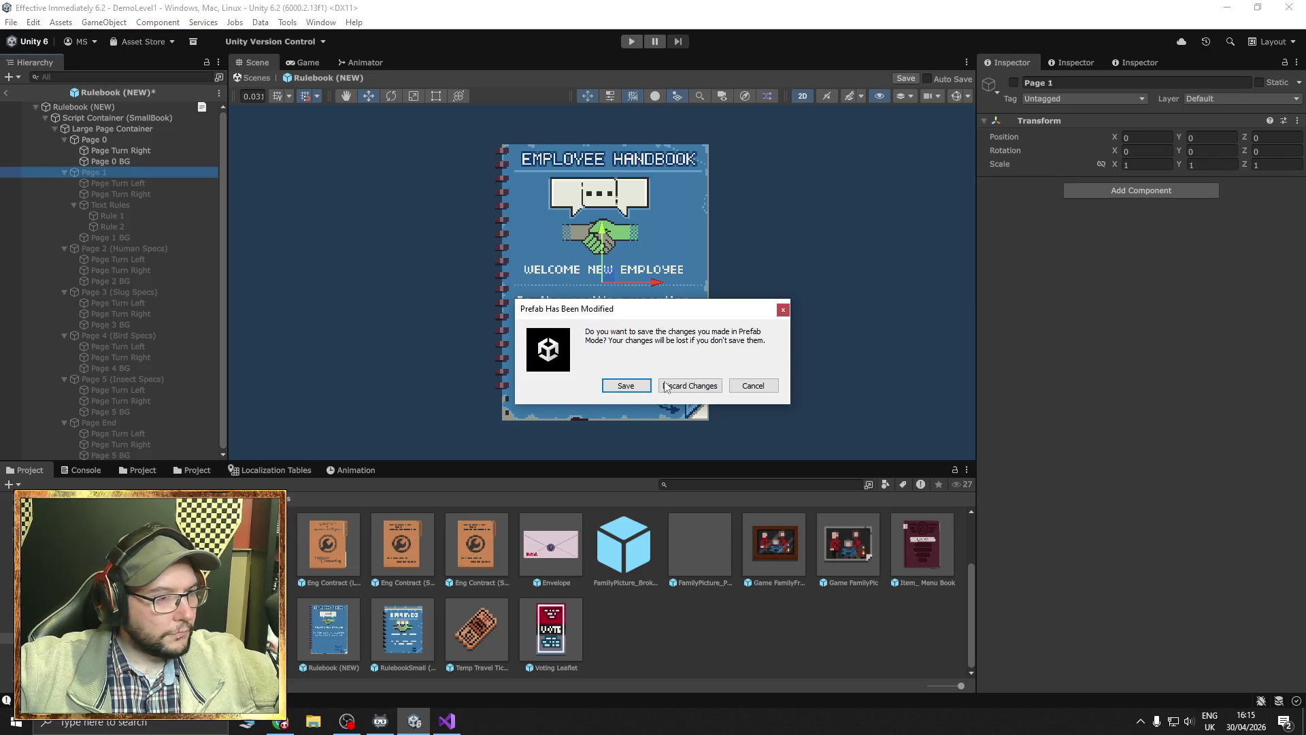
click(666, 386)
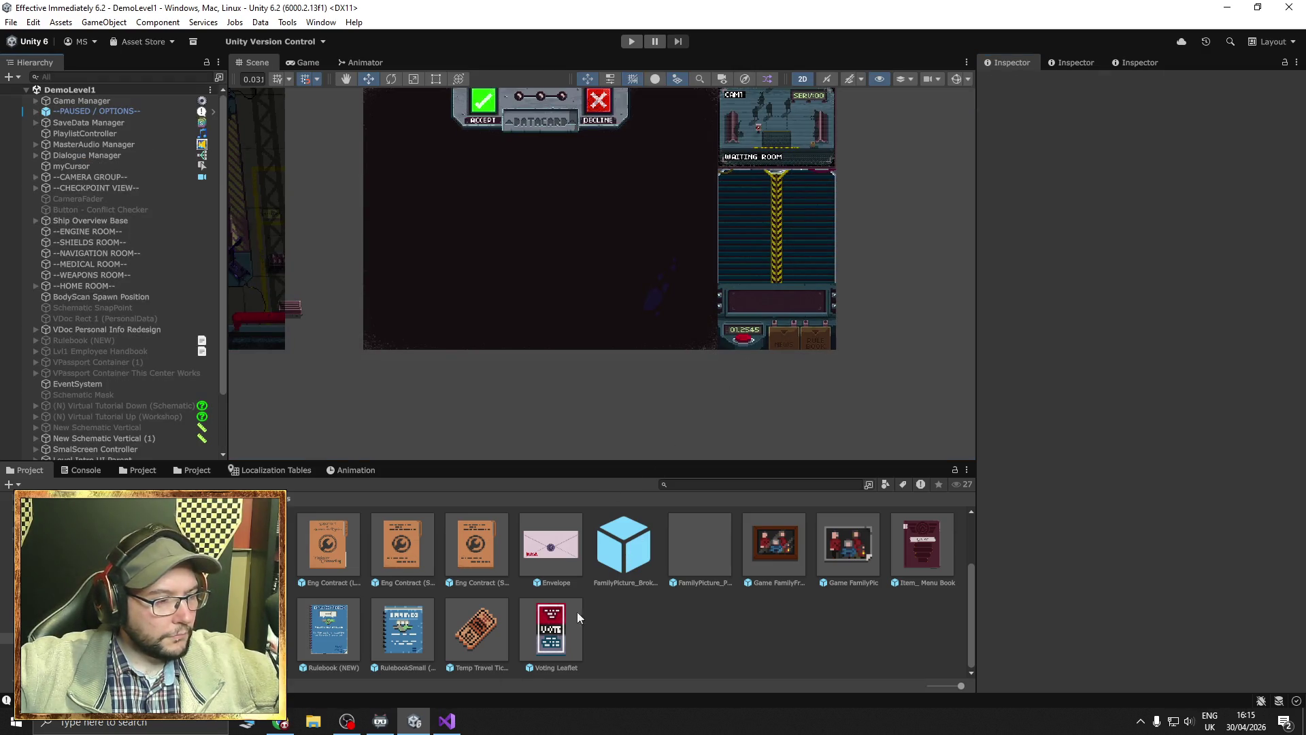
double_click(401, 631)
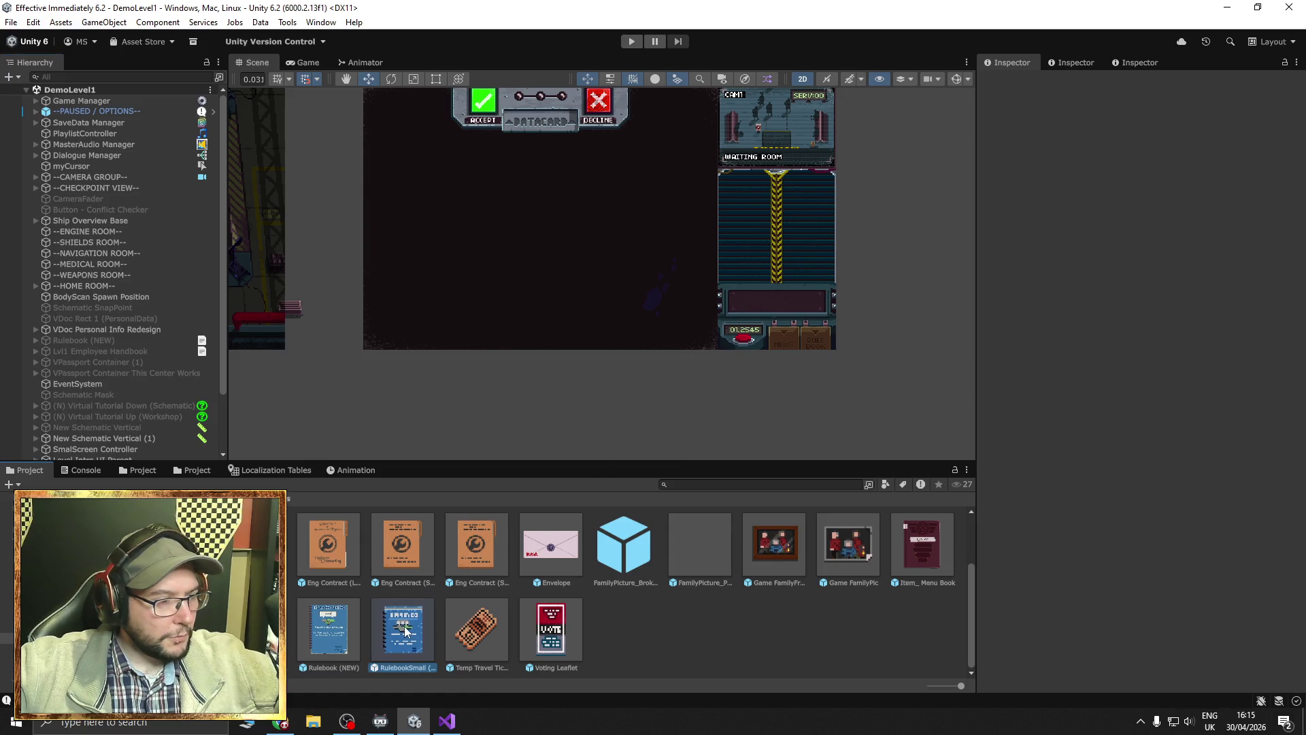
Enable RulebookSmall's large page container, hide the Page 0 cover and show Page 1.
click(109, 128)
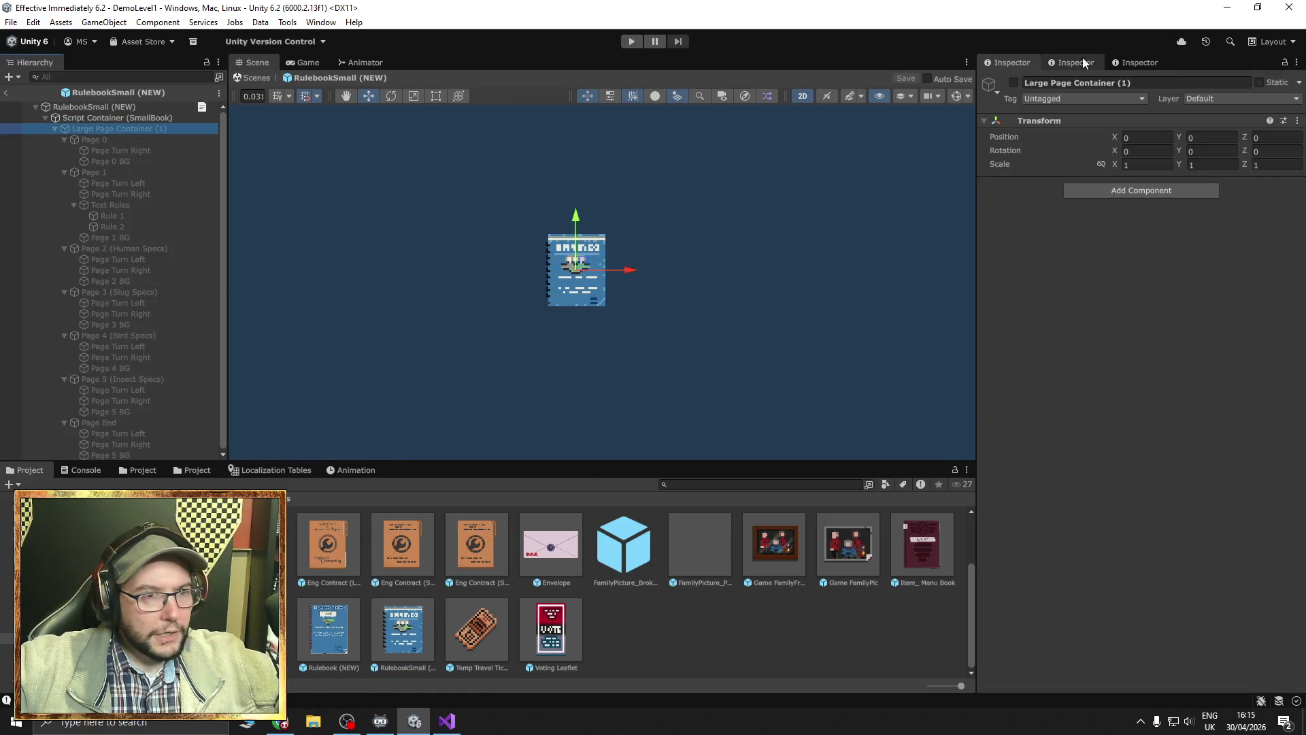
click(1013, 82)
click(94, 139)
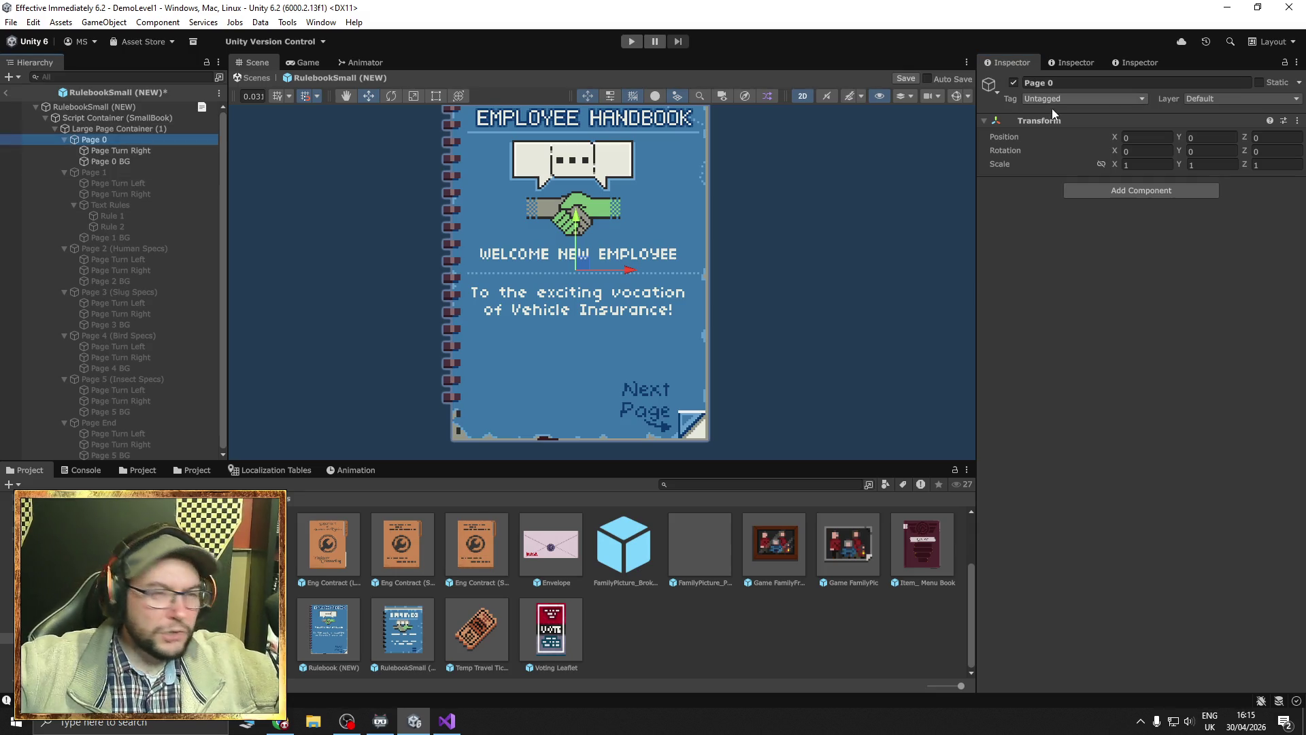
click(1013, 83)
click(81, 175)
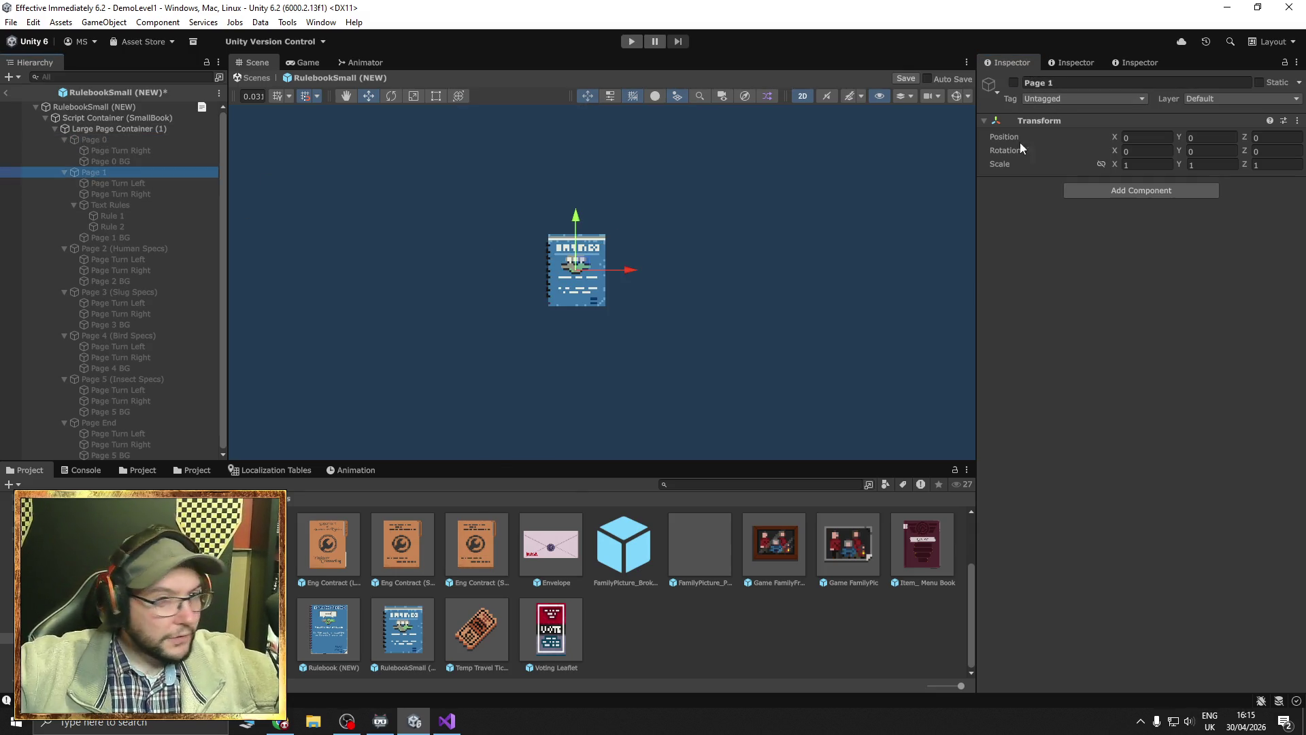
click(1013, 83)
drag(689, 219, 692, 265)
Set the Rule 1 and Rule 2 text font assets to BMmini_Custom SDF.
click(596, 204)
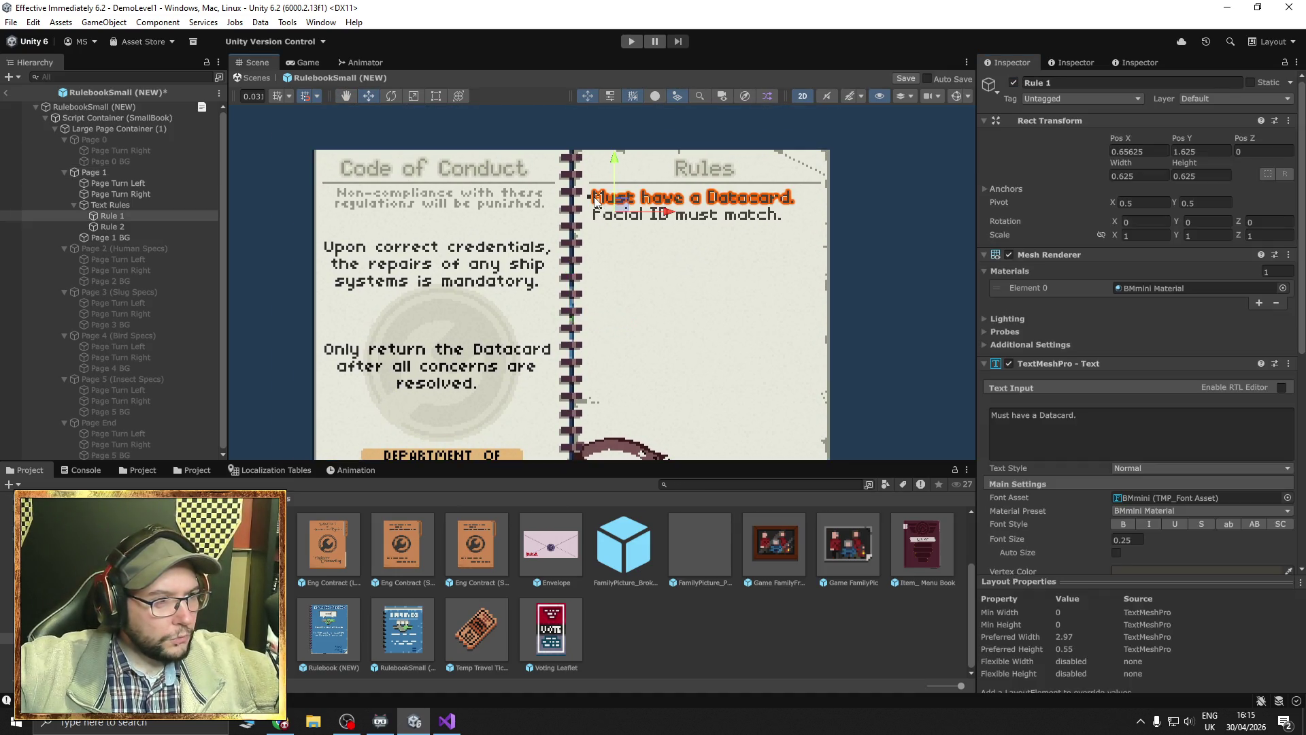
click(1169, 500)
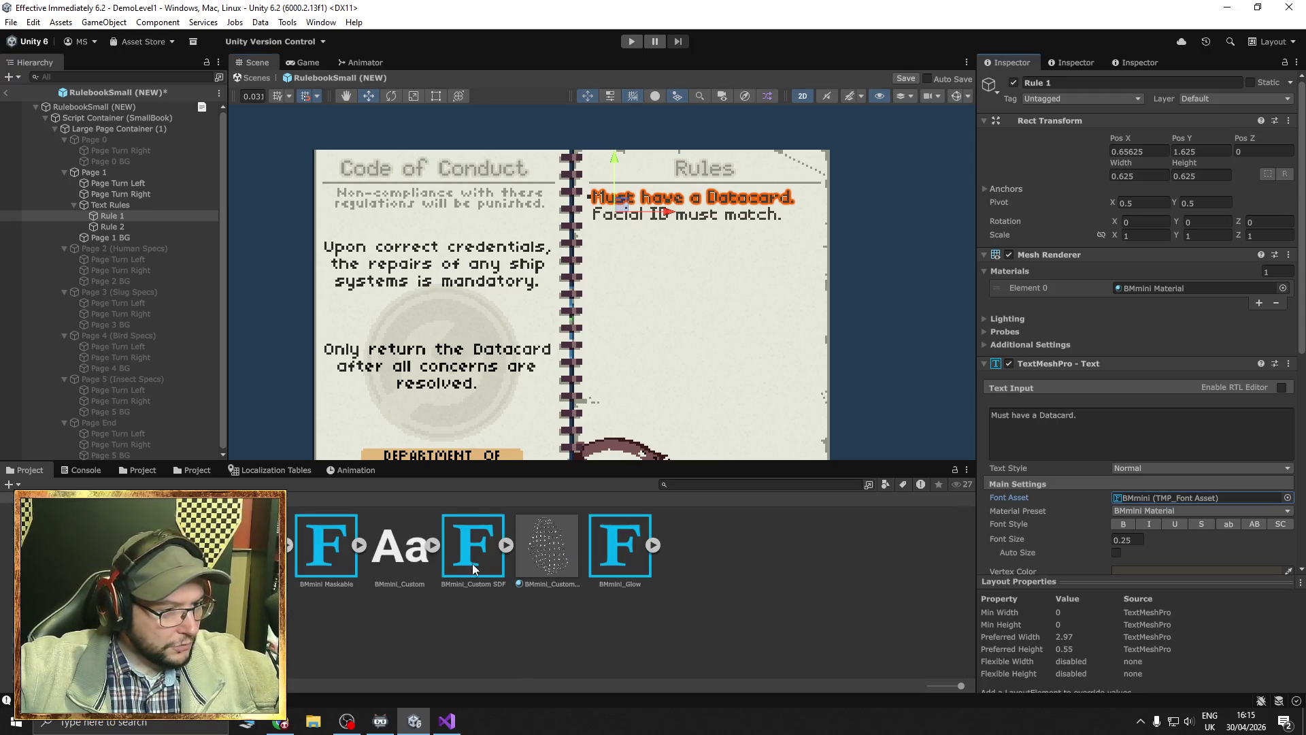
mouse_move(473, 553)
mouse_down()
mouse_move(1156, 497)
mouse_move(1122, 496)
mouse_up()
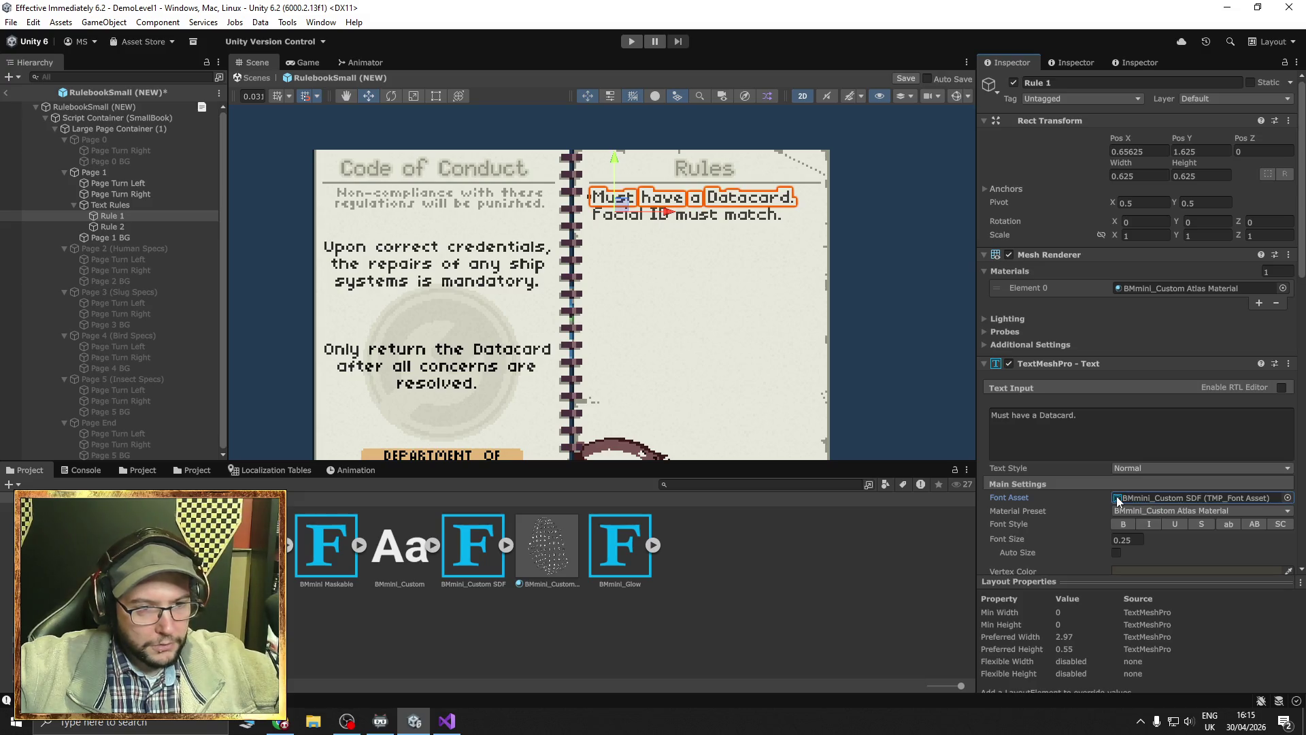
click(643, 219)
mouse_move(490, 547)
mouse_down()
mouse_move(989, 525)
mouse_move(1148, 496)
mouse_up()
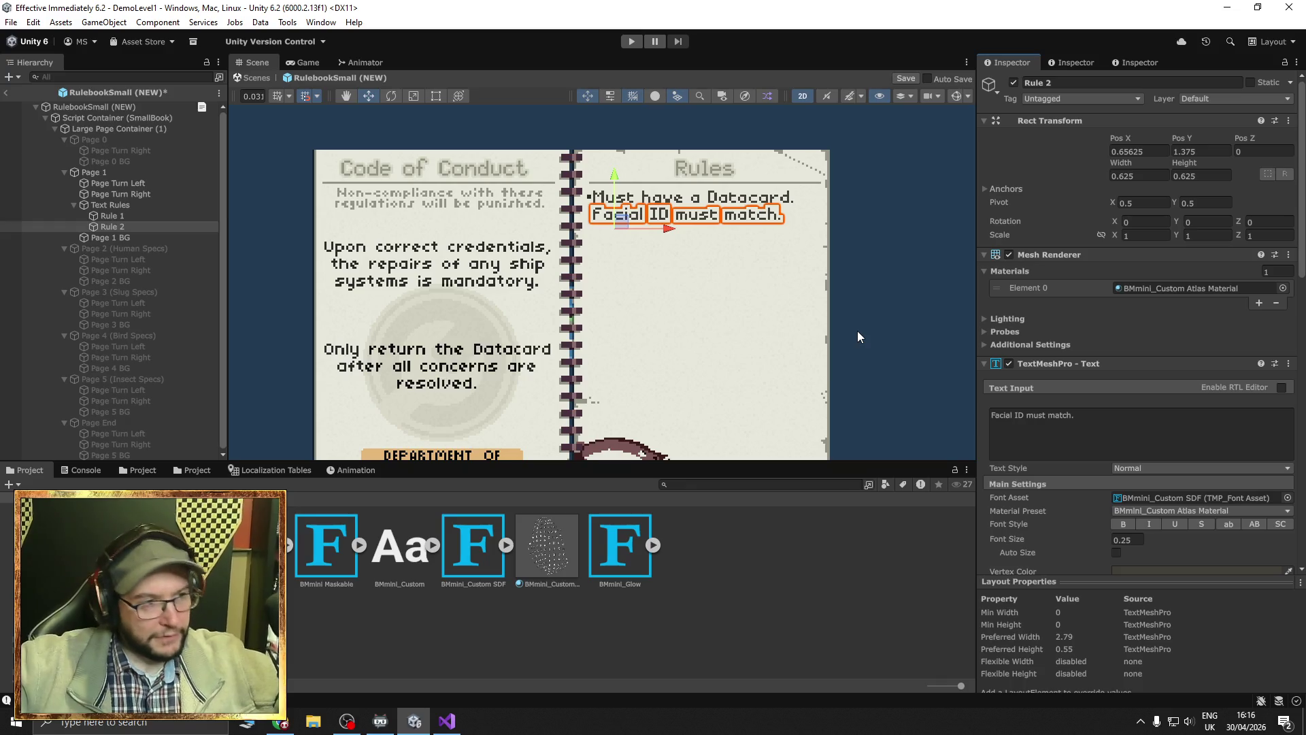
Frame the Page 1 background and locate its background sprite asset in the Project window.
click(438, 251)
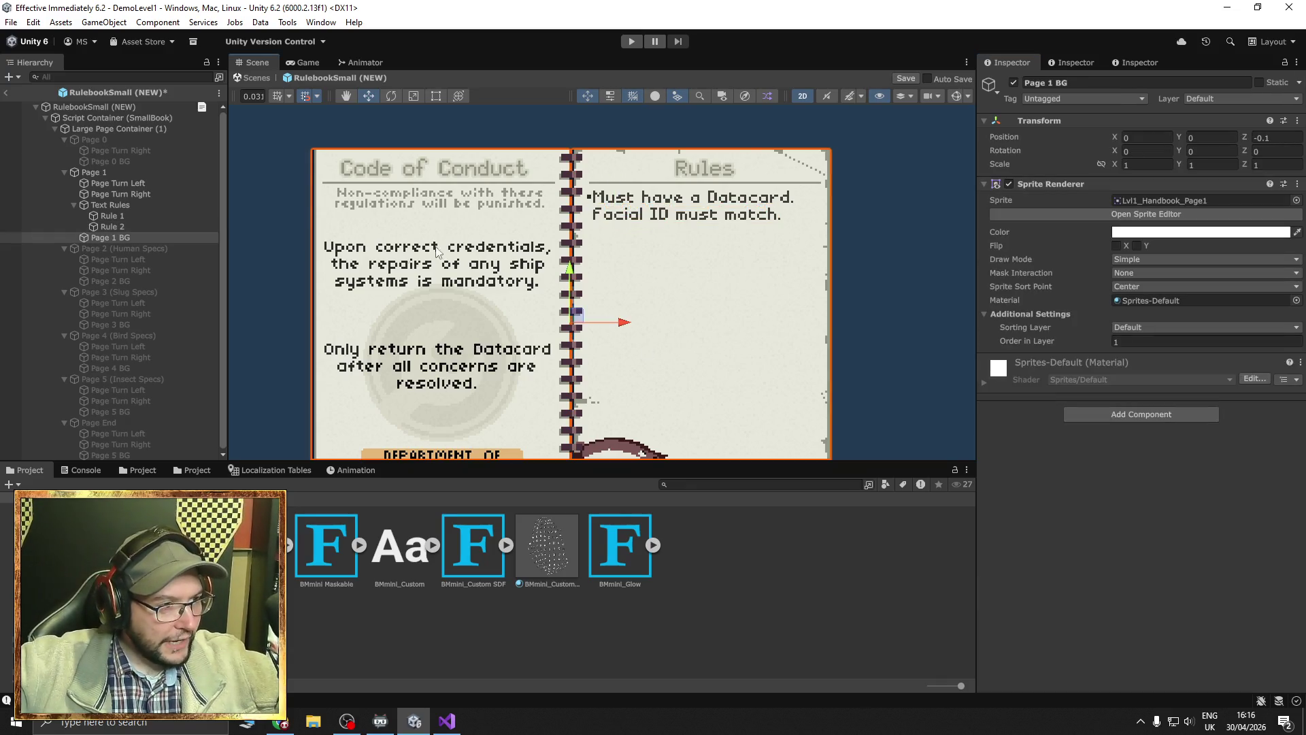
key(f)
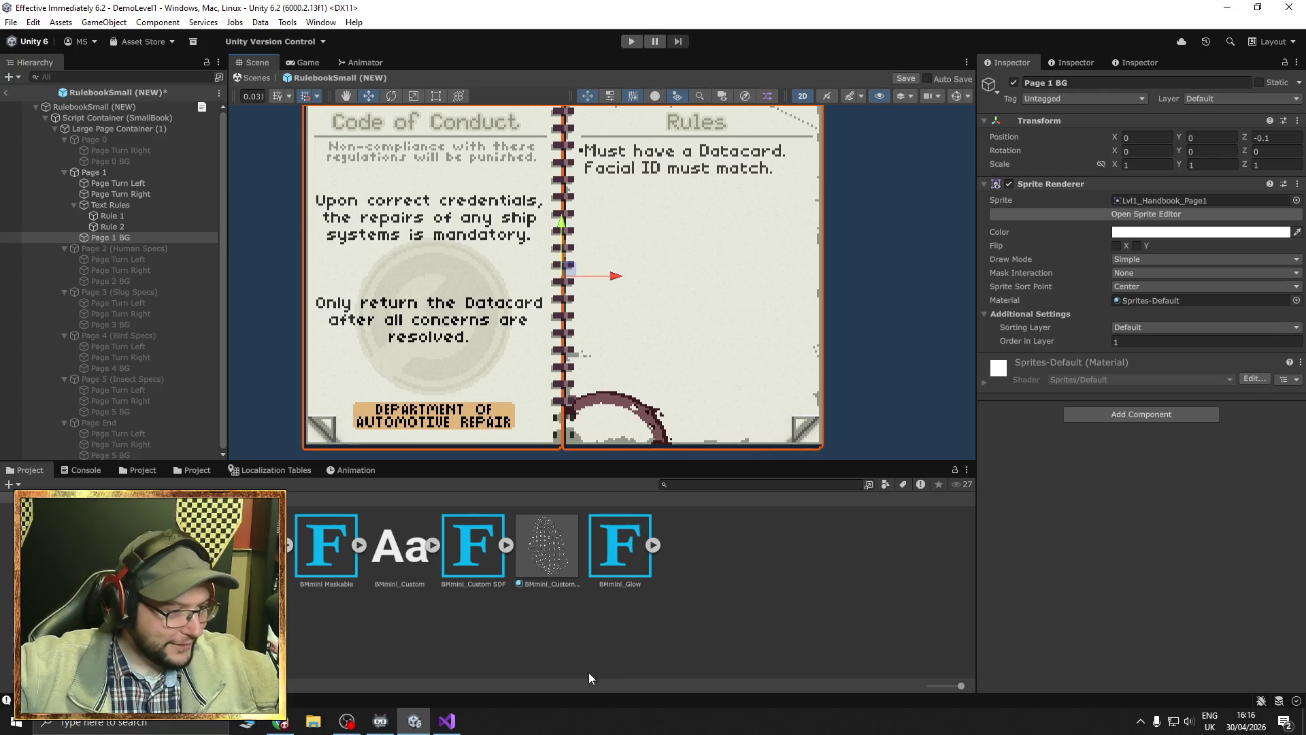
click(282, 723)
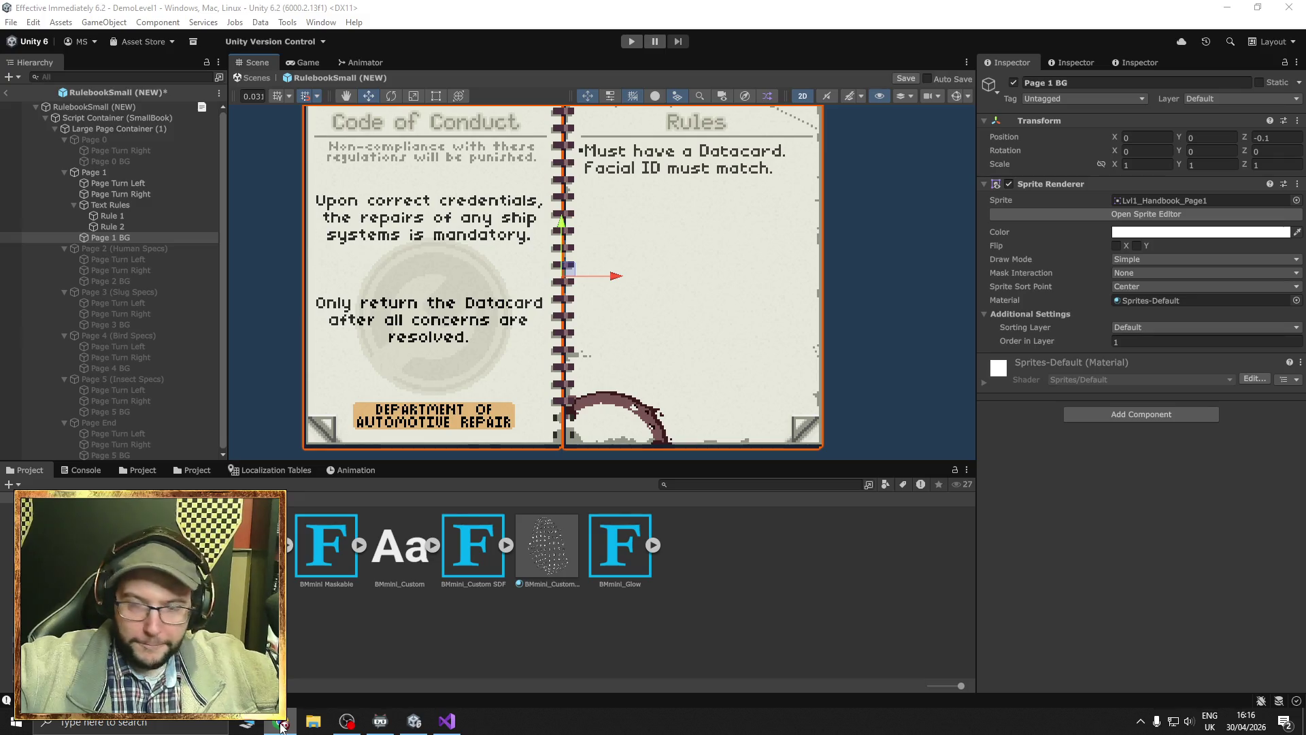
click(415, 721)
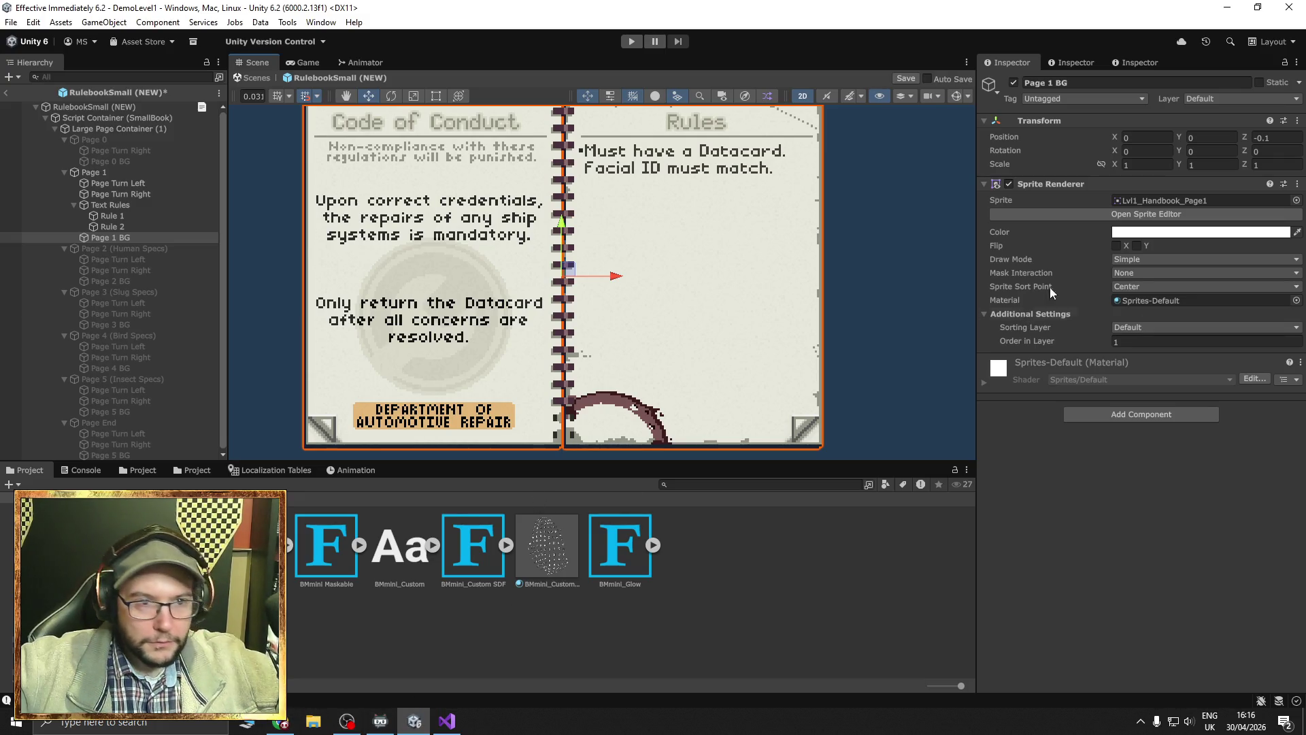
click(1147, 200)
click(660, 546)
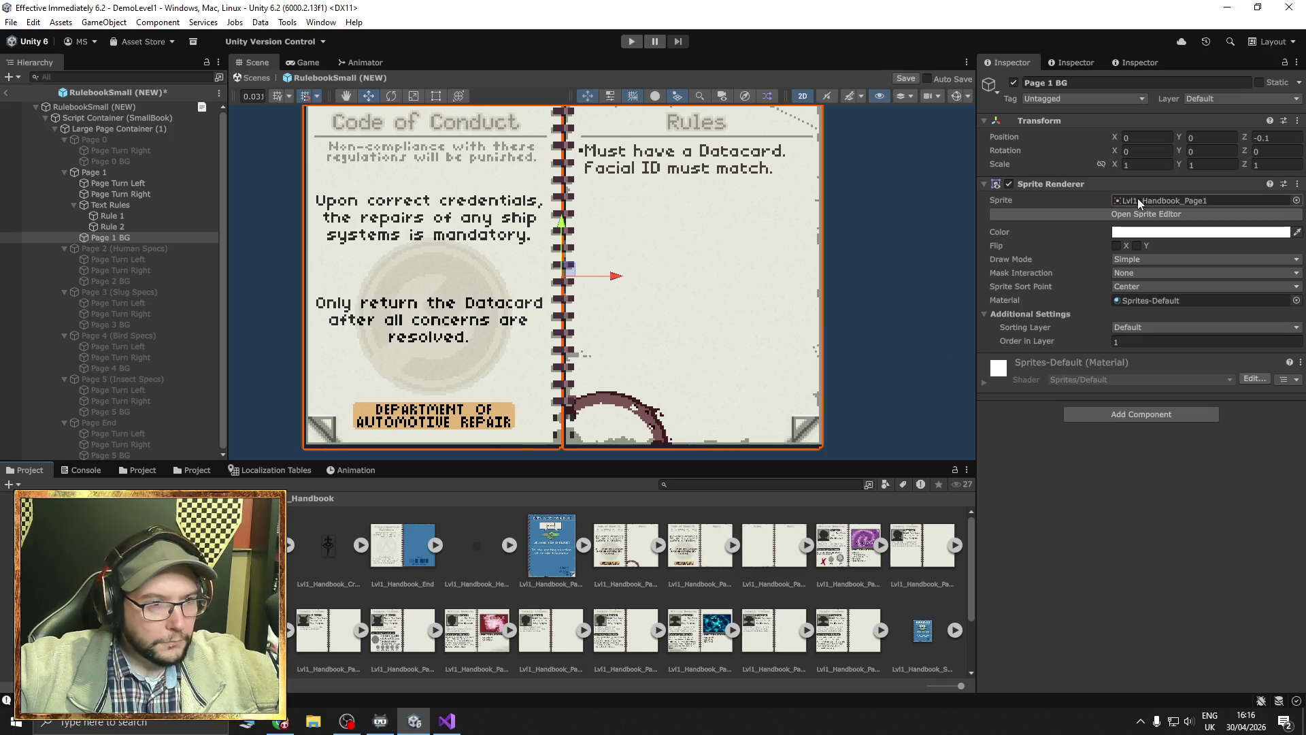
Select the Lvl1_Handbook_Page1 sprite and reveal it with Show in Explorer.
click(670, 561)
click(624, 557)
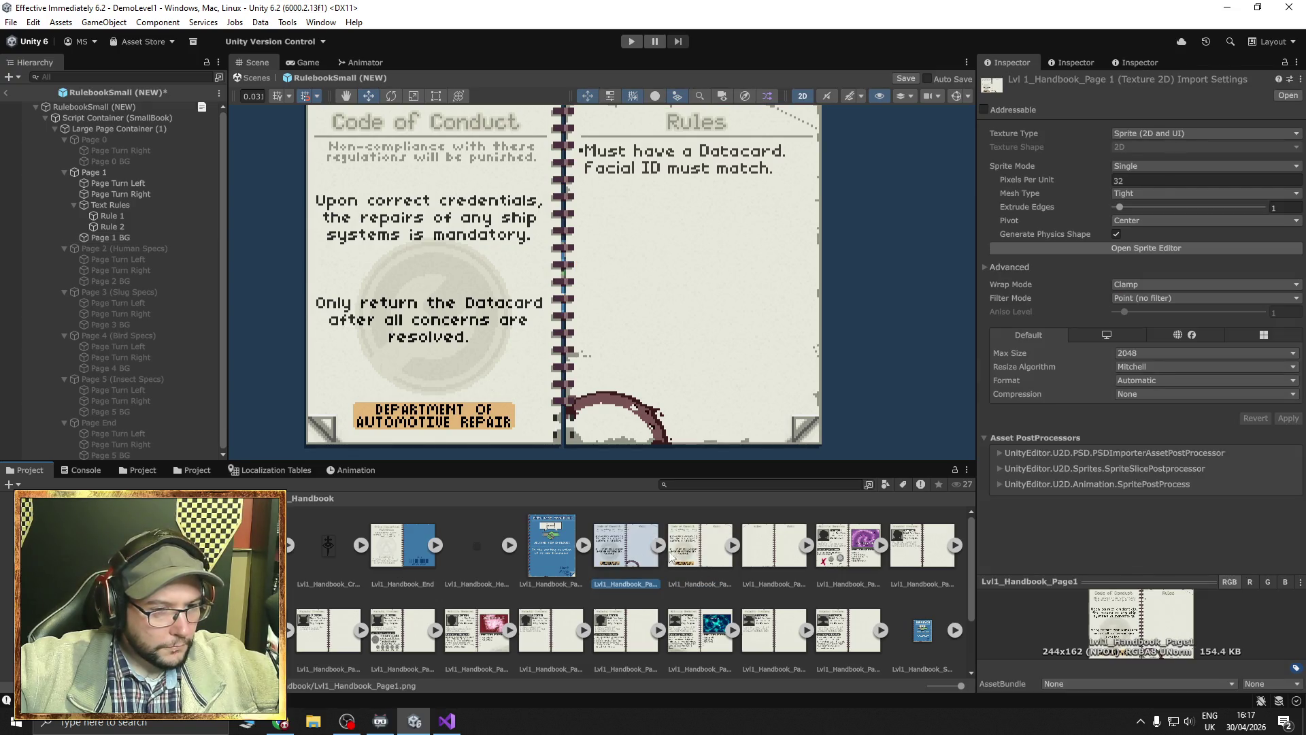
click(687, 556)
click(621, 552)
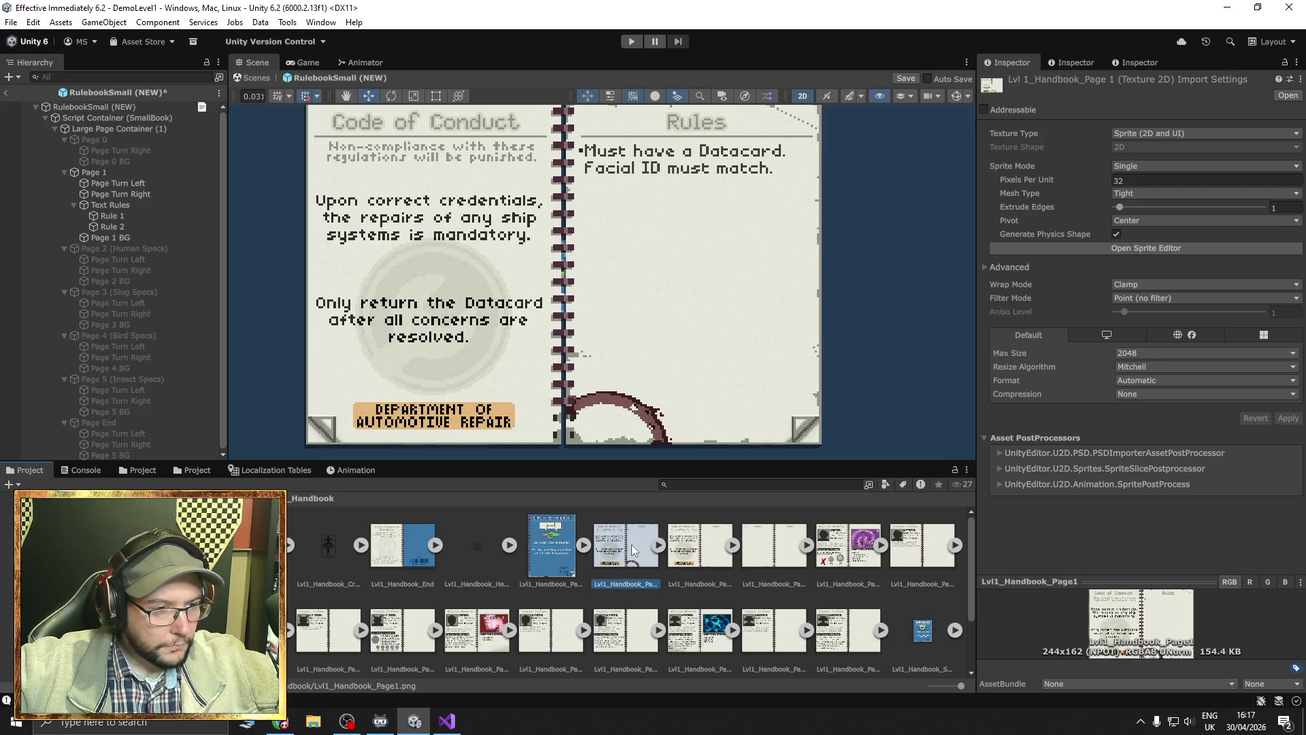
right_click(633, 550)
click(673, 198)
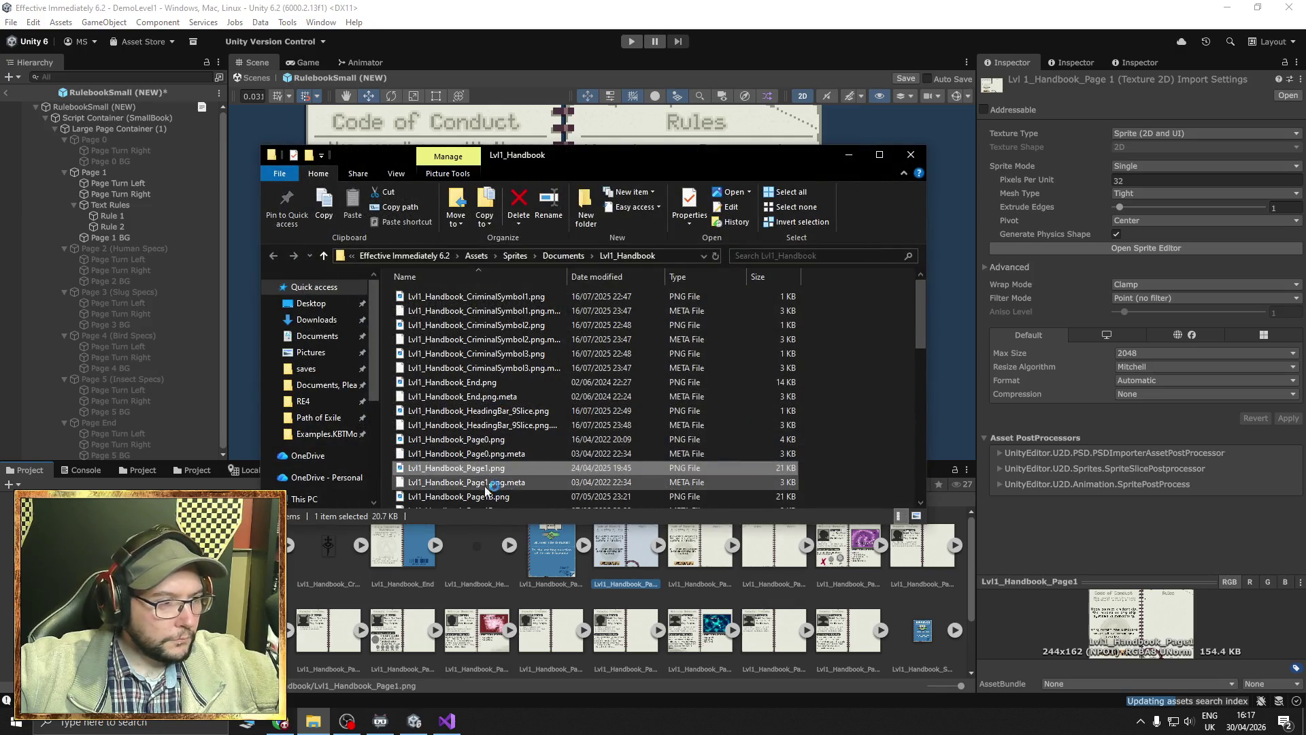
Minimise Unity and launch Effective Immediately from the Steam tray icon's menu.
click(1141, 721)
right_click(1149, 640)
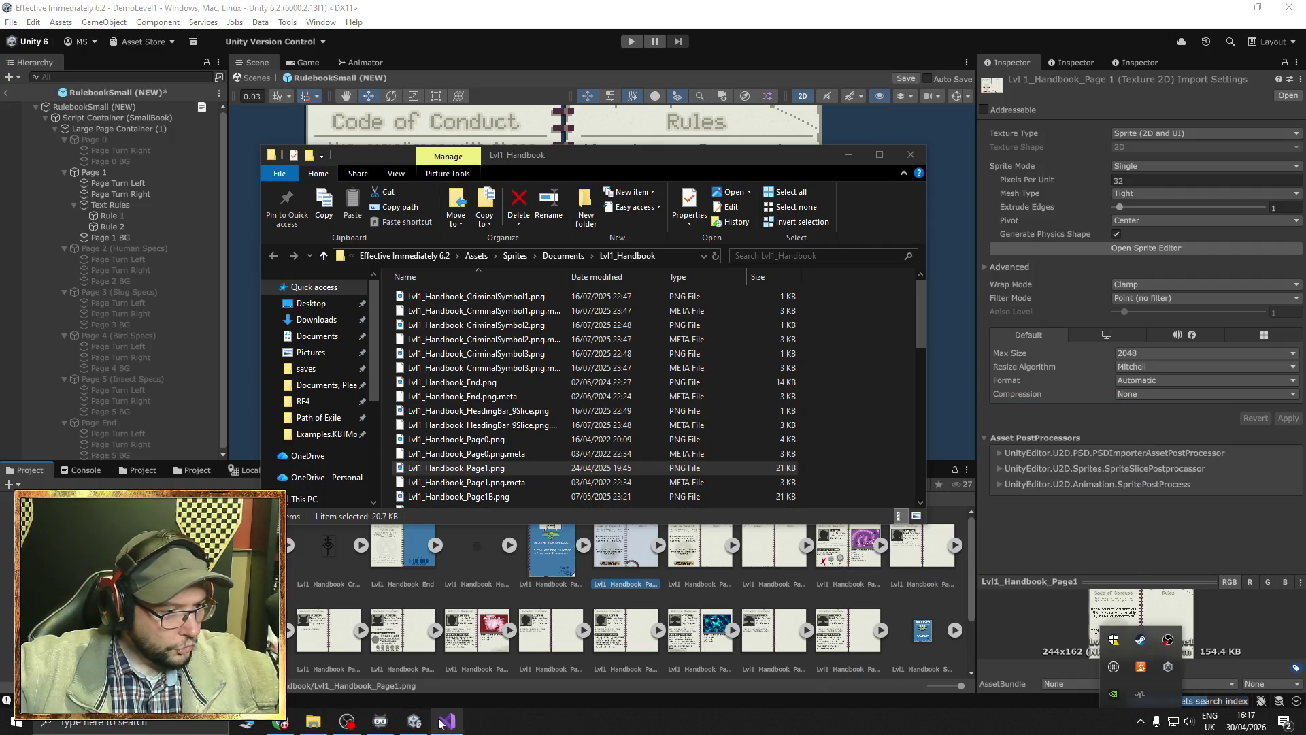
click(414, 721)
click(414, 721)
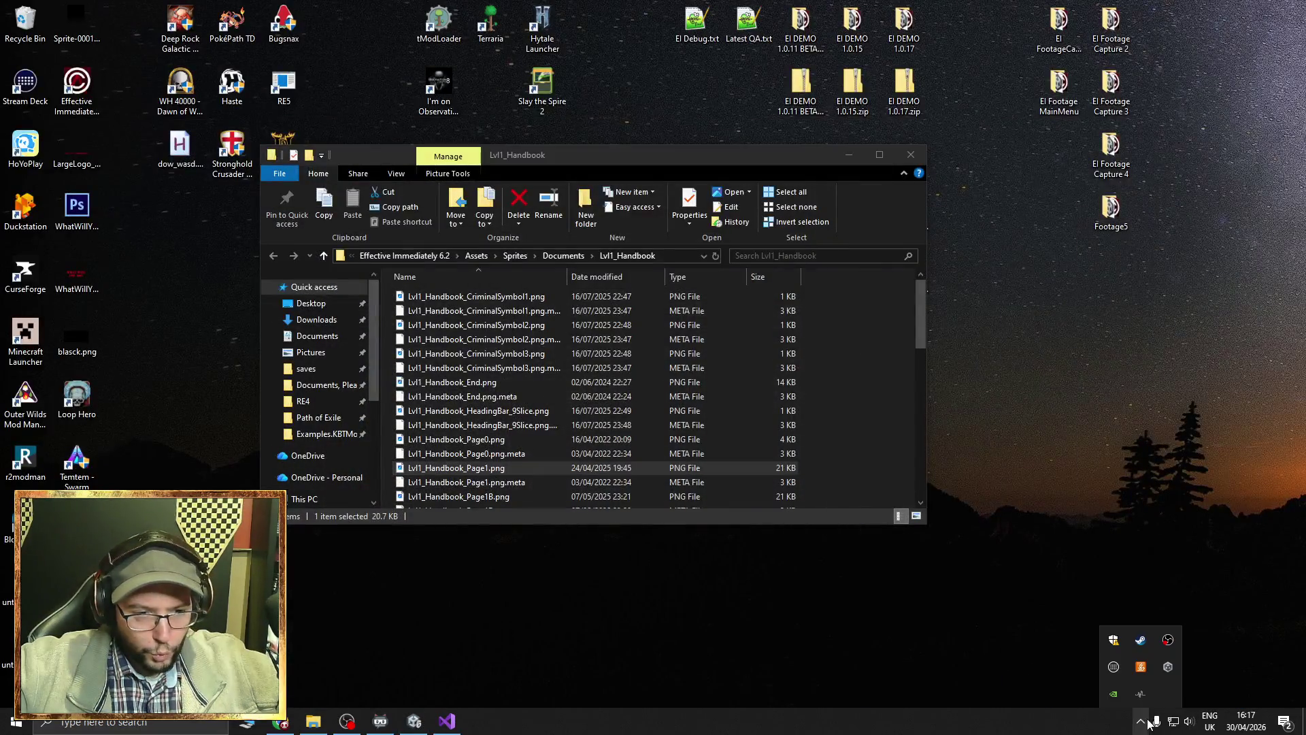
right_click(1142, 643)
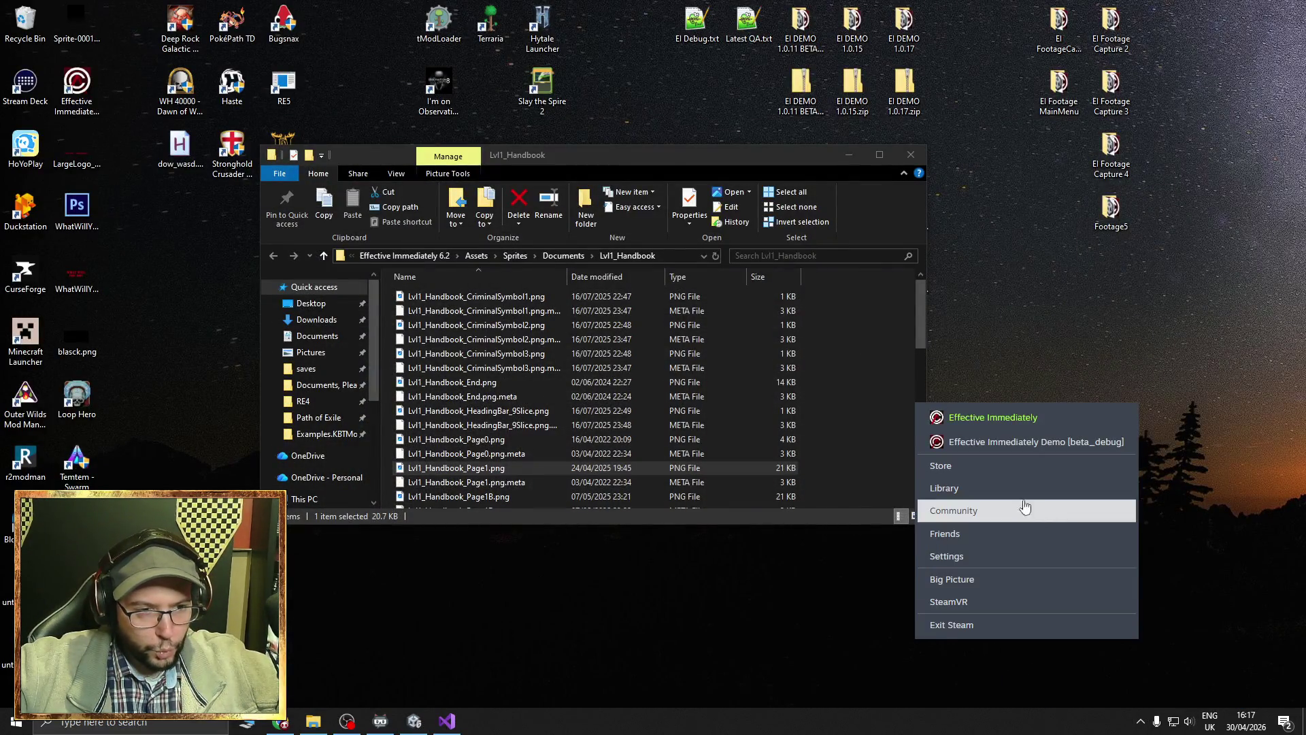
click(1021, 502)
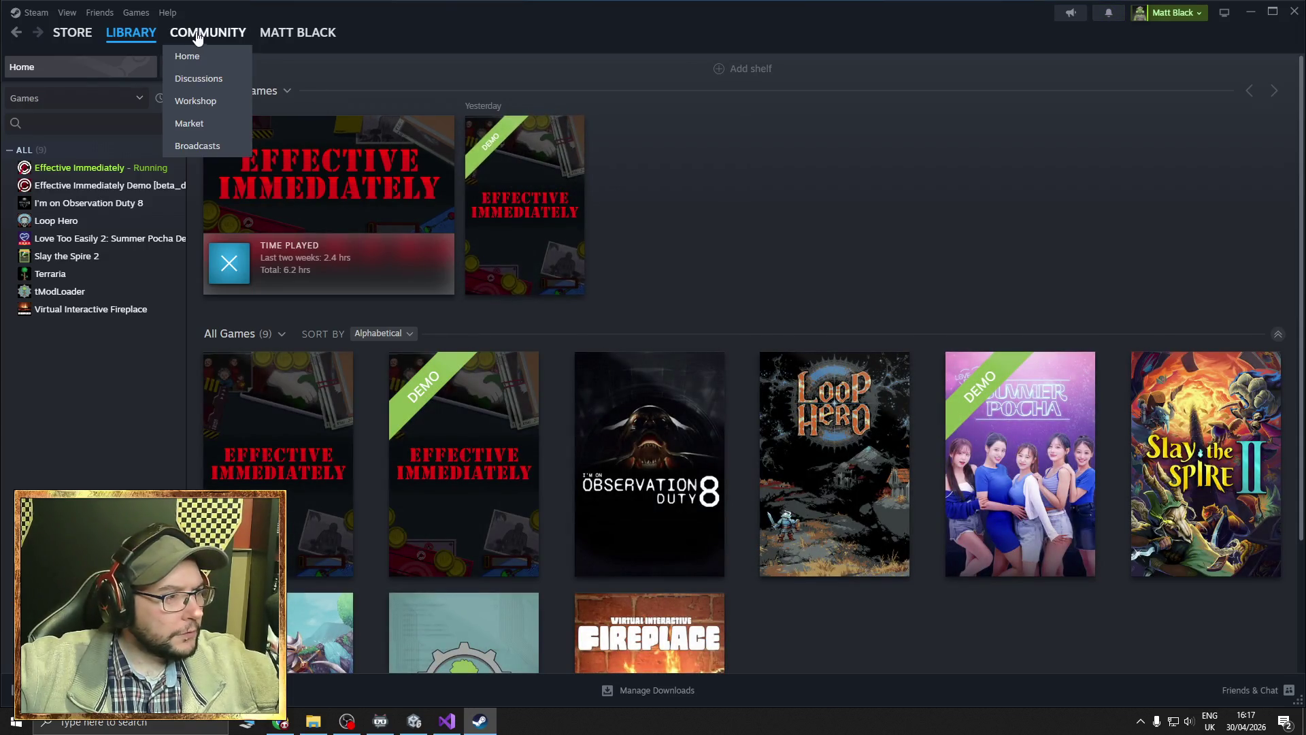
Browse the Effective Immediately Demo's DEMO: BUG REPORTS discussion thread and its store page.
click(446, 417)
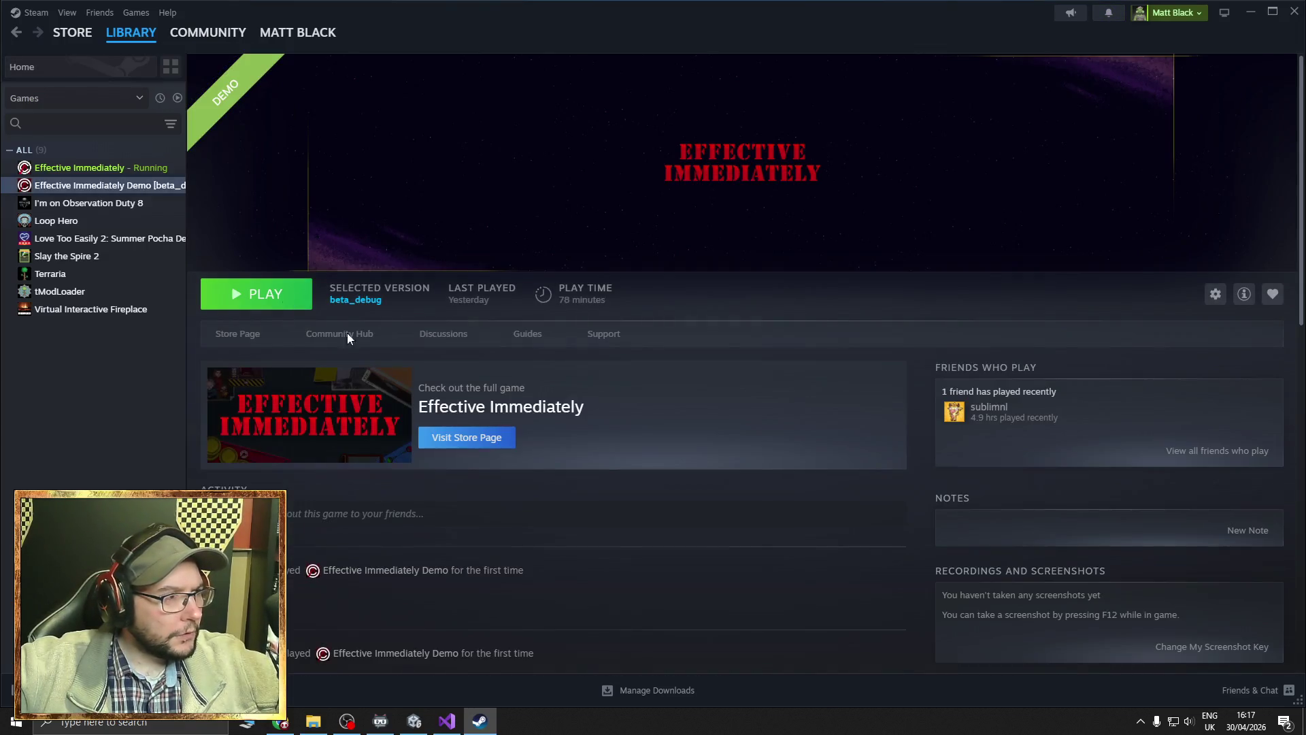
click(432, 335)
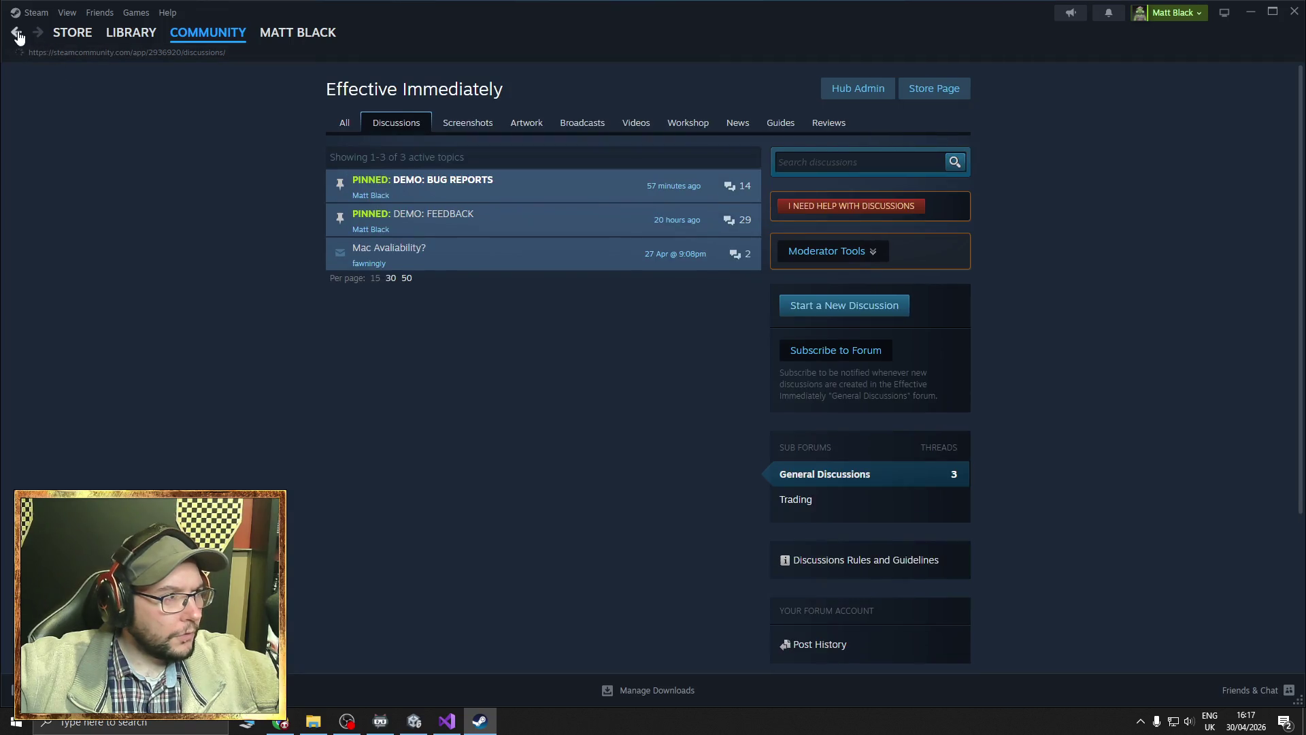
click(463, 183)
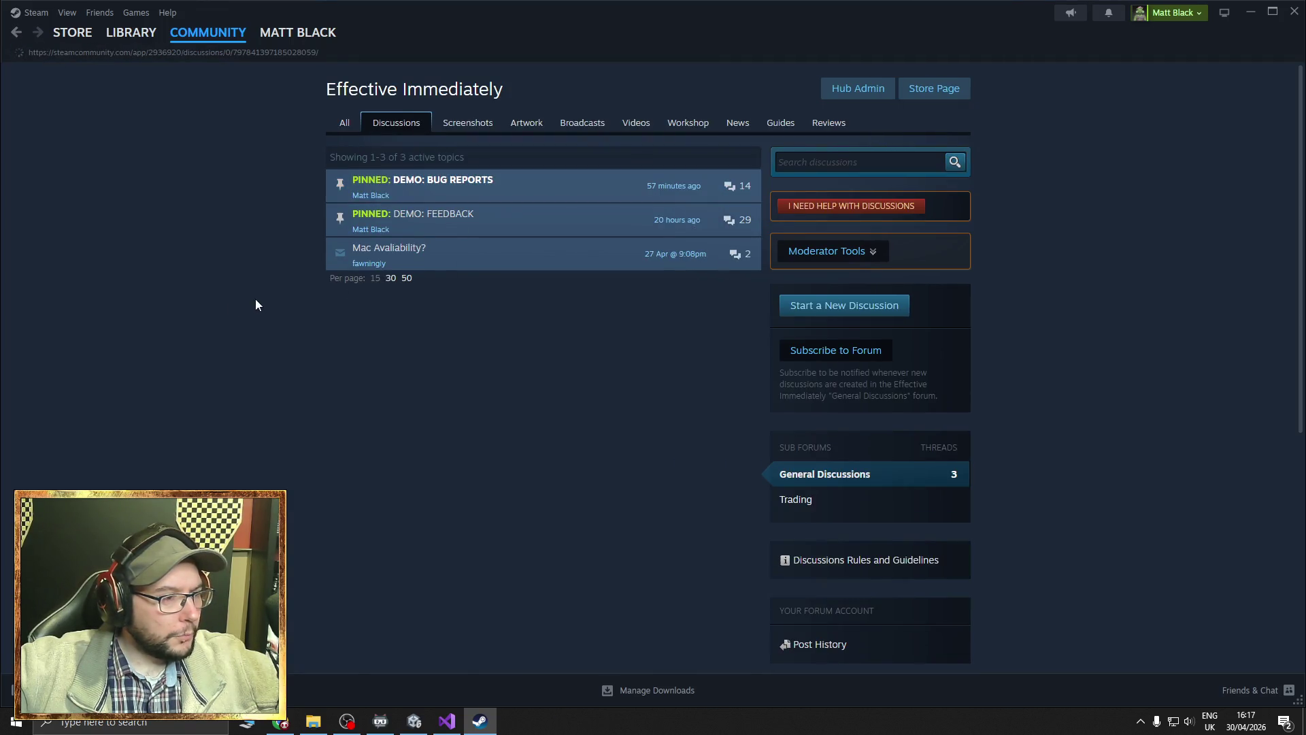
scroll(267, 332, down, 7)
scroll(272, 329, down, 15)
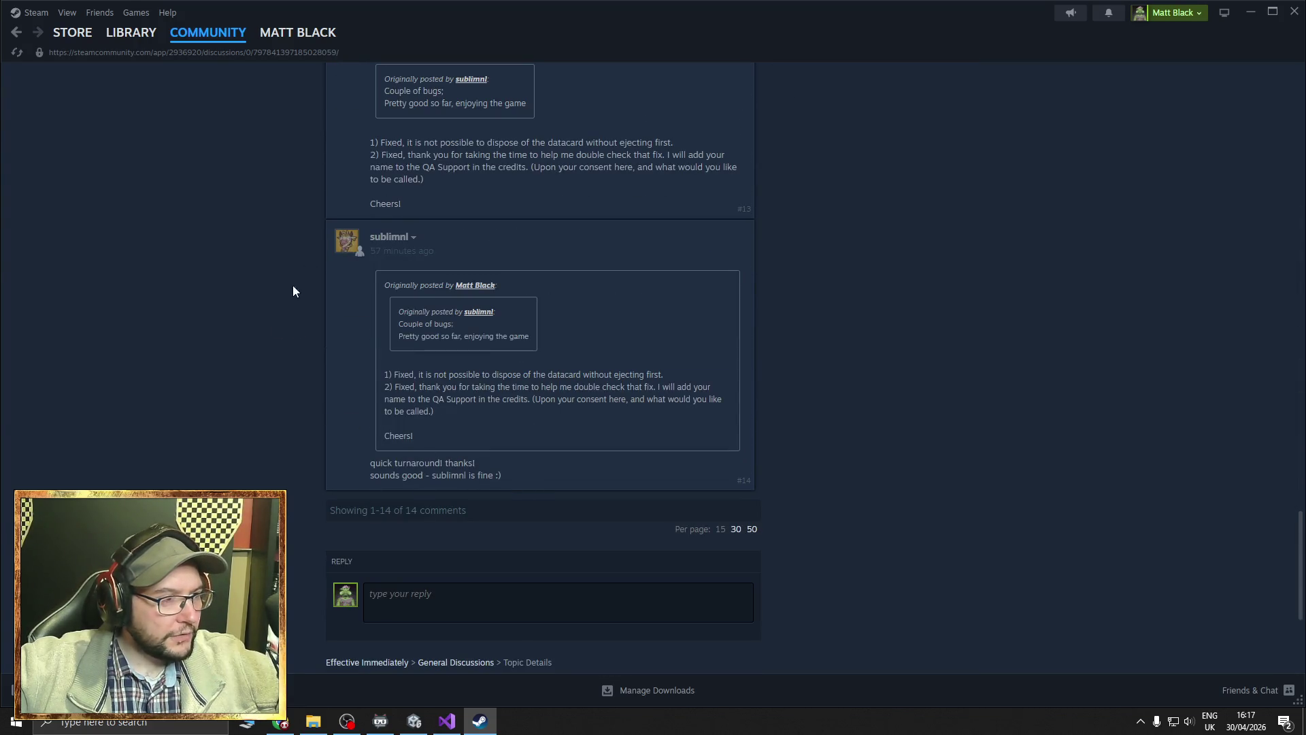
scroll(272, 272, up, 1)
mouse_move(73, 31)
click(15, 31)
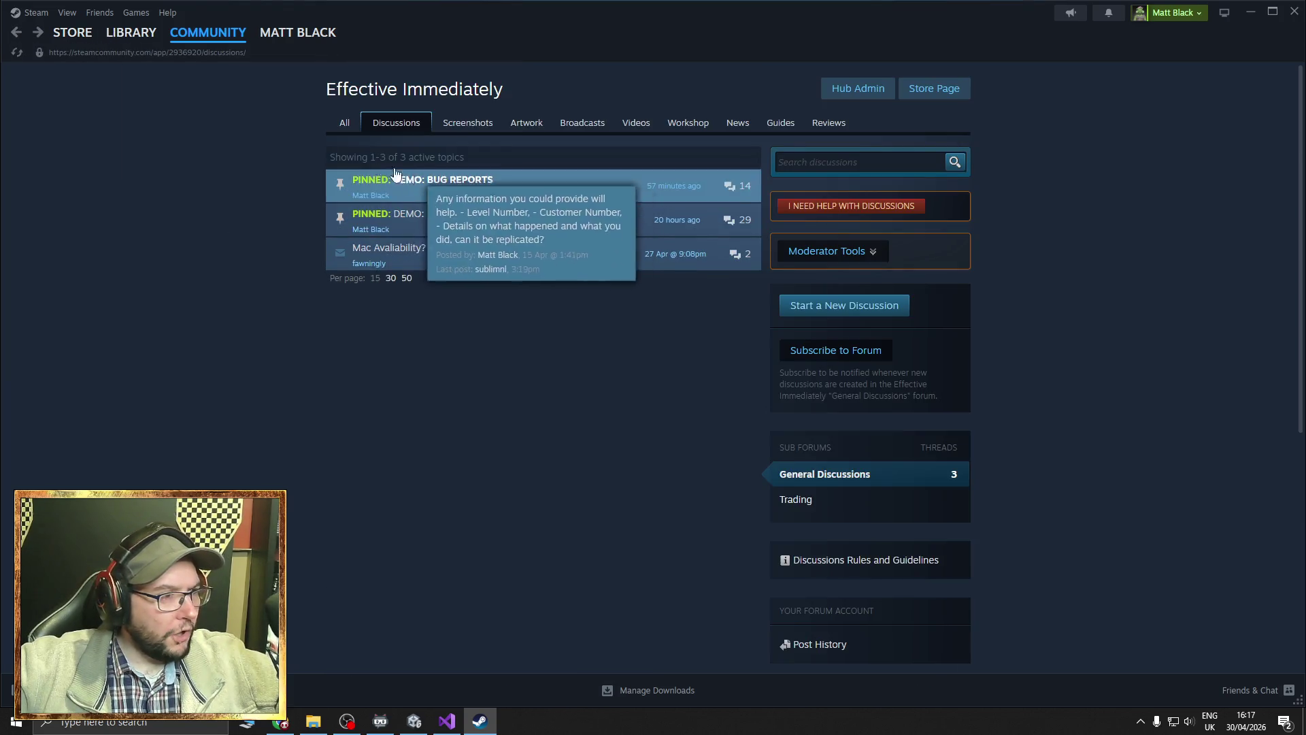
click(131, 31)
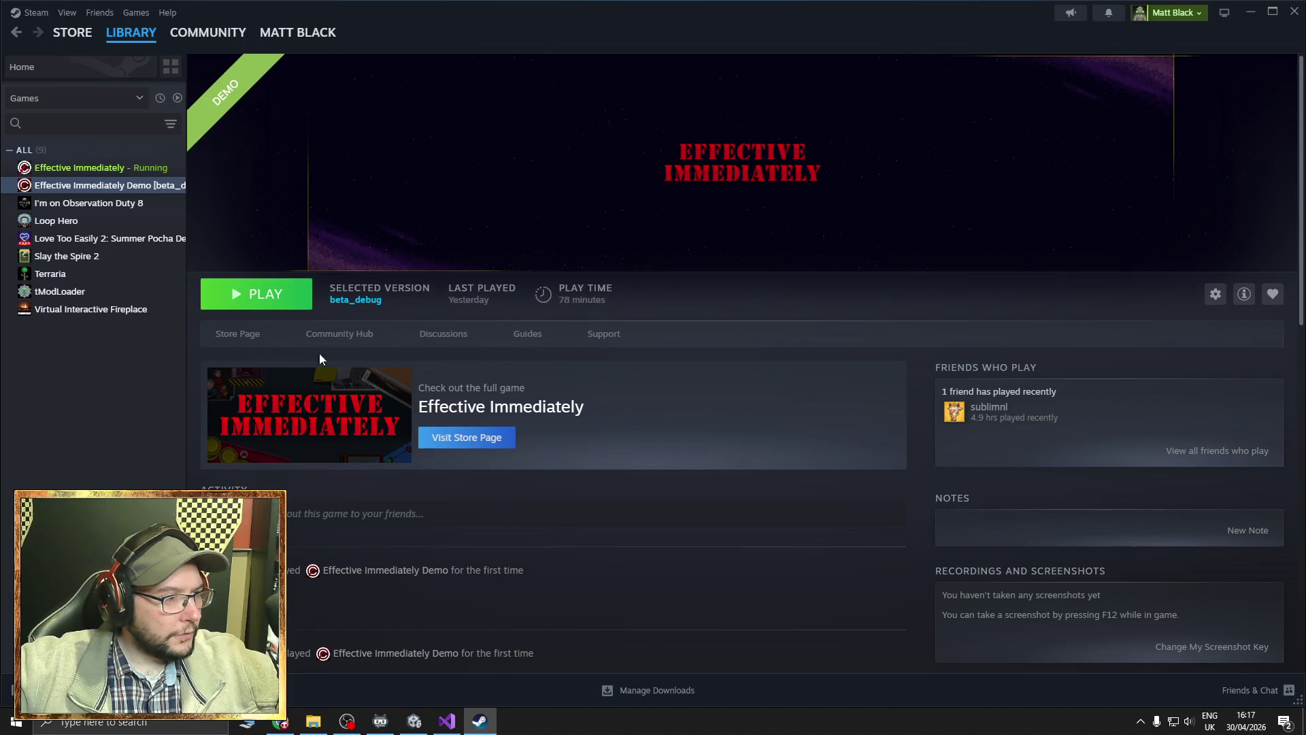
click(247, 337)
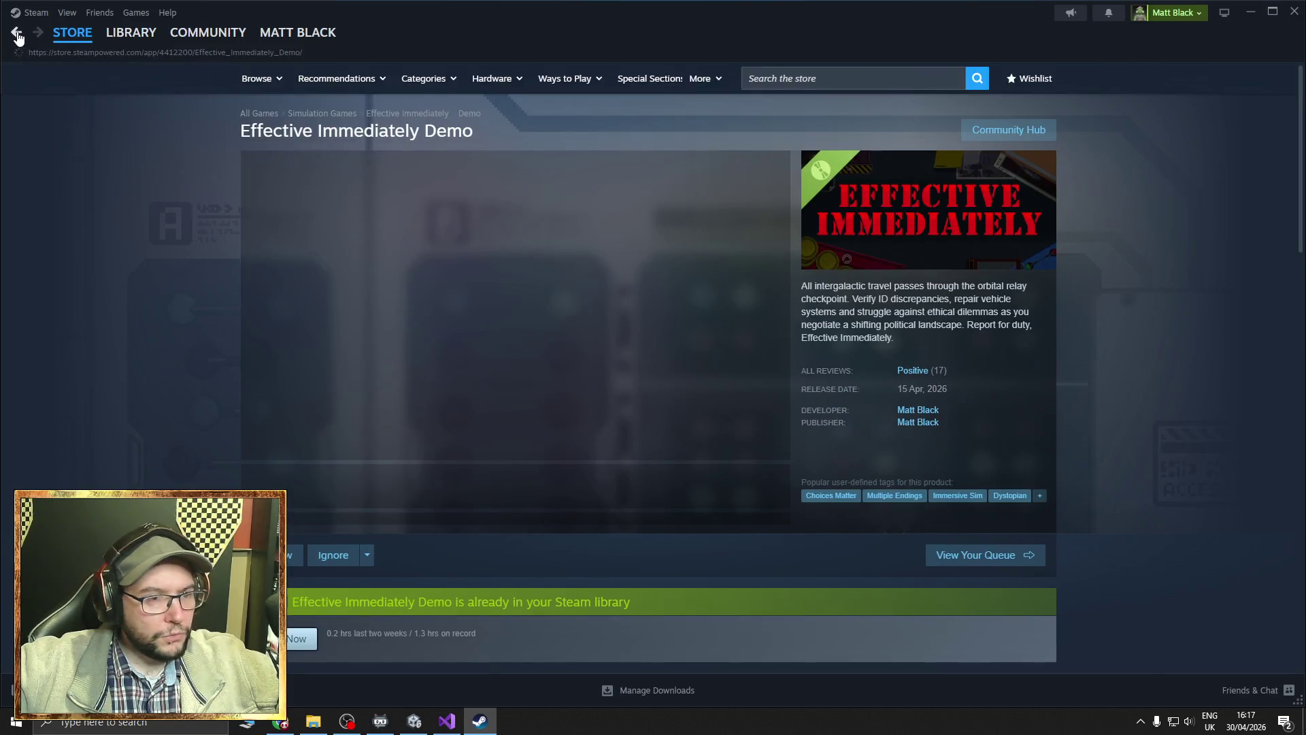
click(131, 32)
Close the game and bring up Steam's Change Account prompt.
click(30, 12)
click(61, 33)
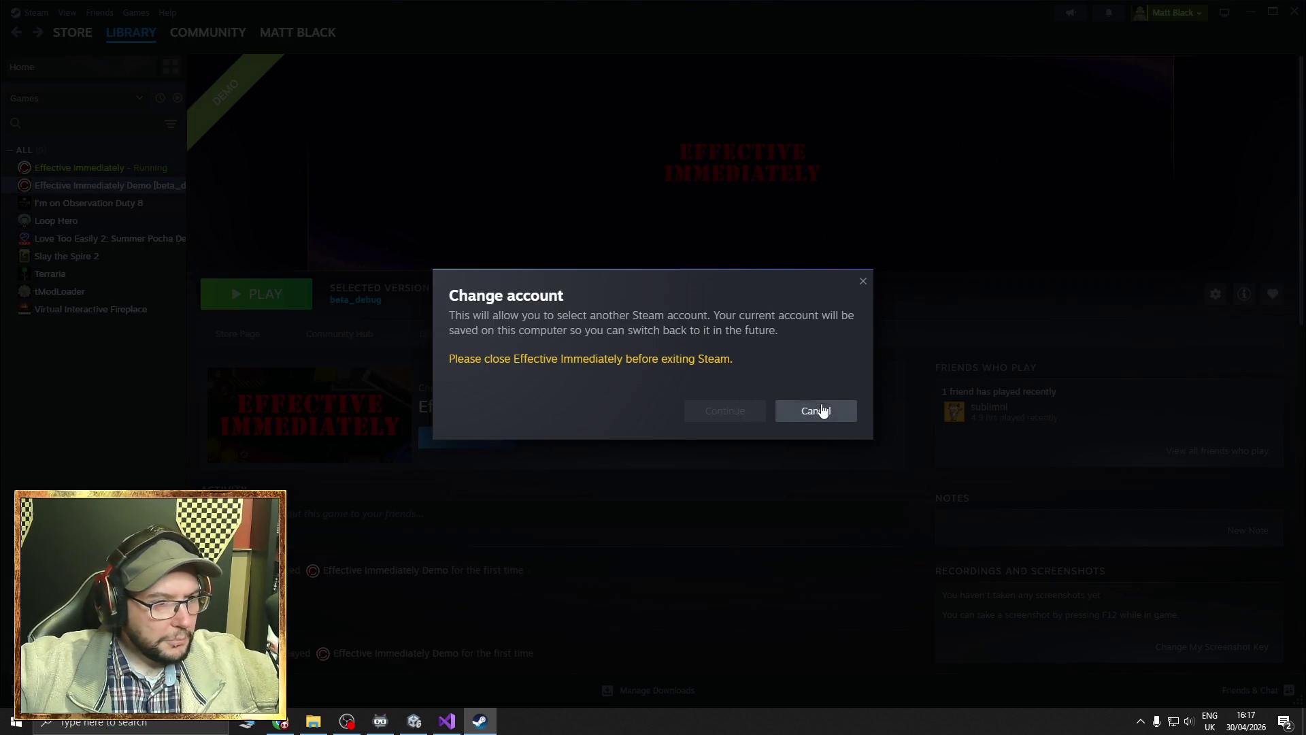
click(414, 722)
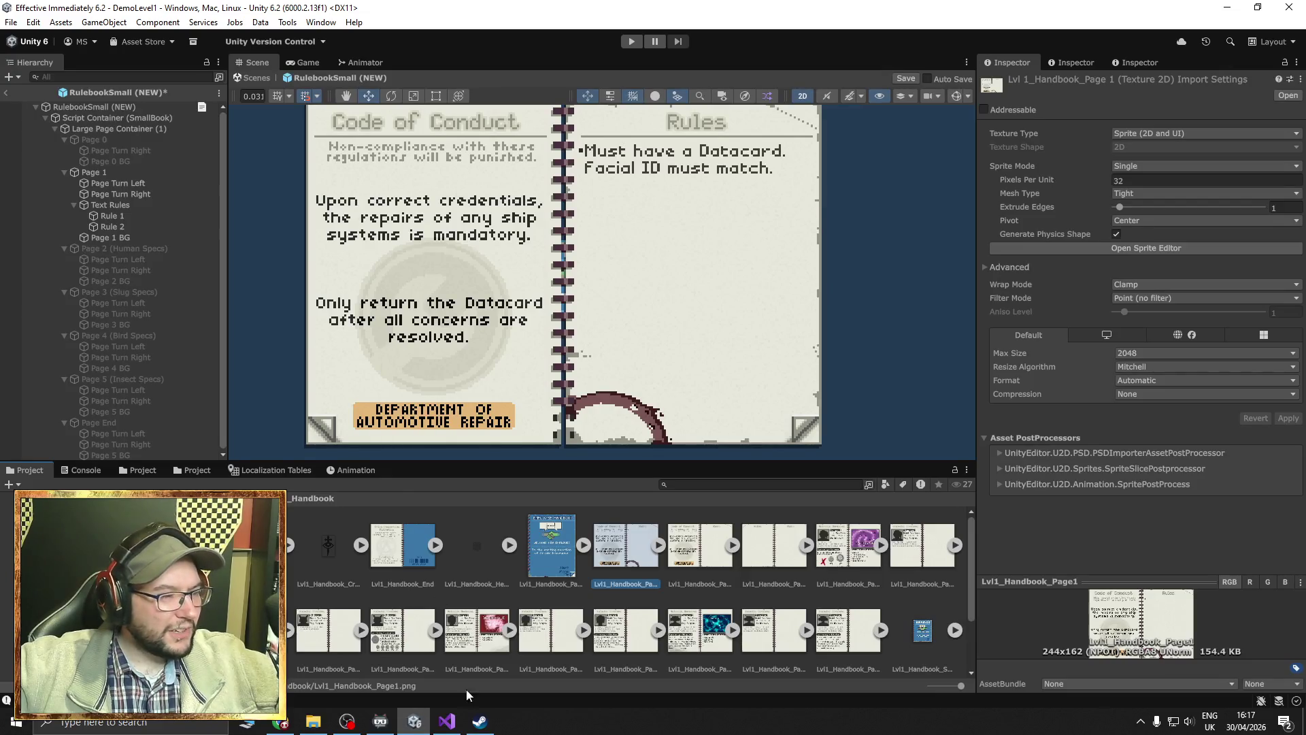
click(479, 721)
click(800, 409)
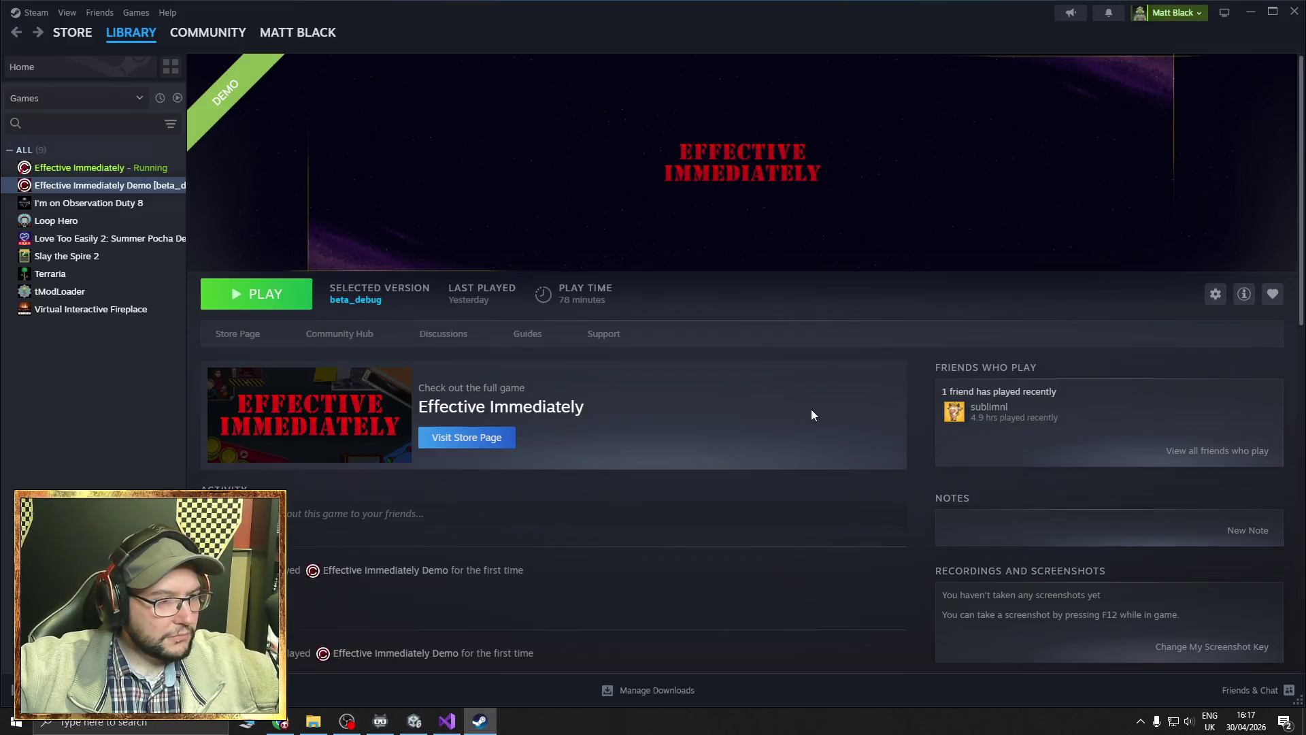
click(414, 721)
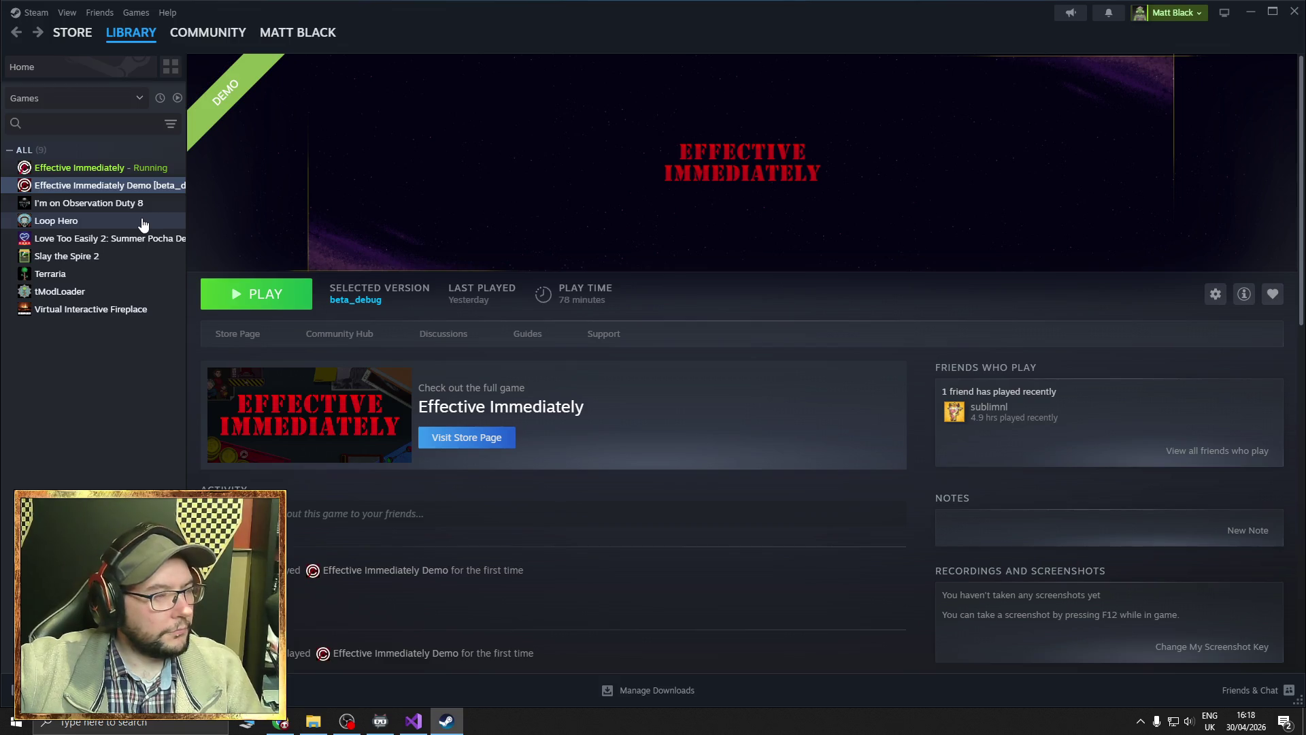
click(30, 18)
click(40, 35)
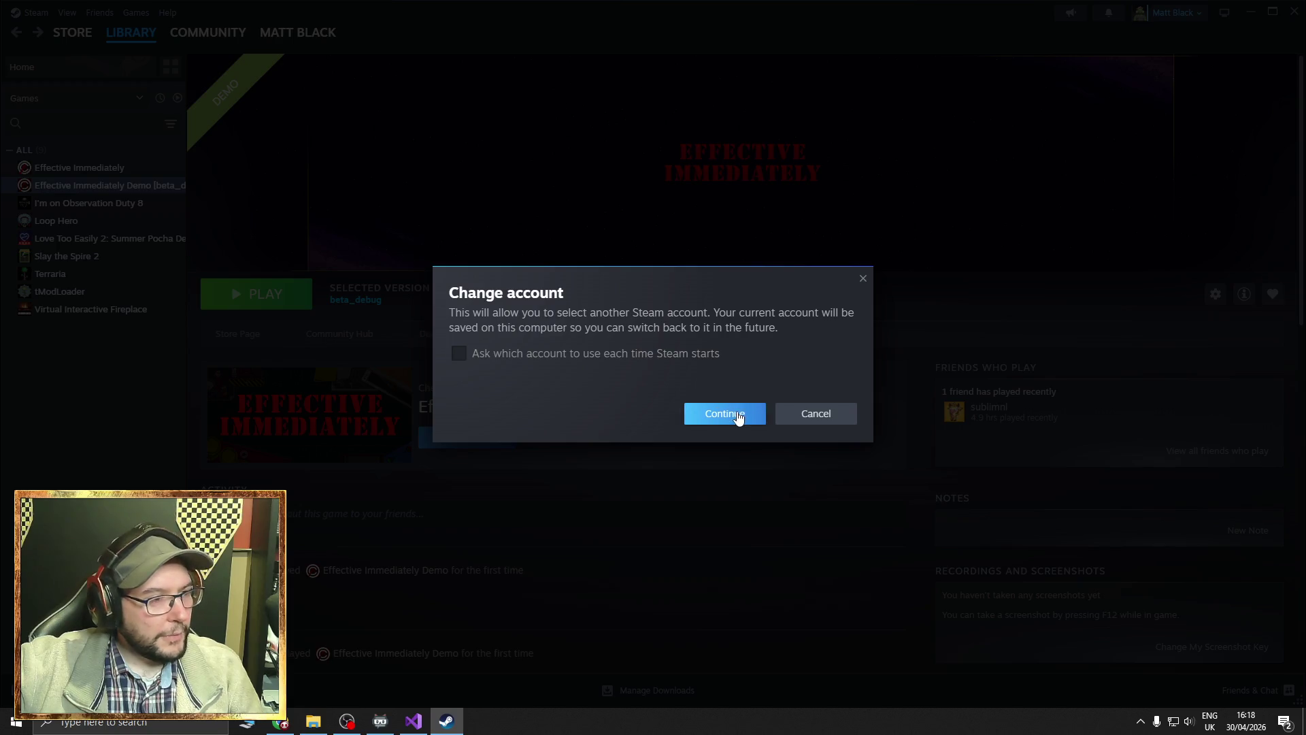
Confirm the account change and sign in as the other saved account on Who's playing.
click(738, 410)
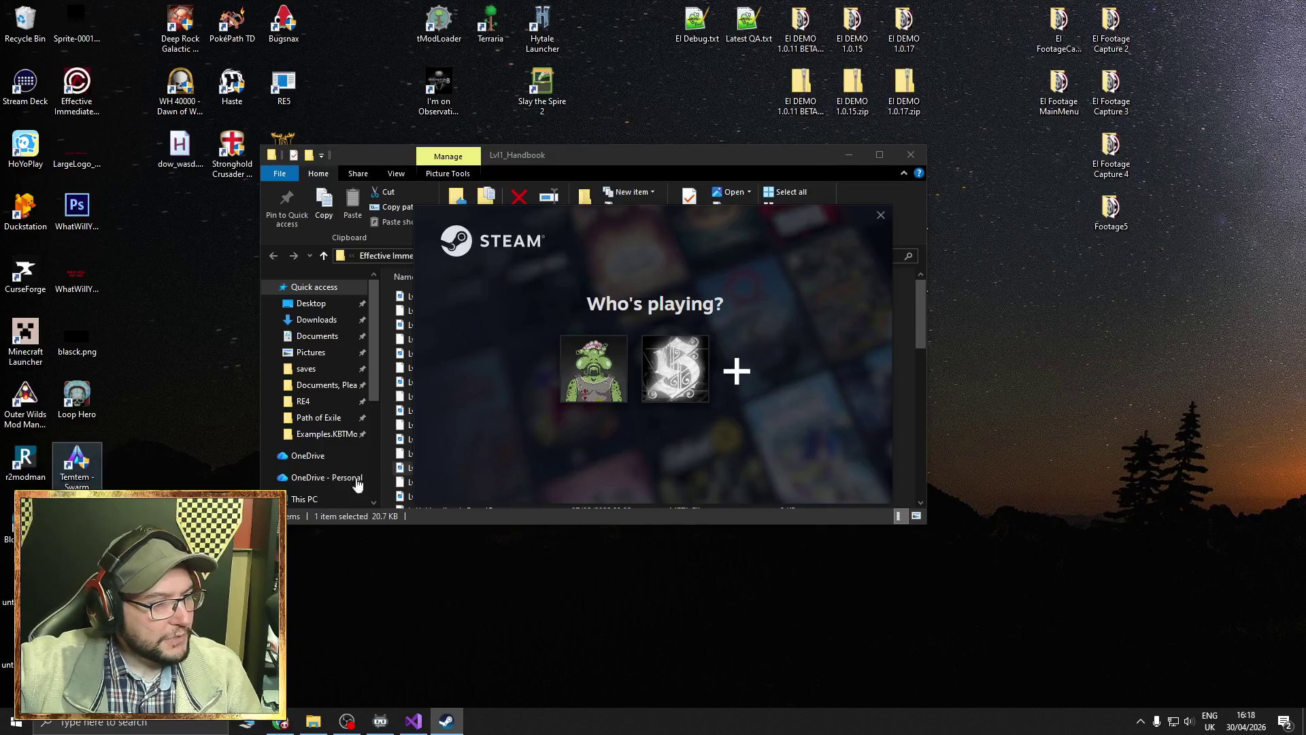
click(679, 363)
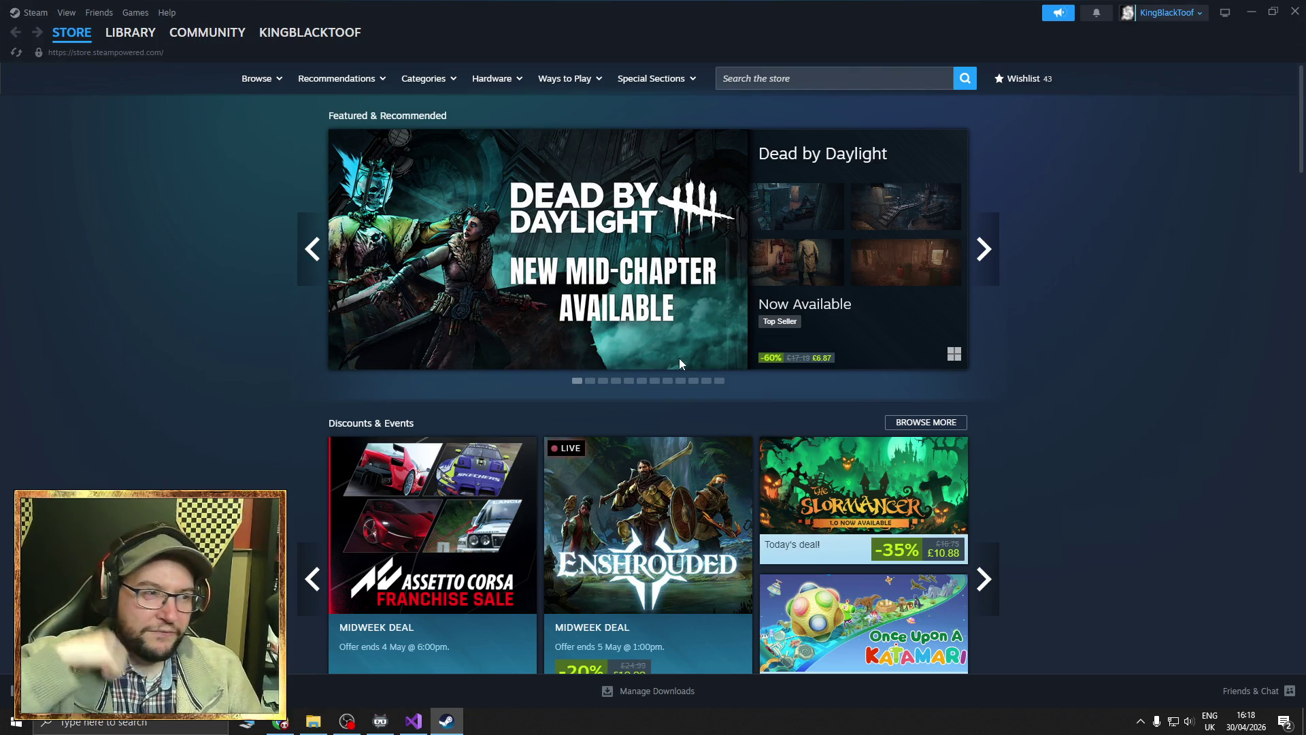
Scroll the Steam store and view the Trending Free and Popular Upcoming lists.
mouse_move(710, 370)
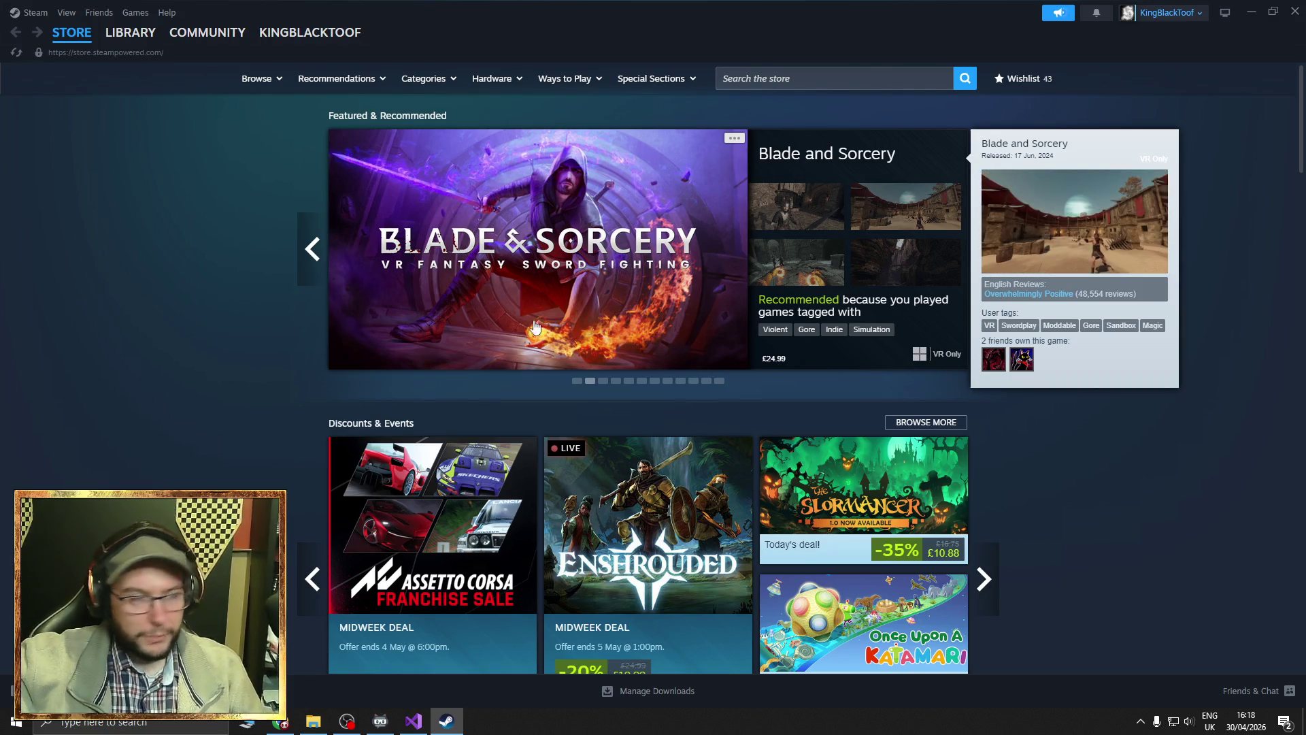
scroll(215, 231, down, 5)
scroll(218, 231, down, 15)
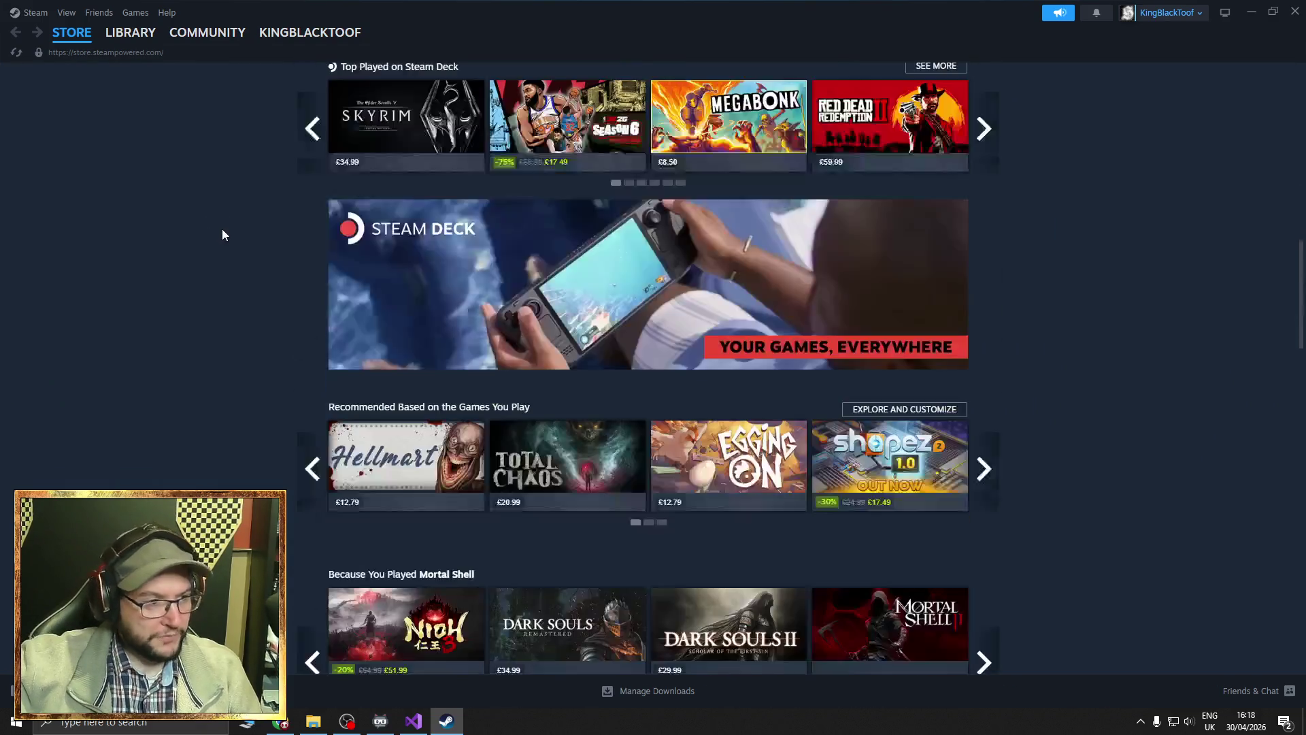
scroll(228, 231, up, 9)
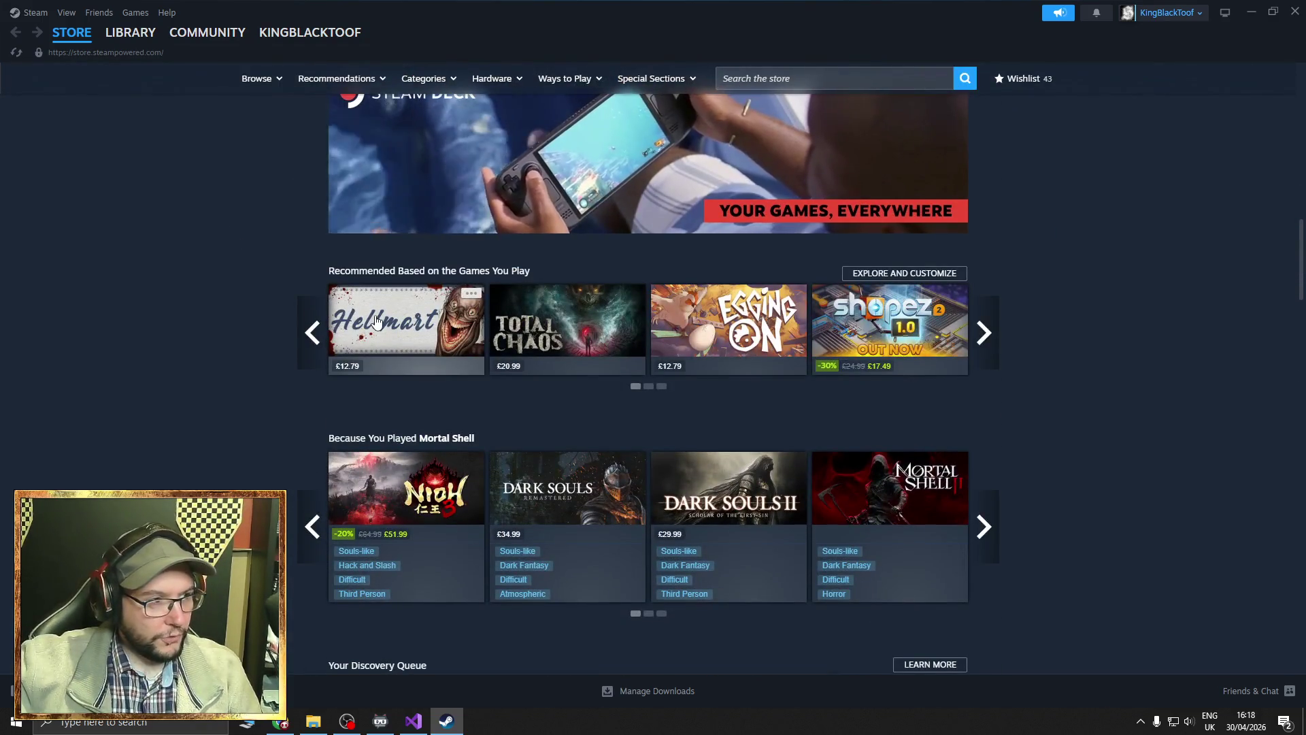
scroll(219, 314, down, 5)
scroll(221, 308, down, 15)
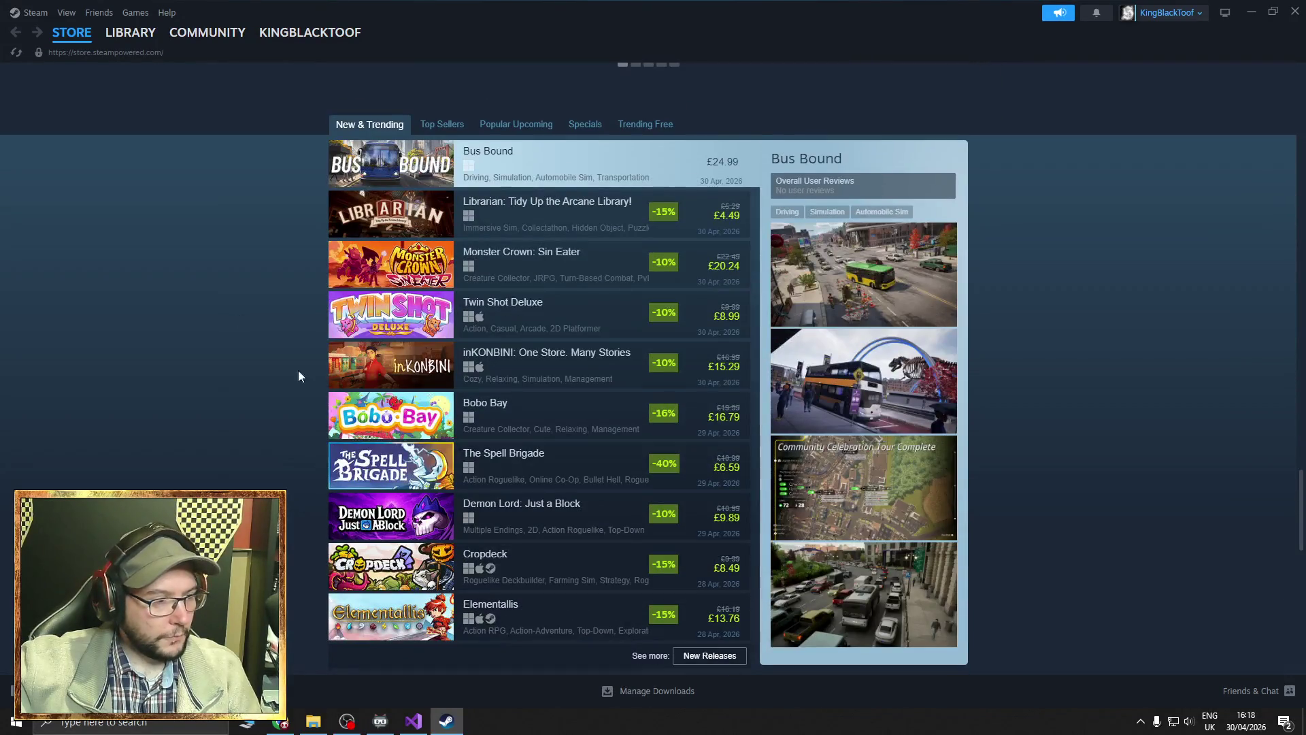
click(629, 128)
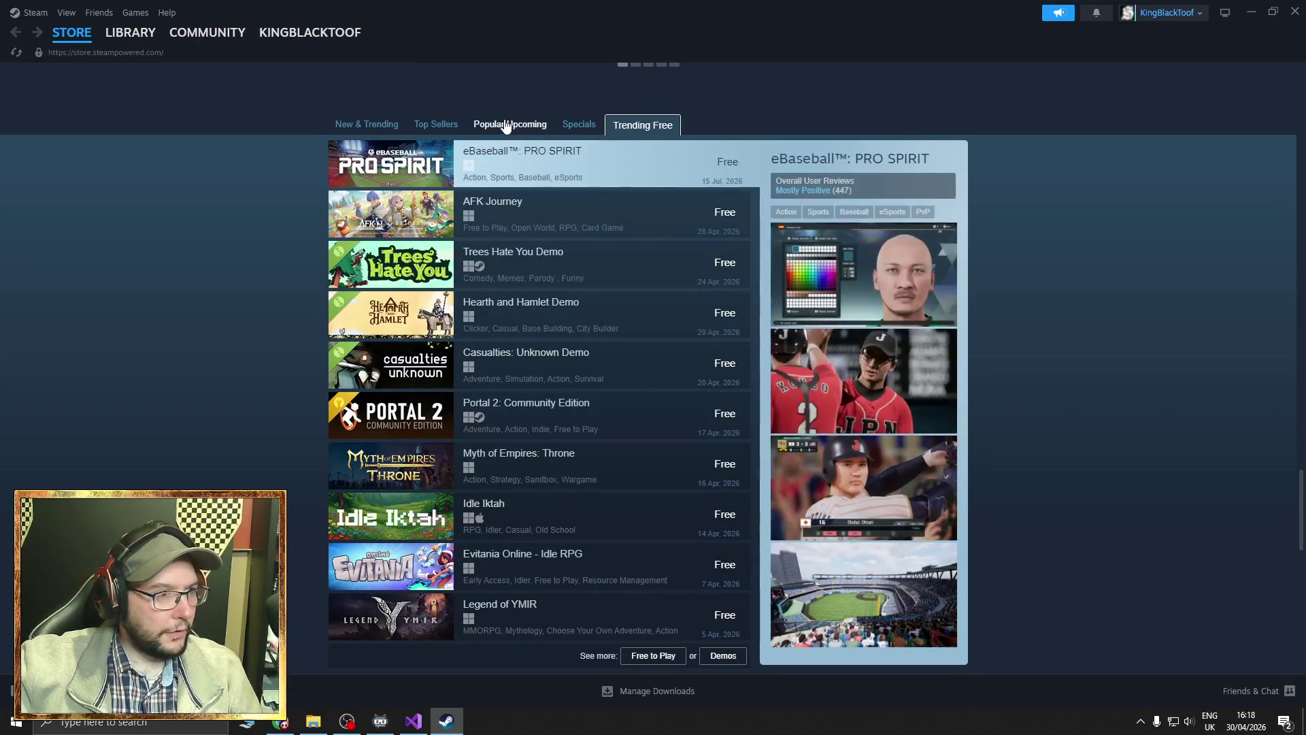
click(507, 126)
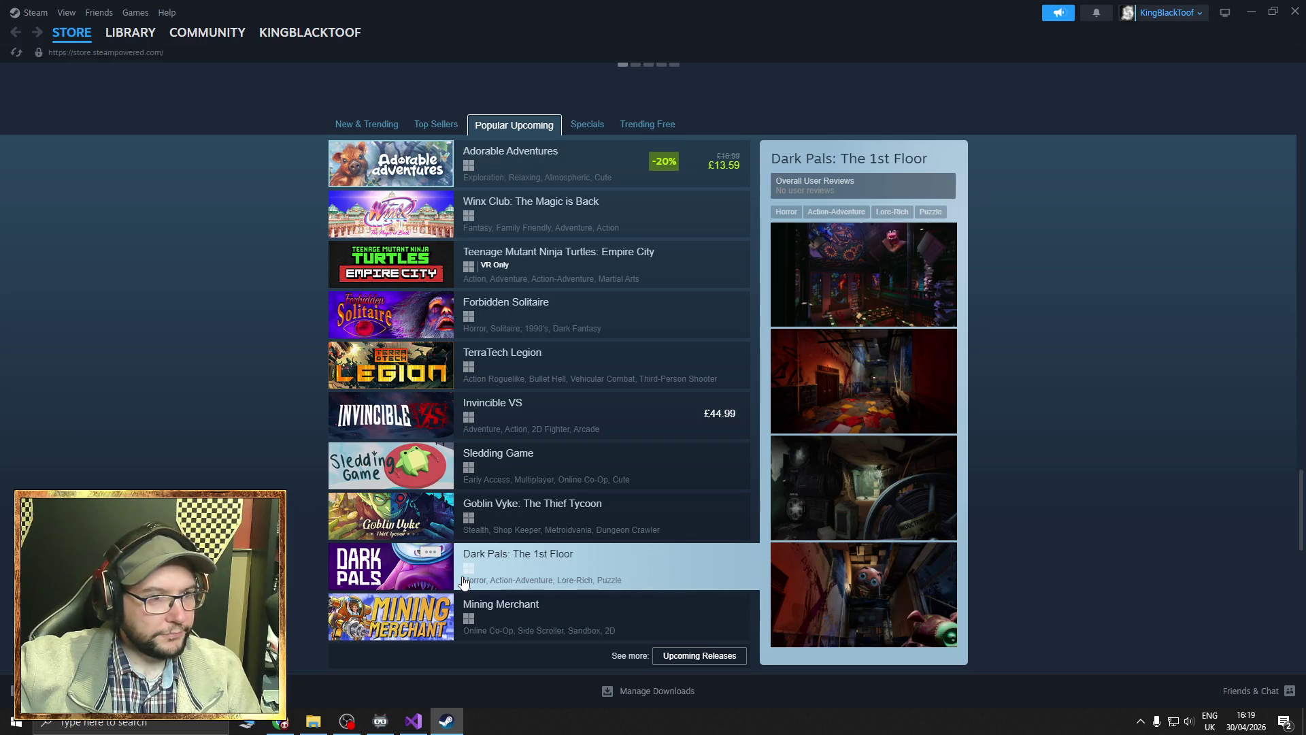
Open the Gambonanza page in the account's library.
click(141, 56)
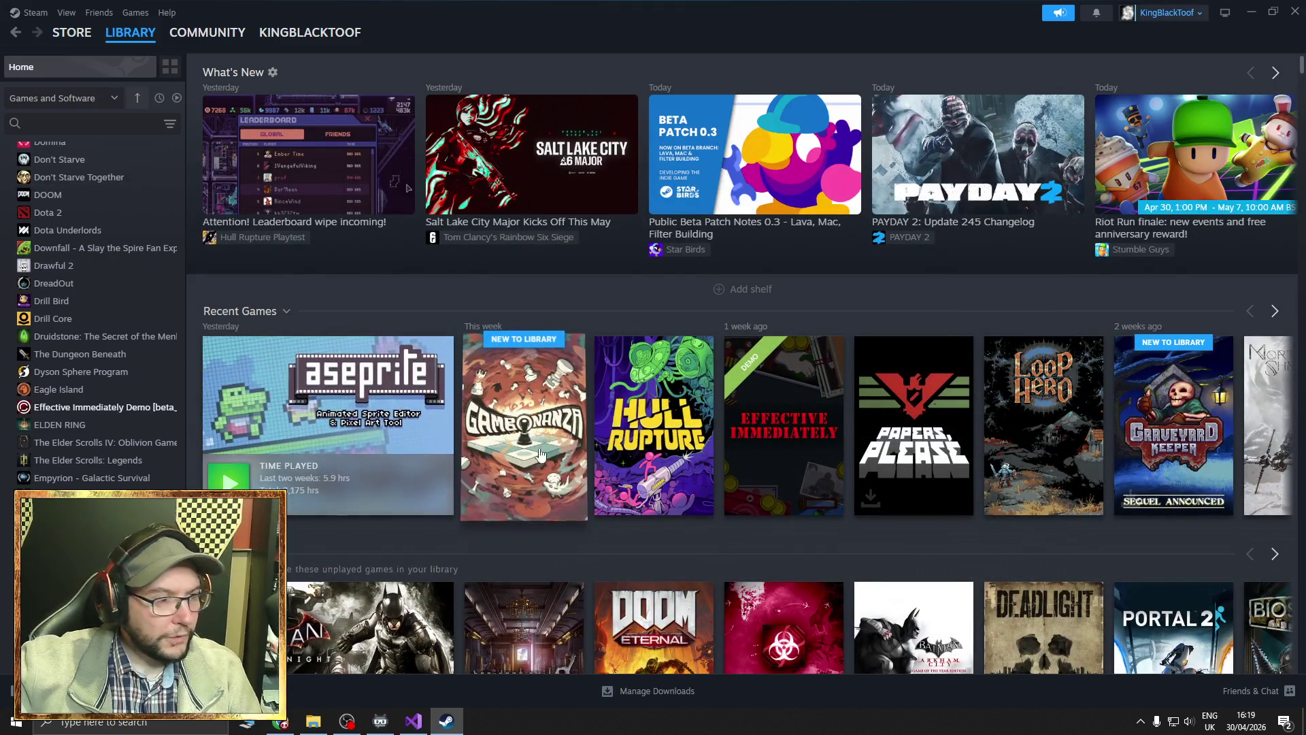
mouse_move(535, 490)
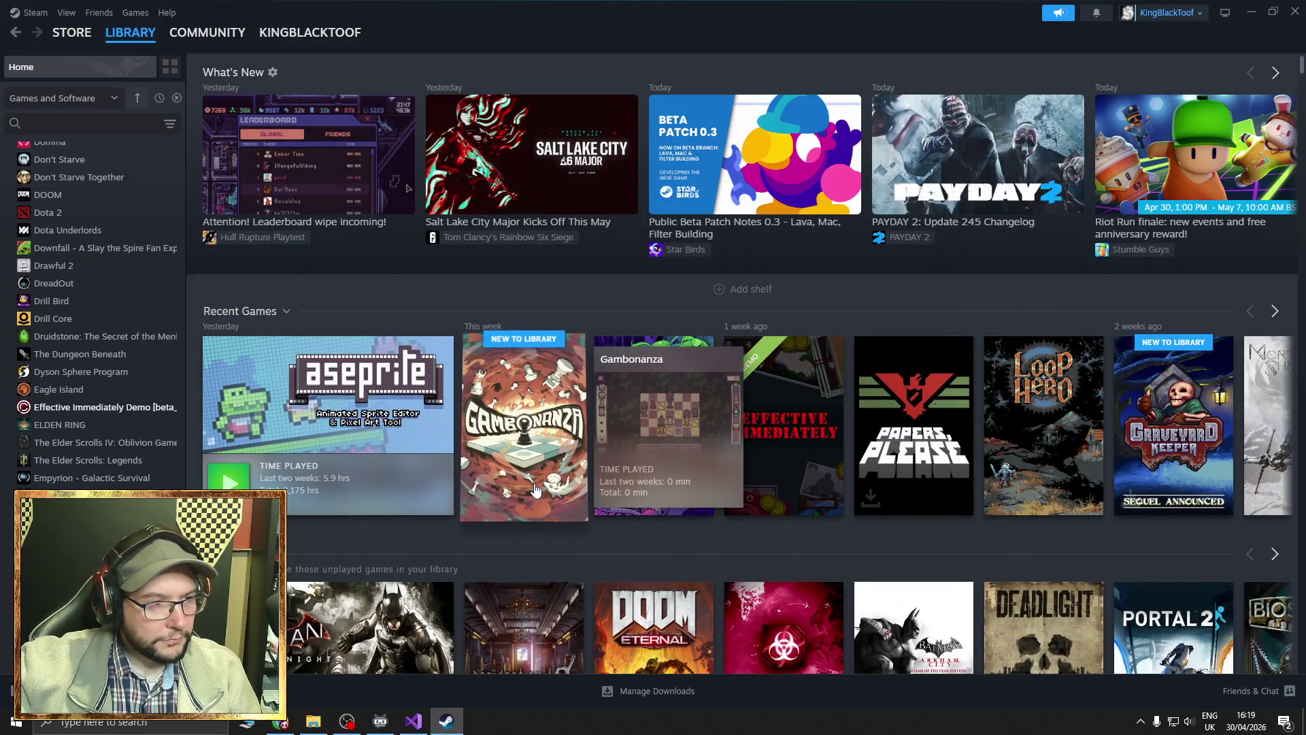
click(534, 488)
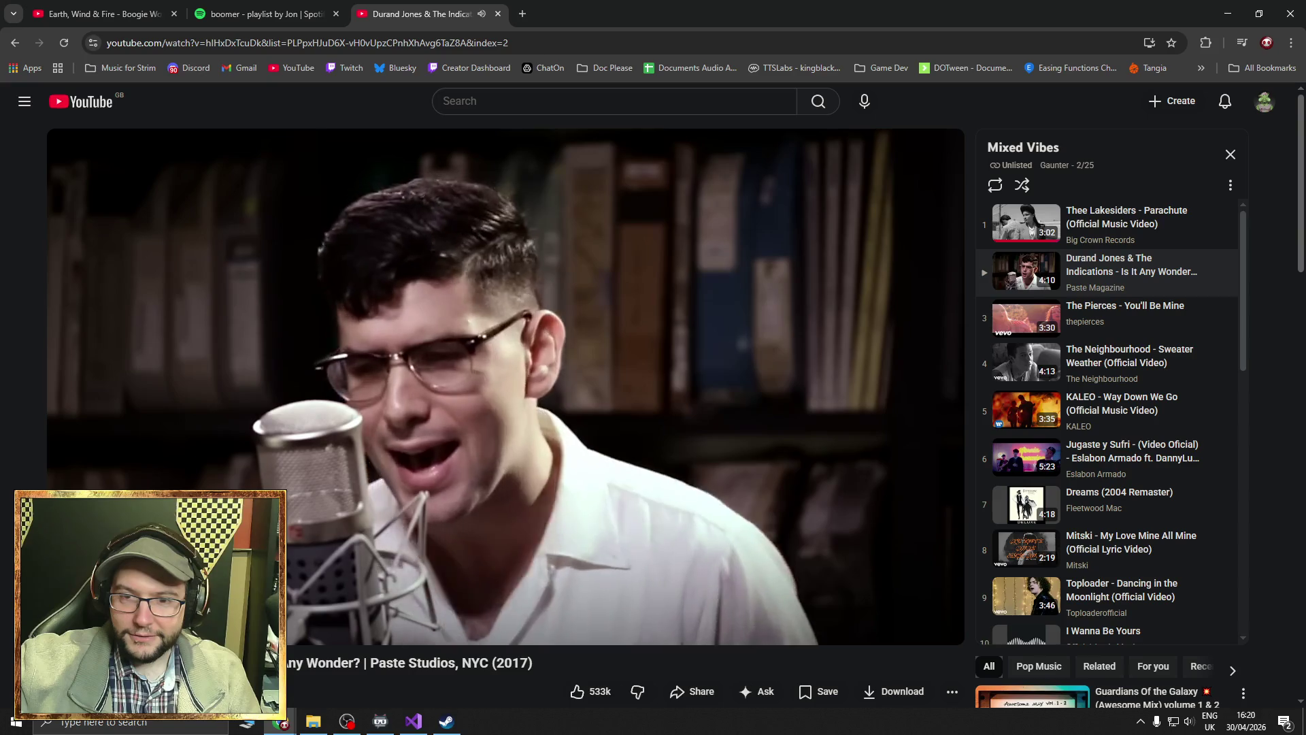
Play the Durand Jones & The Indications Paste Studios video, track 2 of the Mixed Vibes playlist.
mouse_move(584, 455)
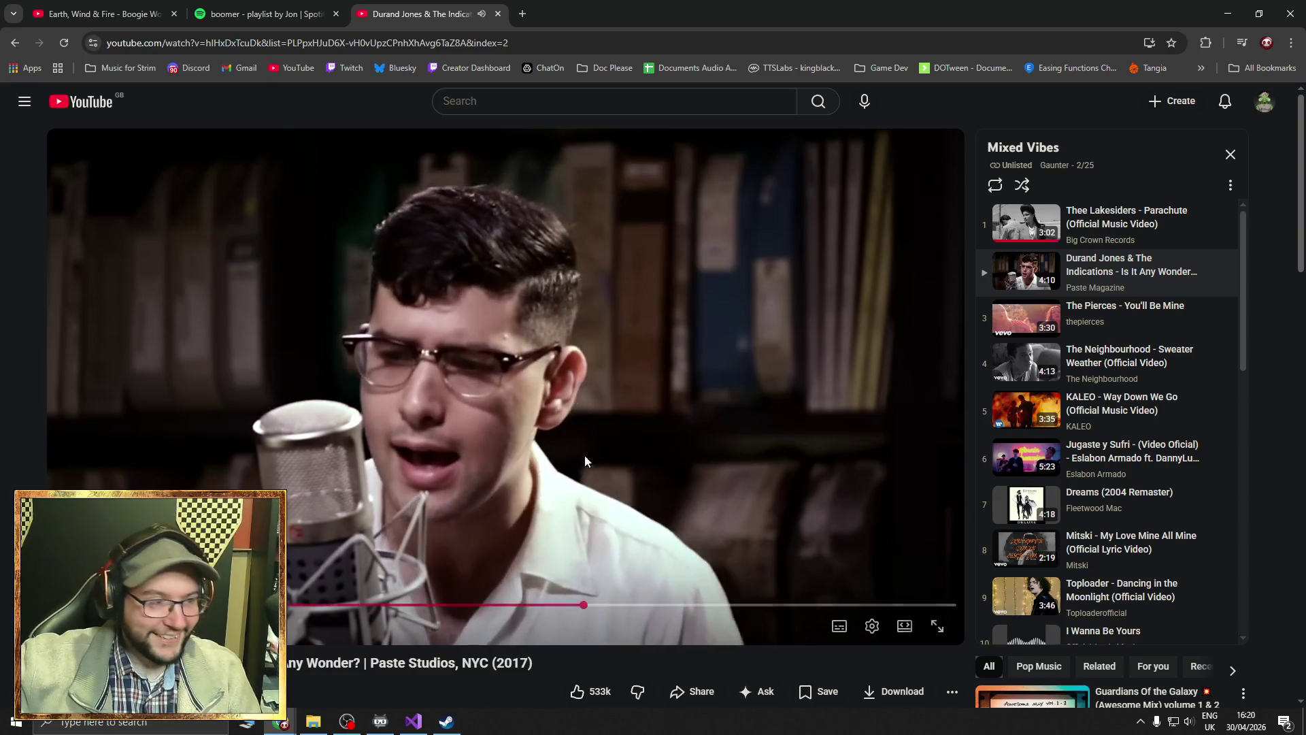
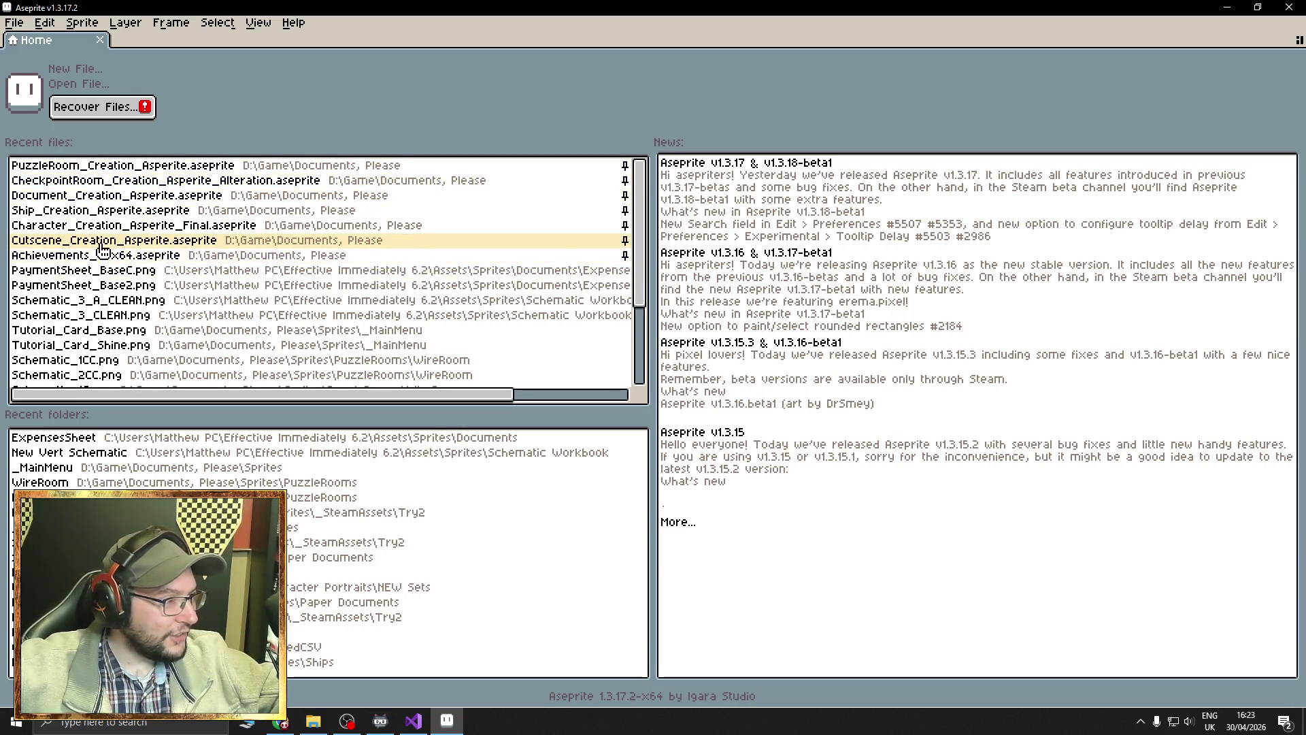
Open Lvl1_Handbook_Page1.png from the Lvl1_Handbook folder as a single image, skipping the animation prompt, and centre the spread.
click(392, 558)
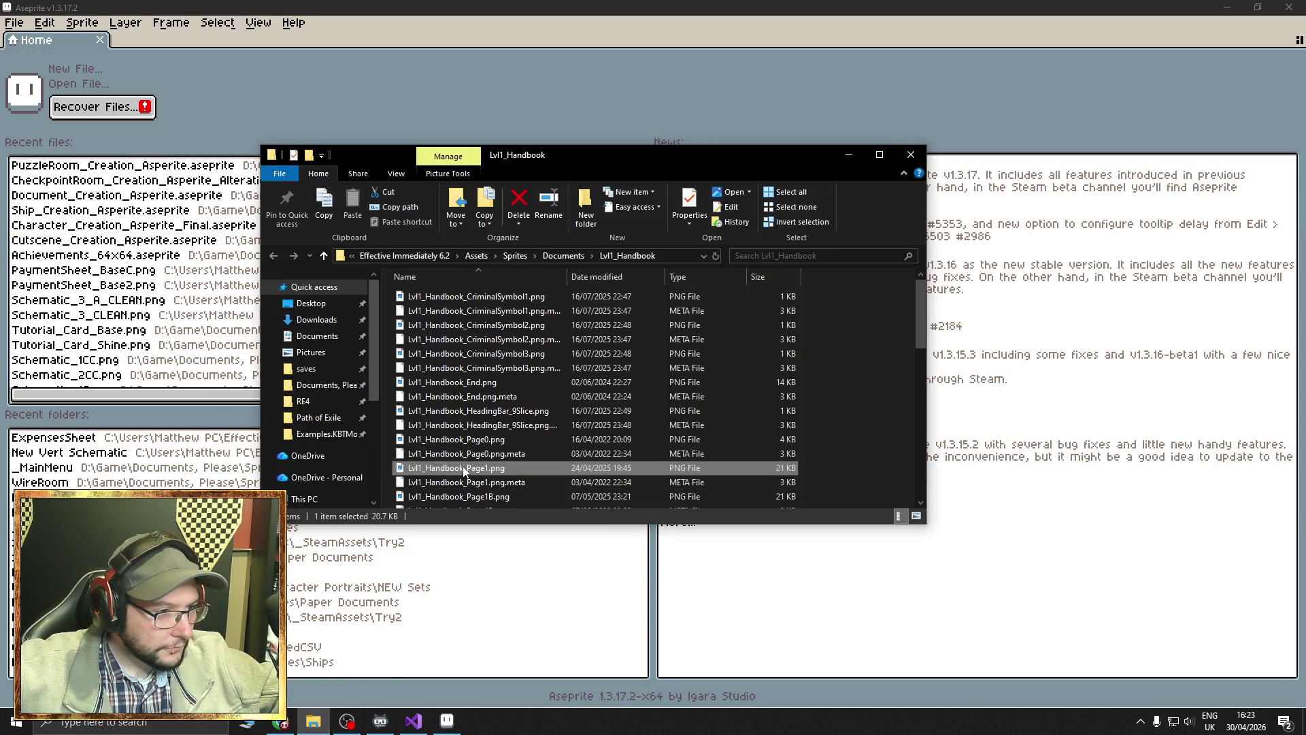
double_click(537, 468)
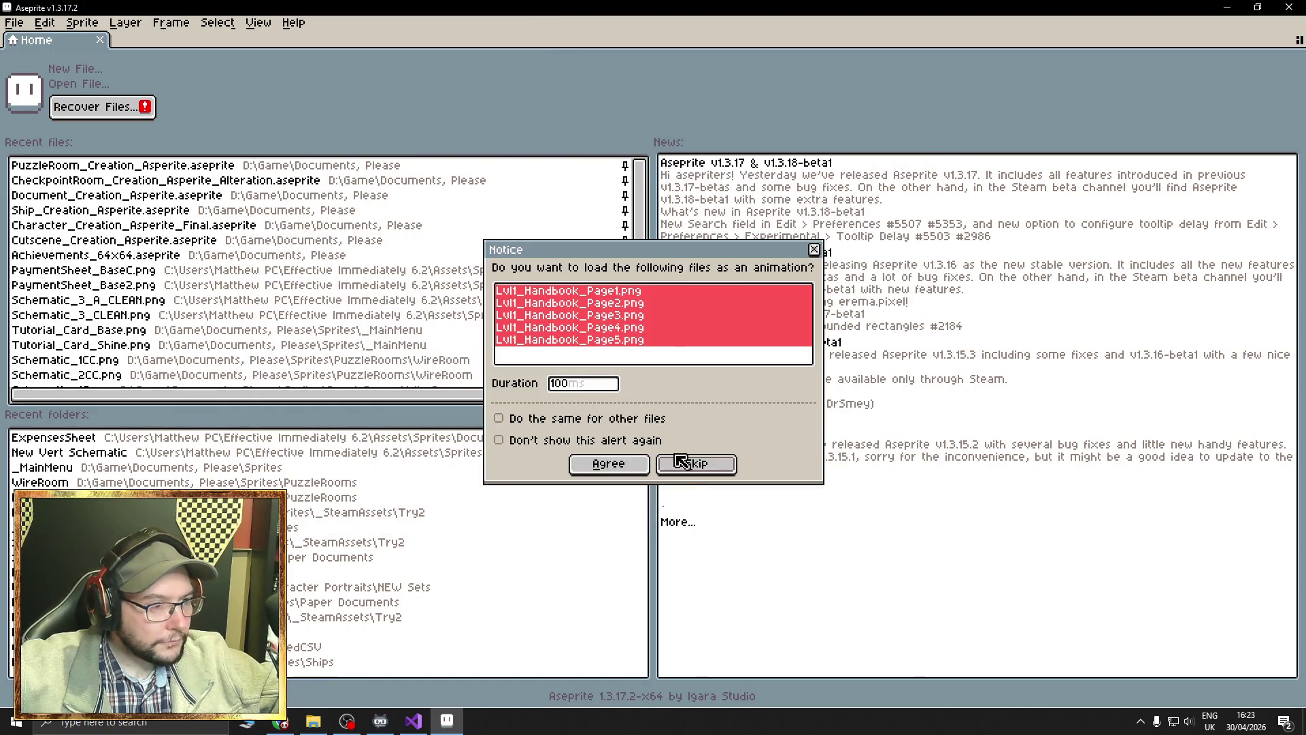
click(696, 465)
scroll(548, 364, up, 1)
mouse_move(544, 360)
mouse_down()
mouse_move(571, 365)
mouse_move(575, 339)
mouse_move(517, 351)
mouse_up()
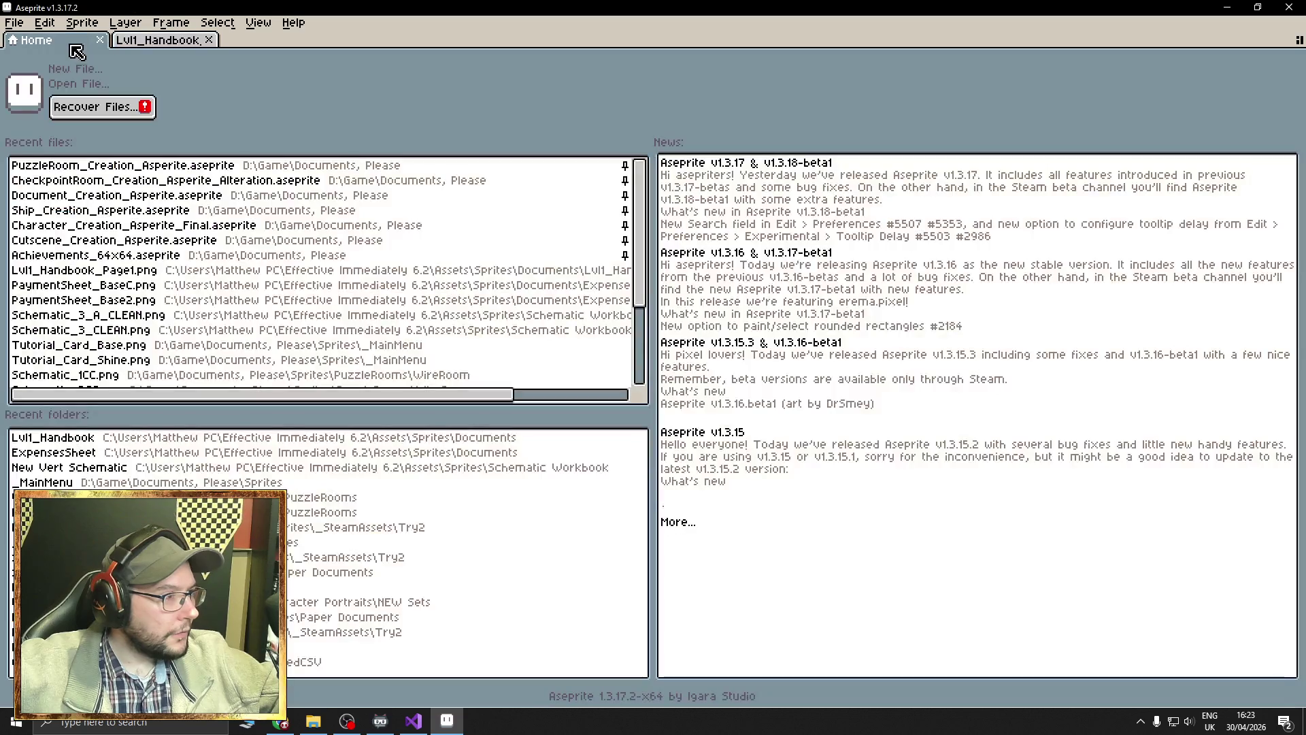
Open Document_Creation_Asperite.aseprite from Recent files and hide the Gameplay Family Port artwork.
click(81, 41)
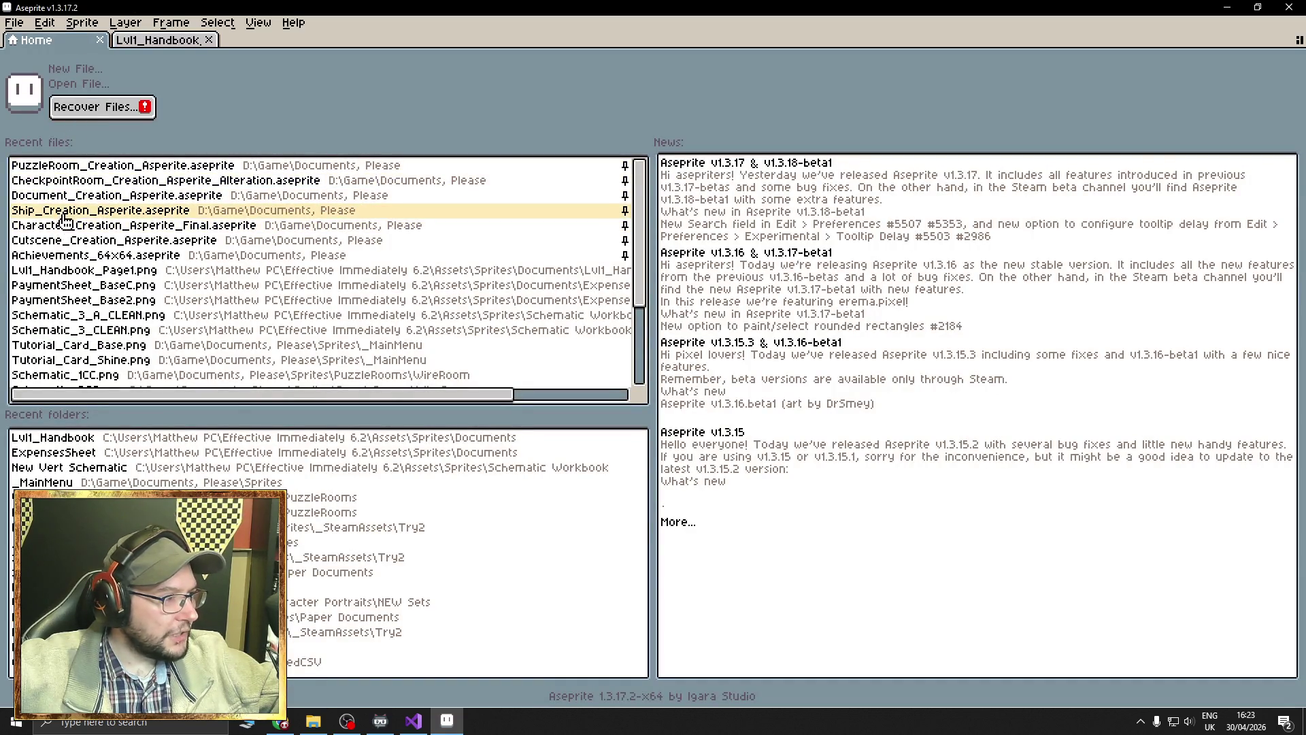
click(53, 196)
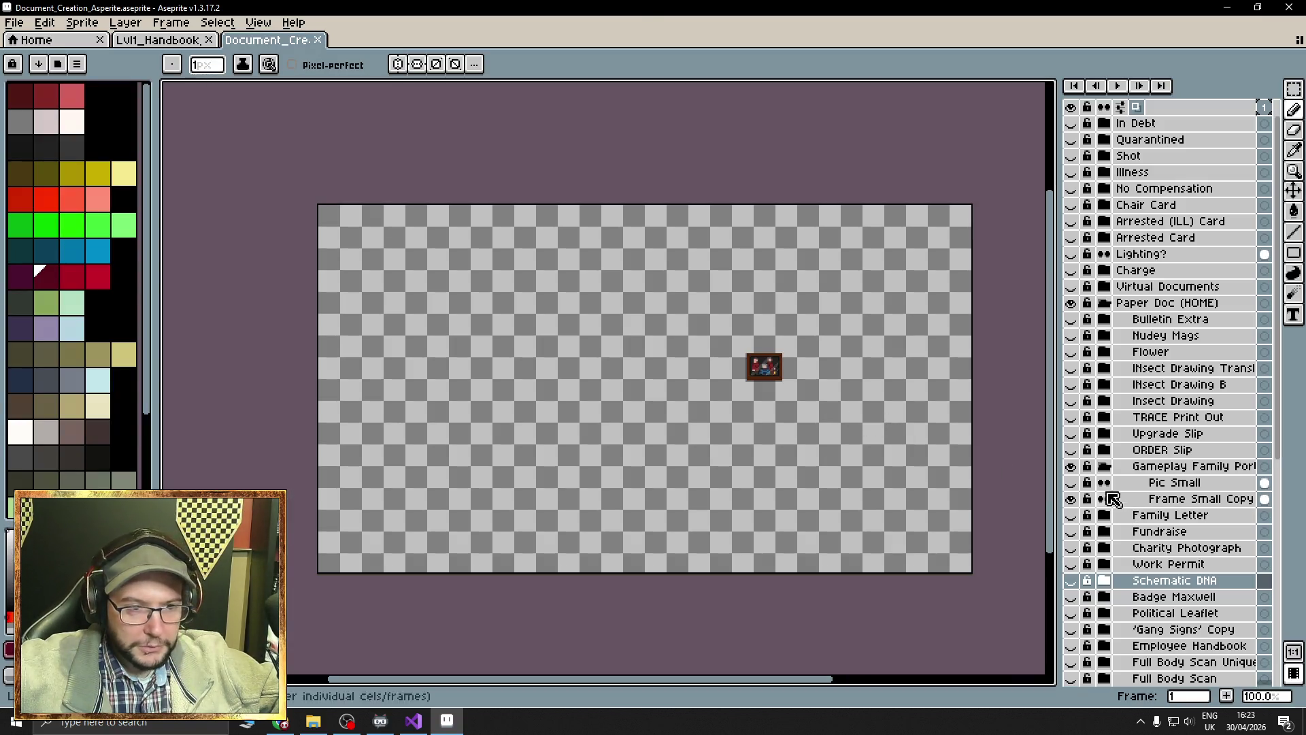
click(1103, 466)
click(1070, 467)
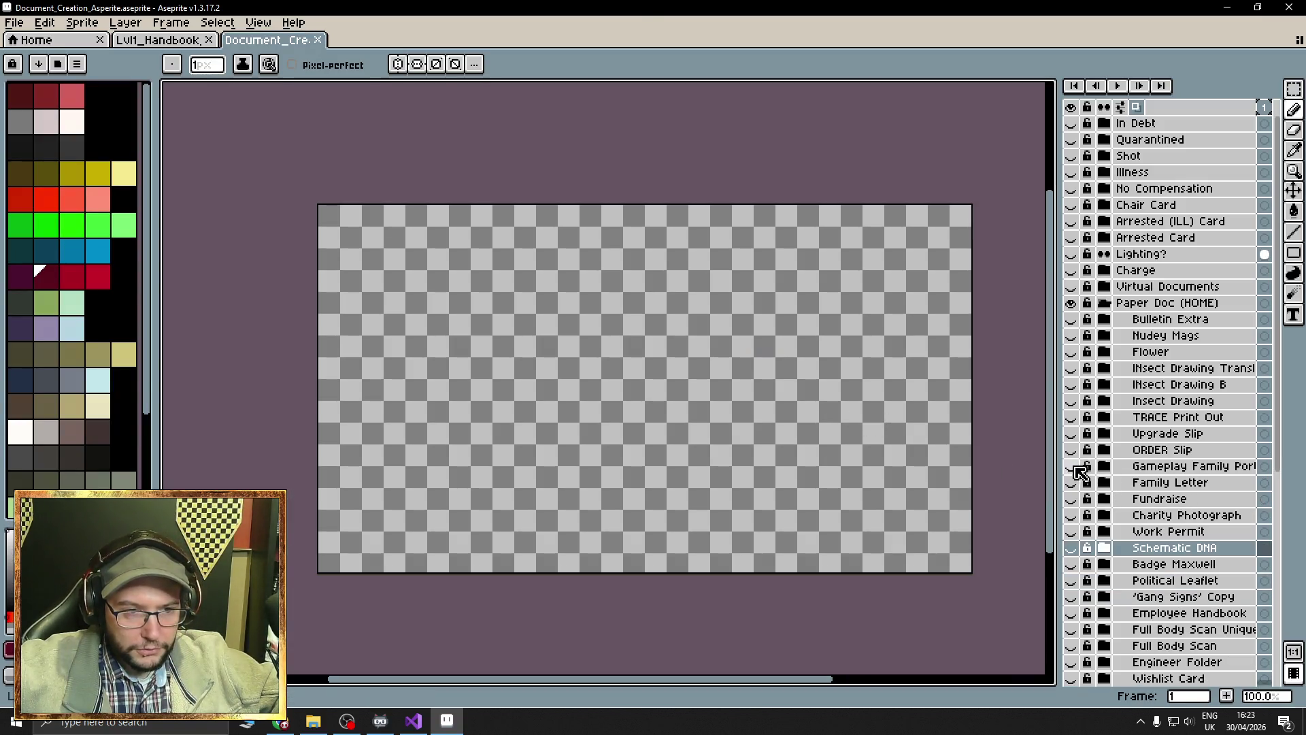
Preview the Family Letter and Internal Station Bulletin artwork, leaving both hidden.
click(1072, 482)
click(1072, 482)
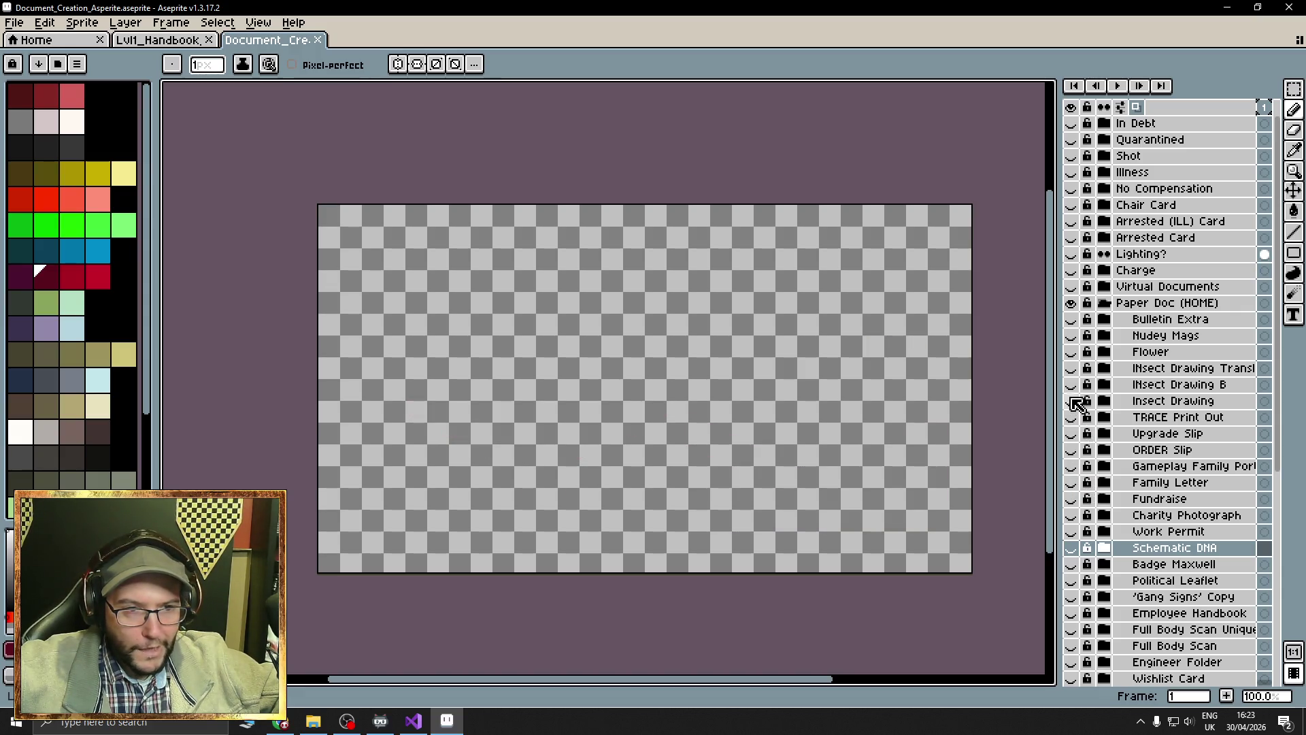
click(1072, 319)
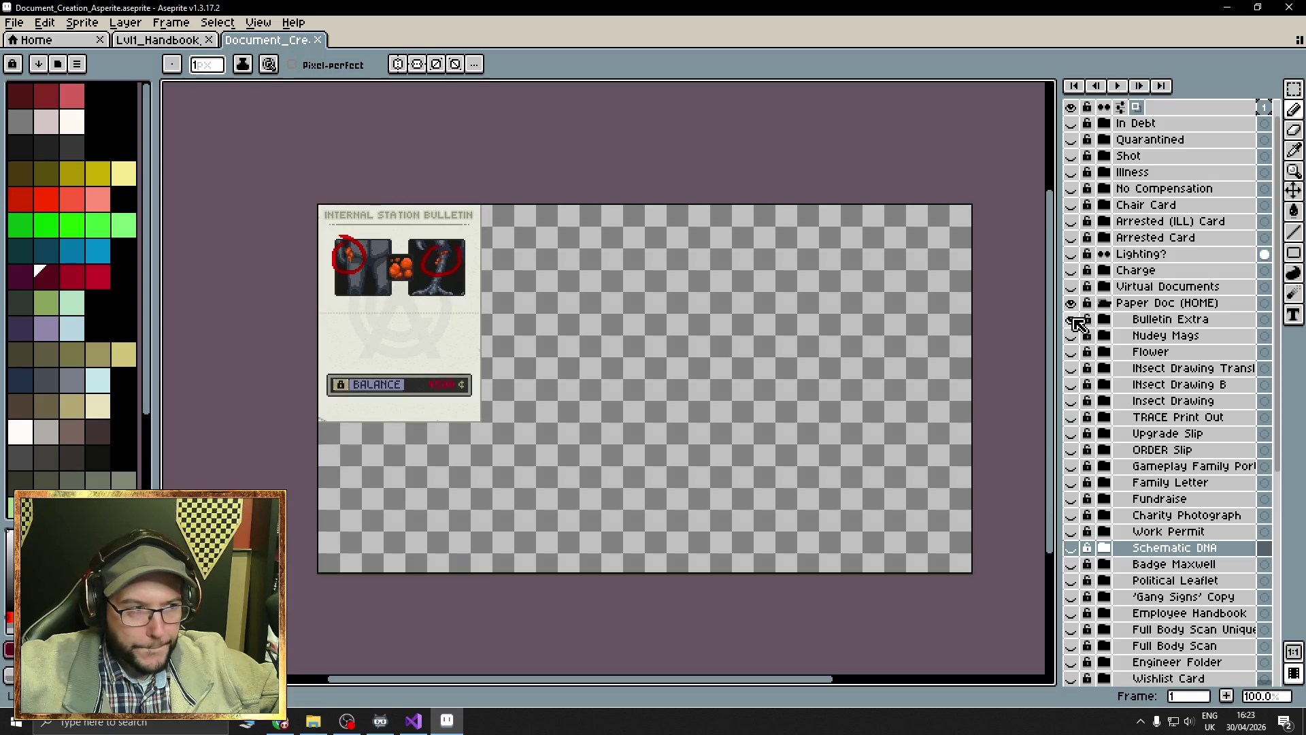
click(1073, 320)
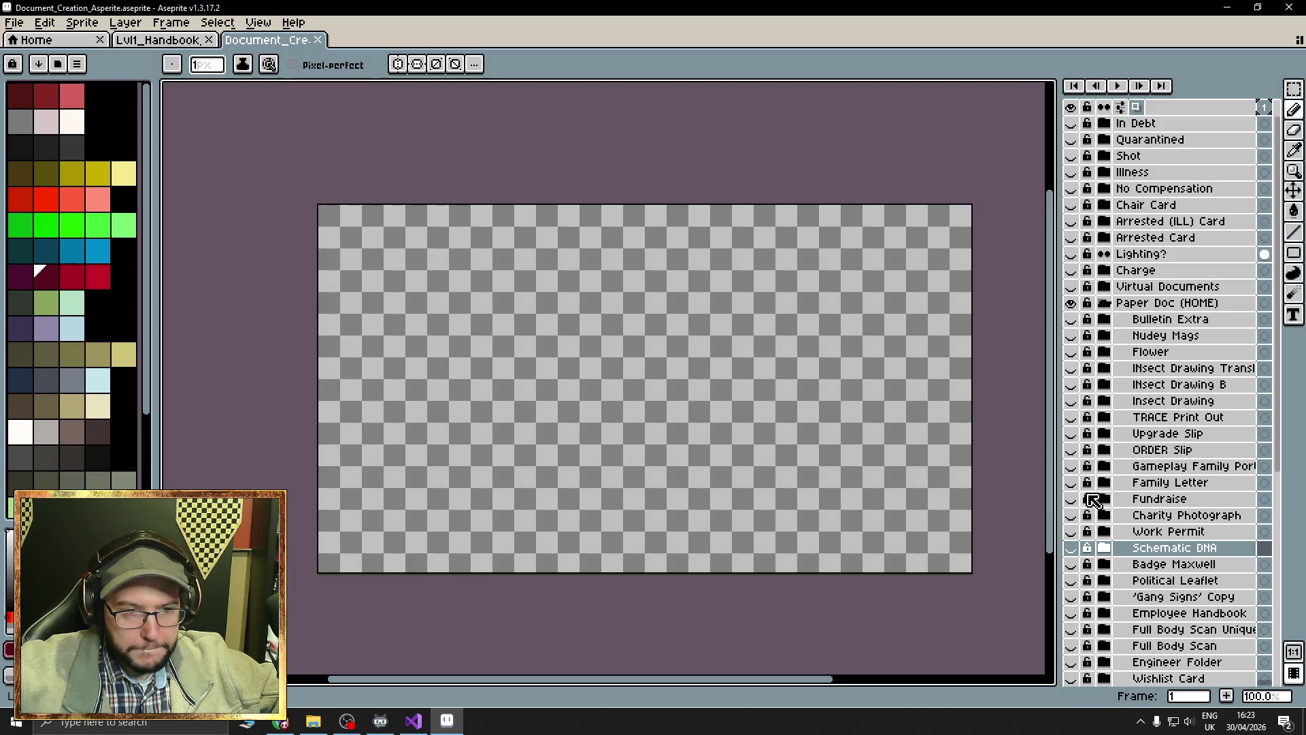
click(1073, 320)
click(1073, 319)
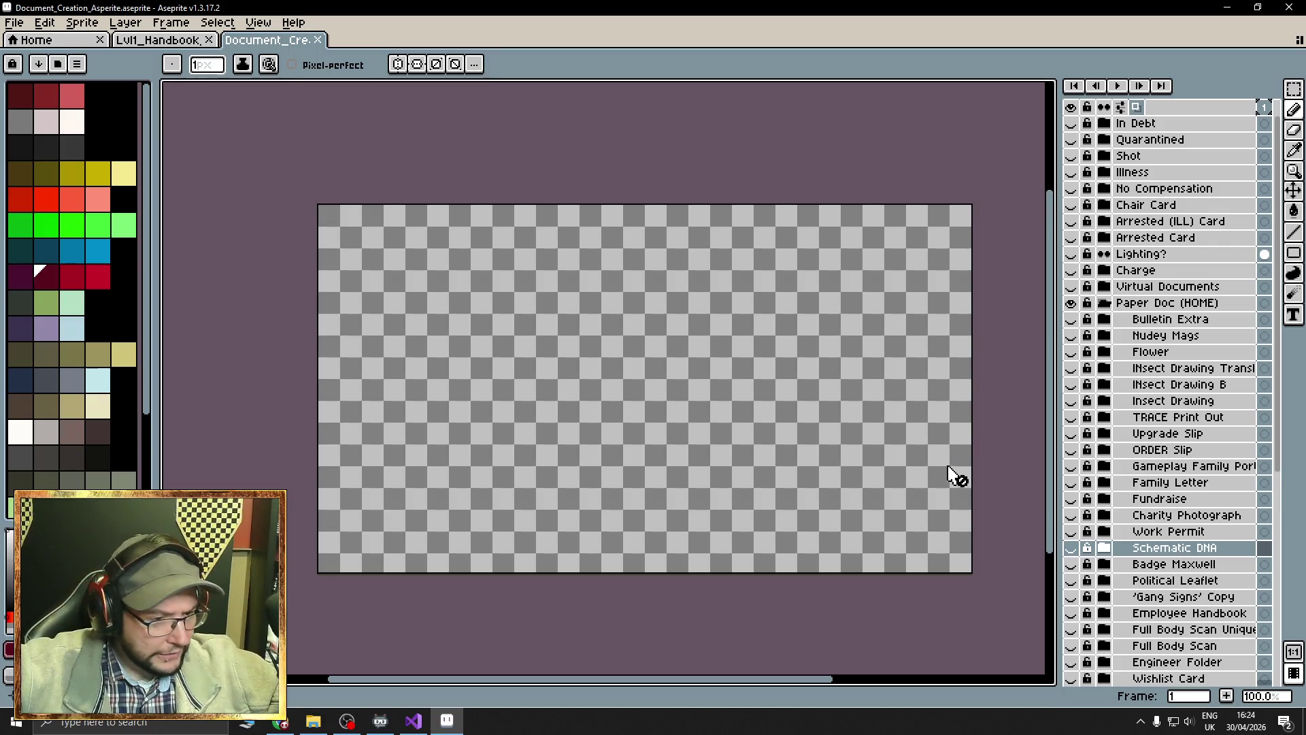
scroll(1101, 551, down, 5)
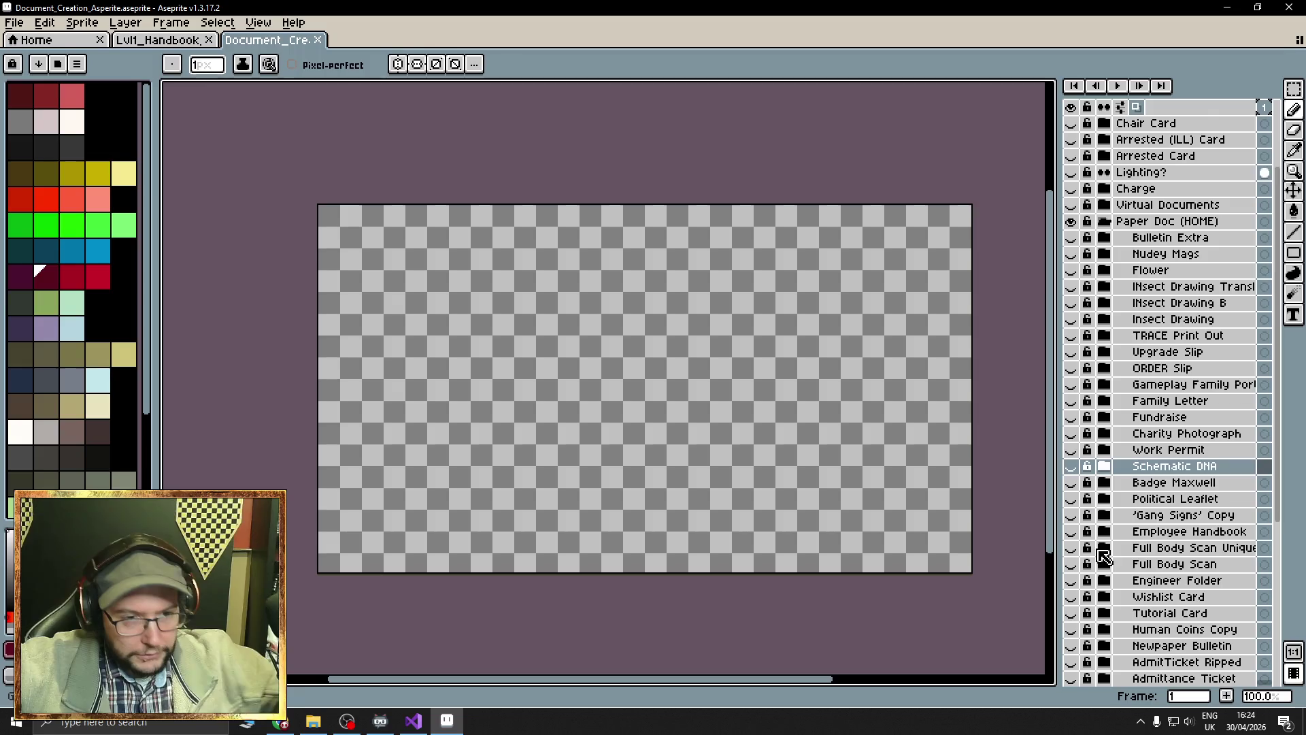
click(1072, 483)
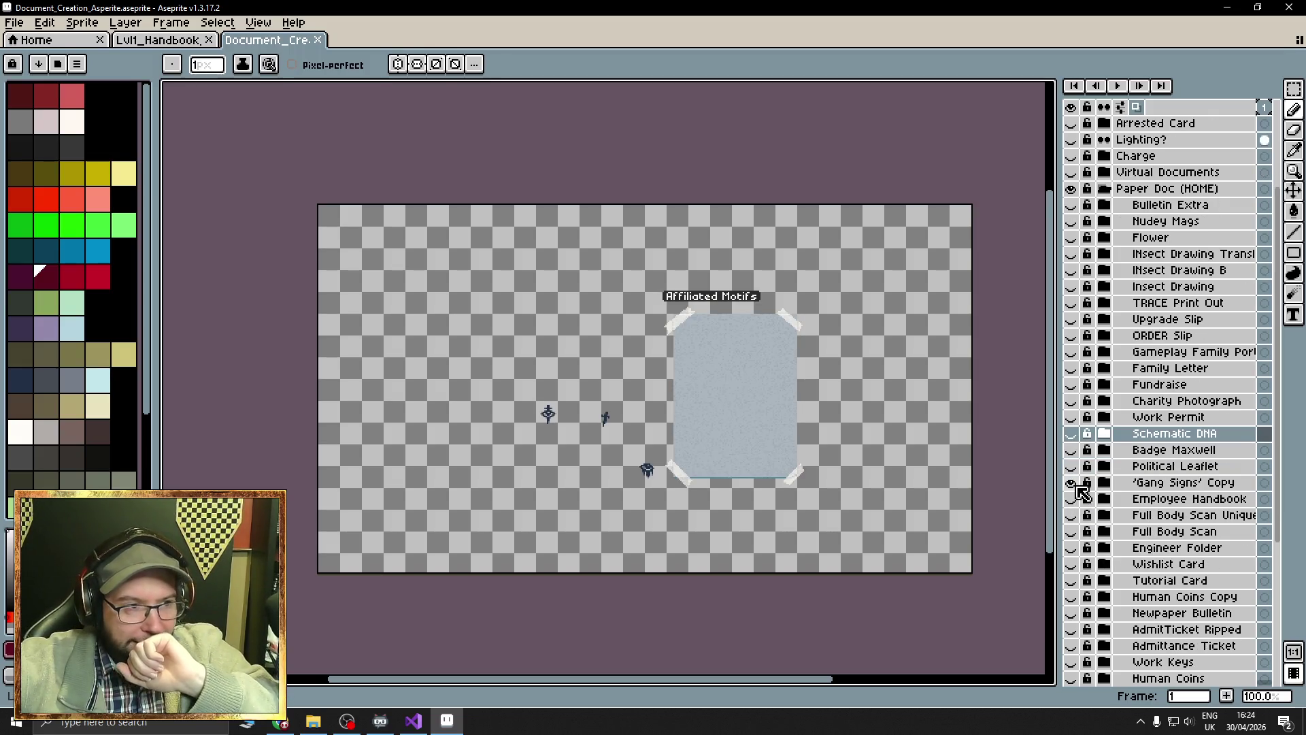
click(1072, 483)
click(1072, 499)
click(1072, 499)
click(1072, 499)
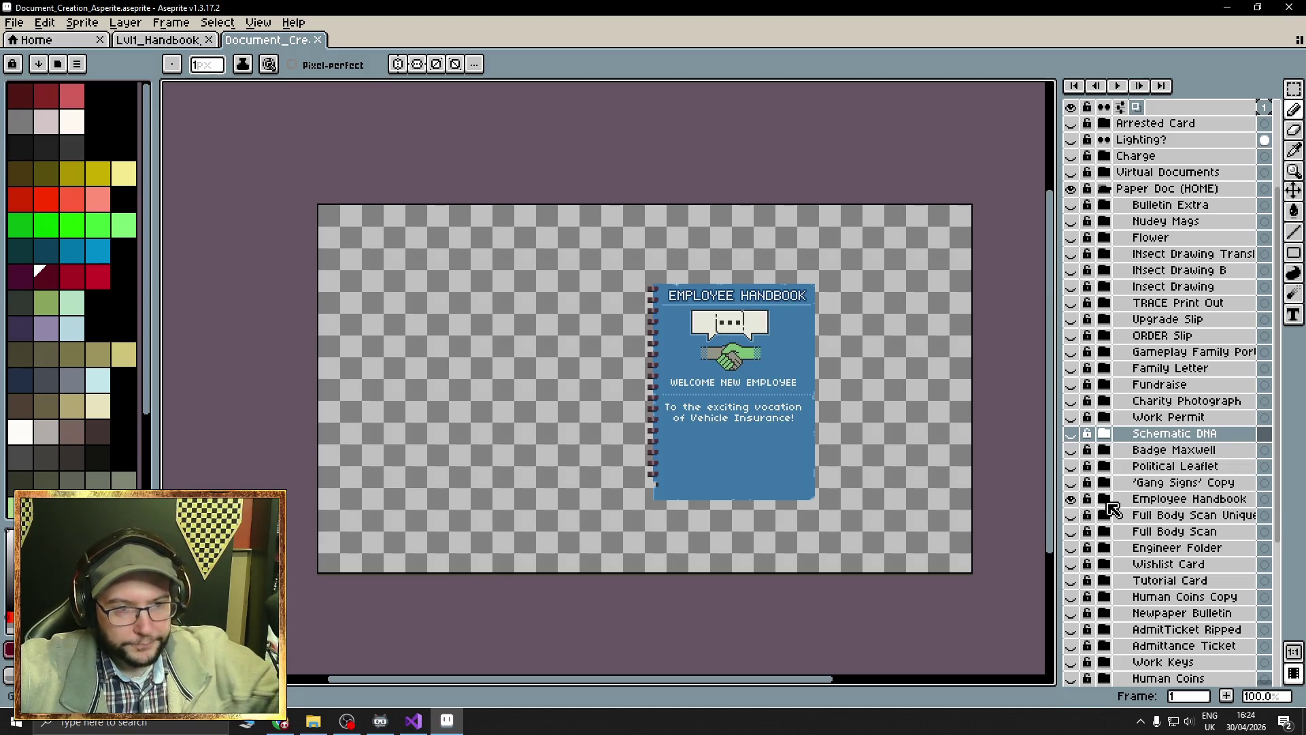
click(1105, 502)
scroll(1088, 476, down, 3)
click(1073, 449)
click(1072, 450)
click(1072, 452)
click(1071, 467)
click(1072, 467)
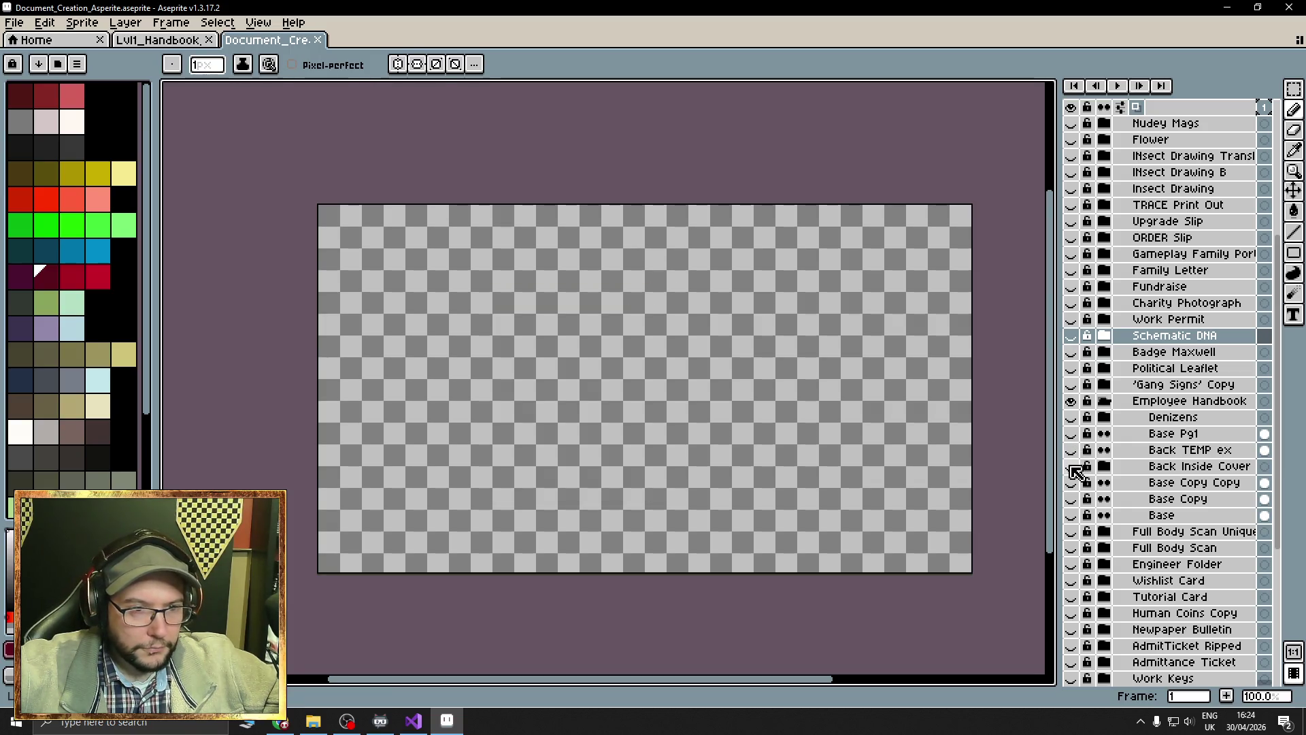
click(1103, 466)
click(1072, 467)
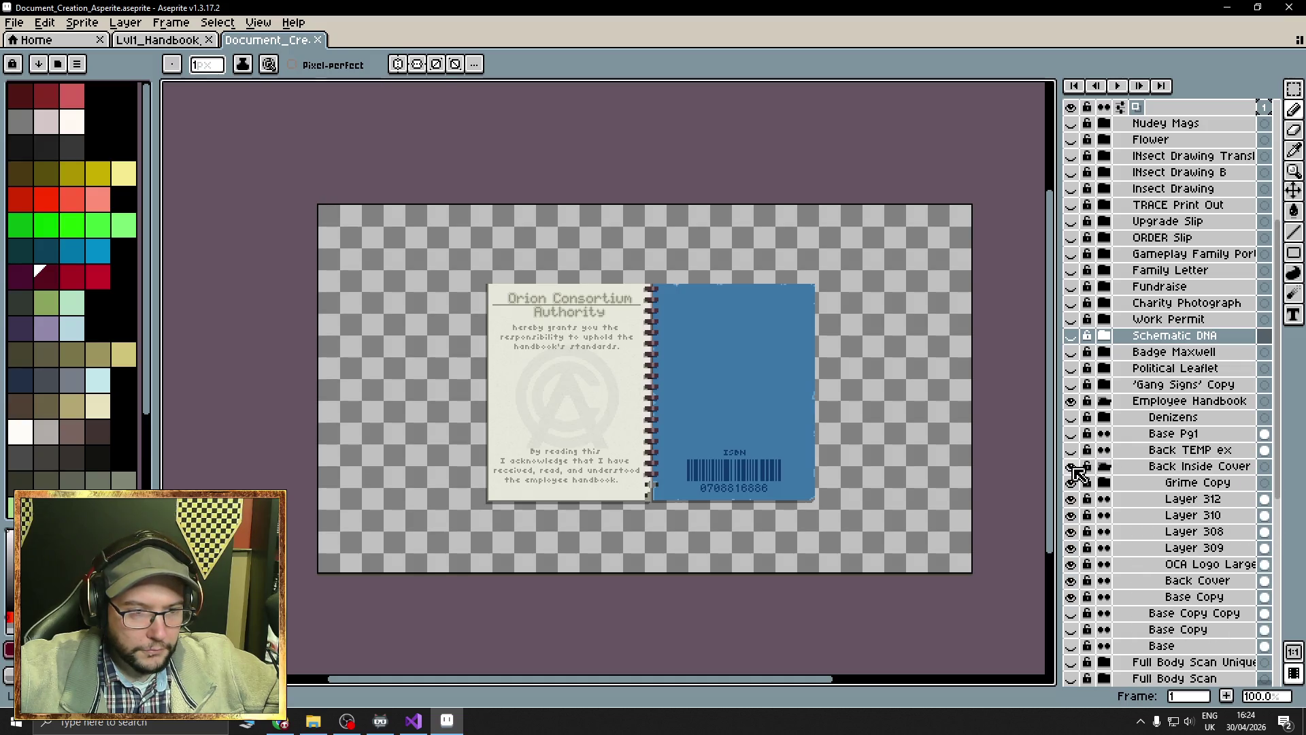
click(1071, 466)
click(1104, 467)
click(1072, 467)
click(1072, 467)
click(1072, 483)
click(1073, 482)
click(1072, 499)
click(1073, 499)
click(1072, 515)
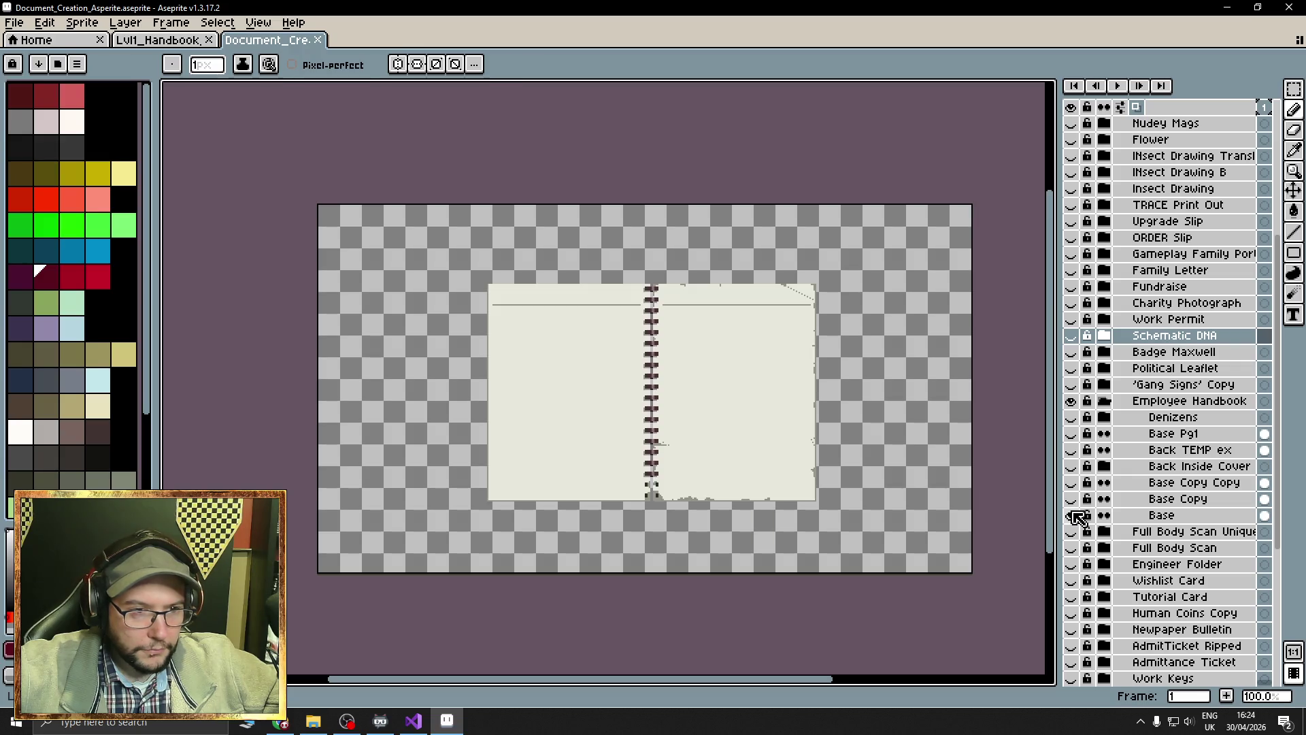
click(1072, 450)
click(1073, 450)
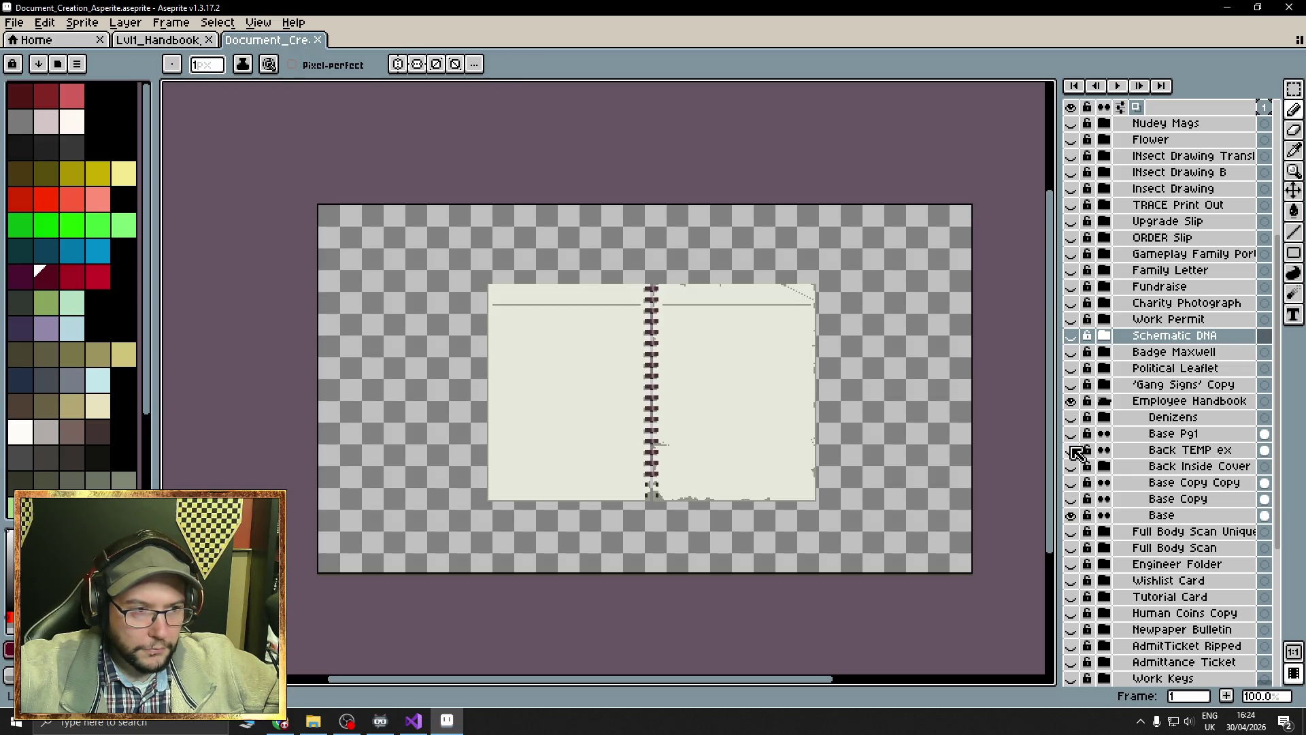
click(1073, 434)
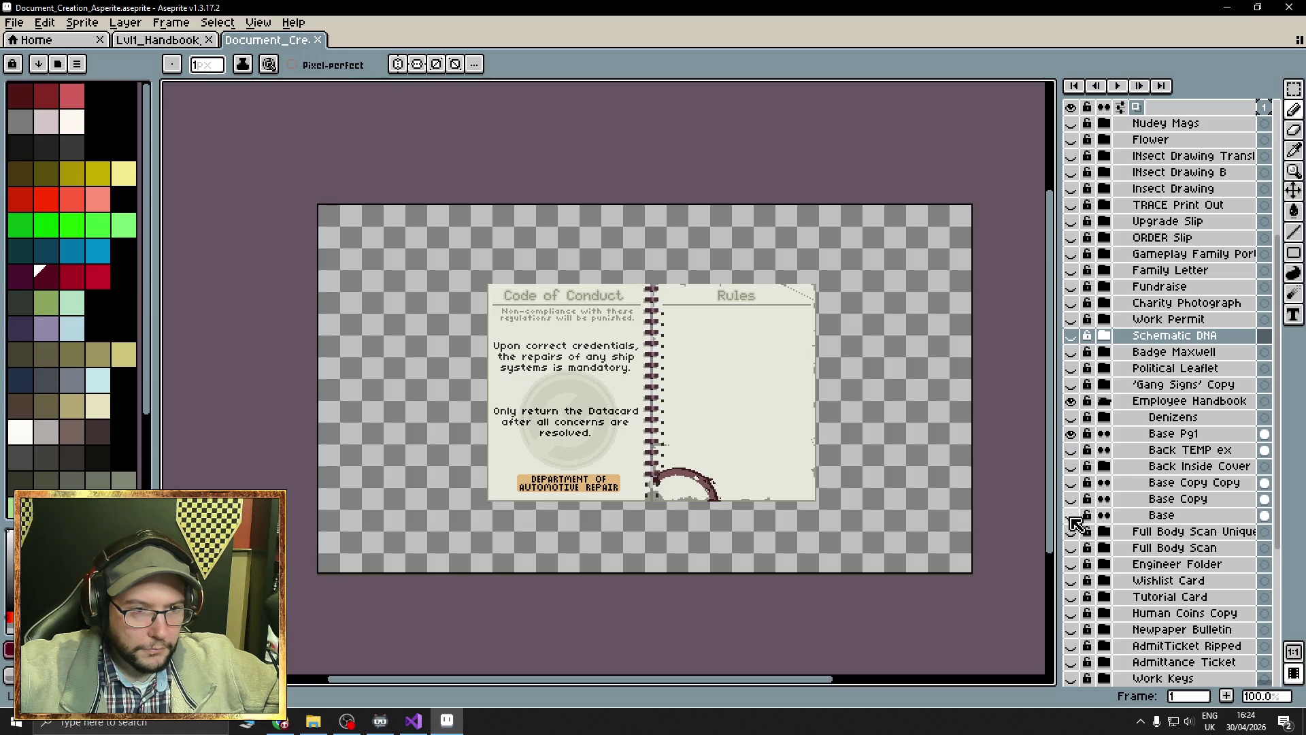
scroll(641, 438, up, 1)
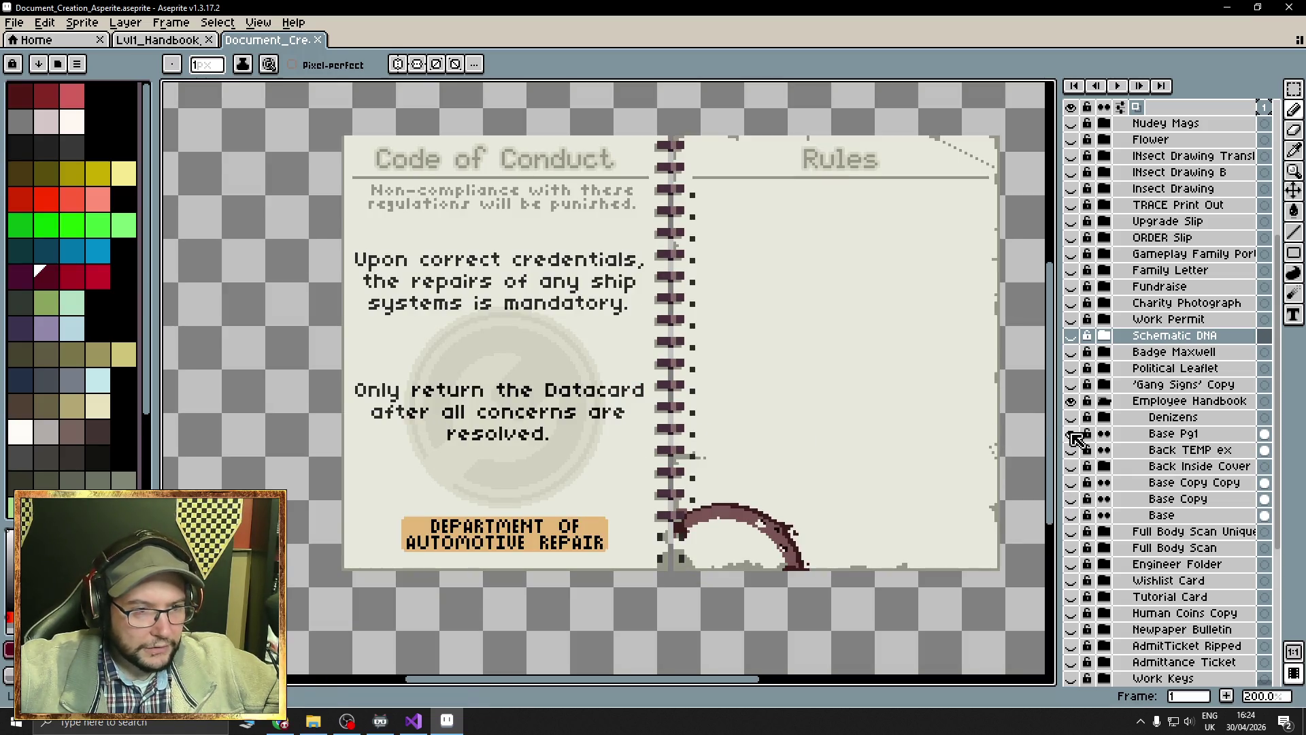
click(1071, 433)
click(1104, 417)
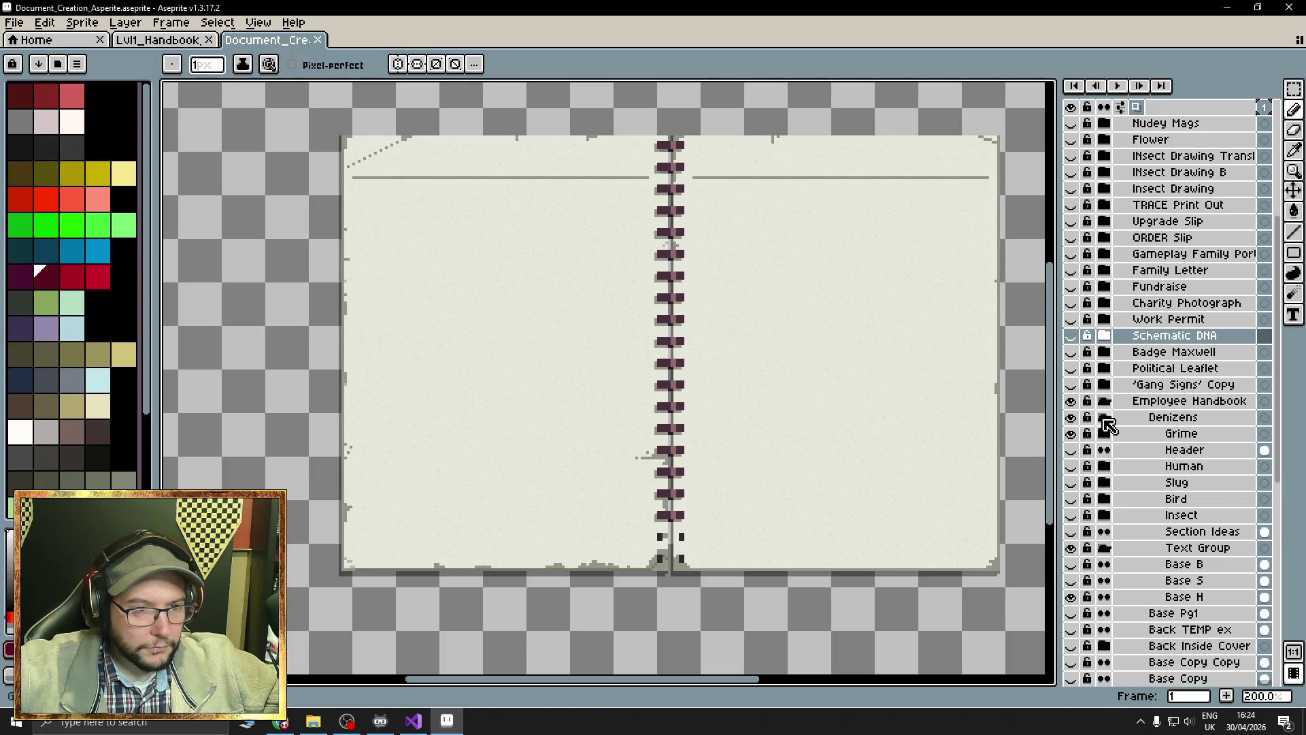
click(1071, 532)
click(1071, 532)
click(1071, 547)
click(1071, 548)
click(1071, 531)
click(1071, 531)
click(1071, 515)
click(1072, 515)
click(1072, 499)
click(1072, 499)
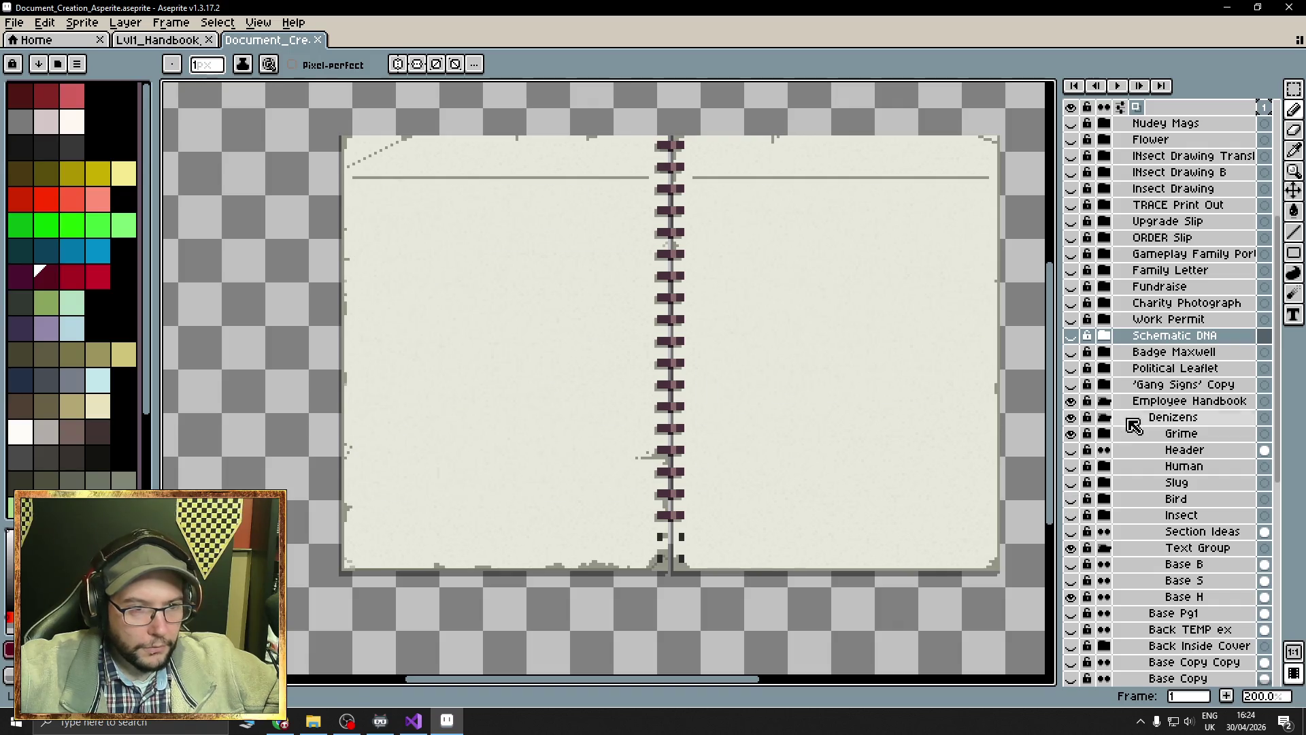
click(1105, 417)
click(1073, 417)
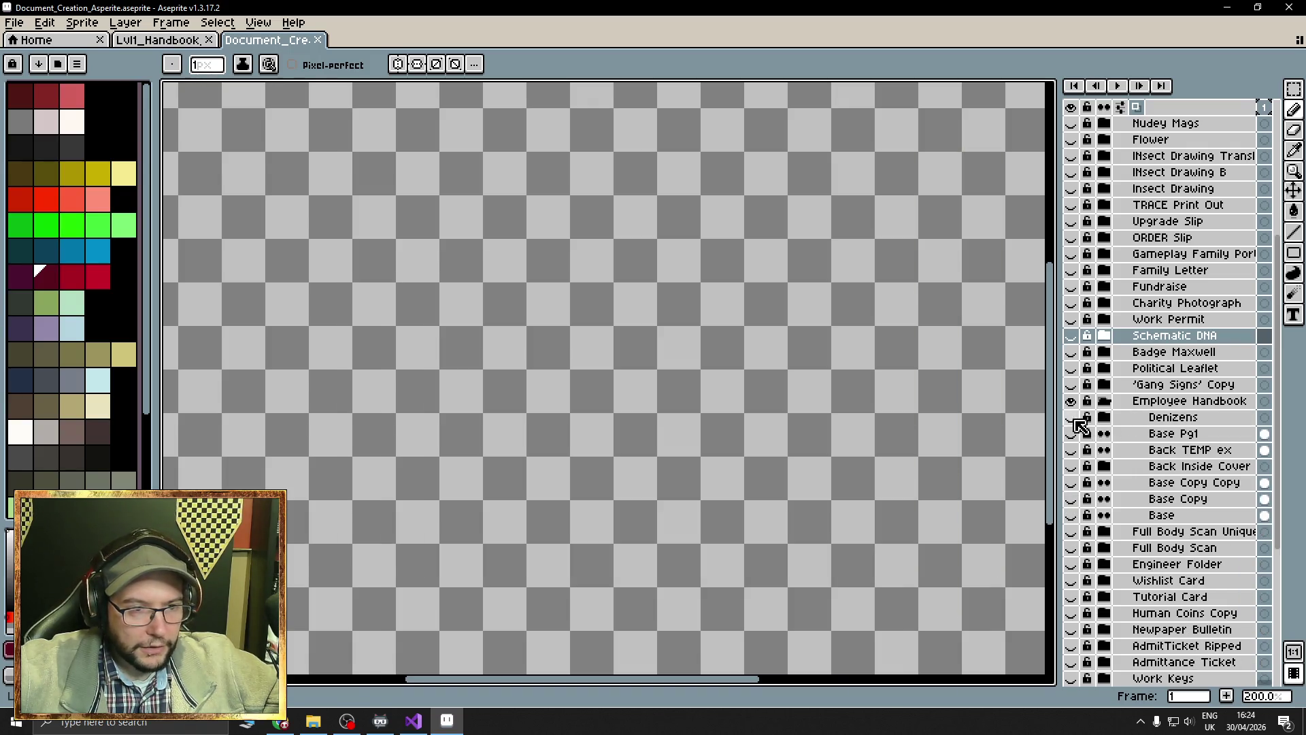
click(1071, 450)
click(1071, 450)
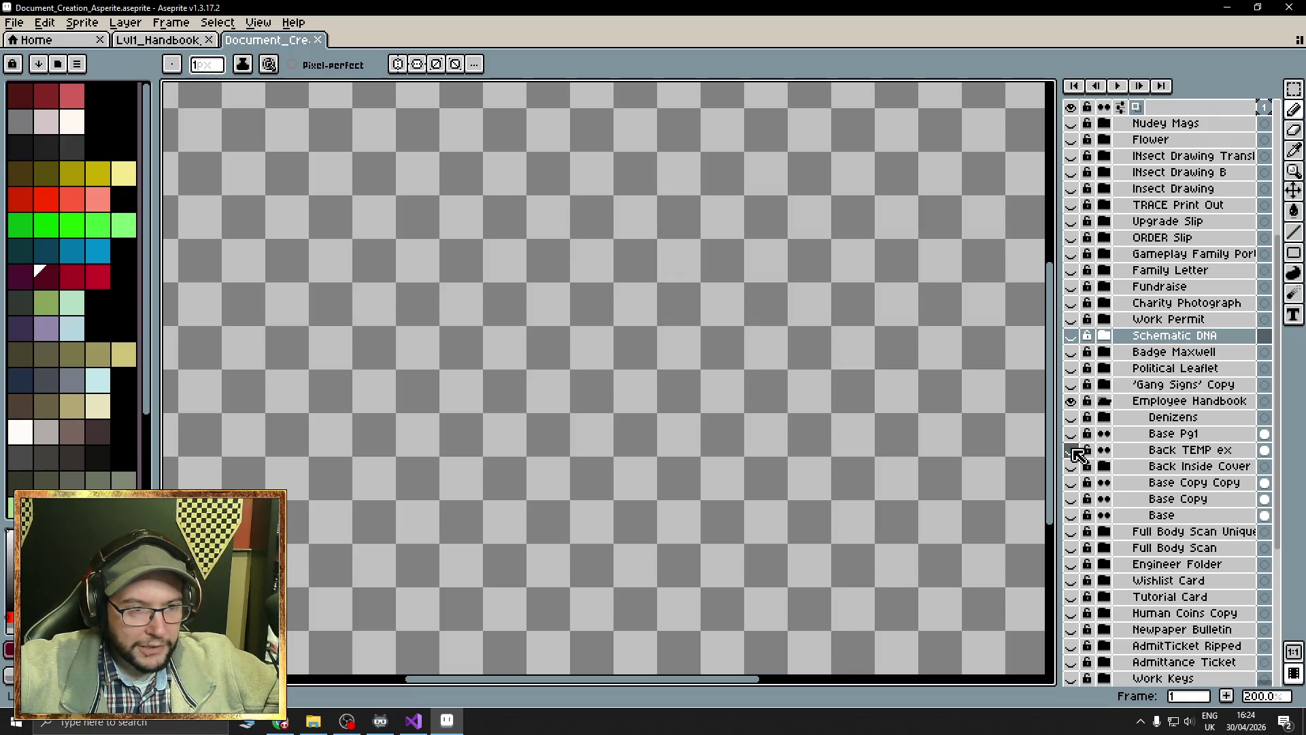
click(1071, 433)
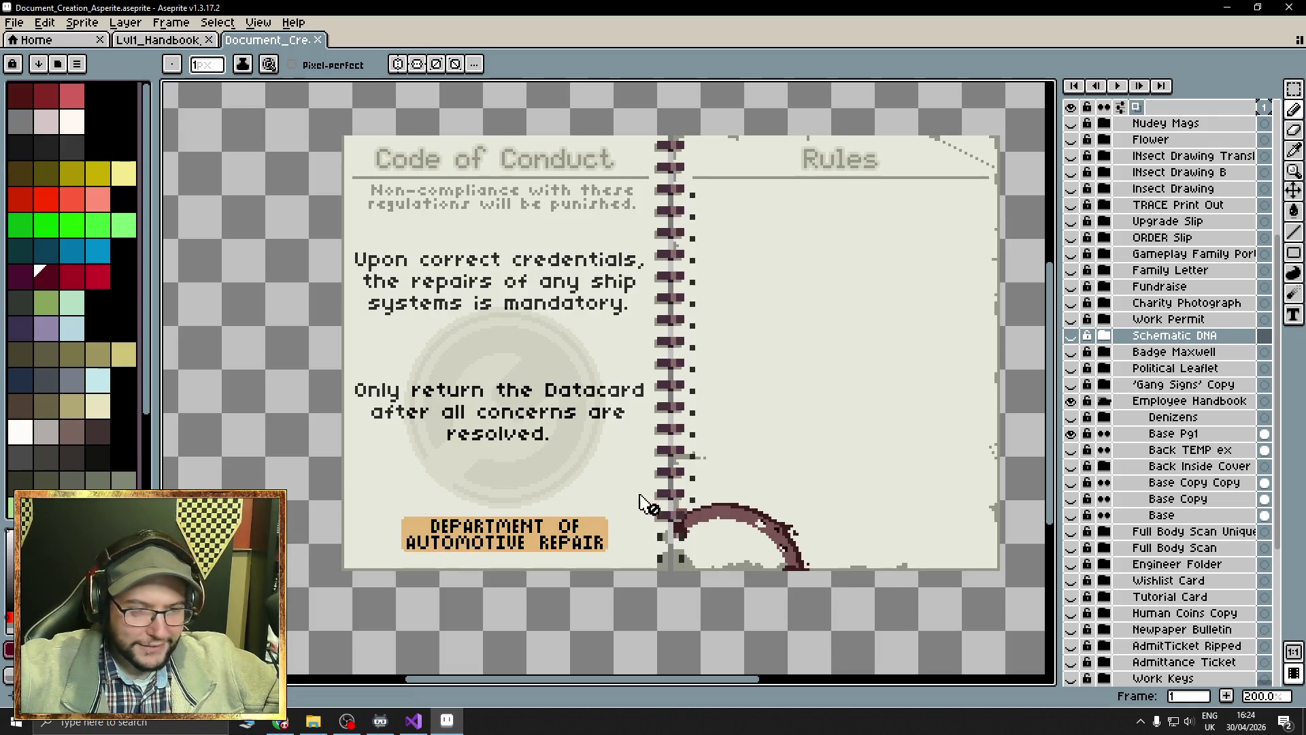
drag(607, 467, 685, 472)
drag(639, 435, 566, 462)
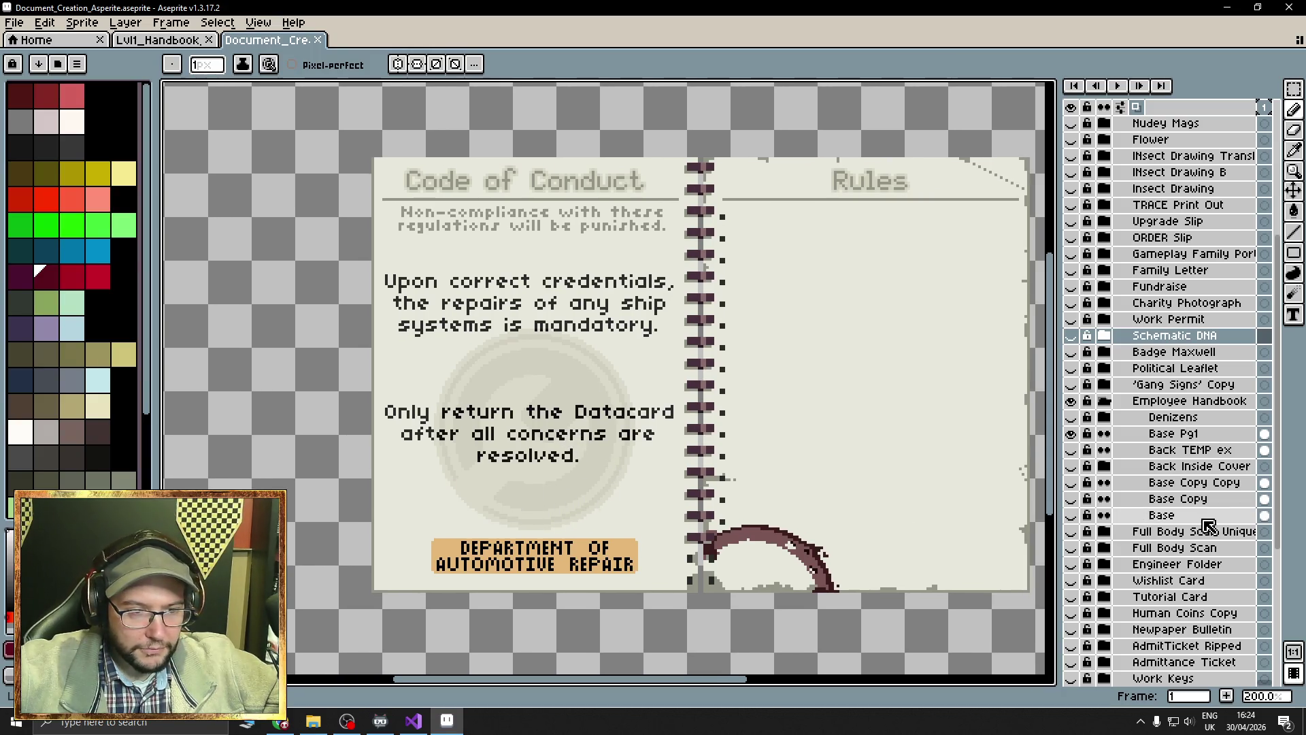
scroll(1203, 530, down, 5)
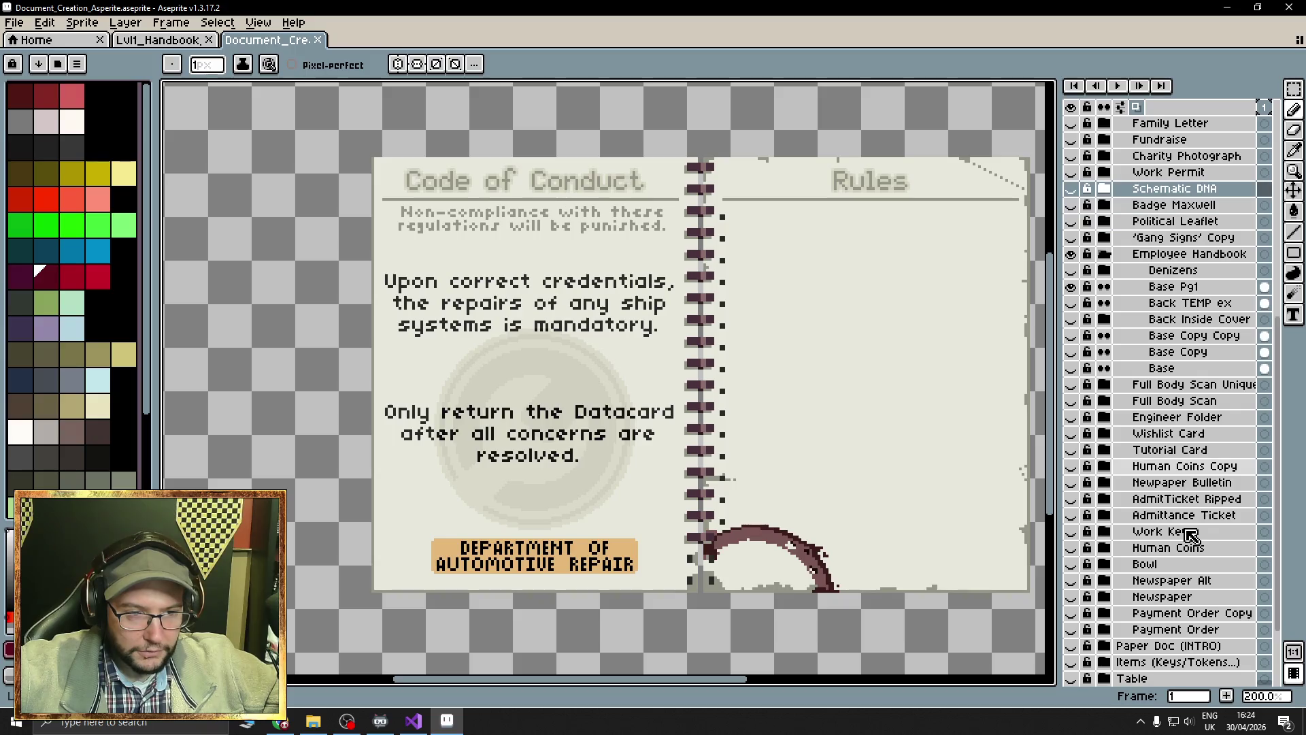
scroll(1190, 536, up, 1)
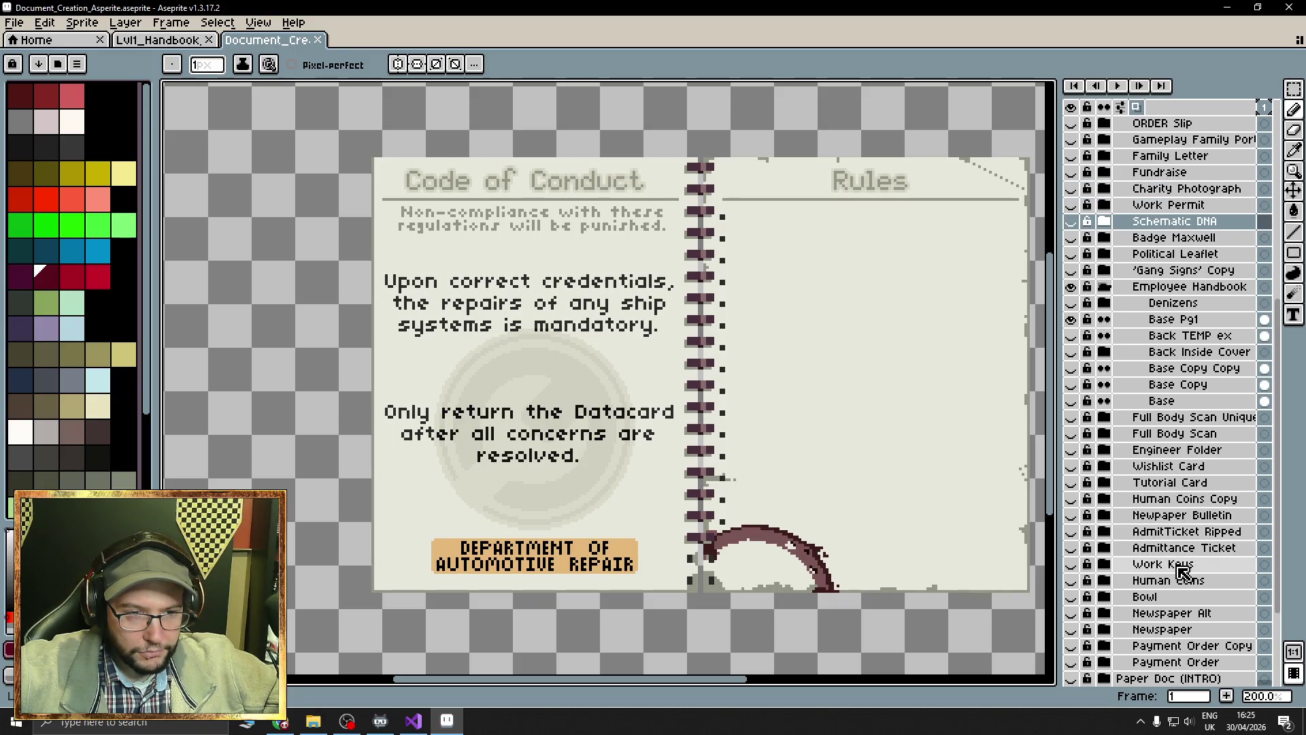
scroll(1176, 591, up, 2)
click(1071, 548)
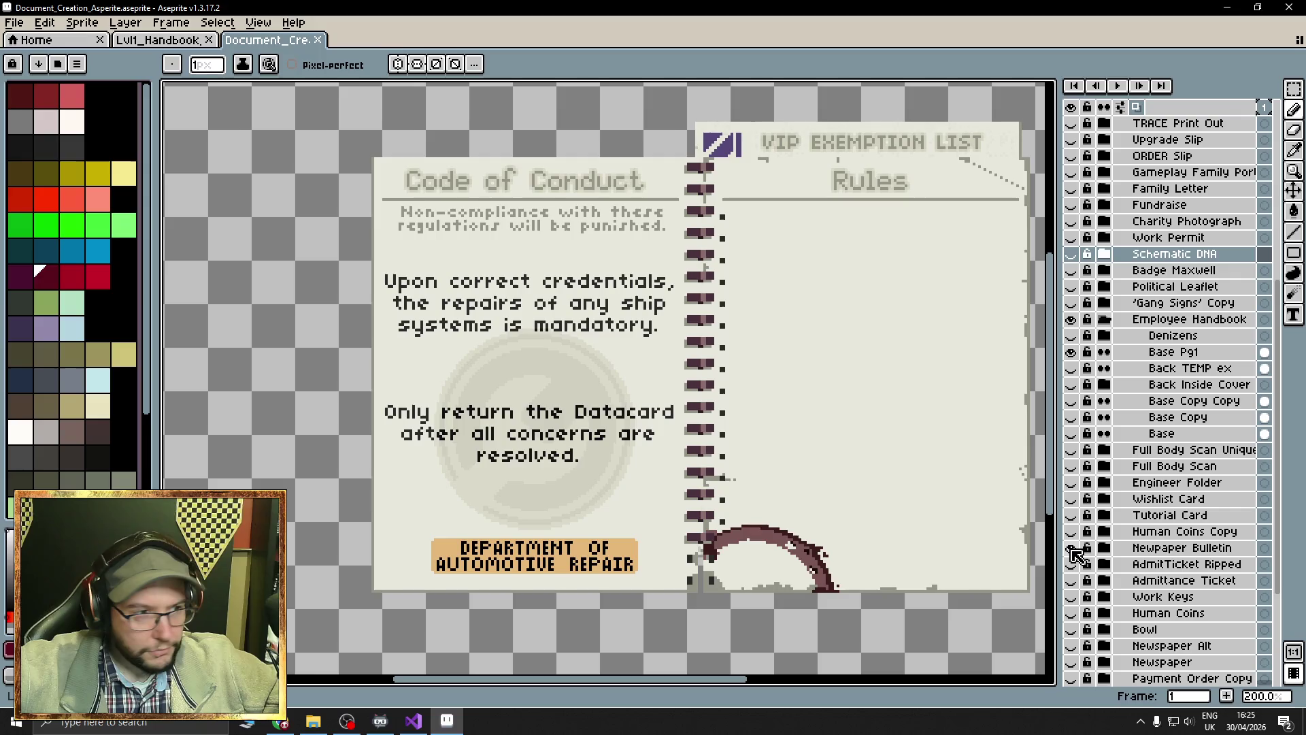
click(1072, 548)
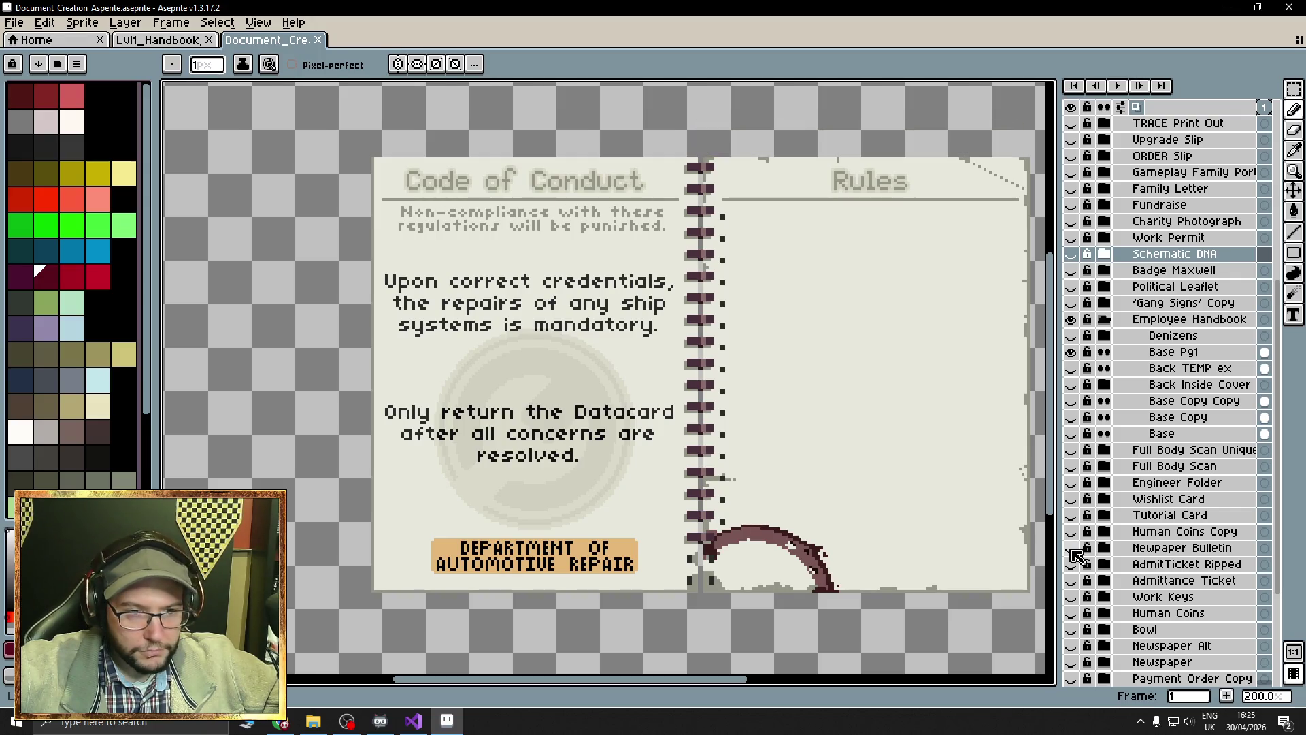
scroll(1115, 565, up, 3)
scroll(1120, 569, up, 1)
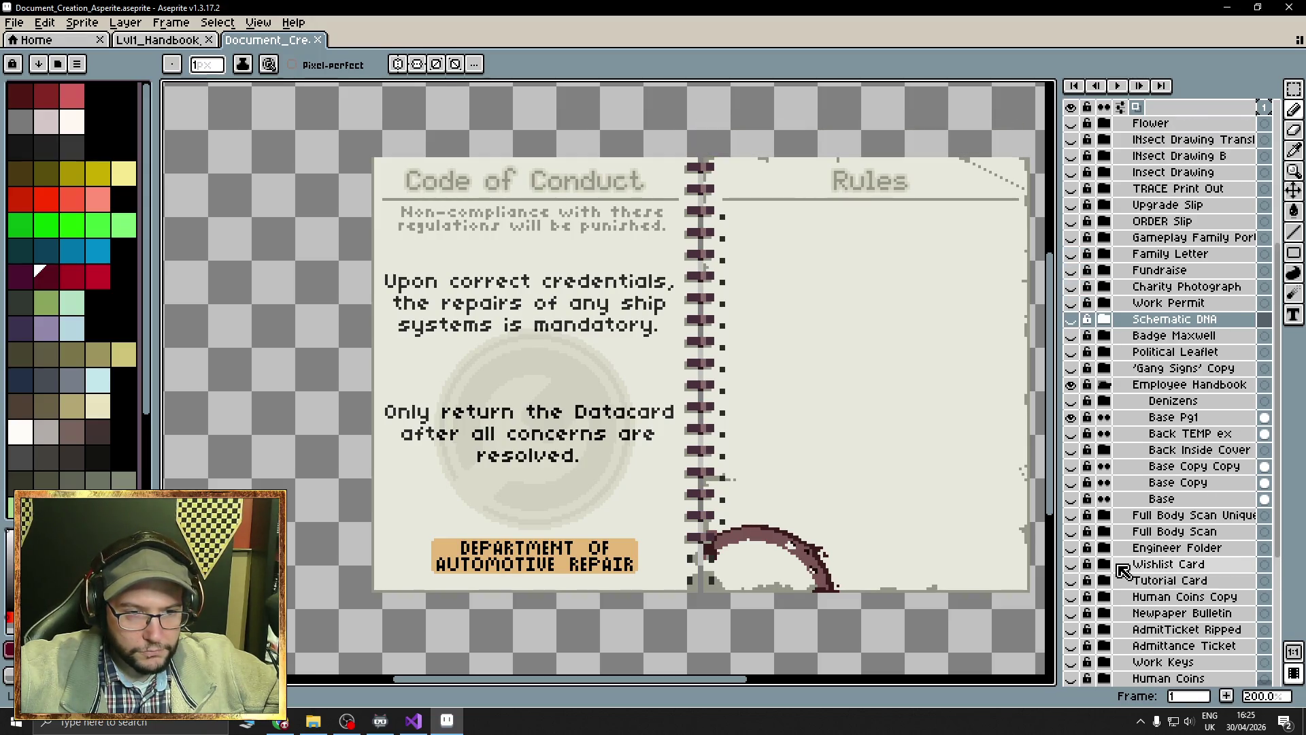
scroll(1123, 571, up, 3)
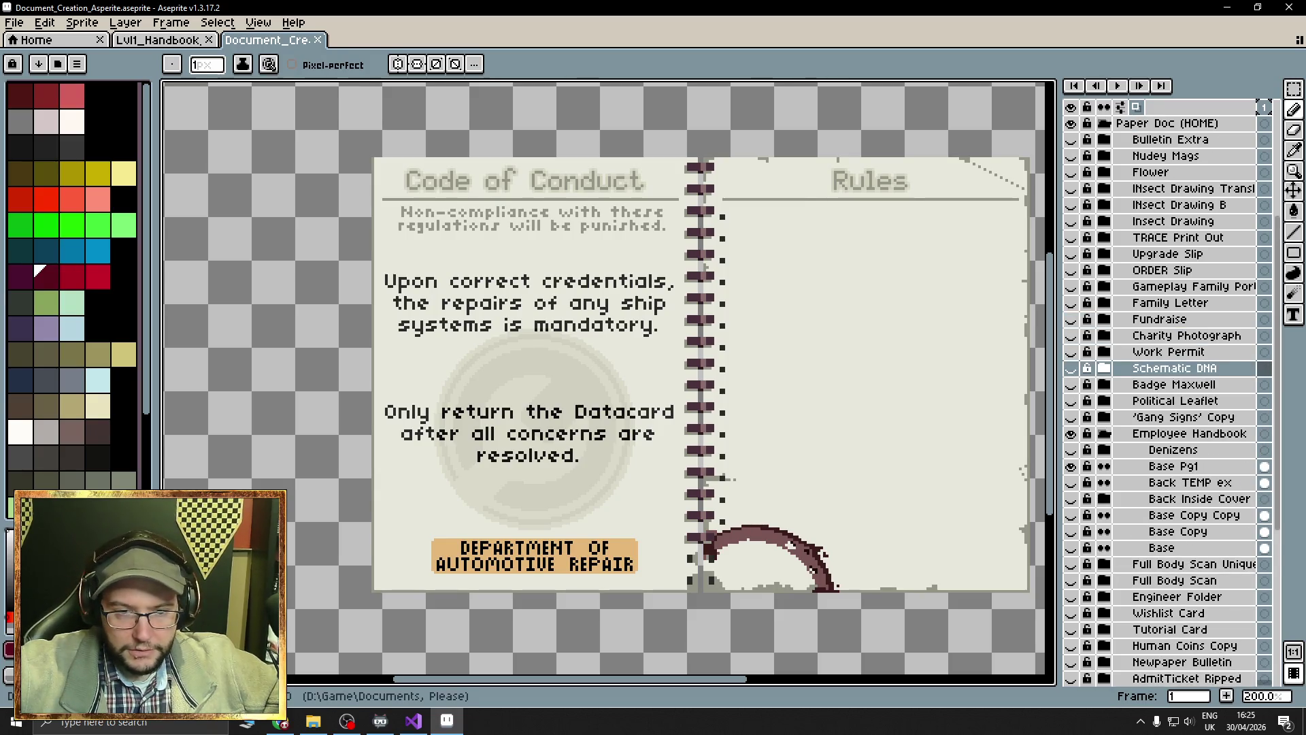
click(13, 725)
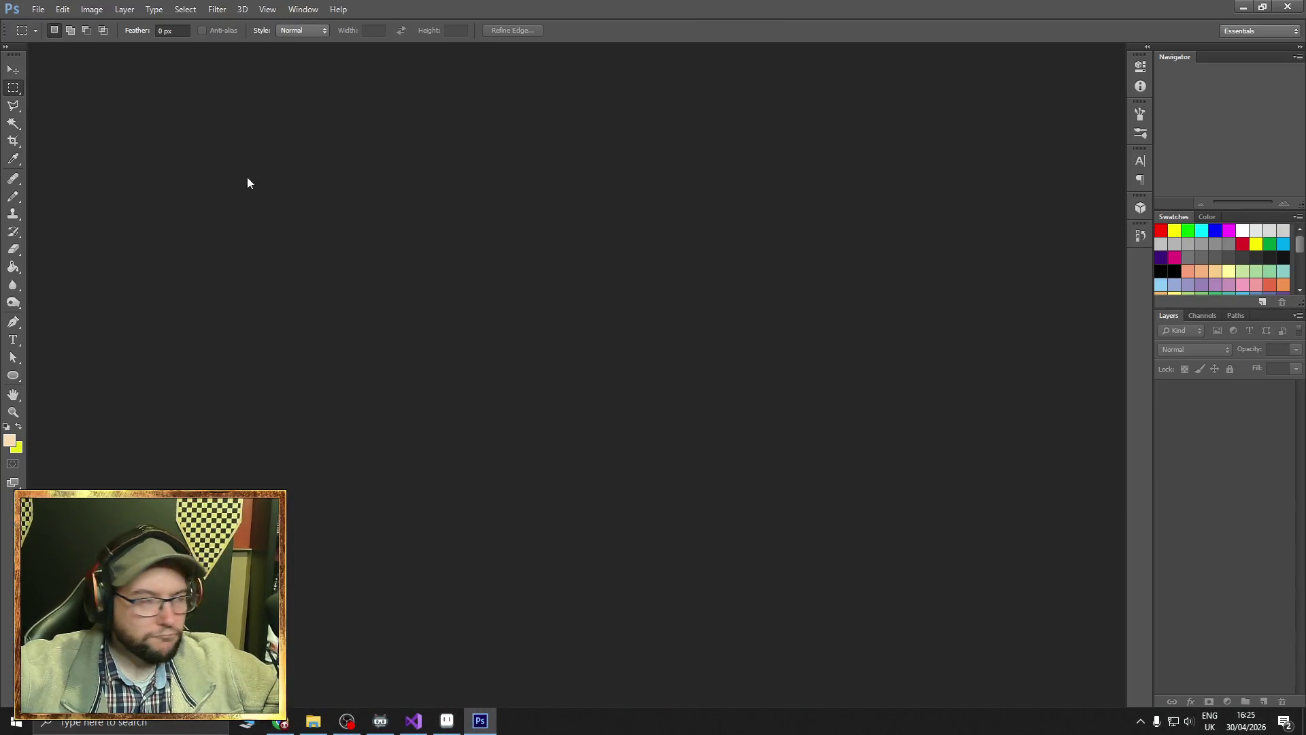
Open 480x270_Paper Document Creation.psd from the File menu and zoom in with the Navigator.
click(38, 9)
mouse_move(112, 103)
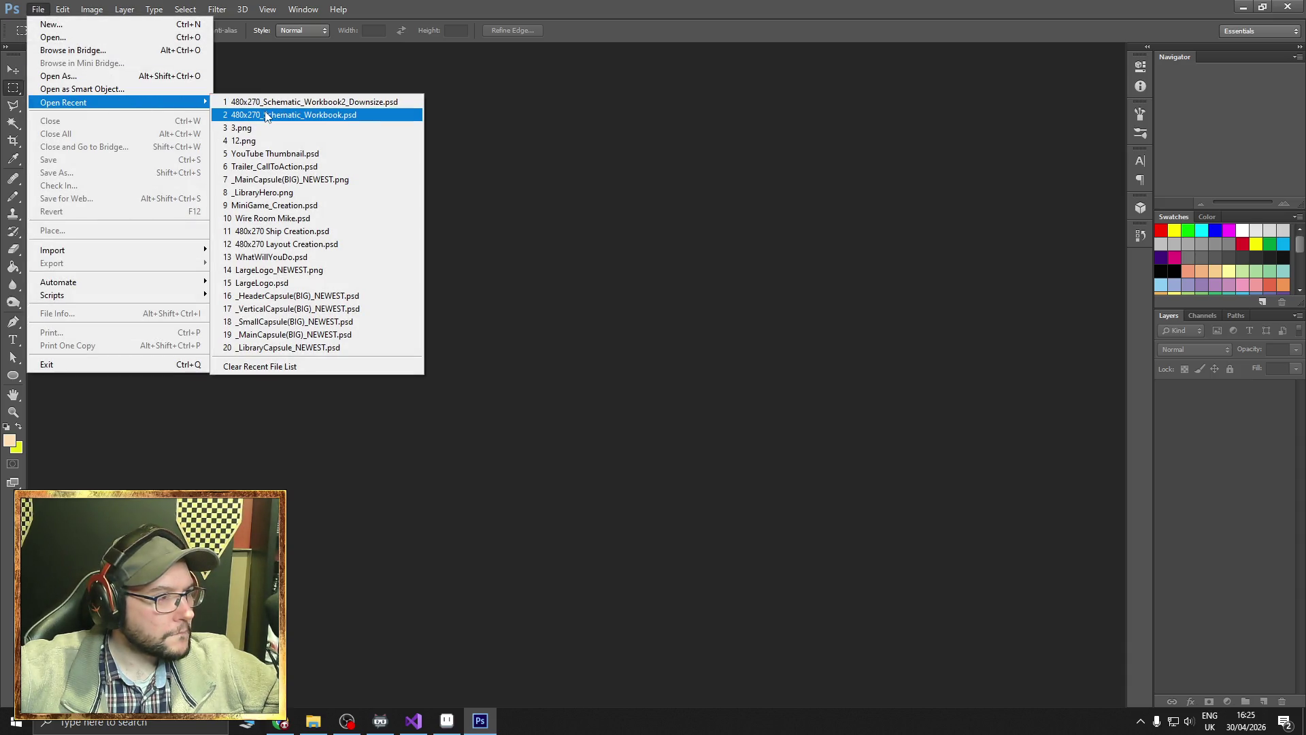
click(571, 161)
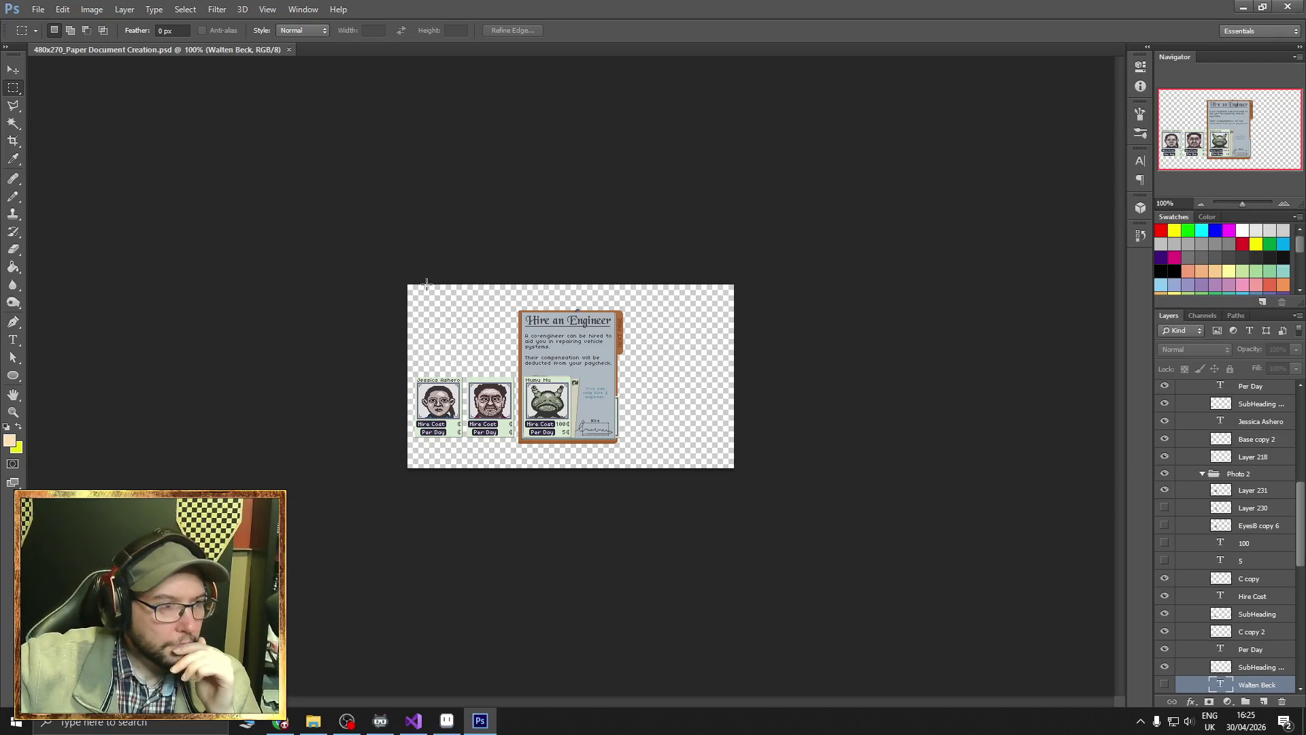
click(1283, 204)
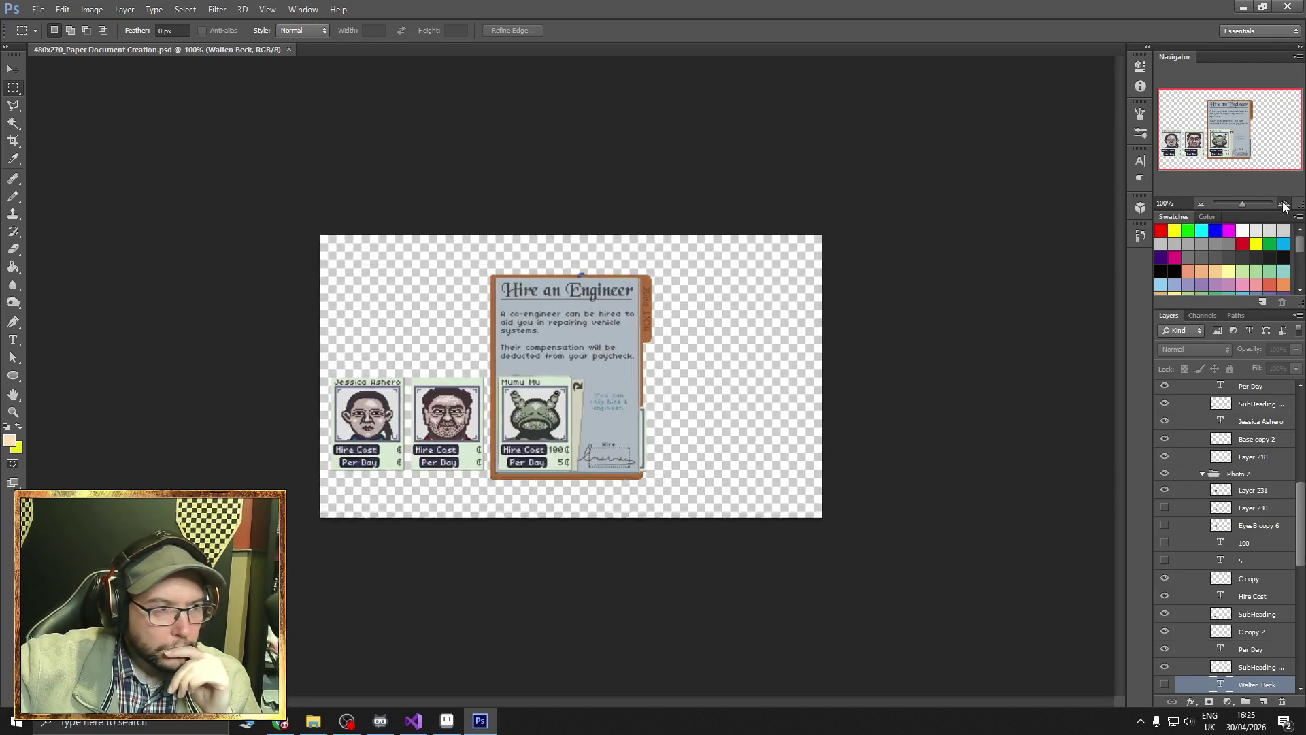
Zoom the document to 300% and collapse the Engineer Contracting layer group.
click(1284, 204)
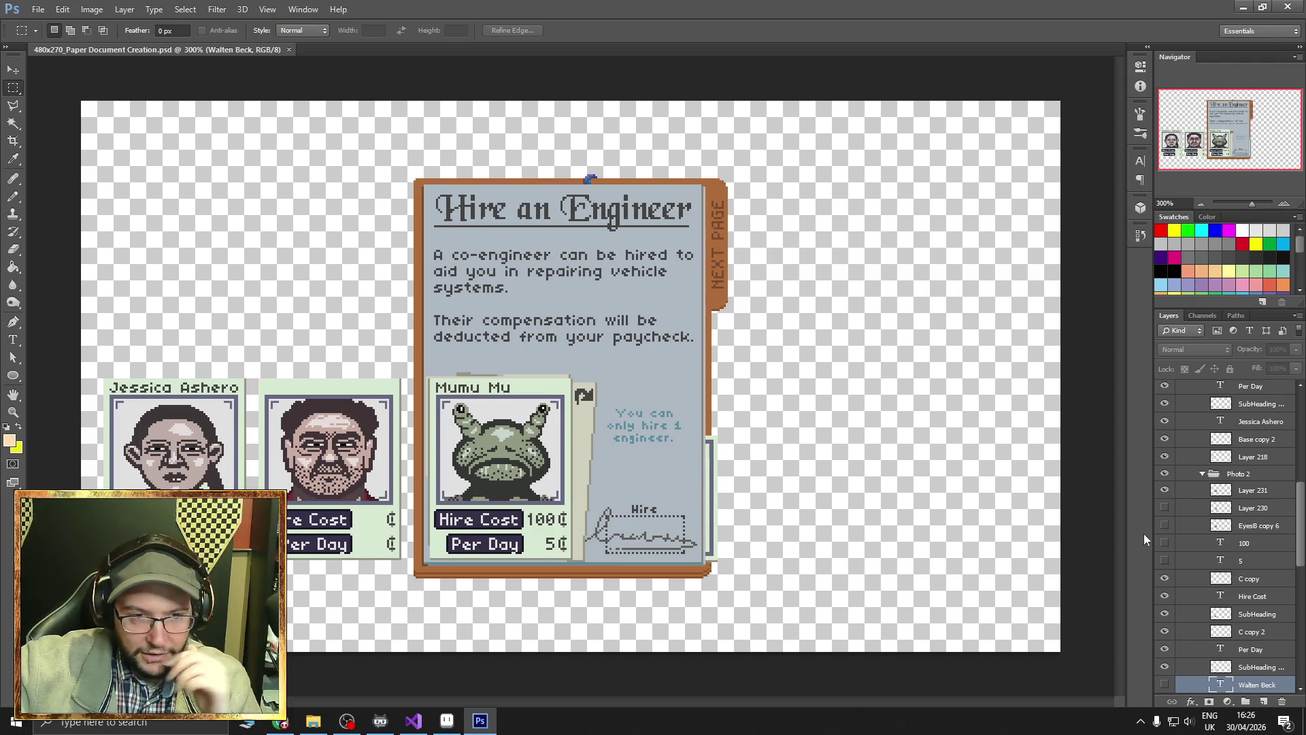
scroll(1229, 534, up, 2)
scroll(1229, 534, up, 5)
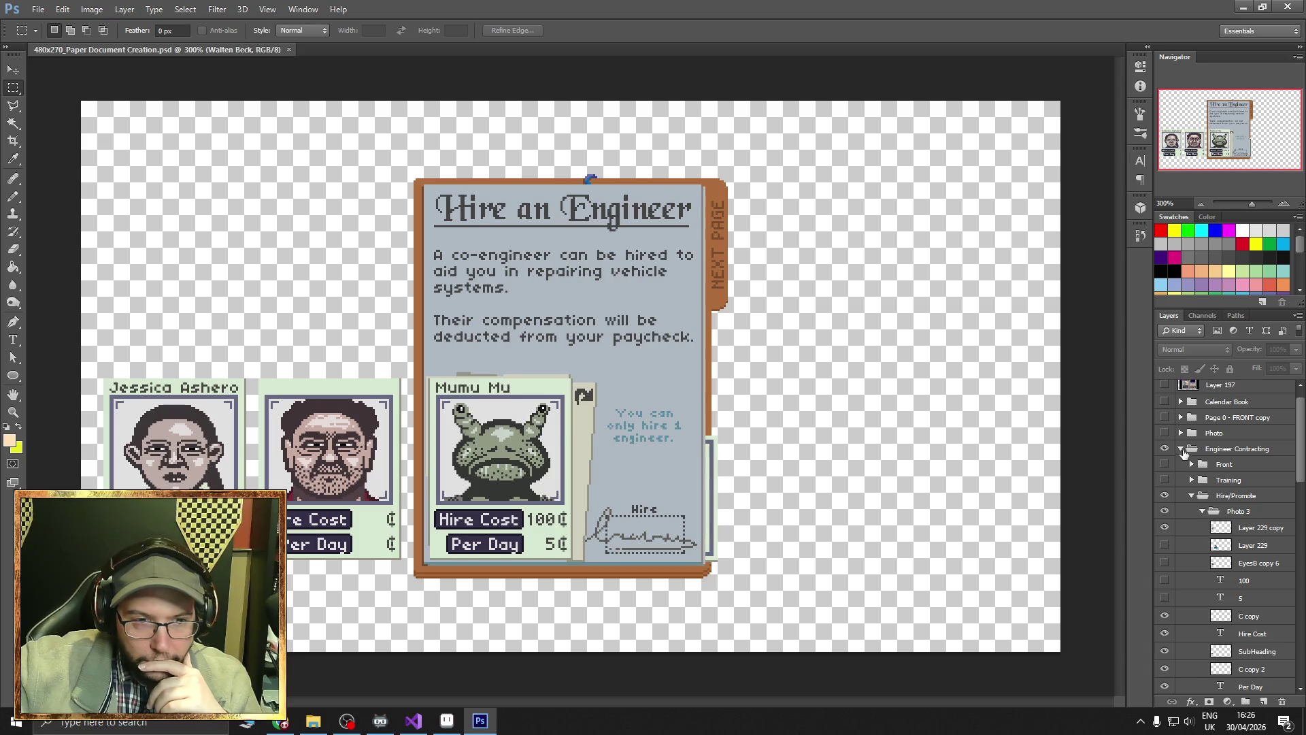
click(1180, 451)
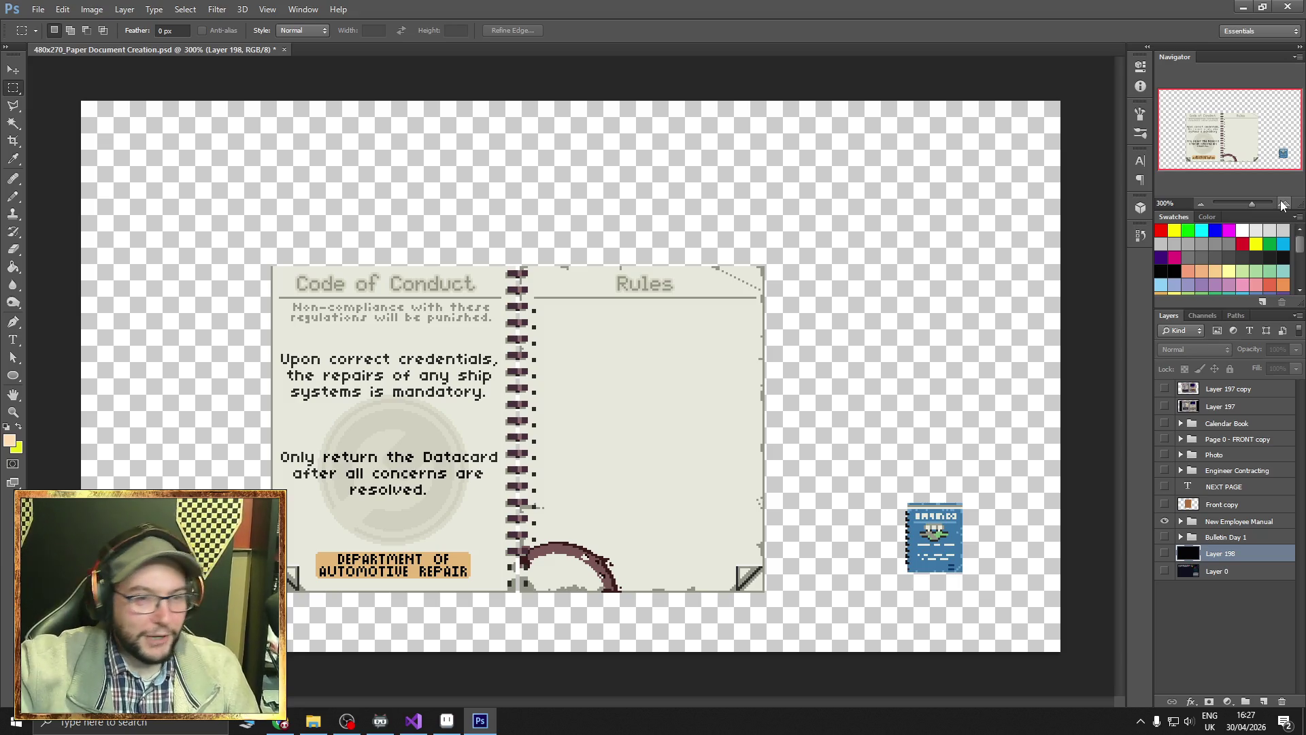
click(1283, 204)
click(1282, 204)
drag(1236, 136, 1232, 144)
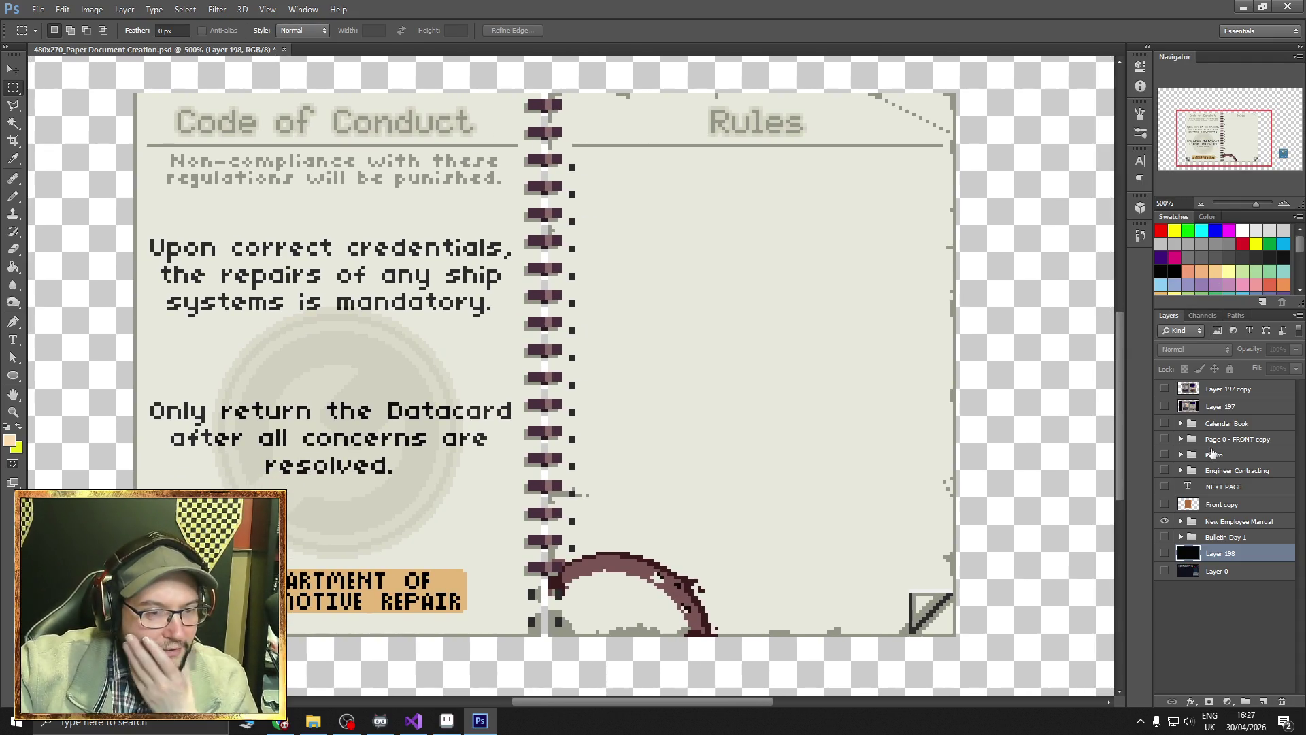
click(1182, 521)
scroll(1178, 469, down, 2)
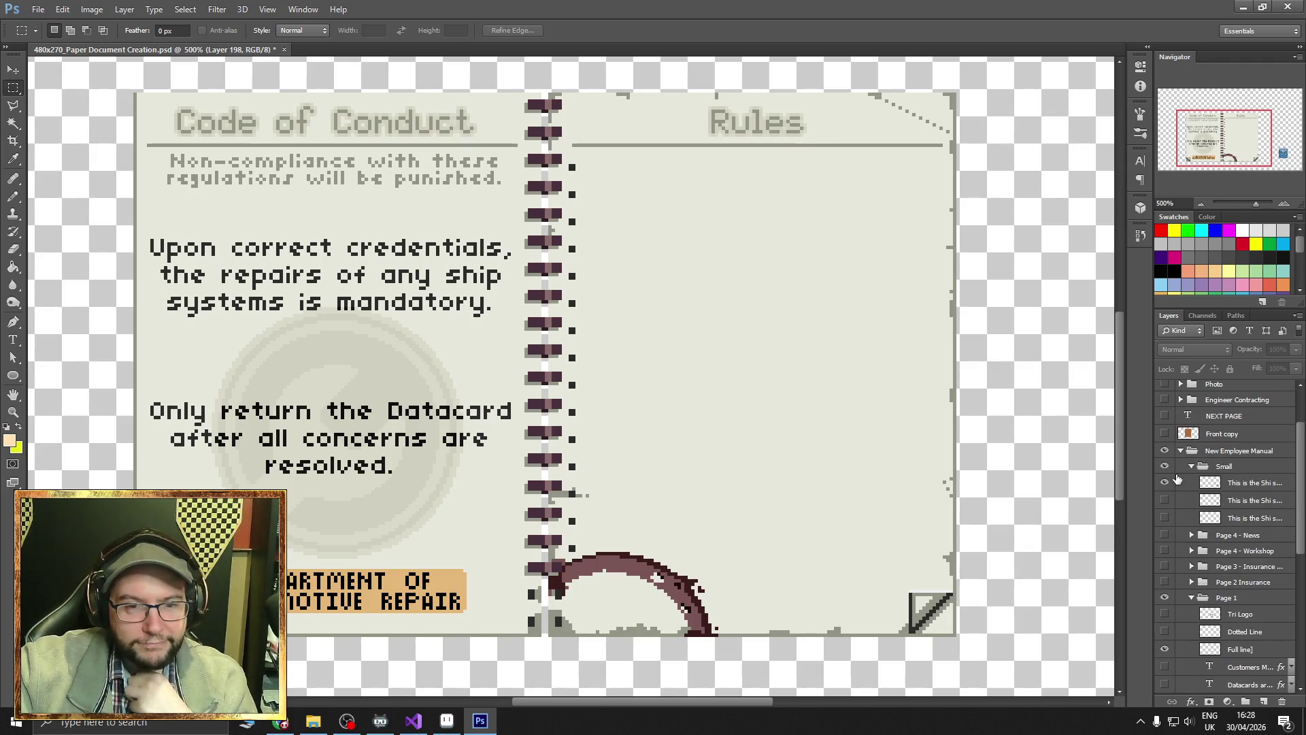
click(1165, 467)
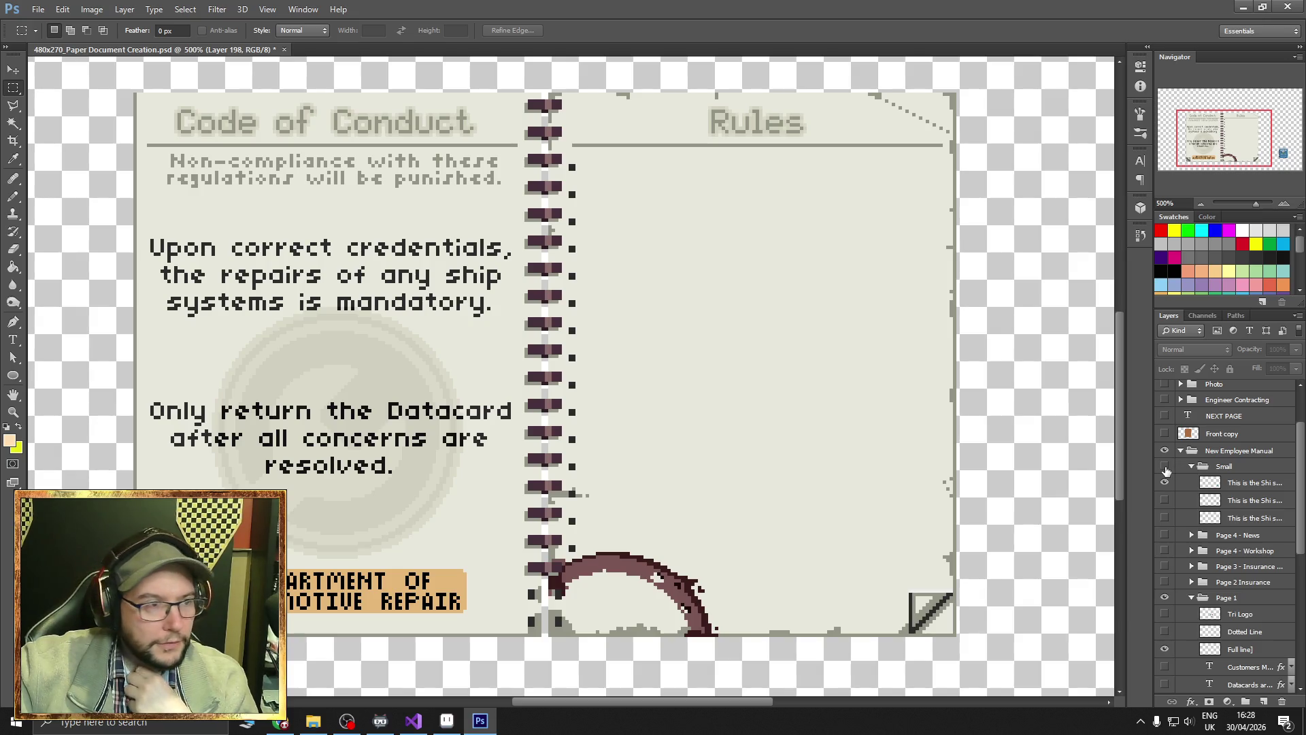
click(1165, 468)
click(1191, 466)
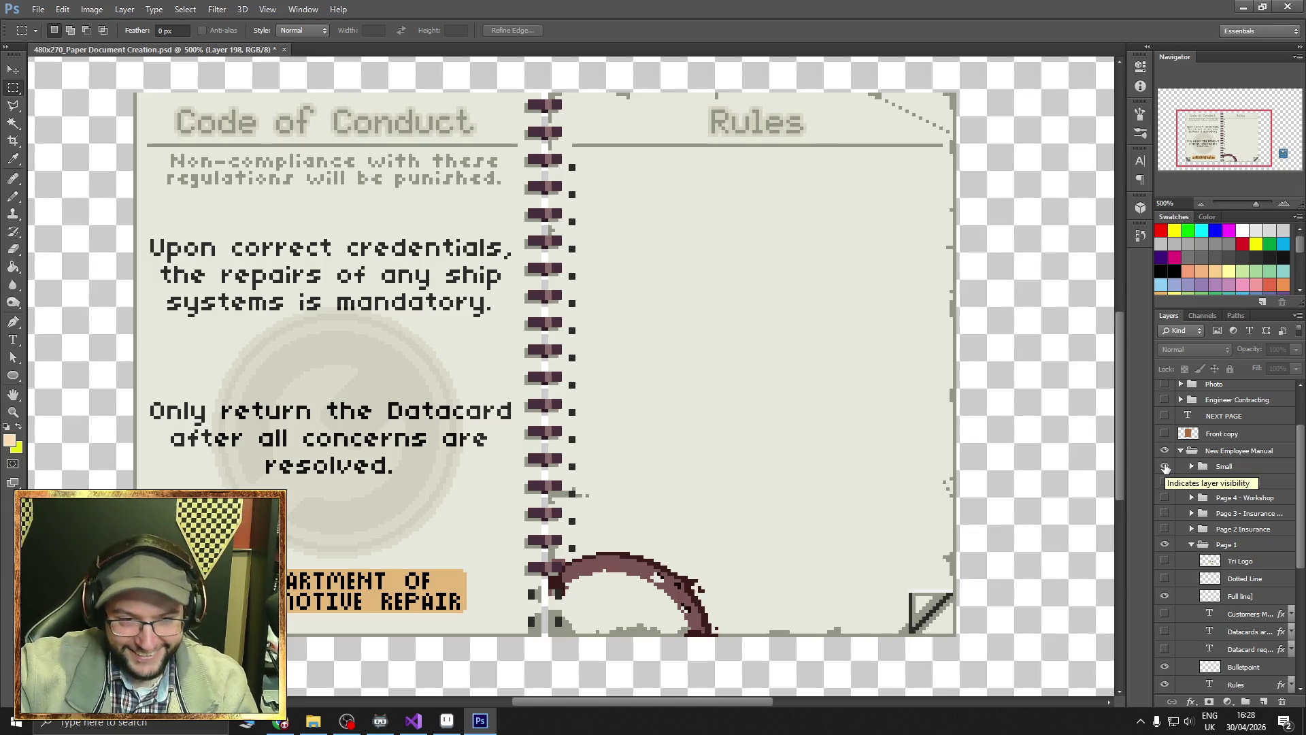
click(1164, 544)
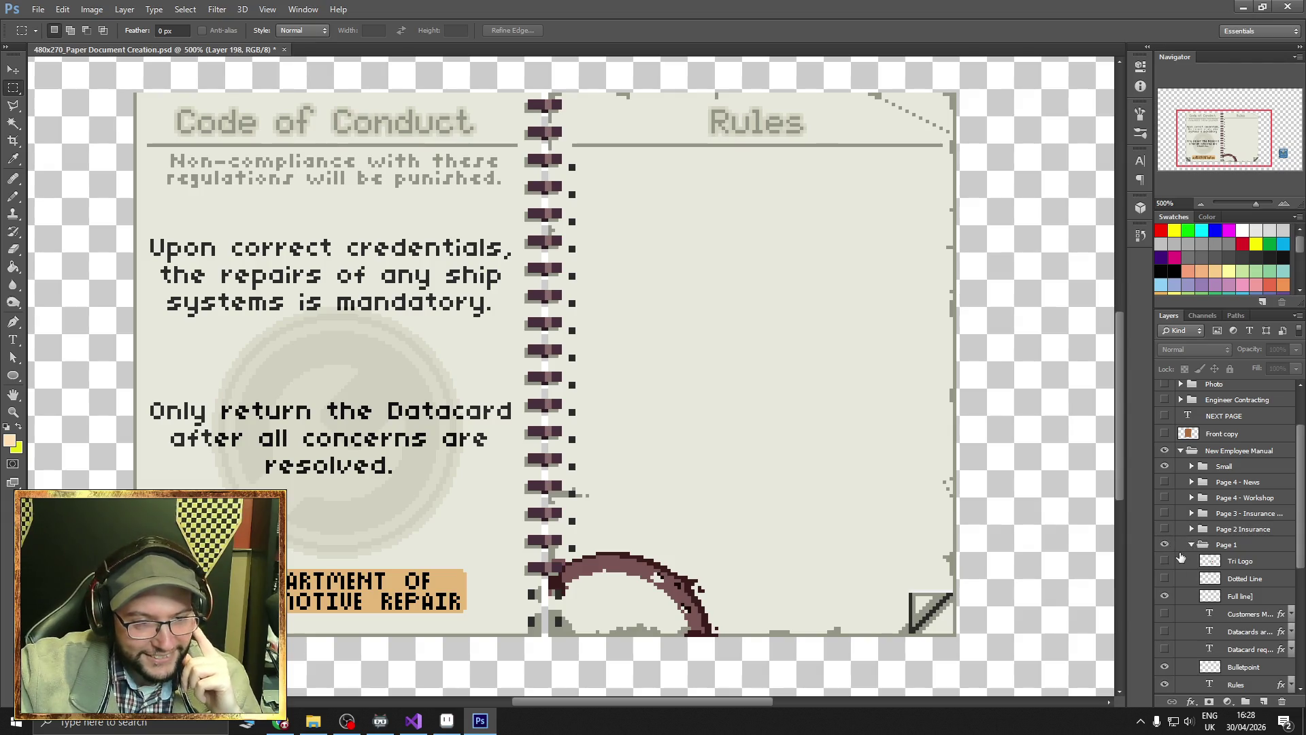
click(1165, 561)
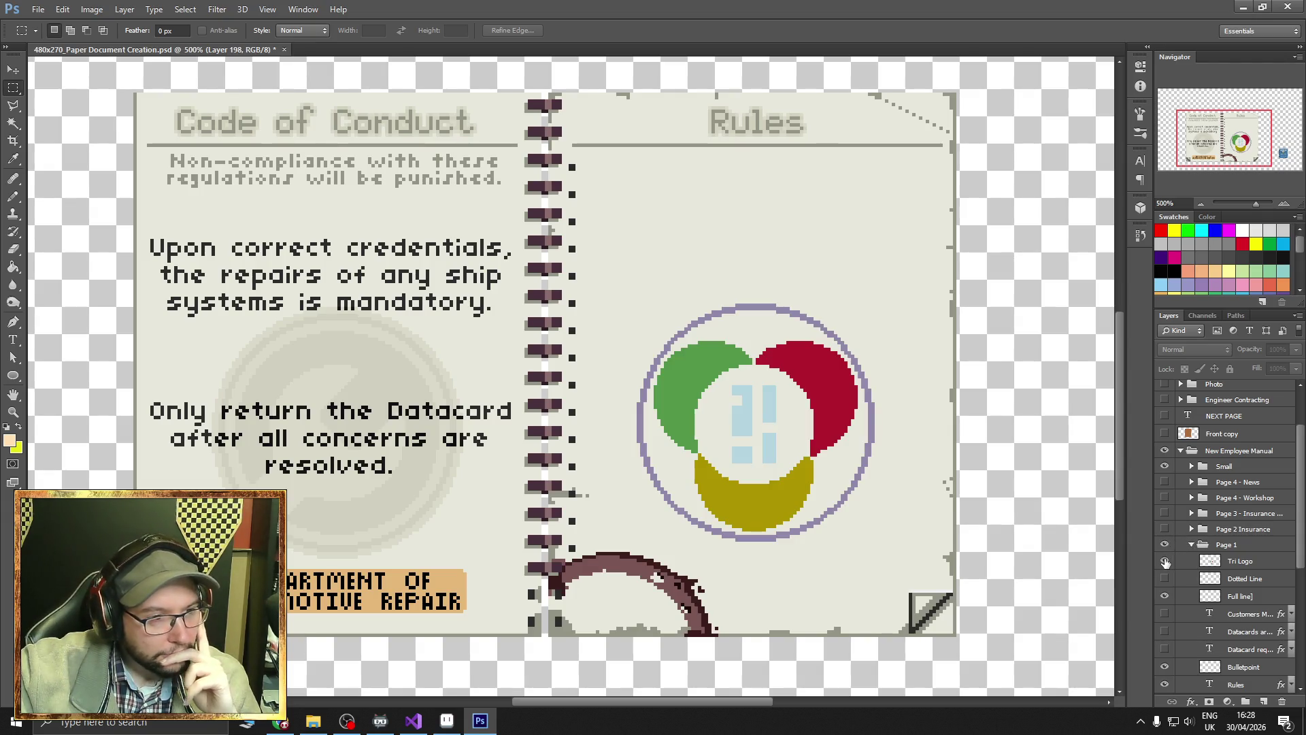
click(1164, 560)
click(1167, 596)
click(1165, 596)
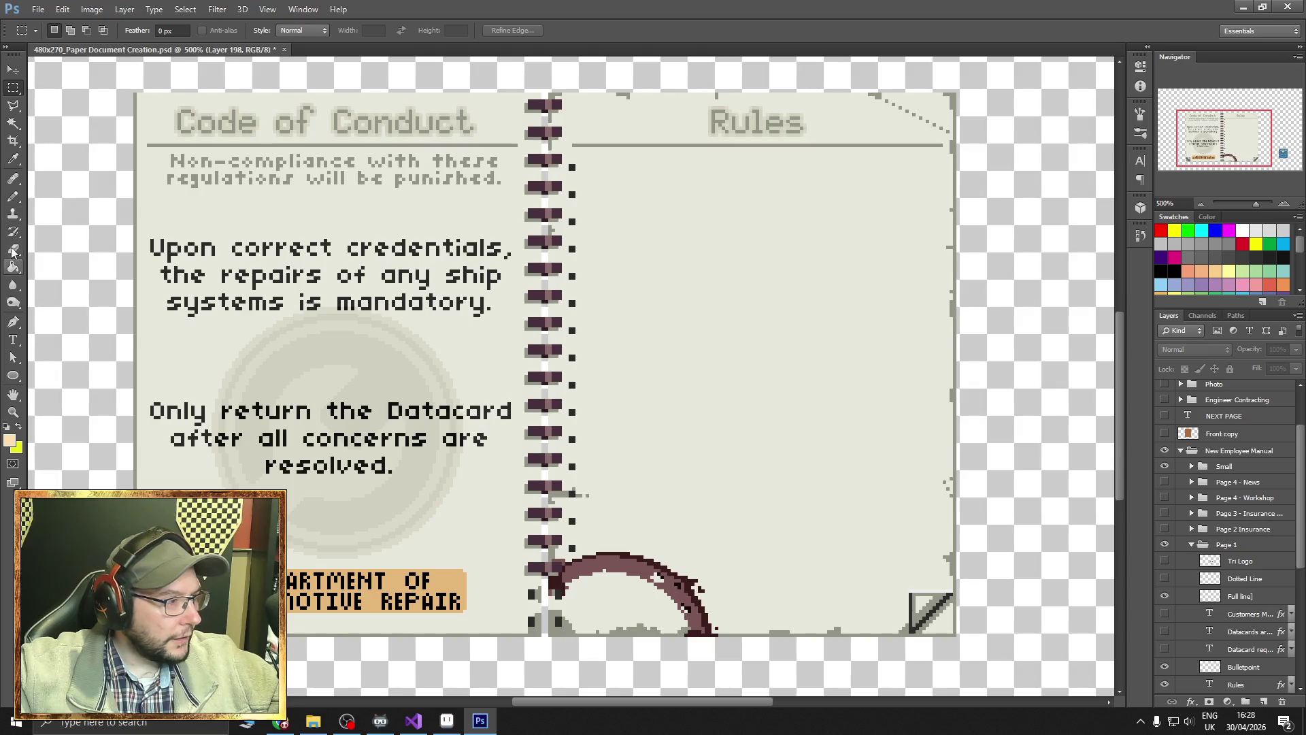
Hide the 'Upon correct credentials' body text and the Department of Automotive Repair label text.
click(13, 339)
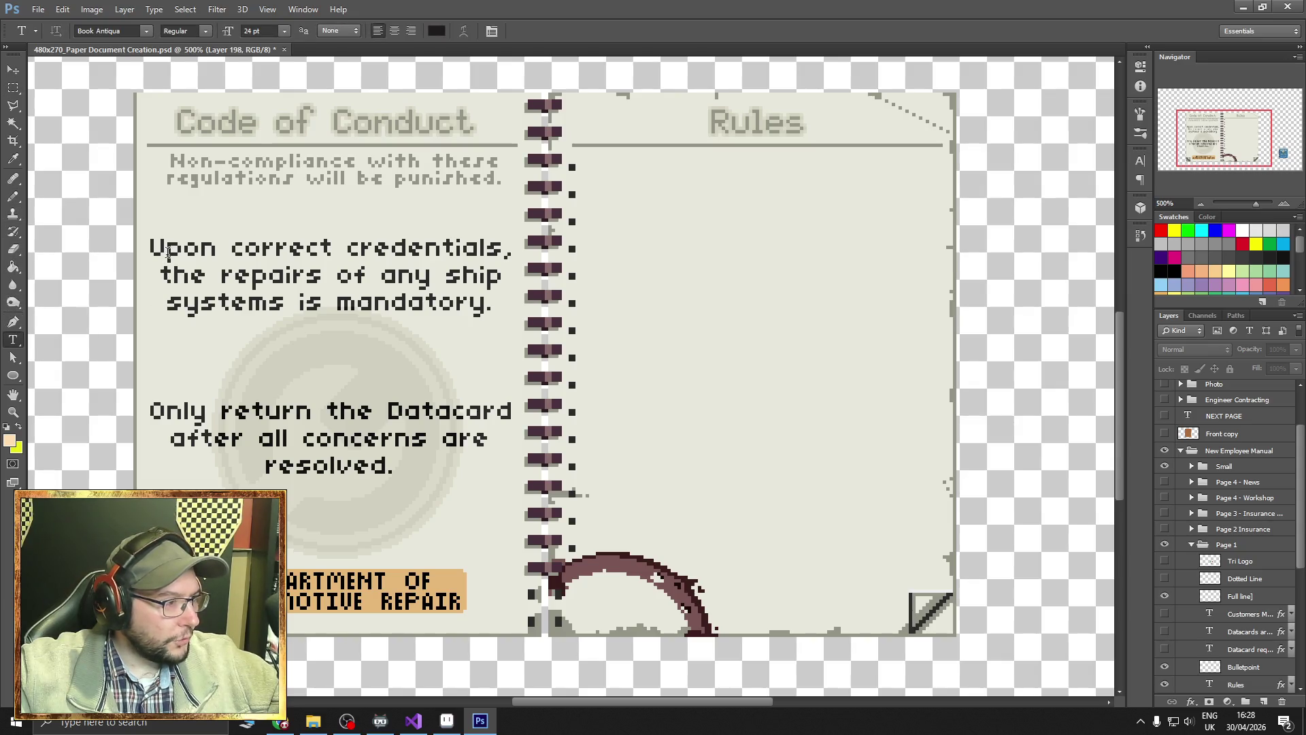
click(168, 252)
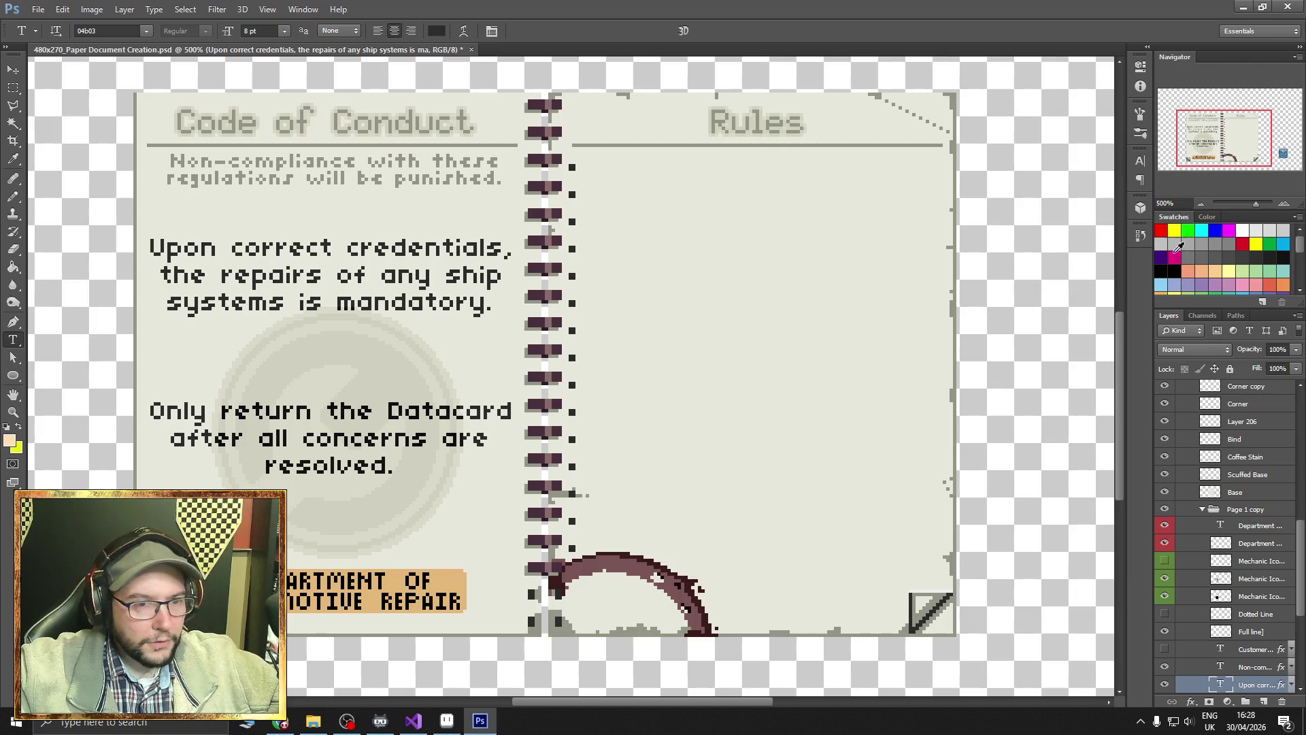
click(1164, 684)
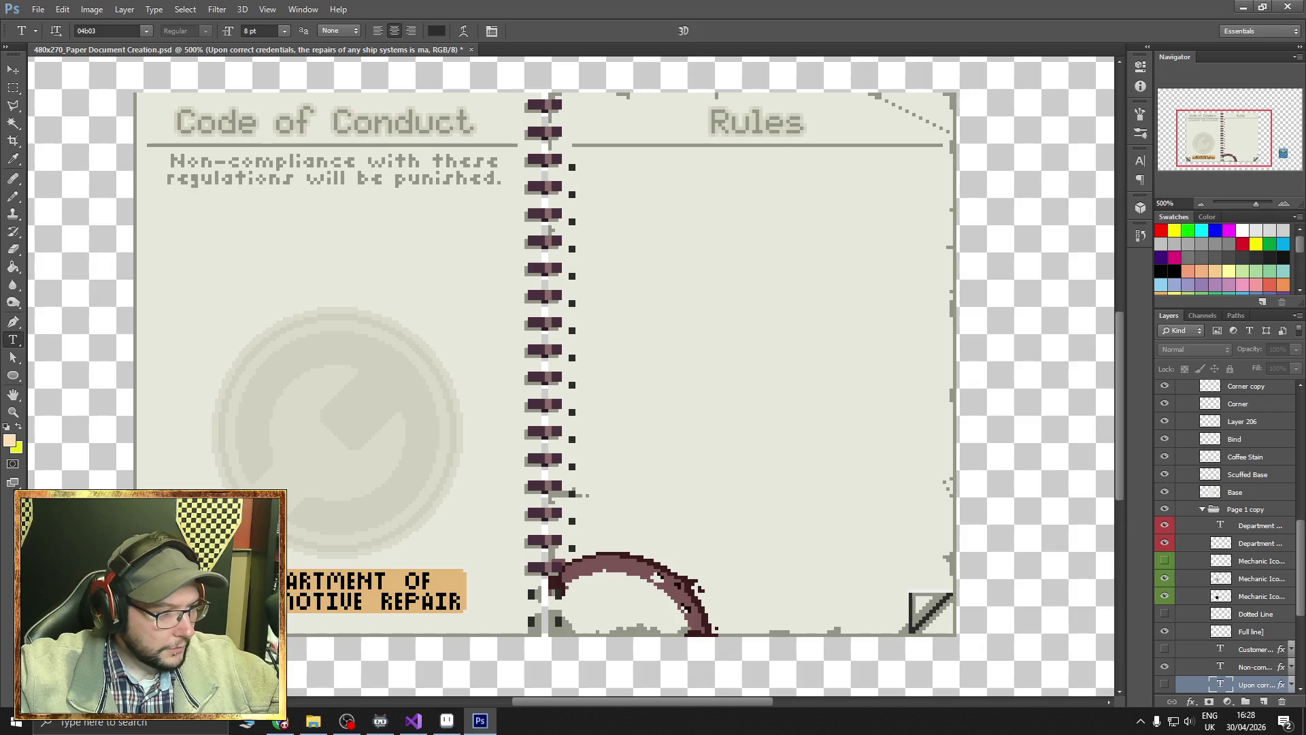
click(374, 590)
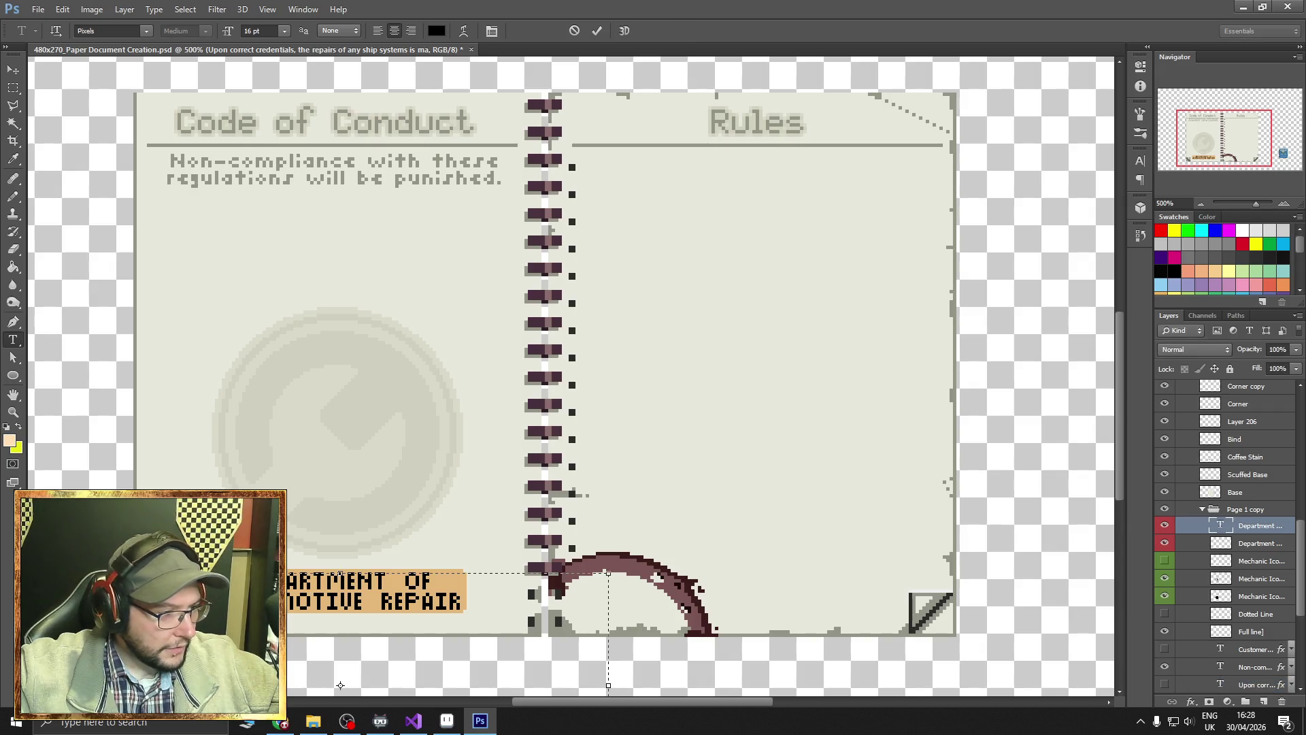
click(1164, 530)
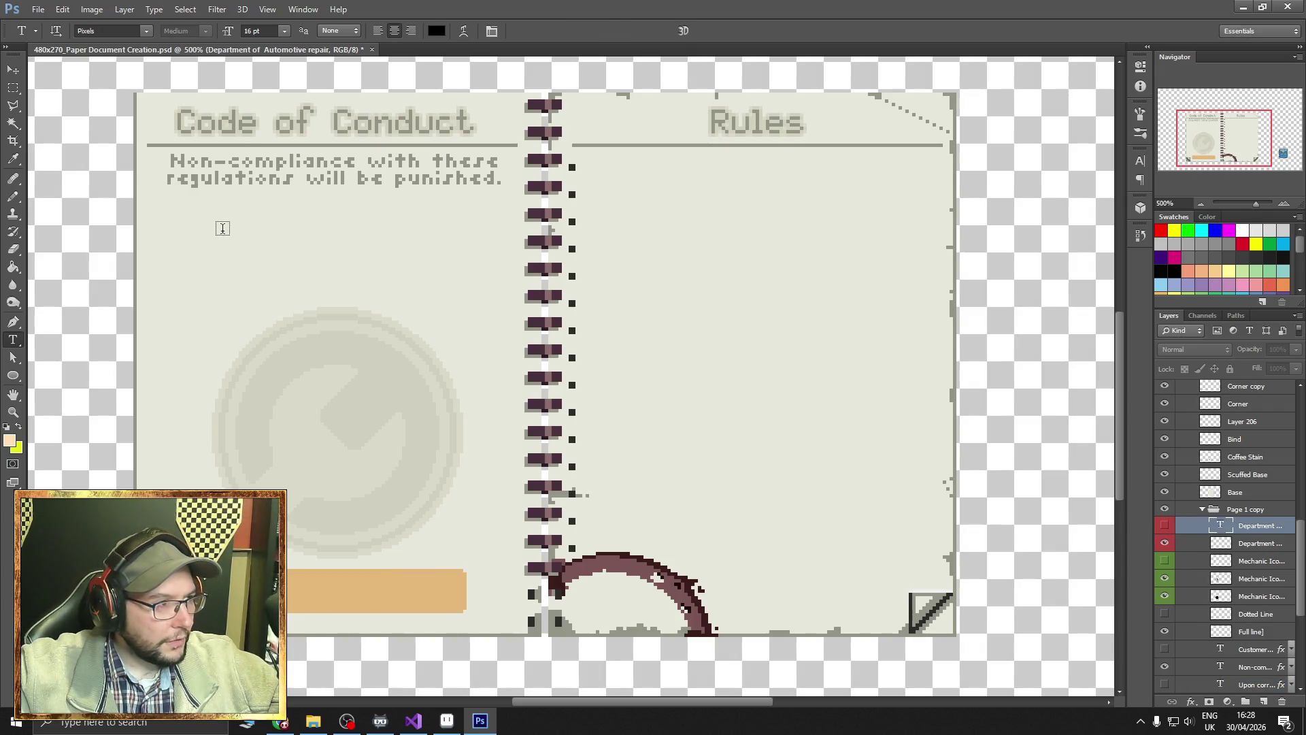
Select the whole Non-compliance sentence, then clear the selection.
click(170, 159)
drag(170, 159, 505, 177)
click(505, 177)
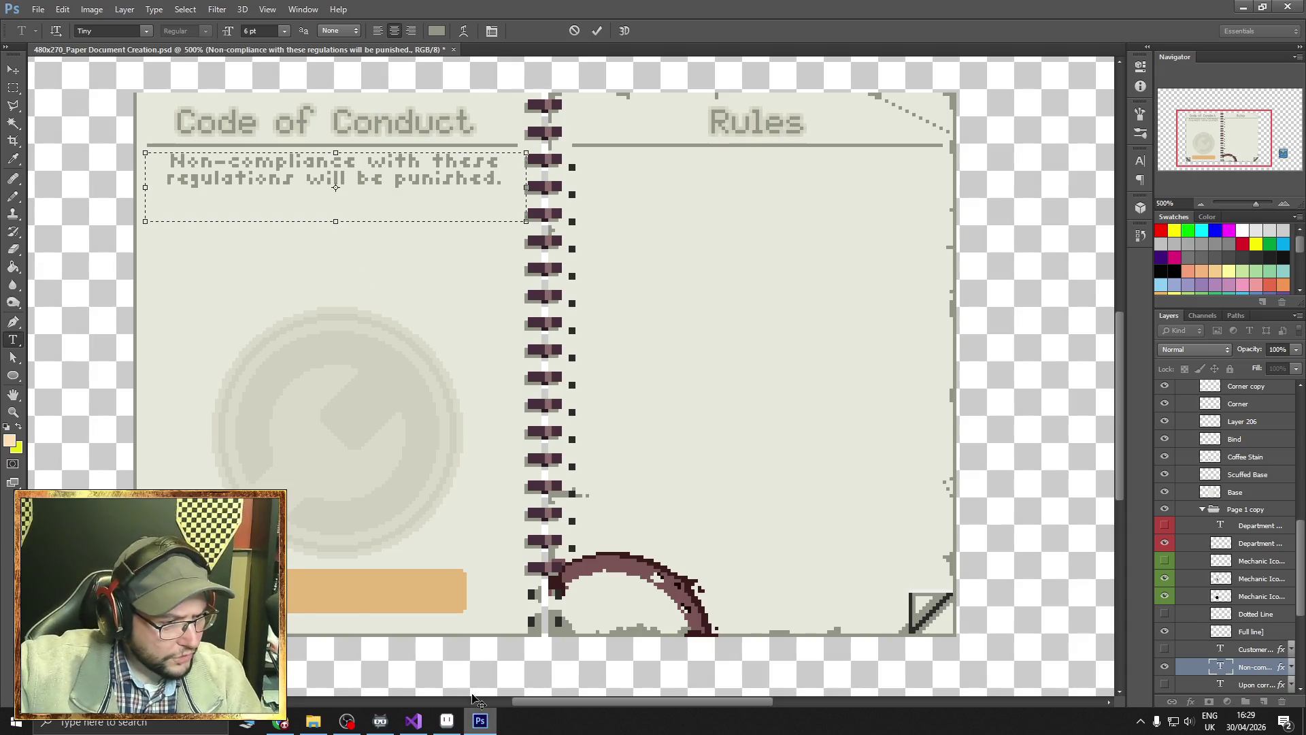
Back in Aseprite, pan over the handbook spread and pick the Text tool (T), then return to Photoshop.
click(447, 721)
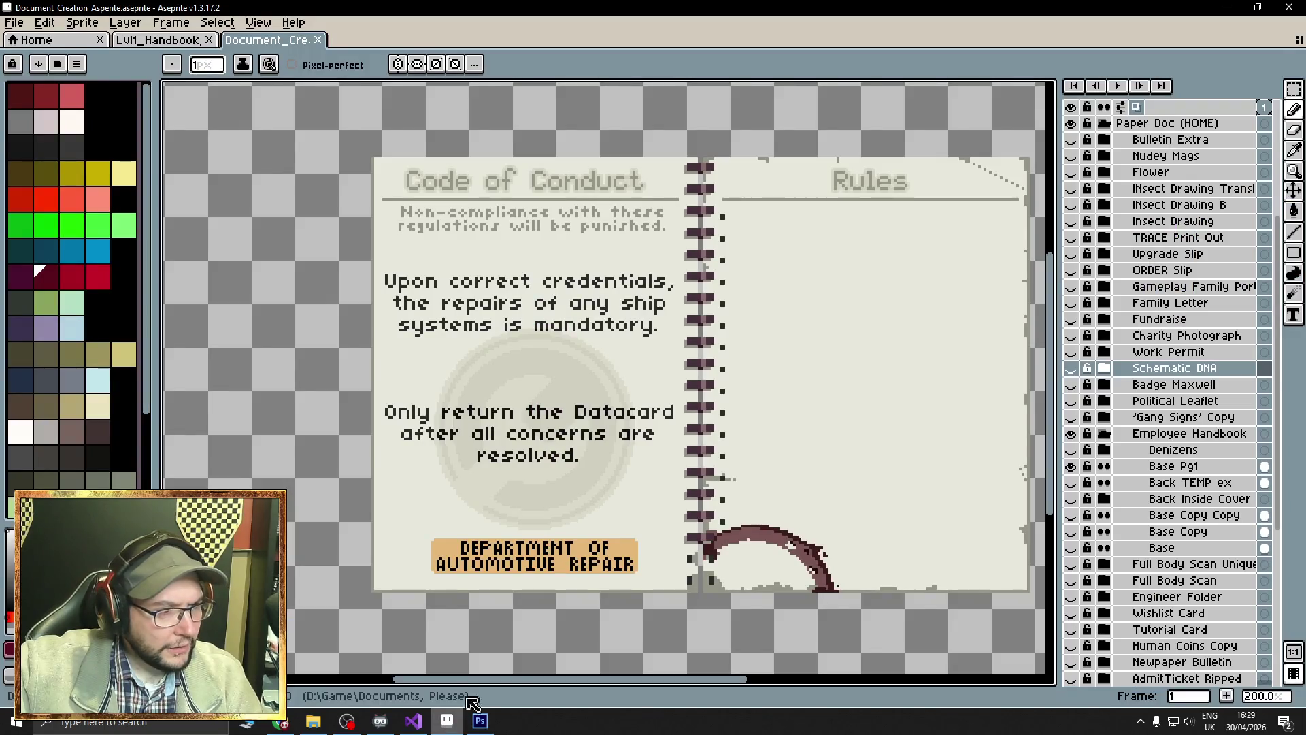
scroll(652, 523, up, 4)
scroll(652, 524, down, 8)
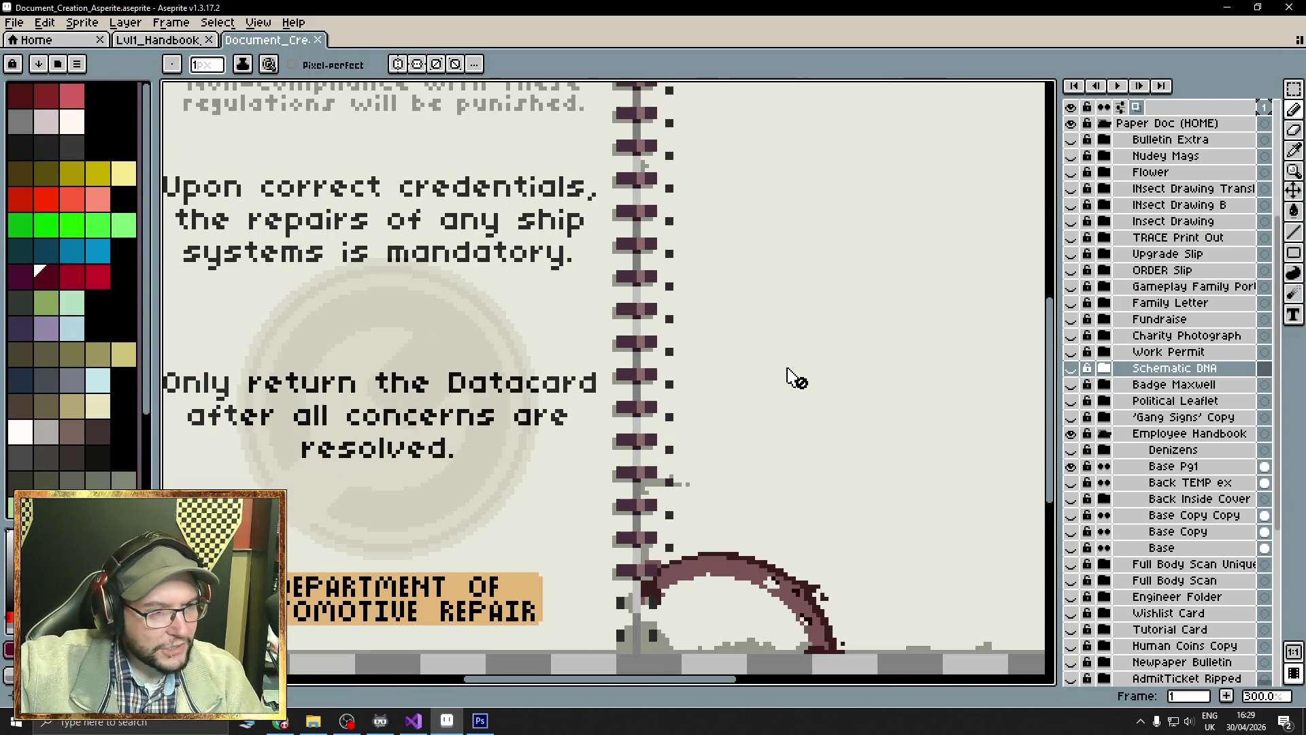
scroll(767, 359, up, 2)
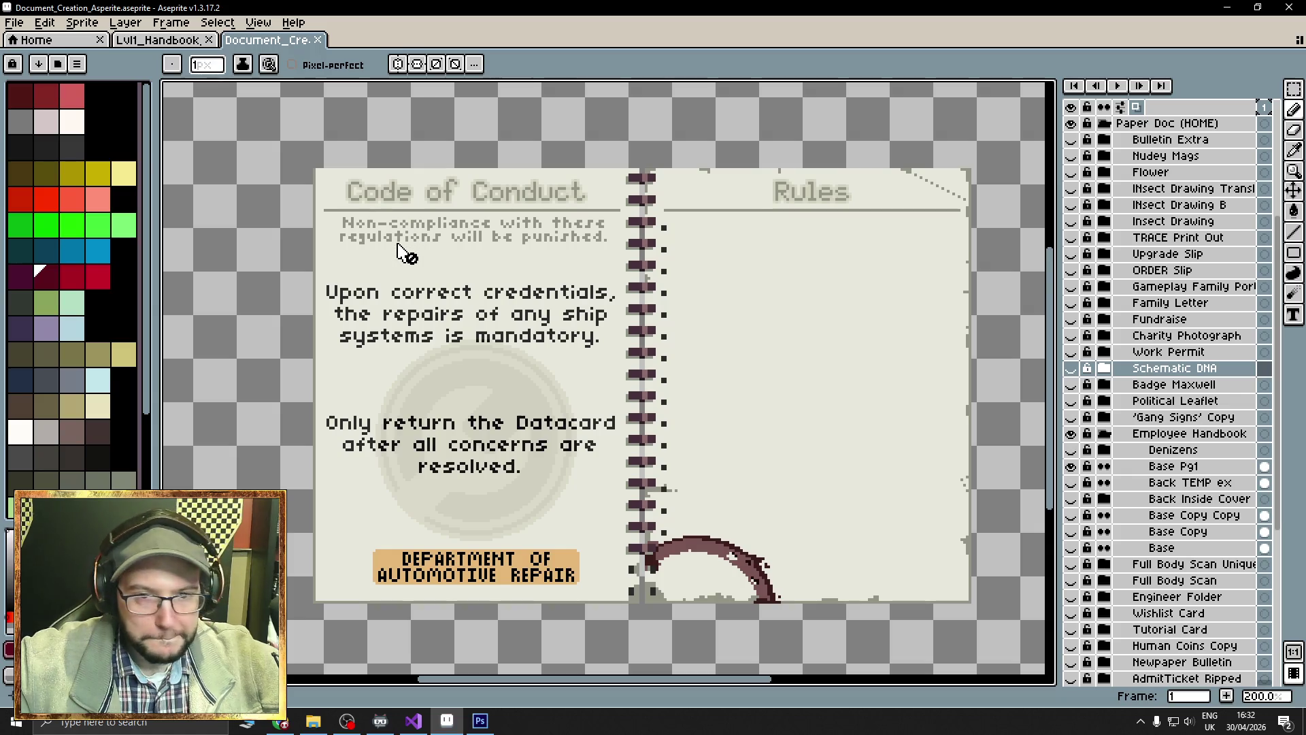
drag(413, 250, 484, 272)
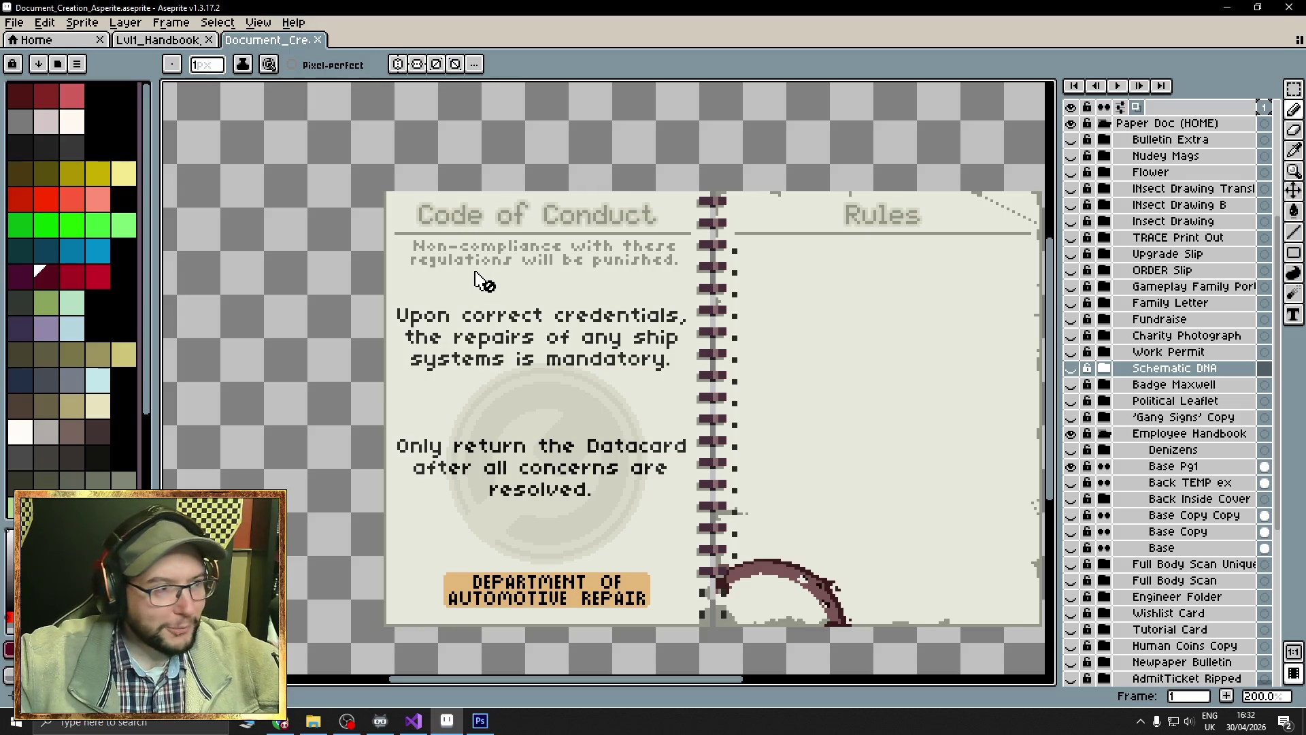
key(t)
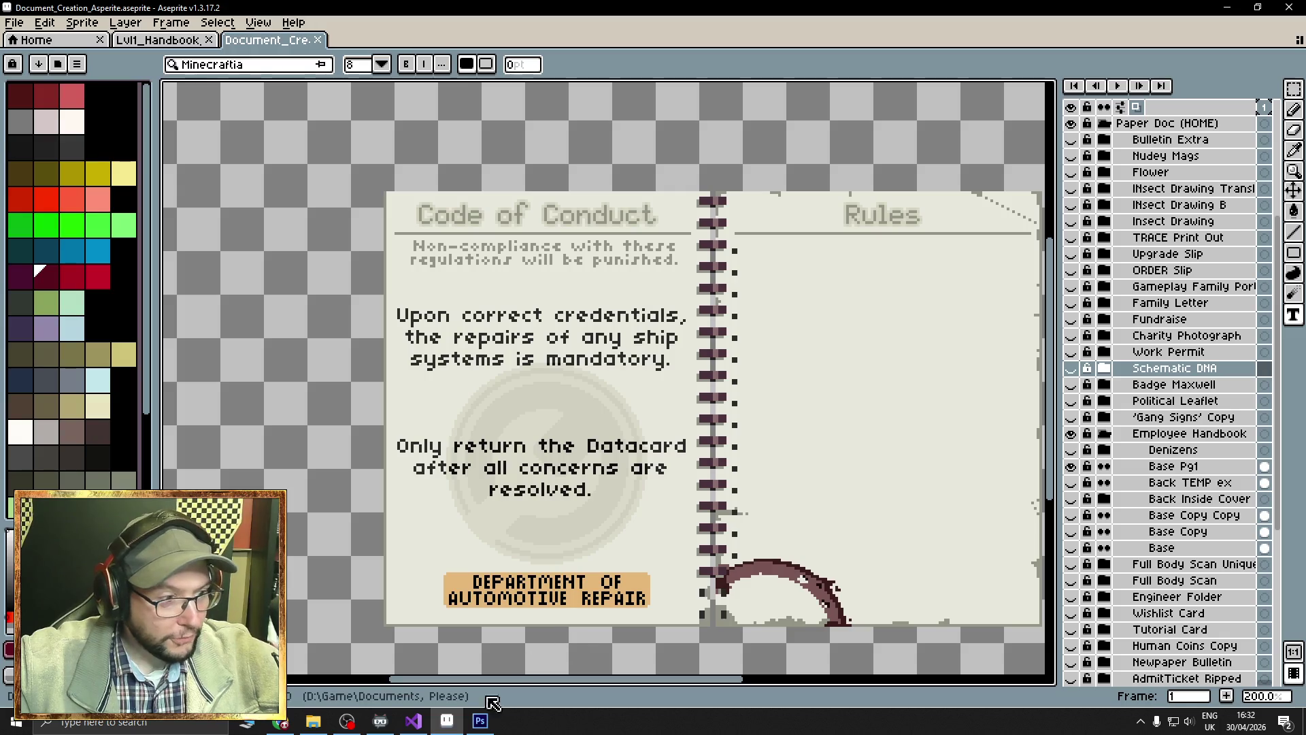
click(481, 724)
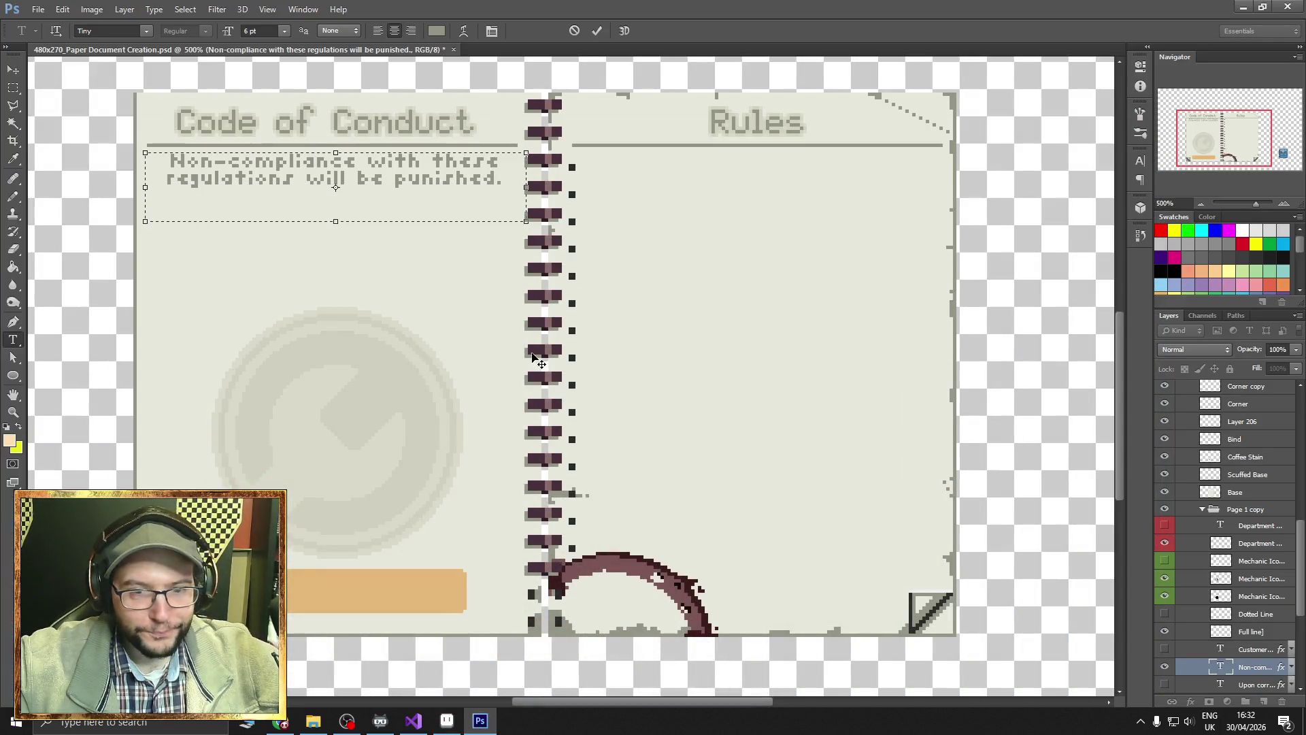
Commit the open text edit, pan the spread, and re-select then commit the Non-compliance text unchanged.
click(665, 359)
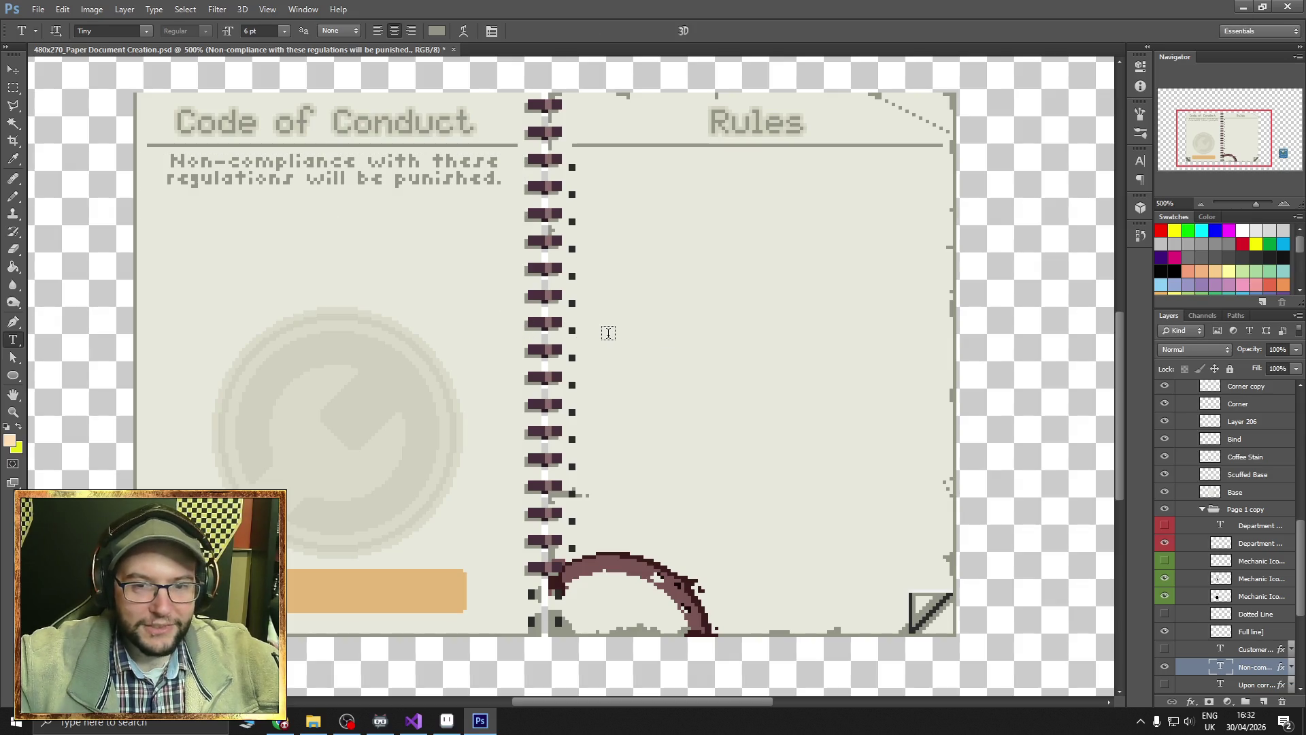
drag(1210, 151, 1203, 147)
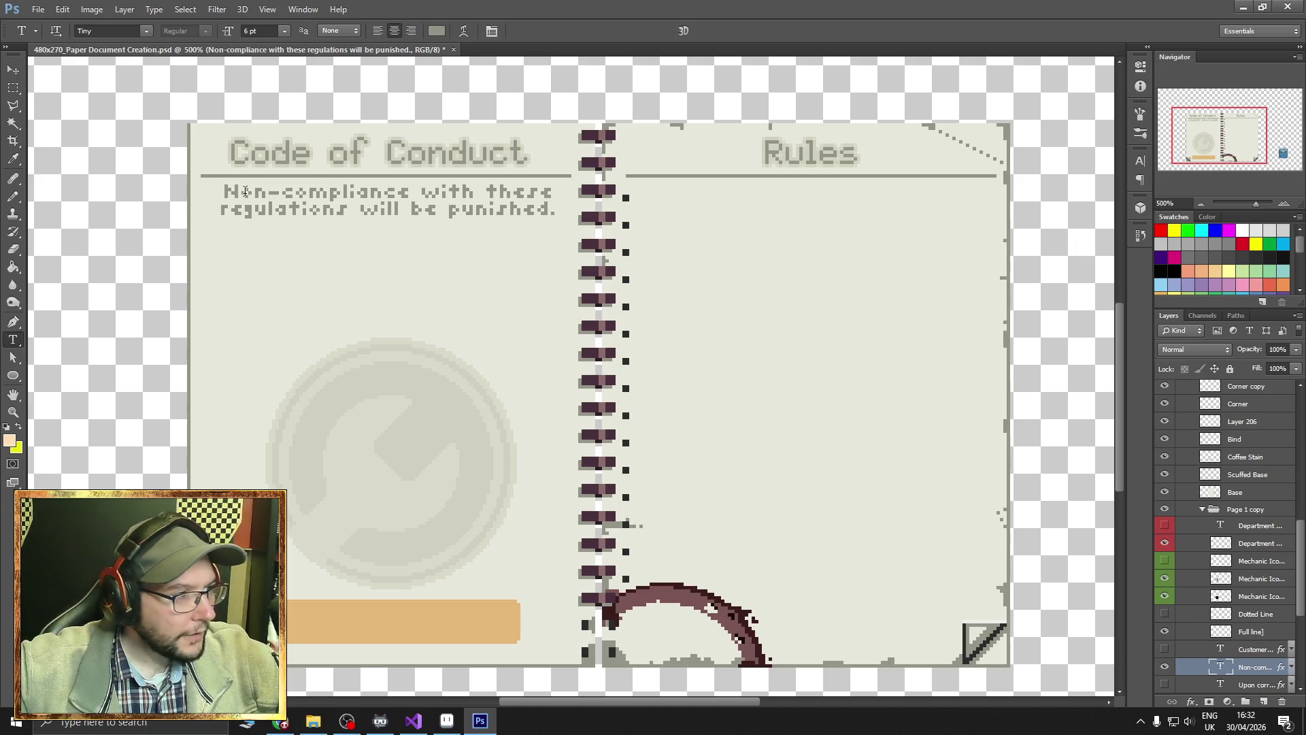
drag(224, 191, 559, 211)
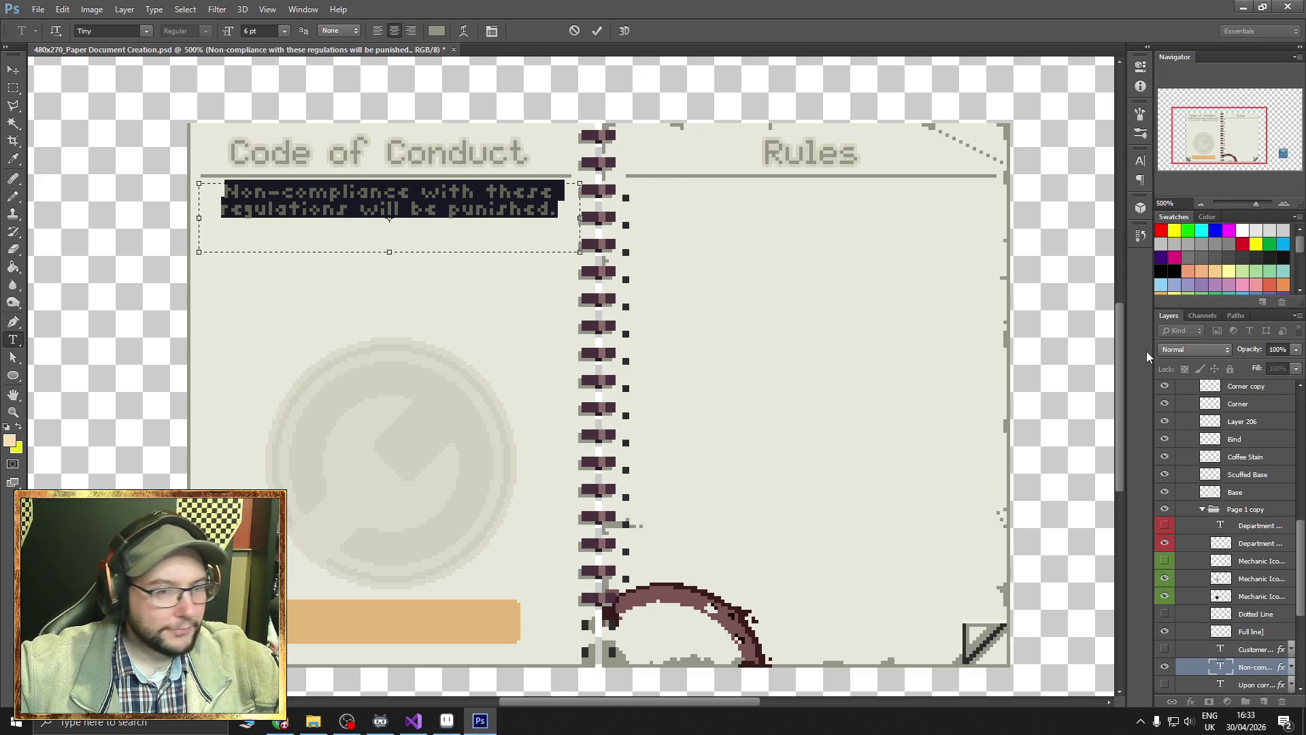
click(1178, 616)
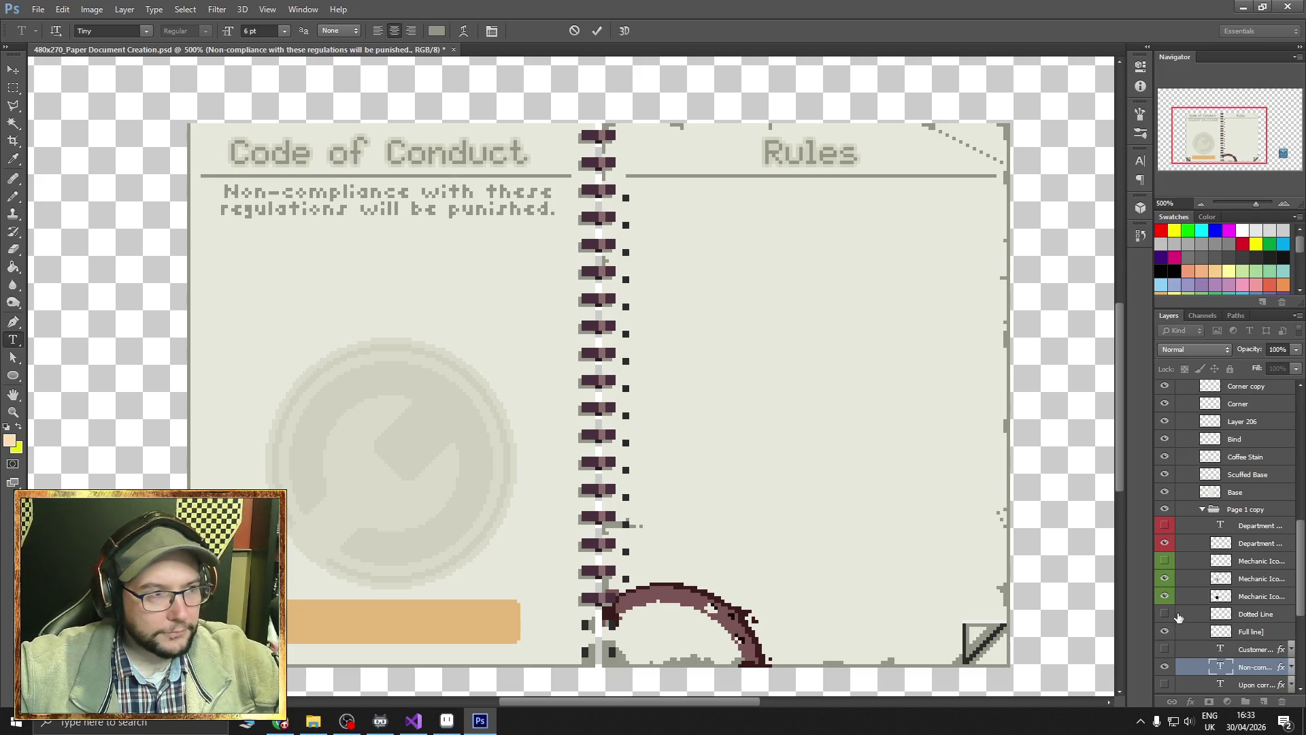
Hide the Non-compliance text layer and the Code of Conduct title.
click(1164, 667)
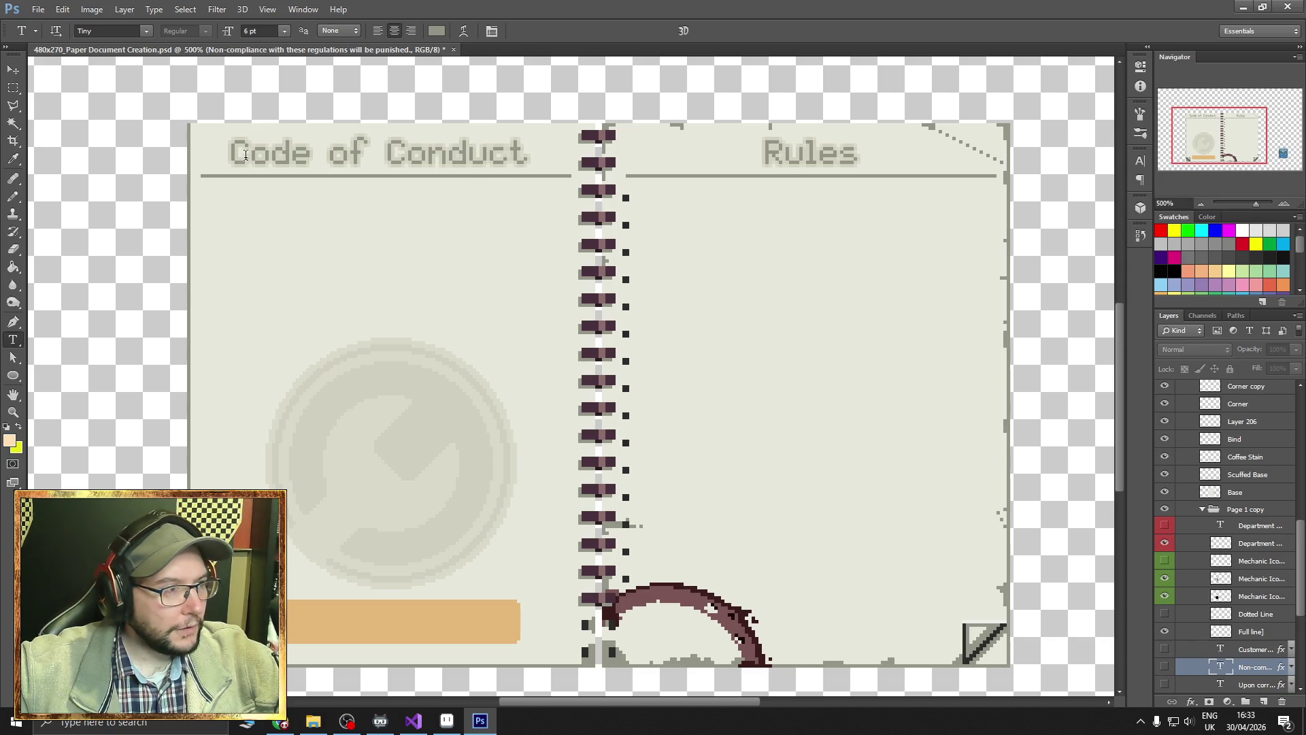
drag(233, 155, 534, 149)
drag(228, 146, 542, 146)
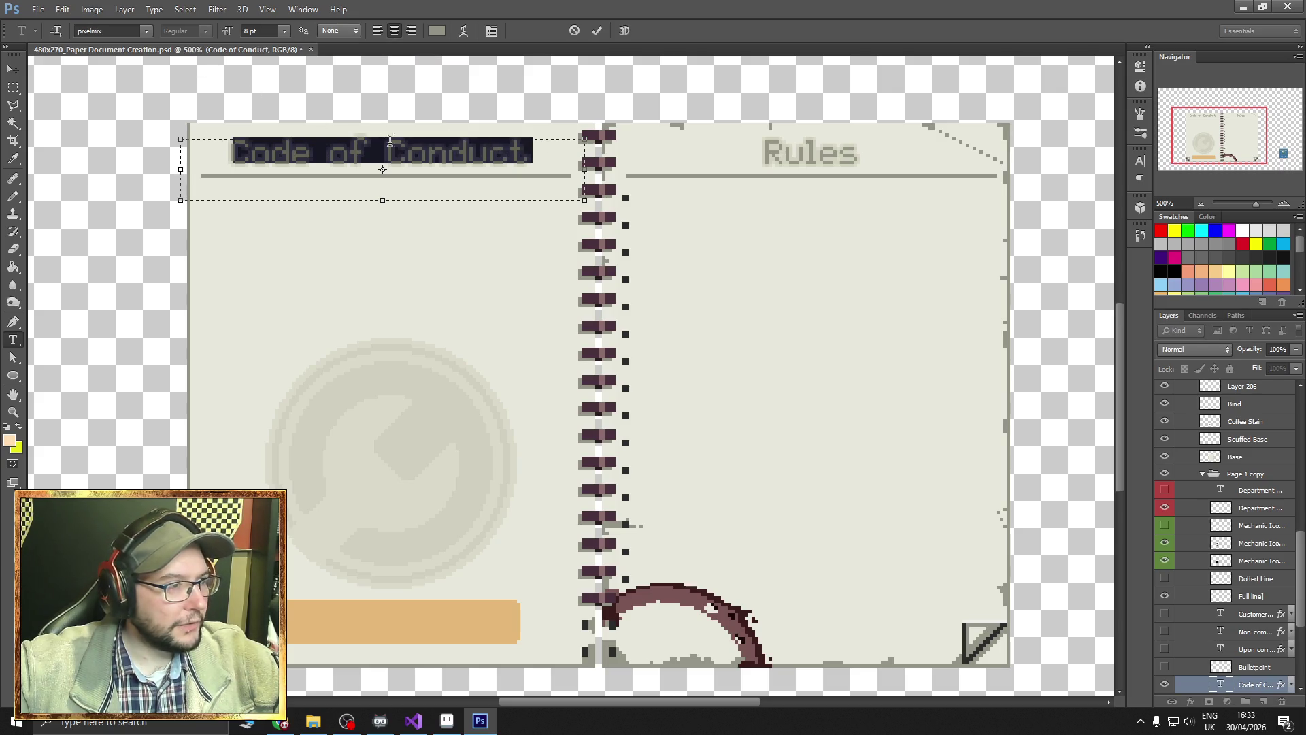
scroll(1180, 618, down, 1)
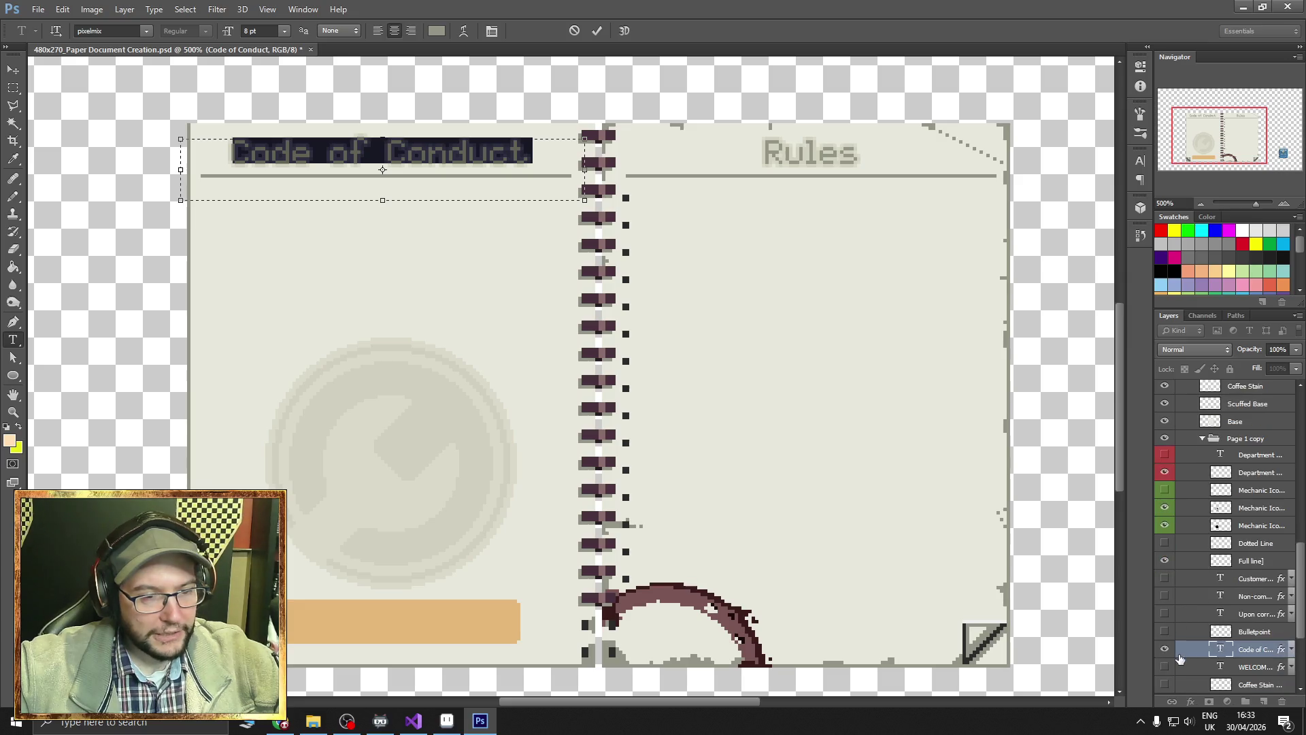
click(1165, 651)
click(1165, 651)
Select the Rules title layer and hide it, leaving the right page header blank.
click(772, 157)
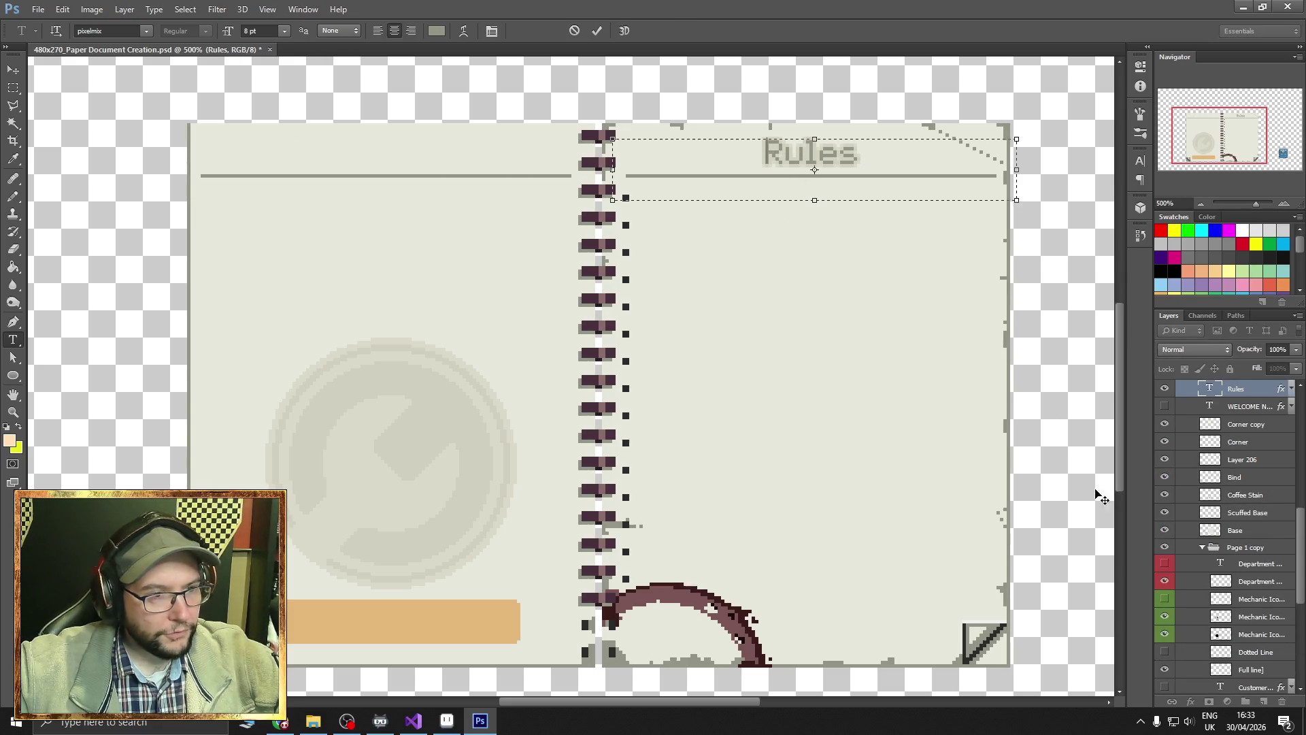
scroll(1166, 533, down, 1)
scroll(1160, 476, up, 2)
click(1165, 442)
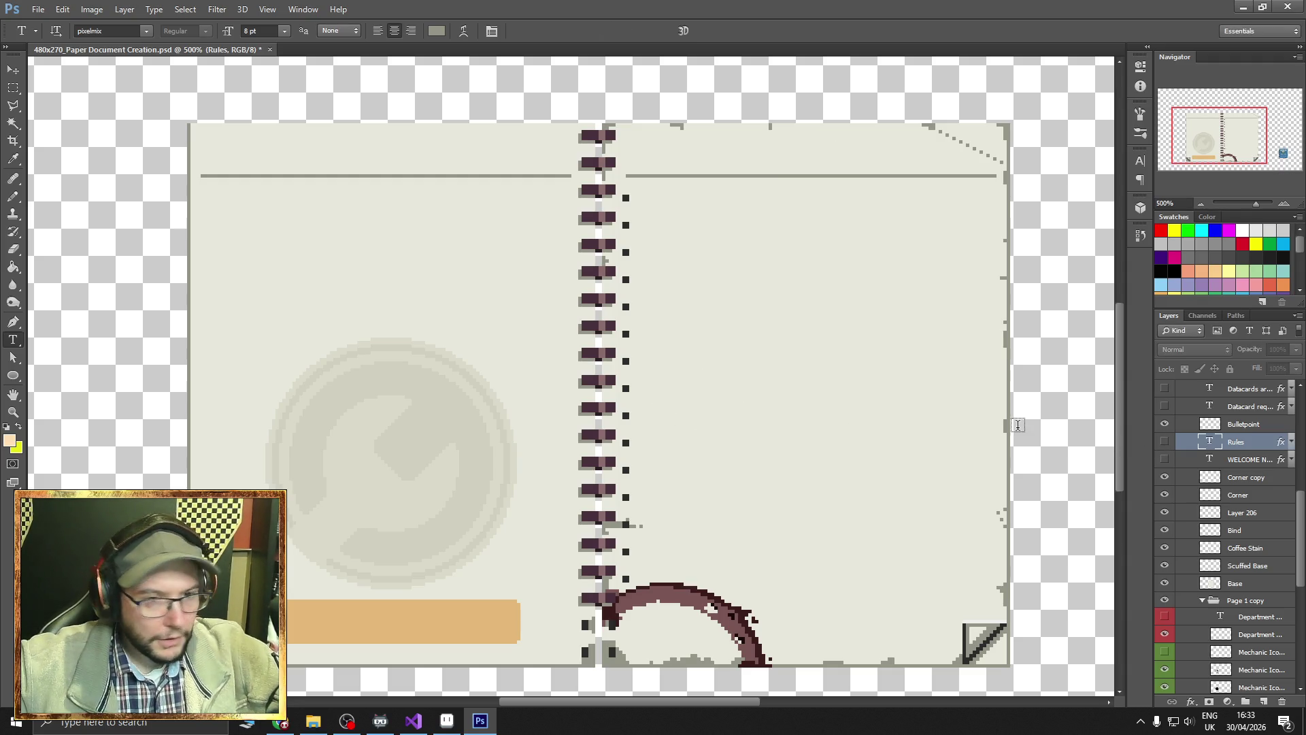
scroll(1265, 528, down, 3)
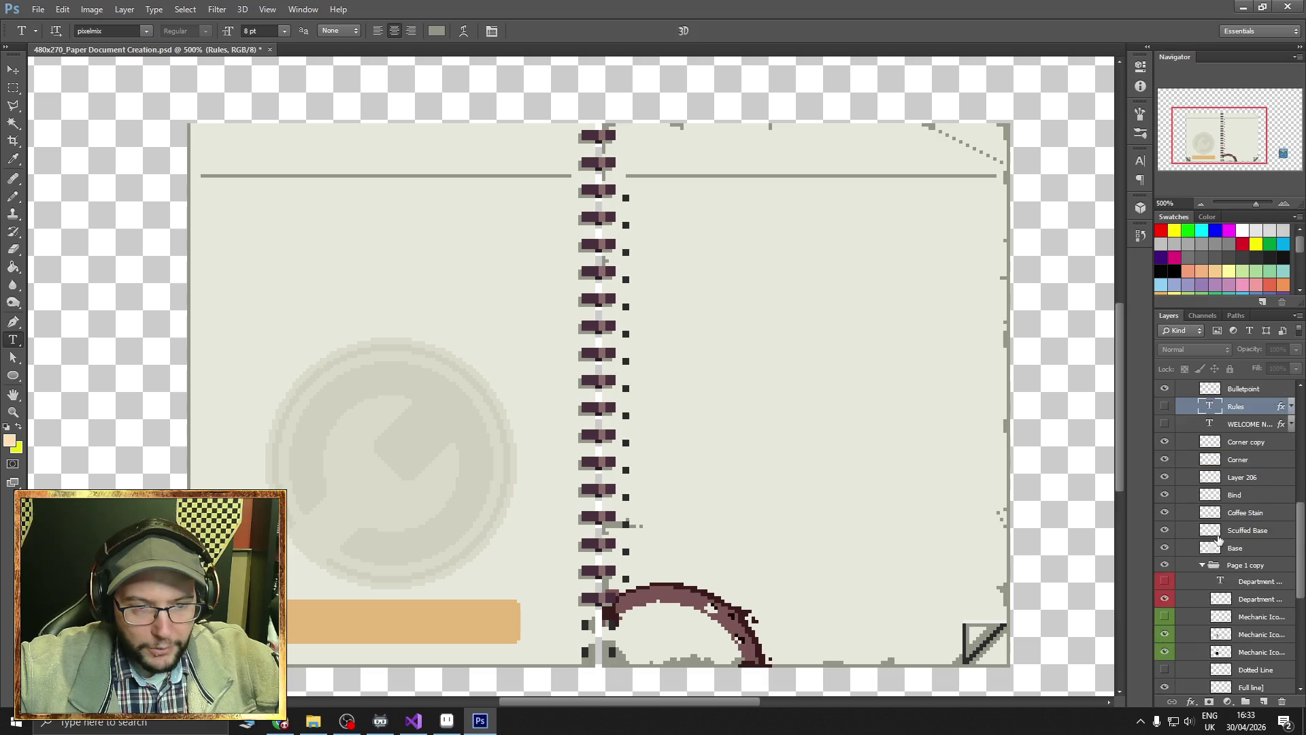
scroll(1219, 538, down, 2)
scroll(1221, 538, up, 5)
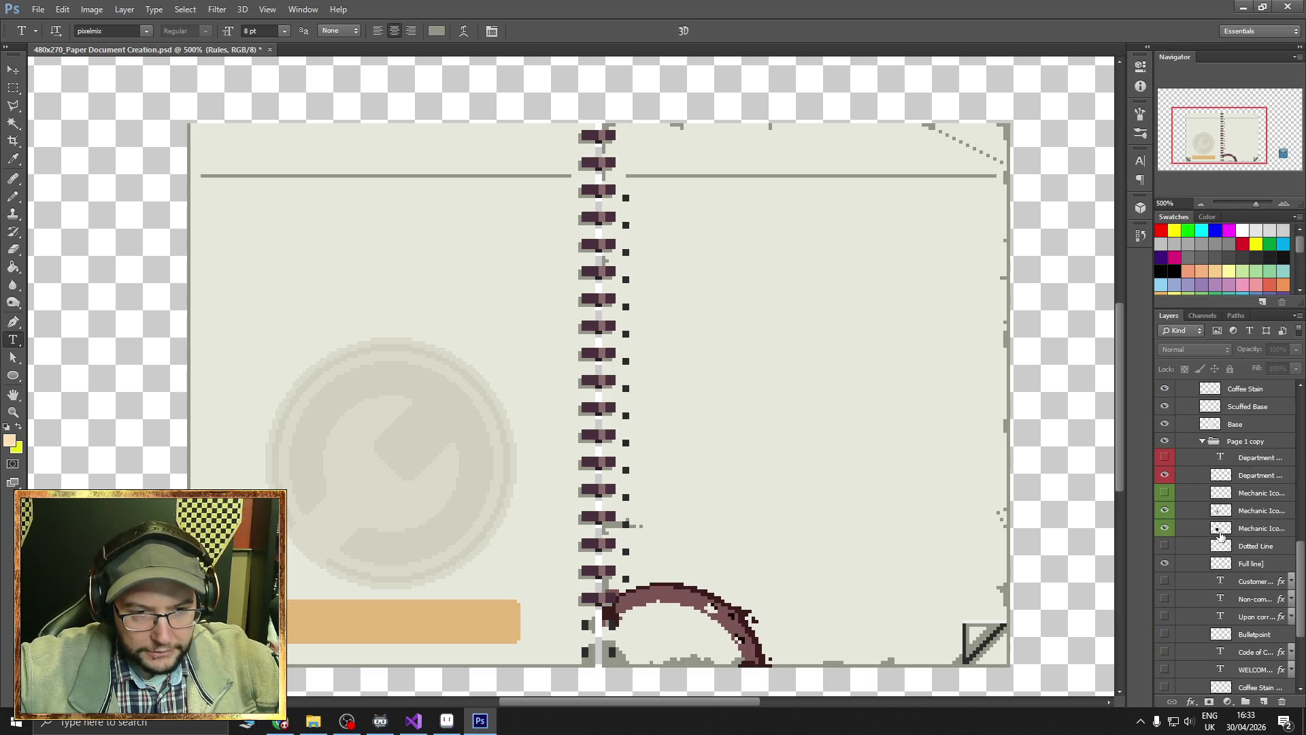
scroll(1222, 536, up, 3)
scroll(1187, 469, up, 2)
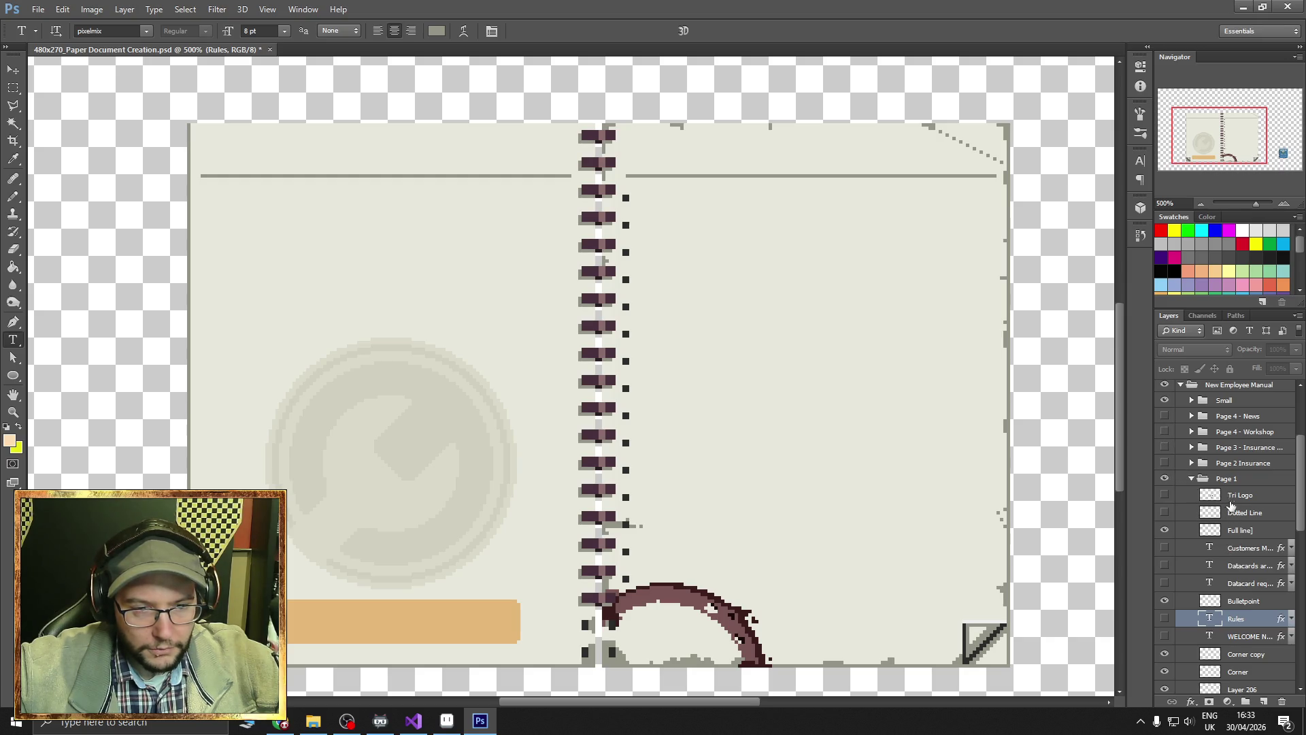
Add empty Layer 232 to the Page 1 group and marquee-select the handbook page spread.
click(1231, 506)
click(1263, 701)
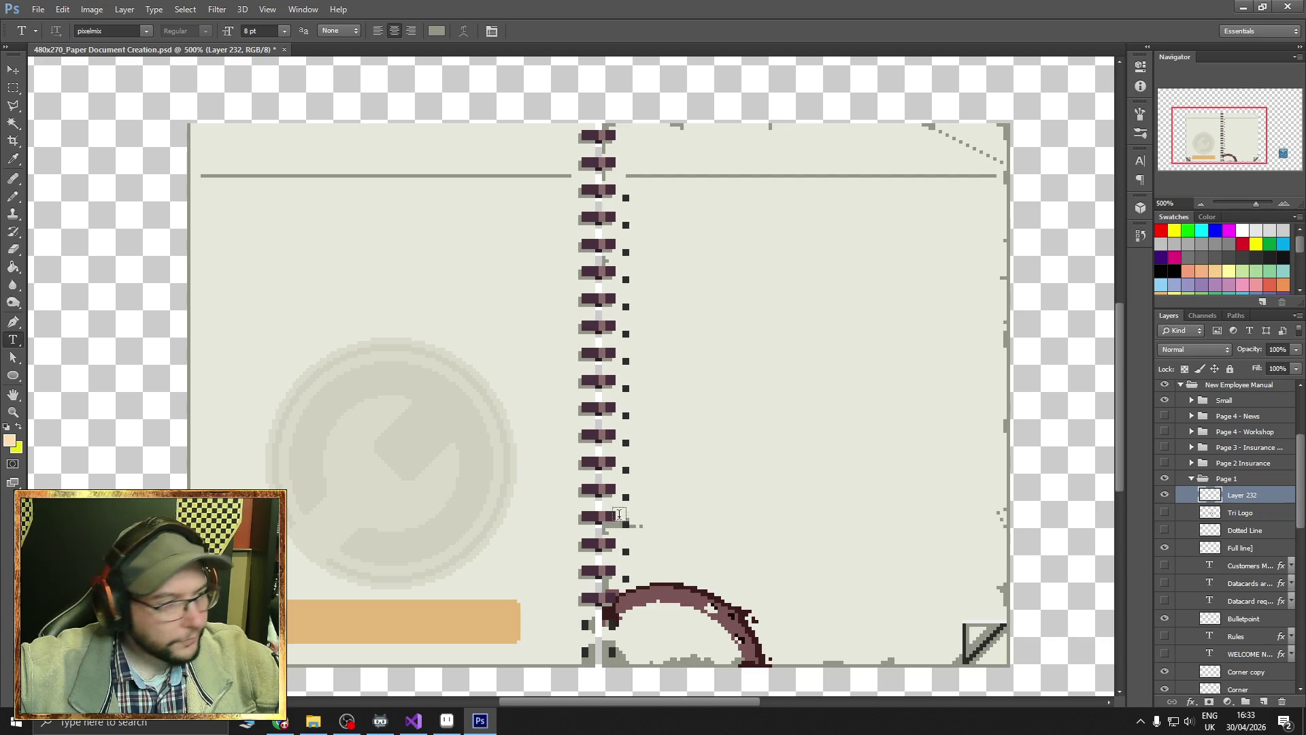
key(m)
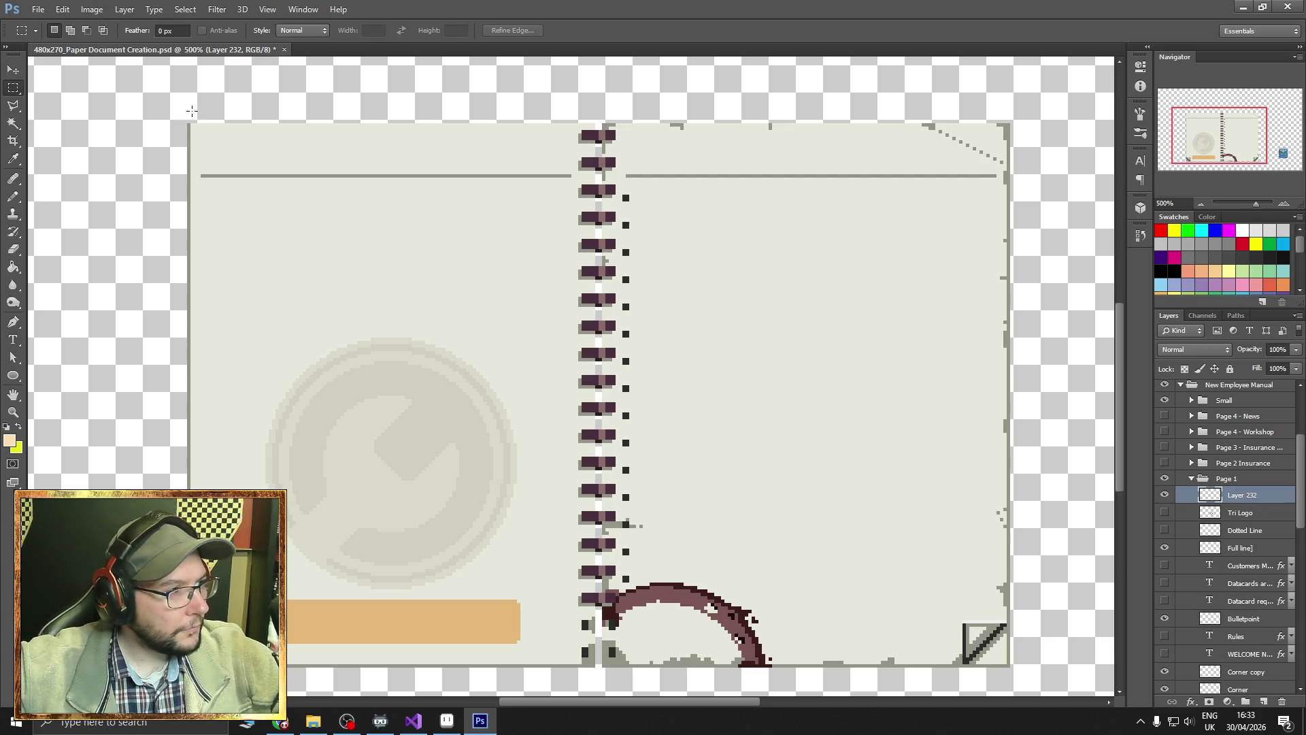
mouse_move(187, 122)
mouse_down()
mouse_move(256, 204)
mouse_move(365, 469)
mouse_move(476, 617)
mouse_move(548, 665)
mouse_move(596, 670)
mouse_up()
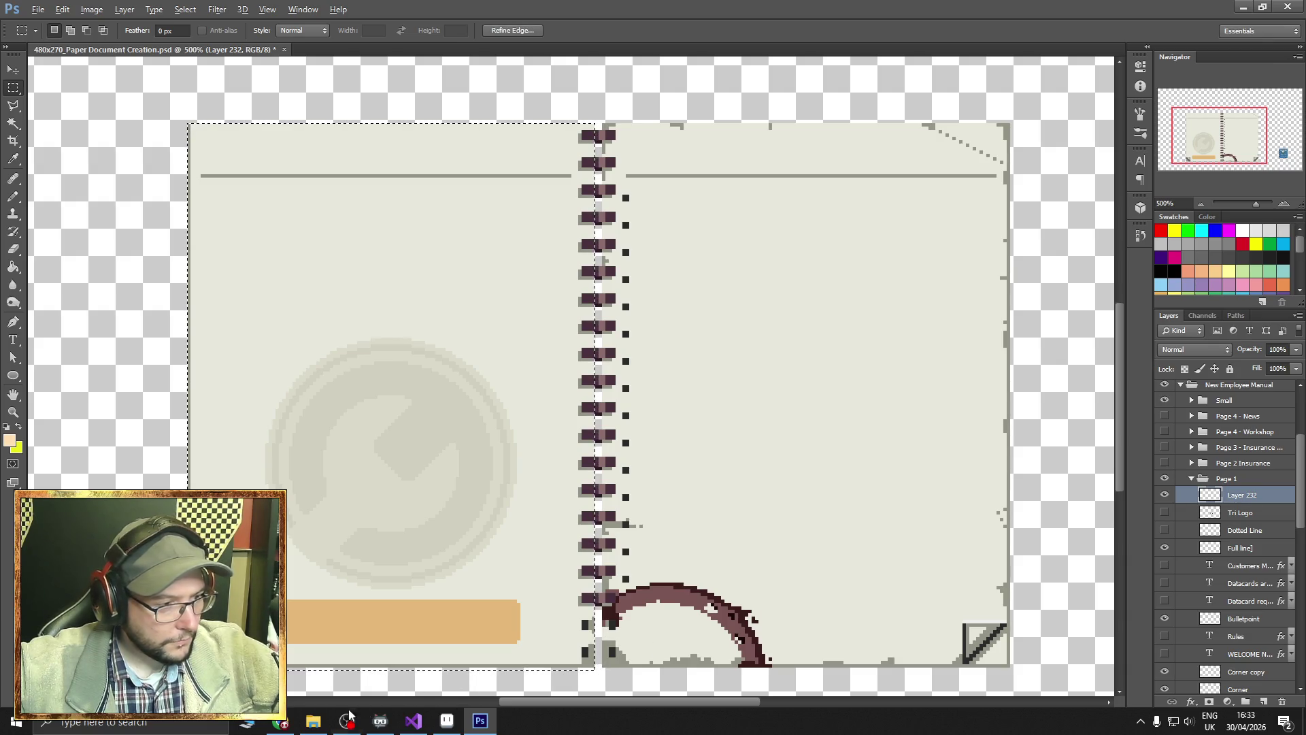
drag(153, 668, 694, 673)
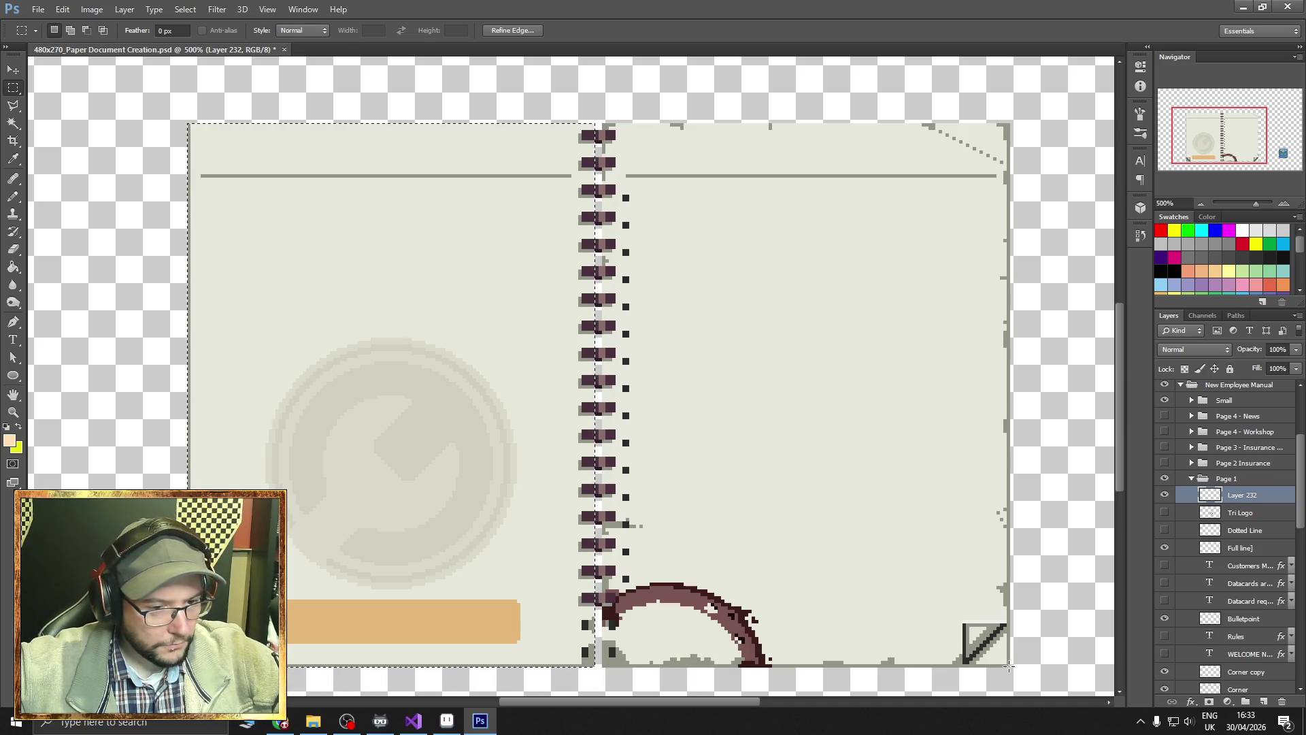
mouse_move(1009, 668)
mouse_down()
mouse_move(918, 604)
mouse_move(710, 355)
mouse_move(605, 136)
mouse_move(592, 136)
mouse_up()
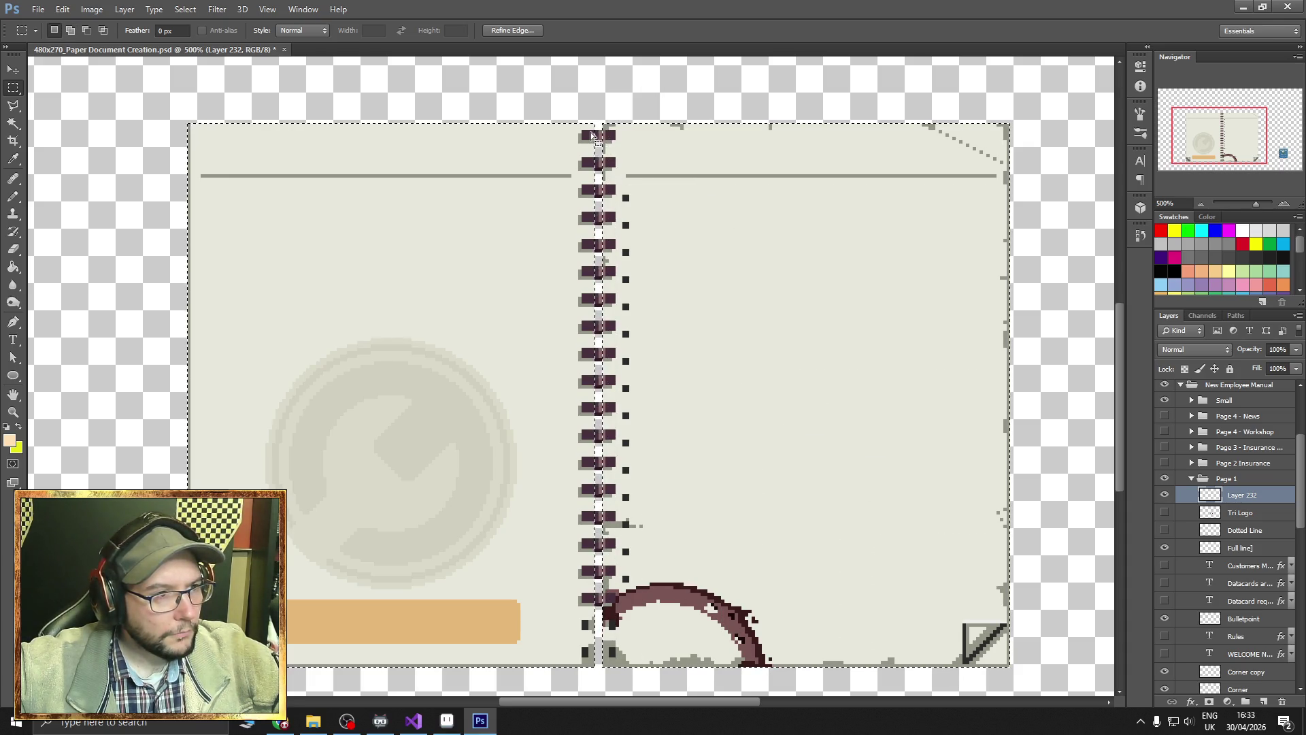
Shift-add three small spine areas to the selection.
key(shift)
drag(619, 138, 618, 139)
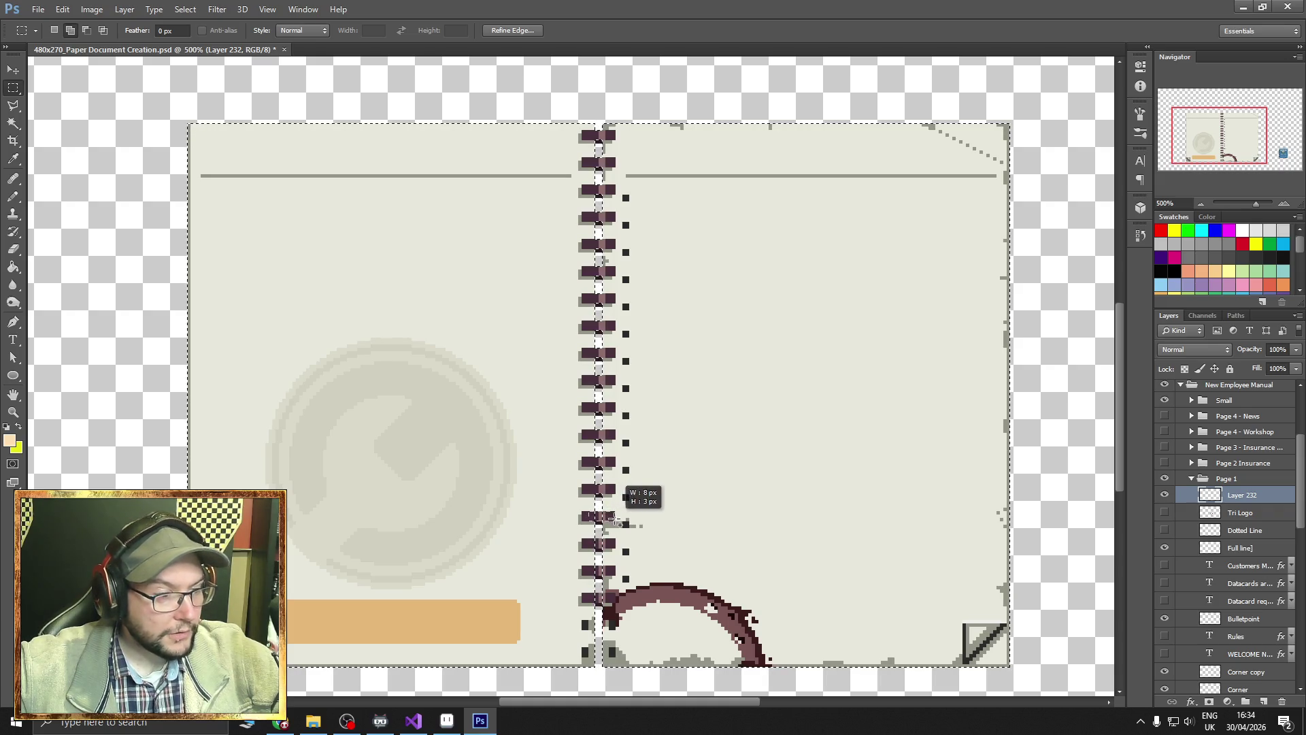
drag(616, 520, 616, 522)
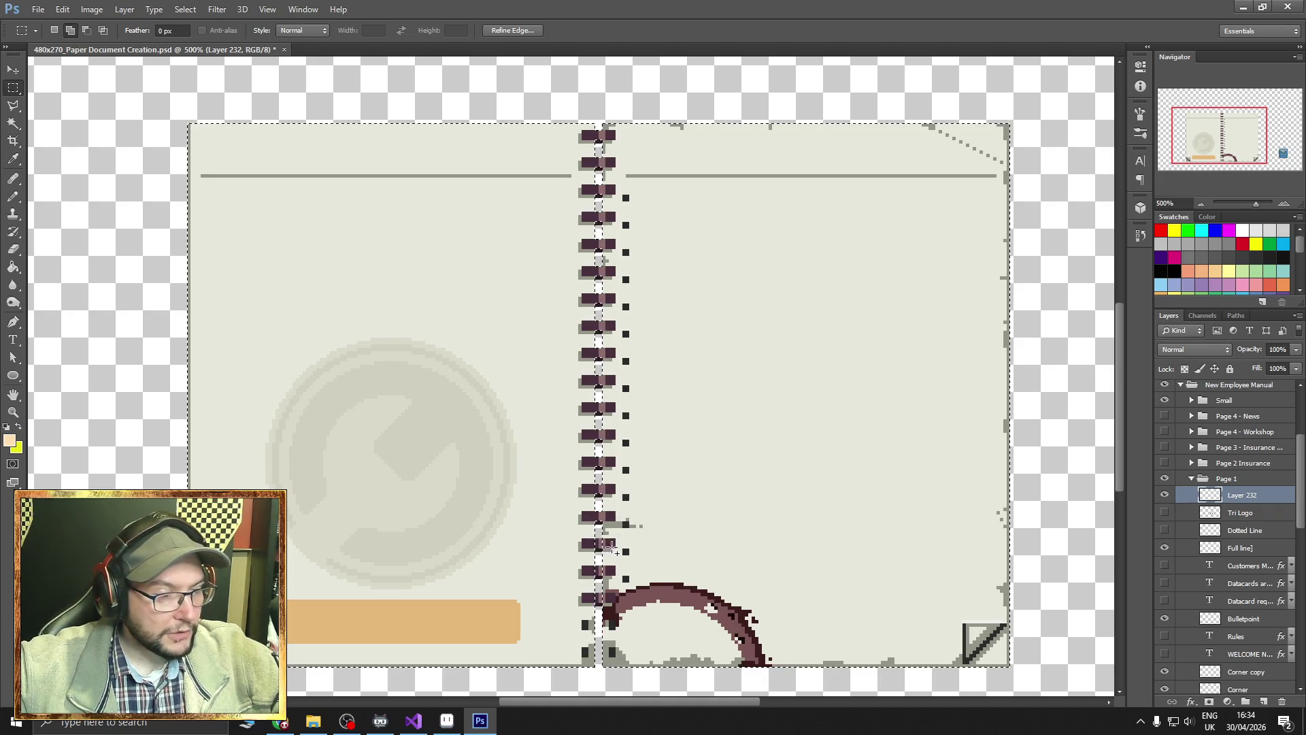
mouse_move(615, 576)
mouse_down()
mouse_move(599, 597)
mouse_move(610, 601)
mouse_up()
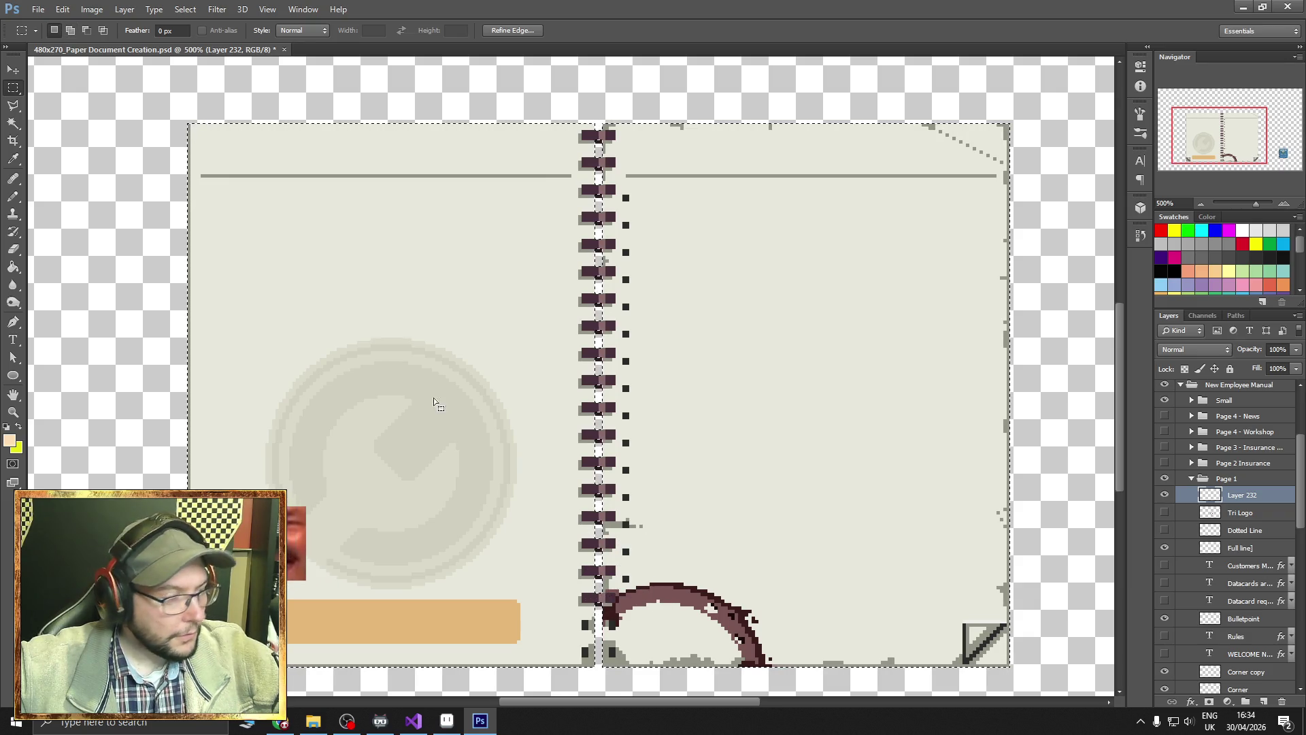
Try the Pencil and Paint Bucket tools, then return to the Rectangular Marquee with M.
click(13, 197)
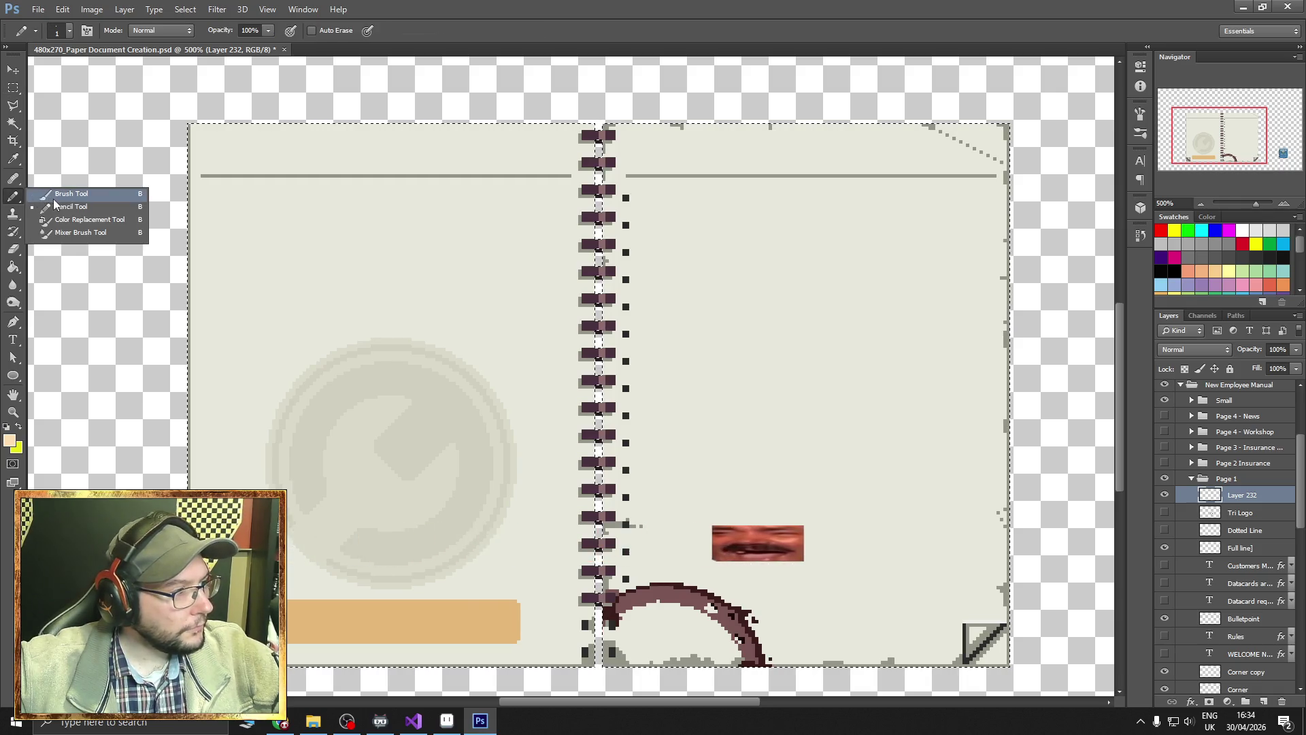
click(58, 206)
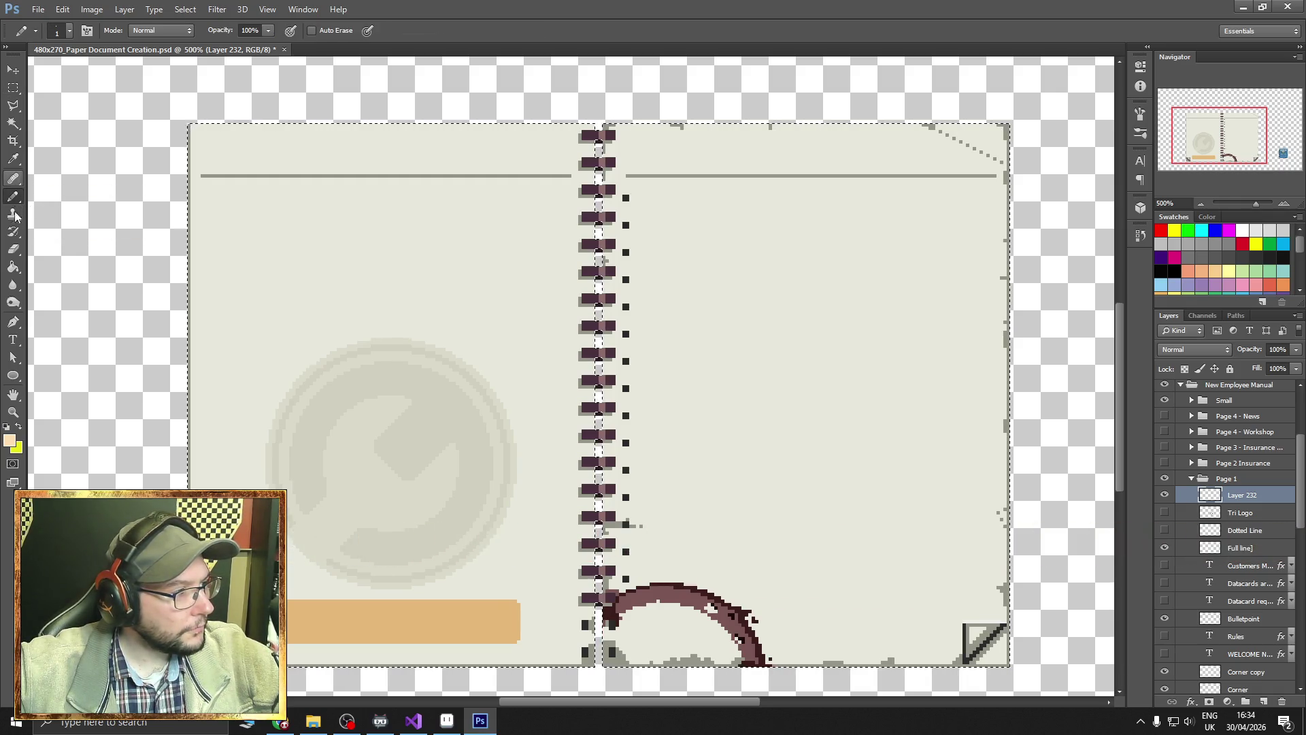
click(15, 272)
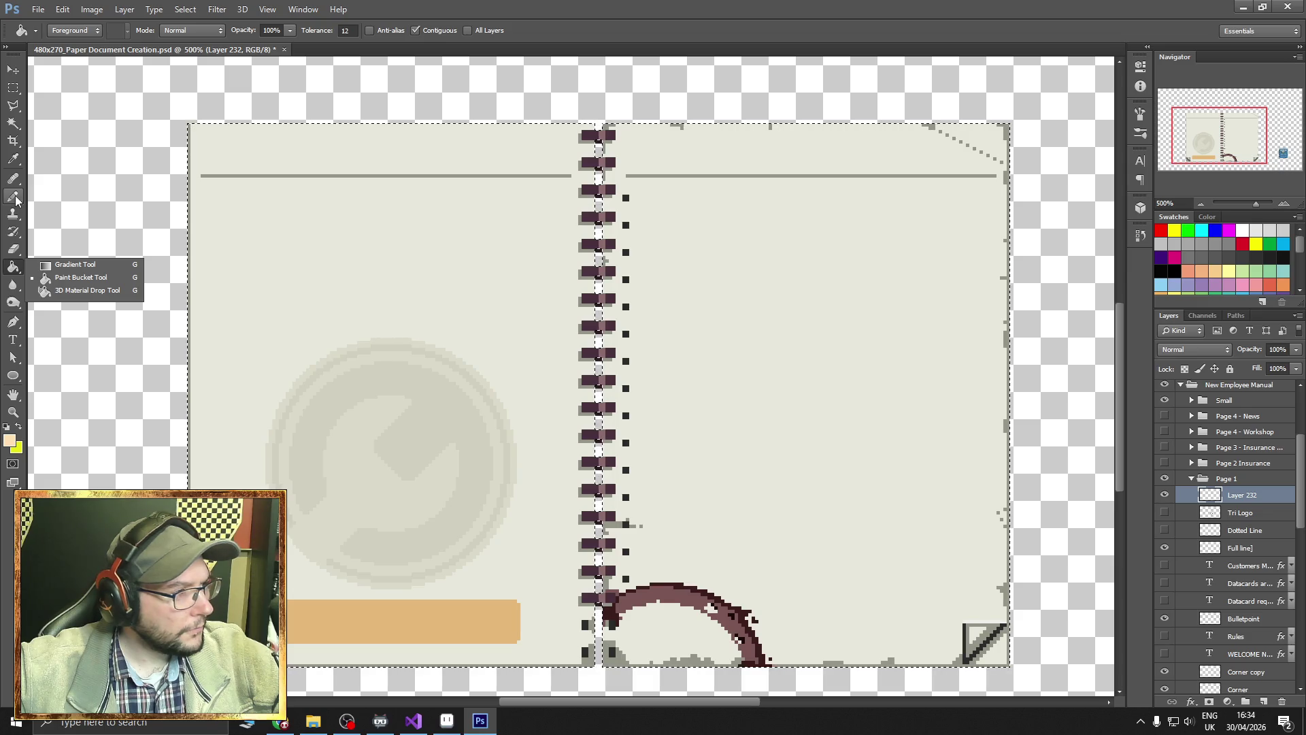
click(542, 6)
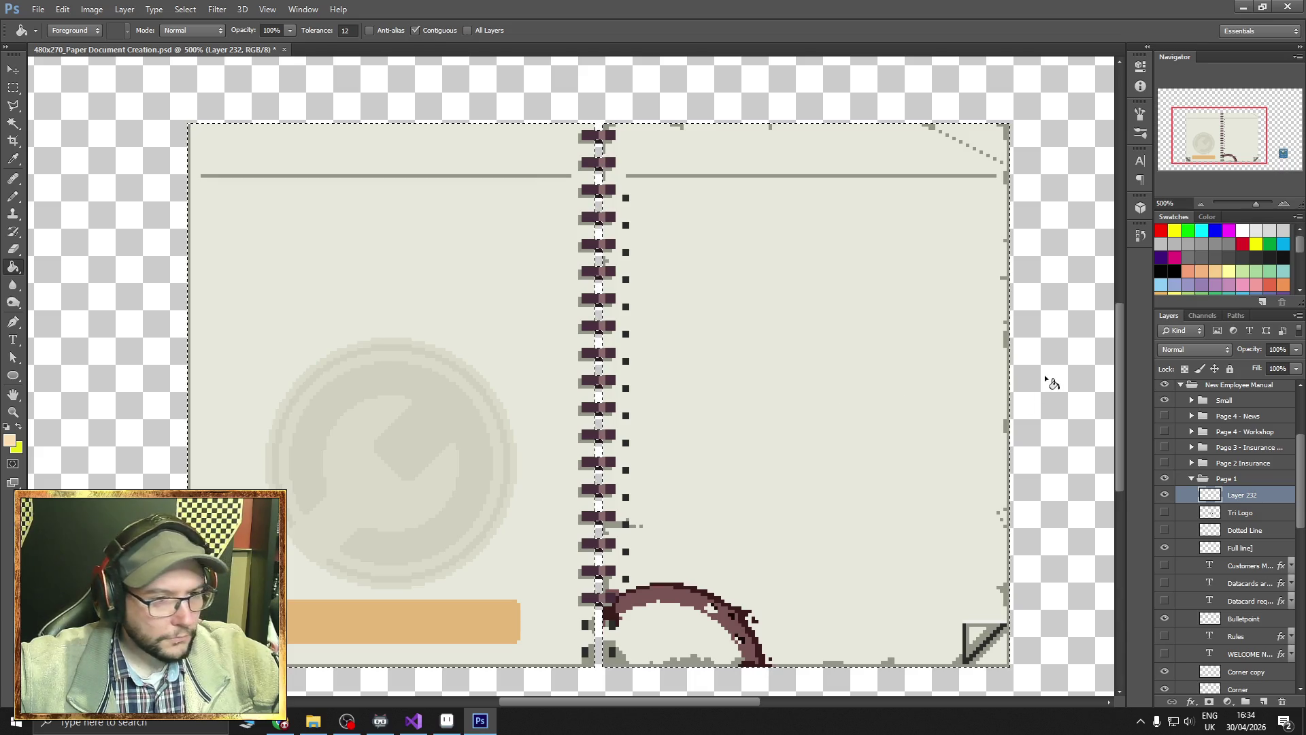
key(m)
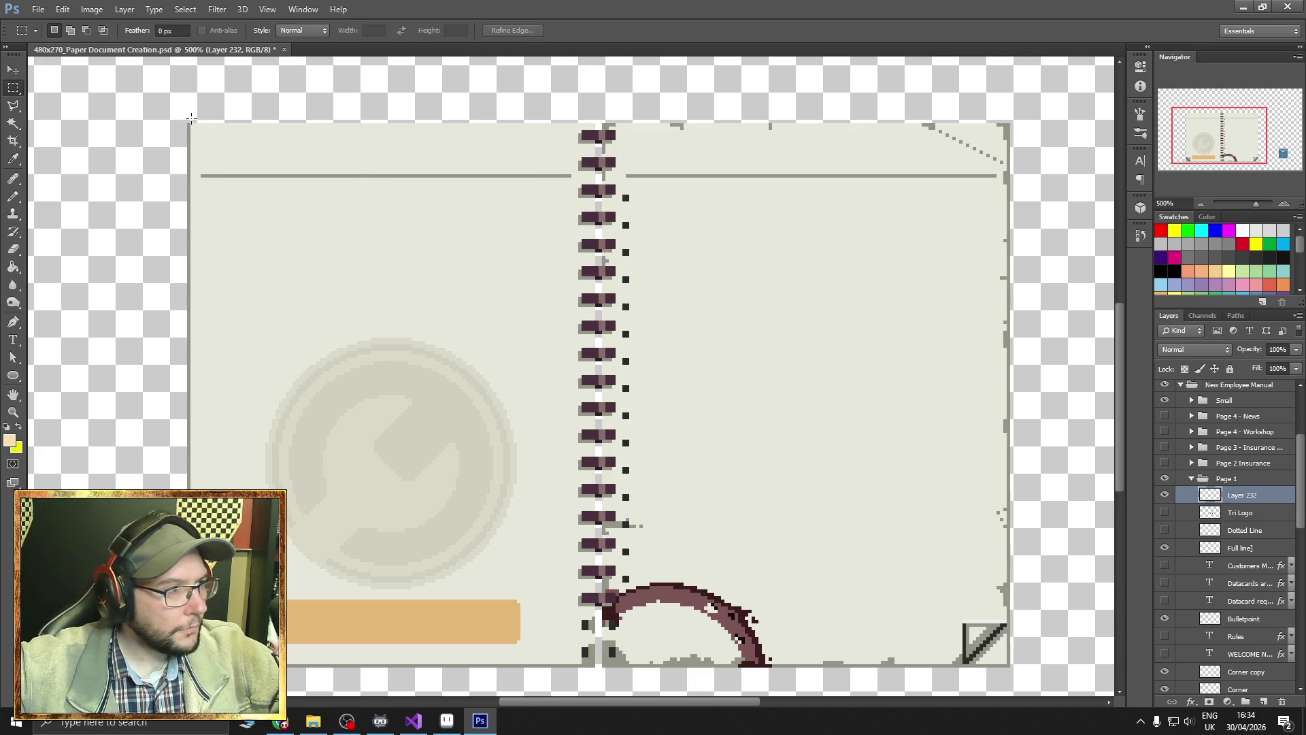
Crop the image to the full page spread, corner to corner.
mouse_move(195, 128)
mouse_down()
mouse_move(724, 476)
mouse_move(986, 710)
mouse_move(1008, 703)
mouse_move(1007, 667)
mouse_up()
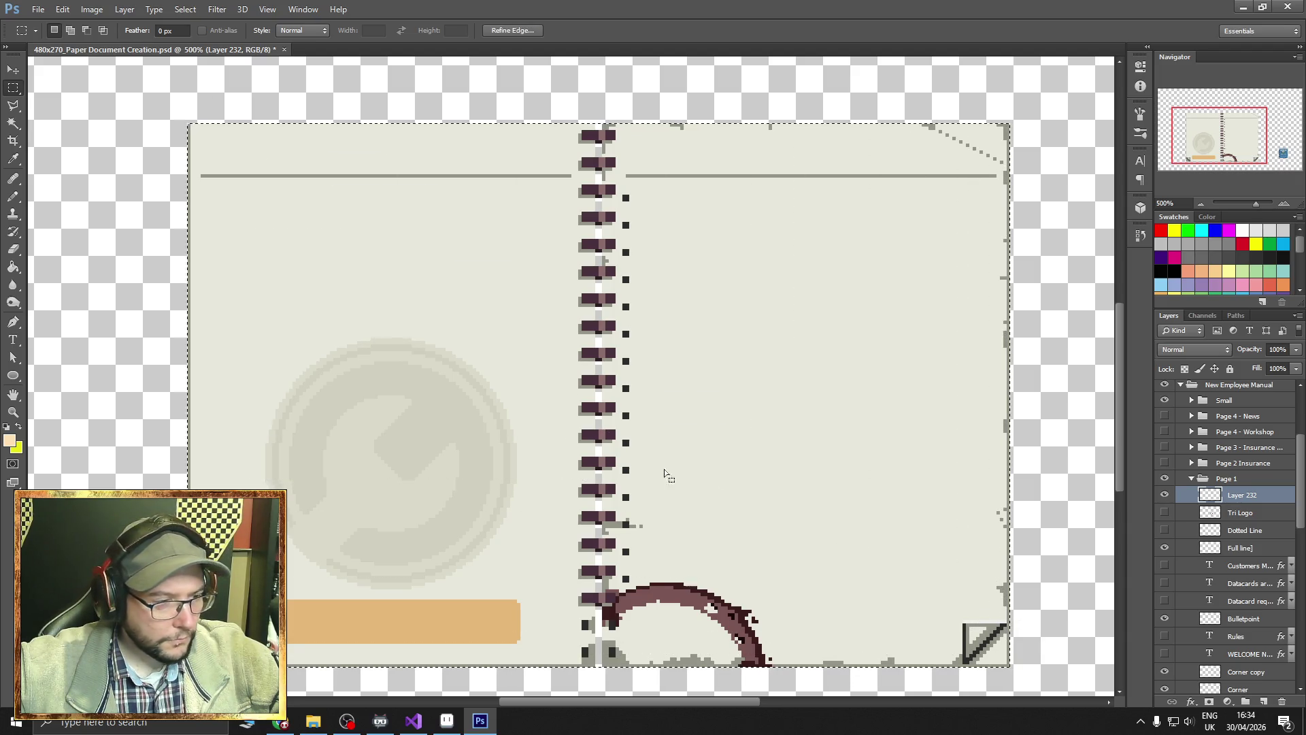
click(91, 9)
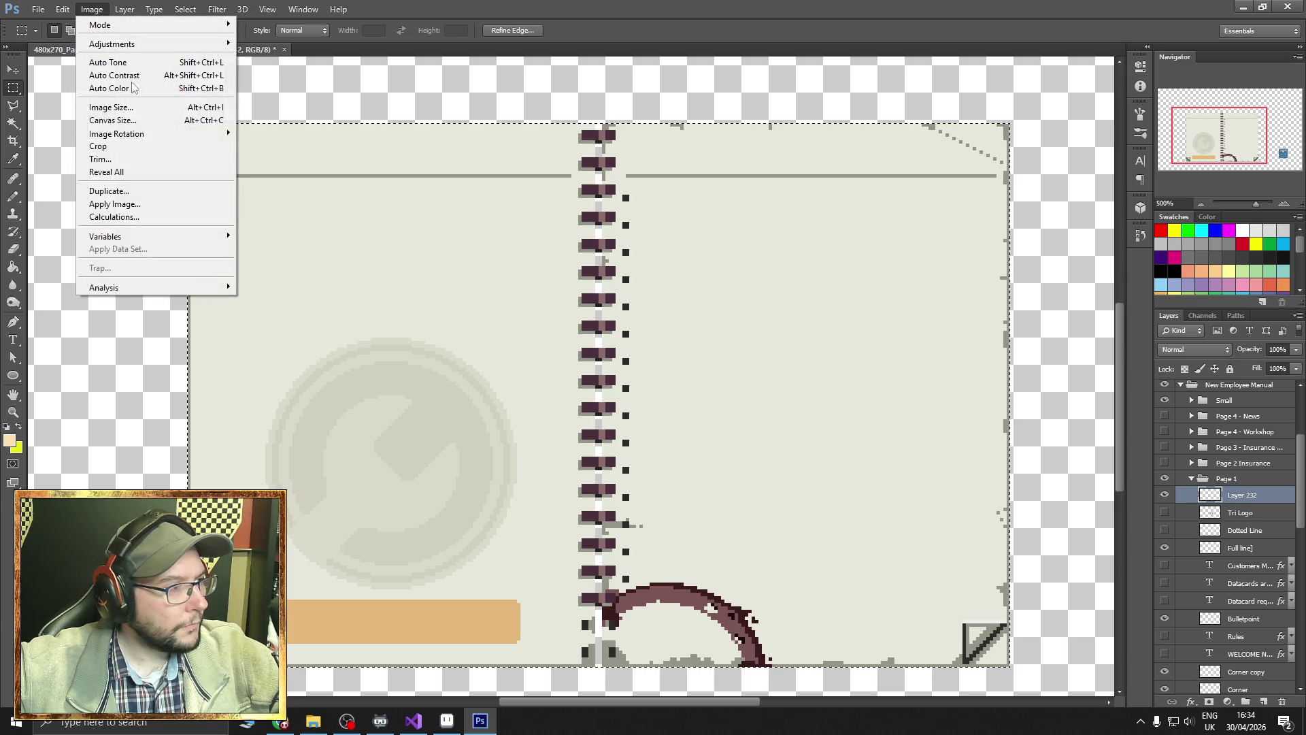
click(130, 143)
Open Save for Web and browse to the Paper Documents > Lvl1 Employee Handbook folder.
click(38, 9)
click(133, 202)
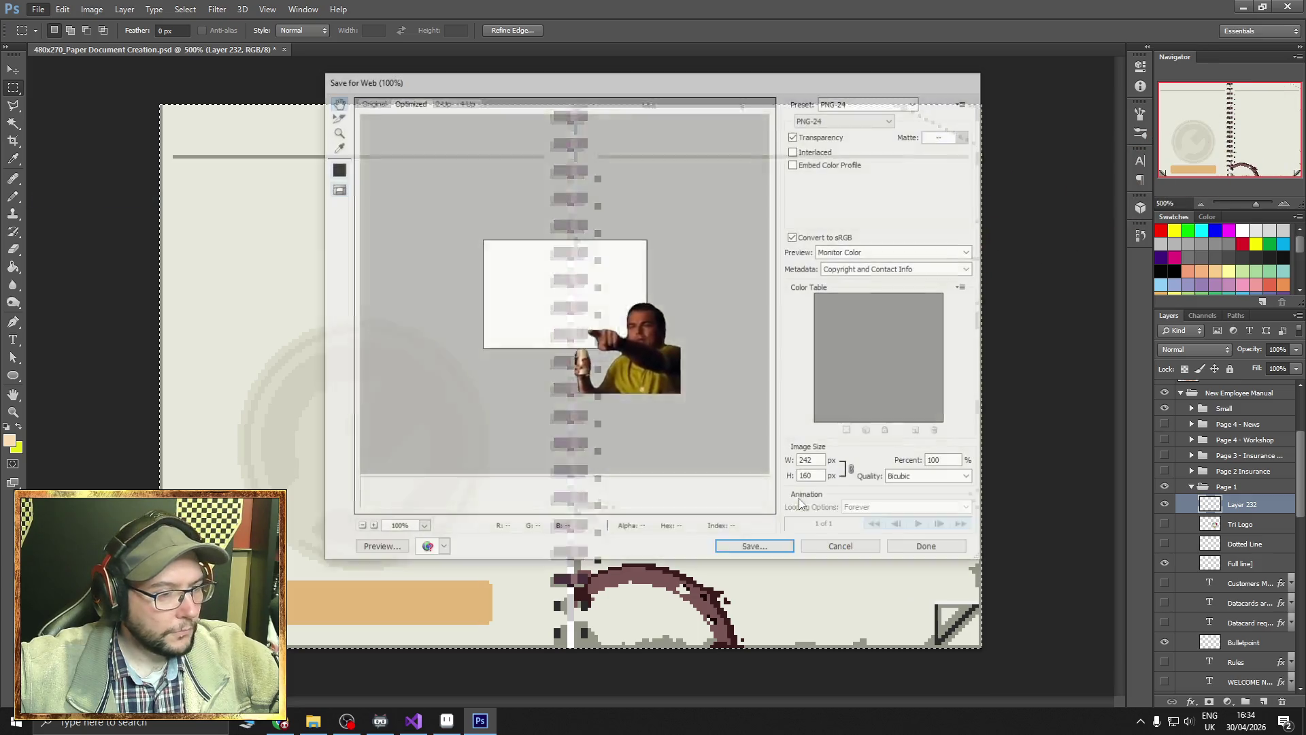
click(779, 551)
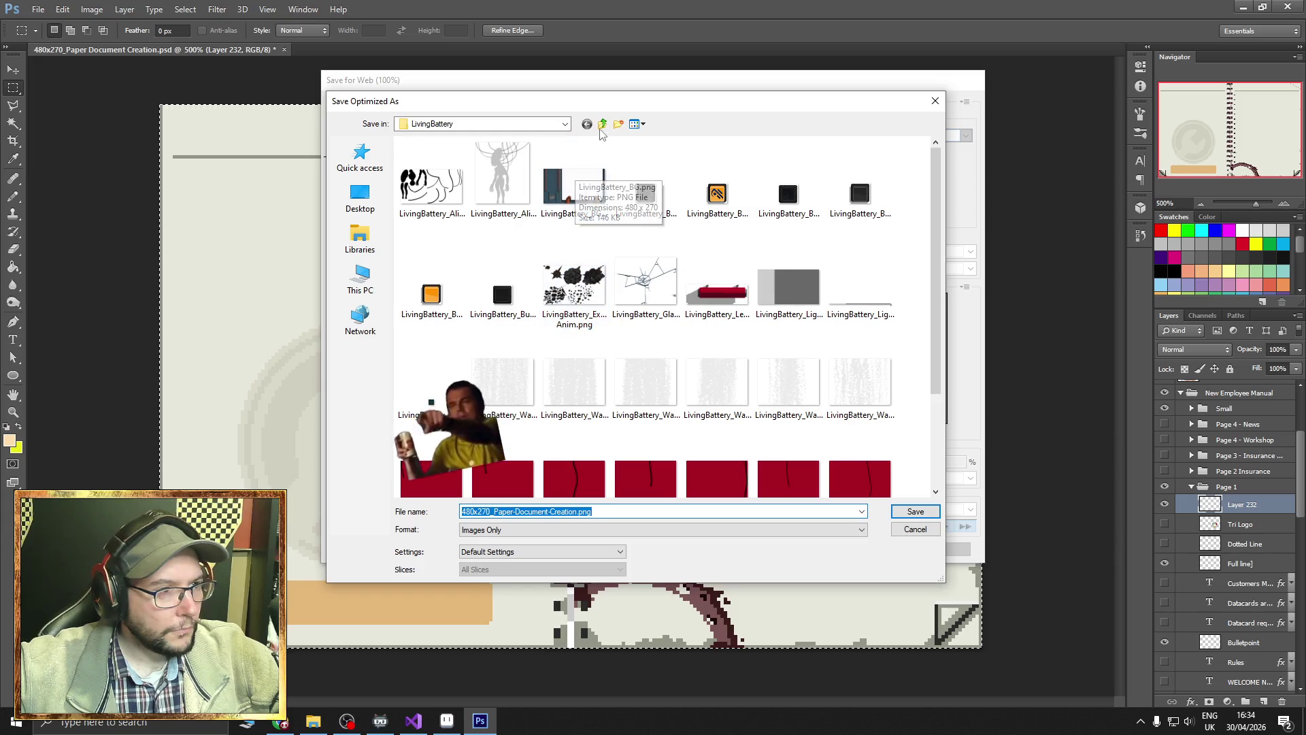
click(602, 124)
click(602, 124)
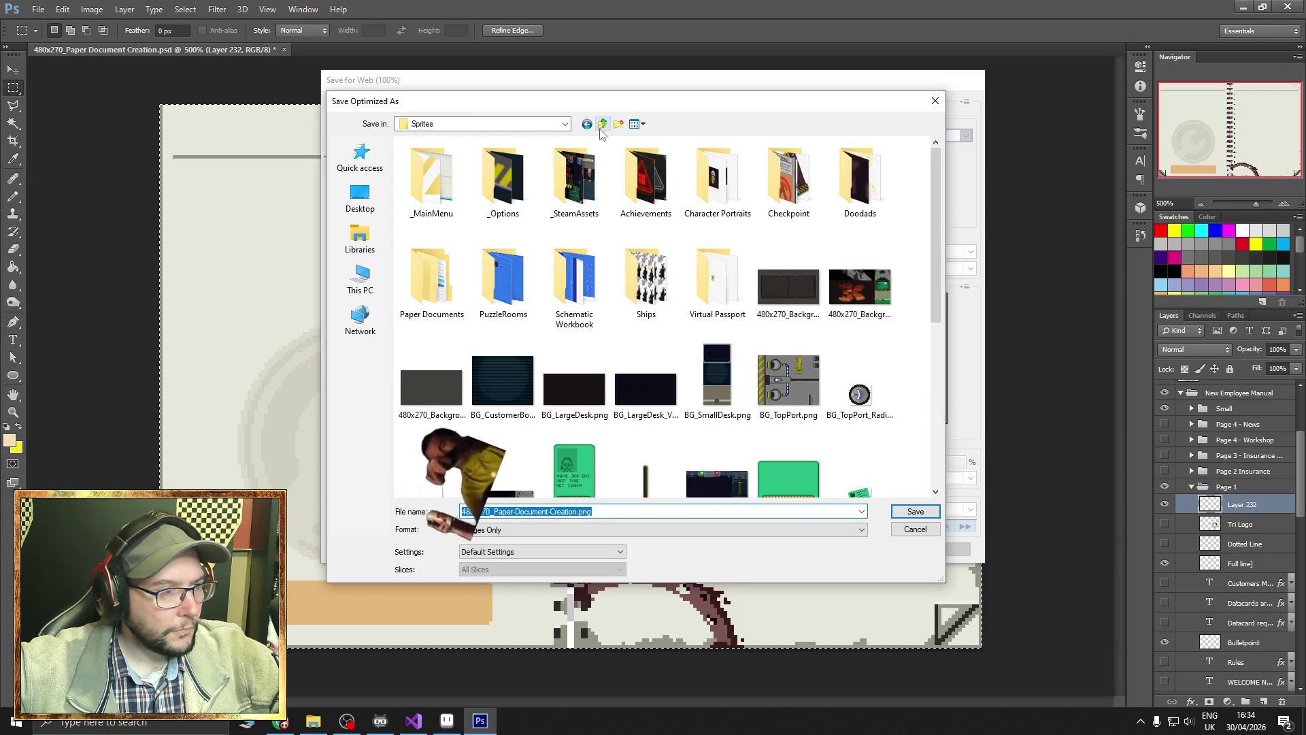
double_click(432, 279)
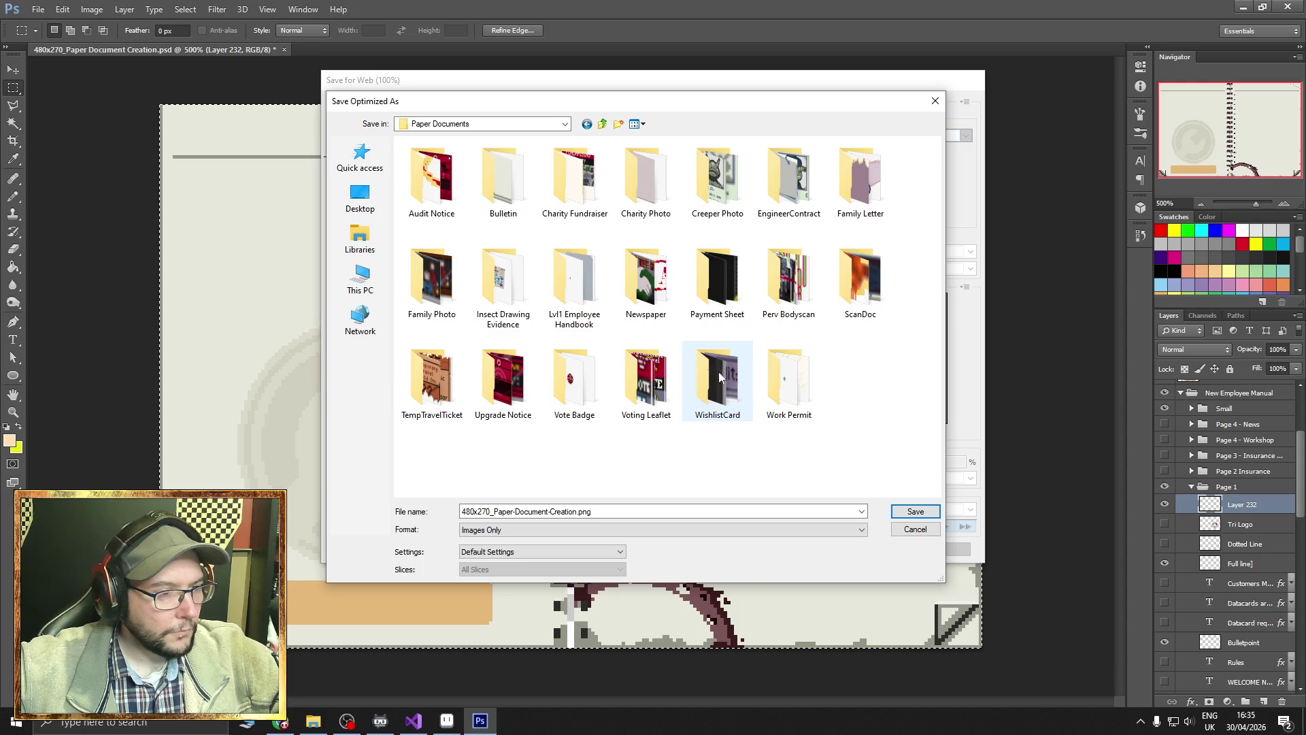
double_click(573, 289)
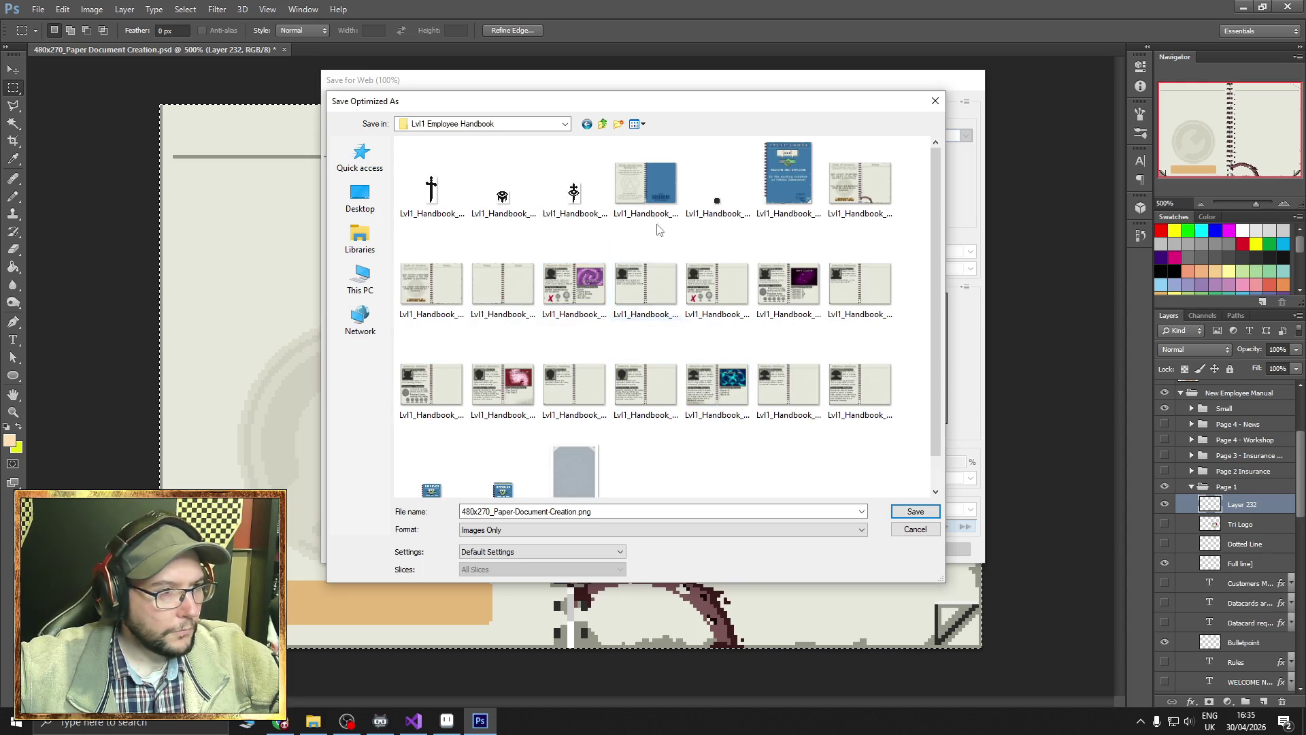
Save the PNG under the Lvl1_Handbook_Page1 name with '_Binding' appended.
click(853, 199)
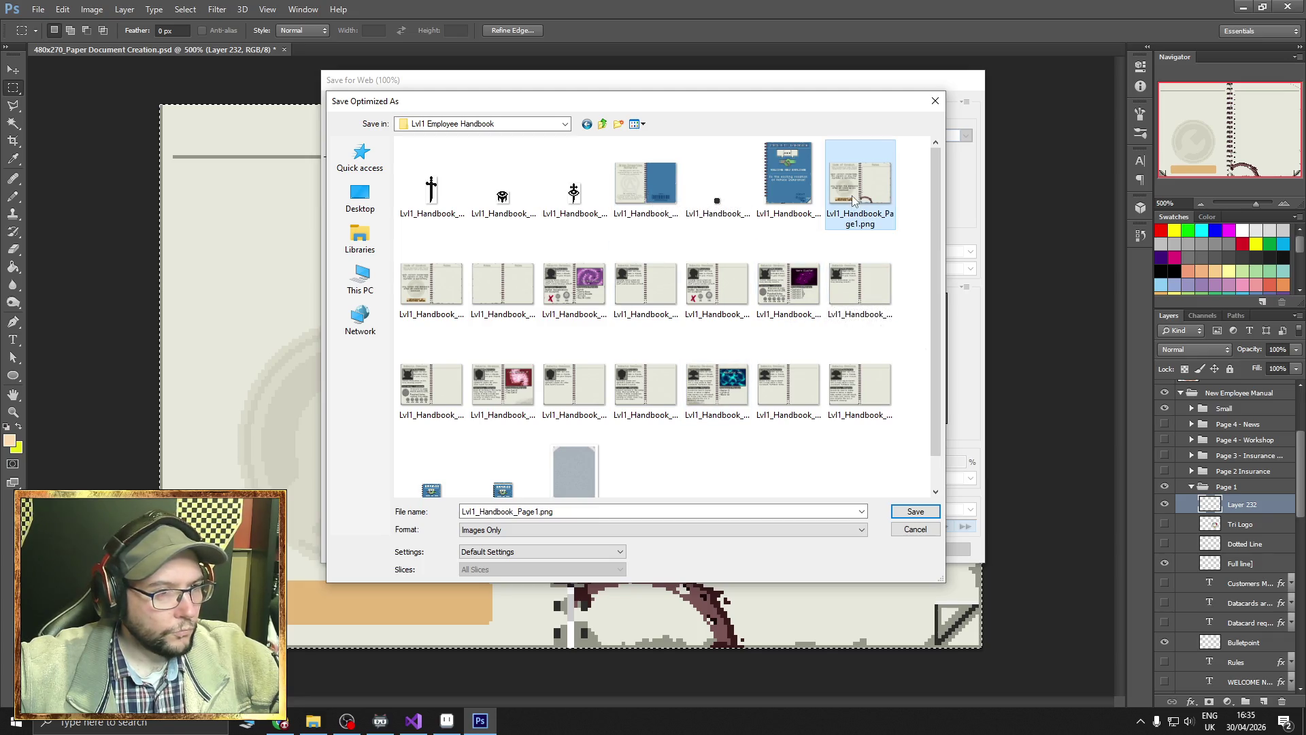
double_click(537, 512)
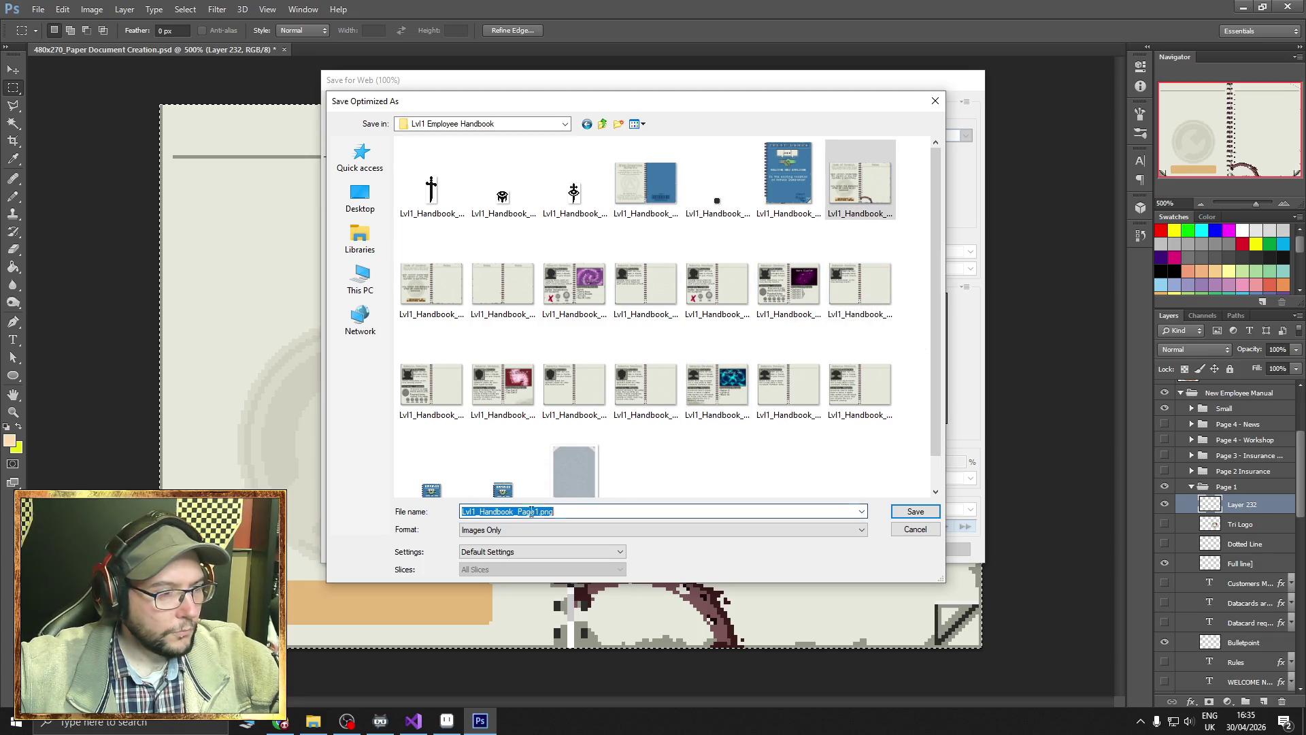
click(538, 512)
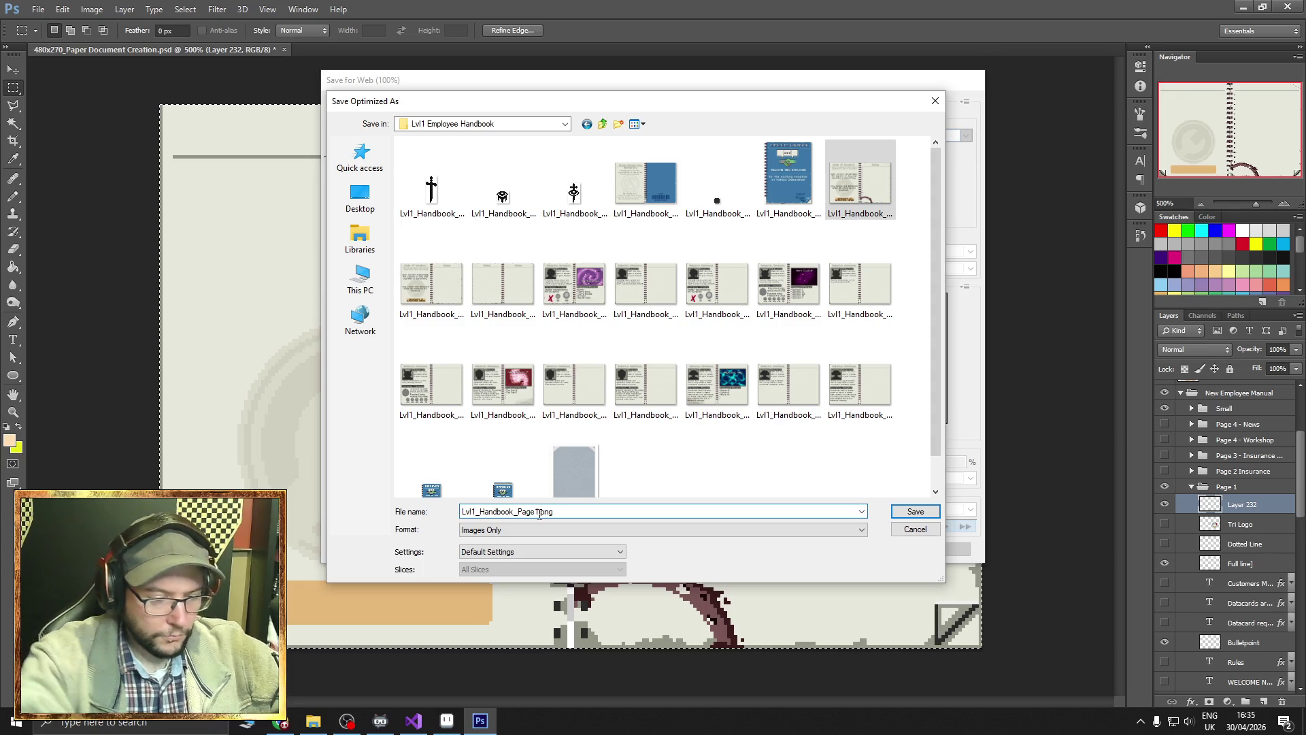
text(_Binding)
key(Return)
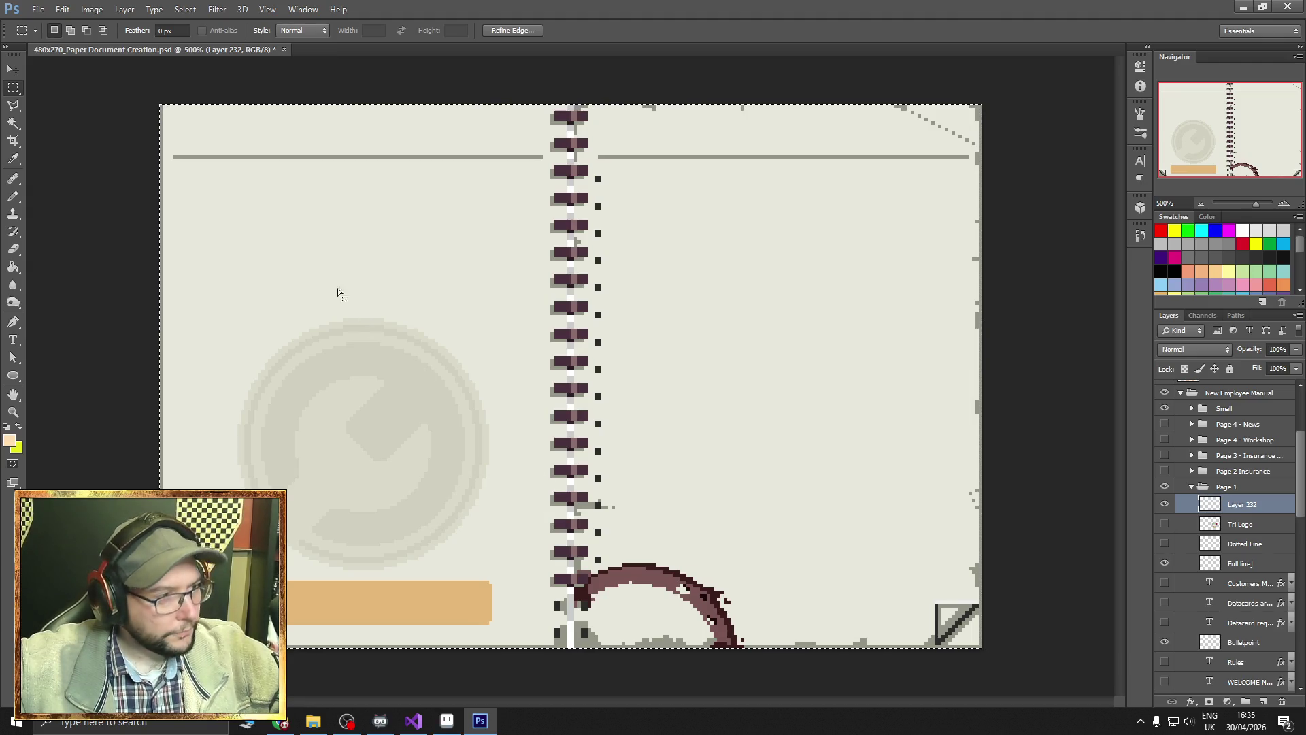
click(62, 10)
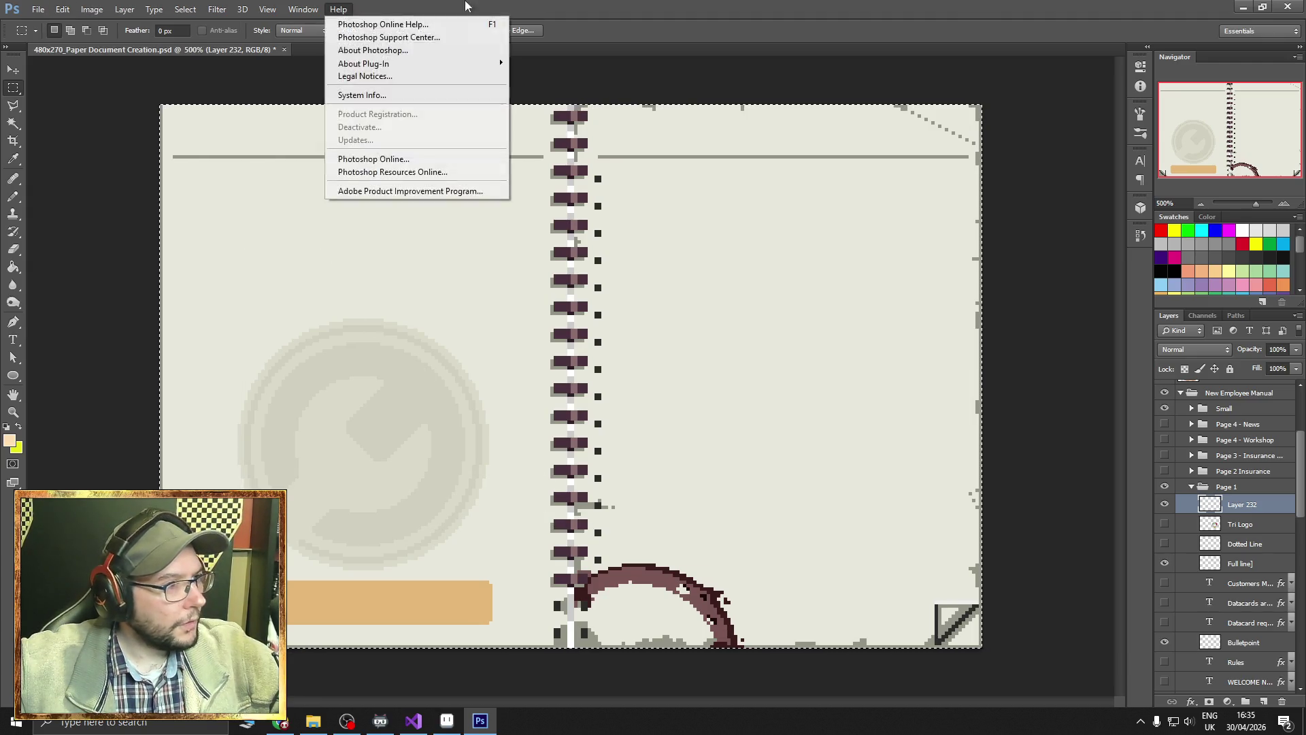
Switch to Aseprite and close the Document_Creation and old Lvl1_Handbook tabs.
click(493, 7)
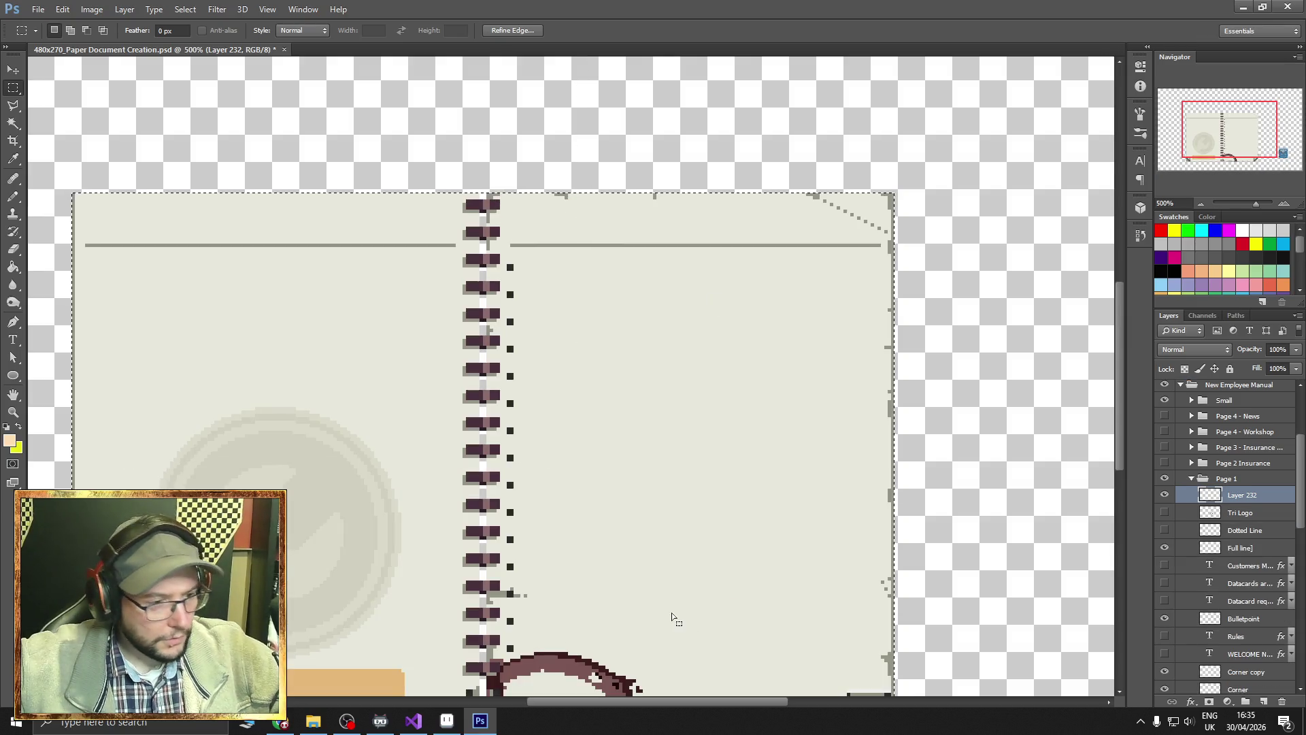
key(alt+Tab)
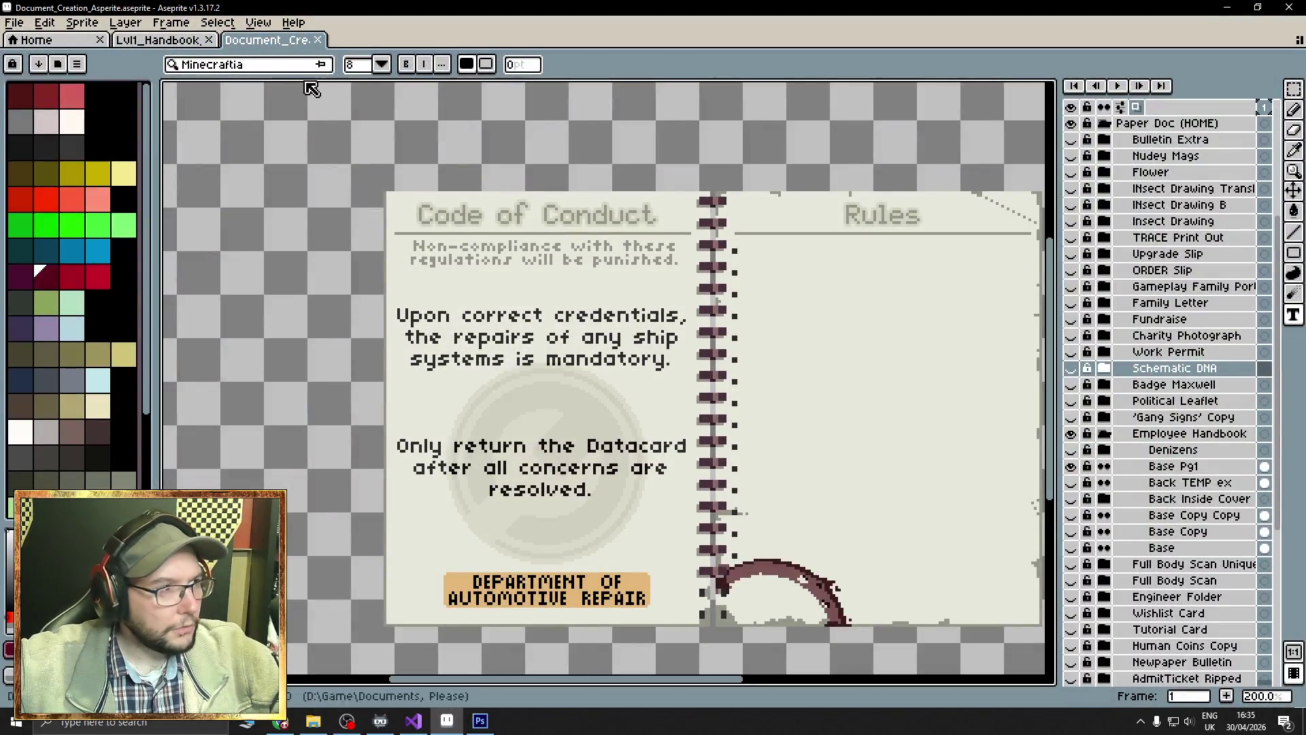
click(317, 41)
click(208, 41)
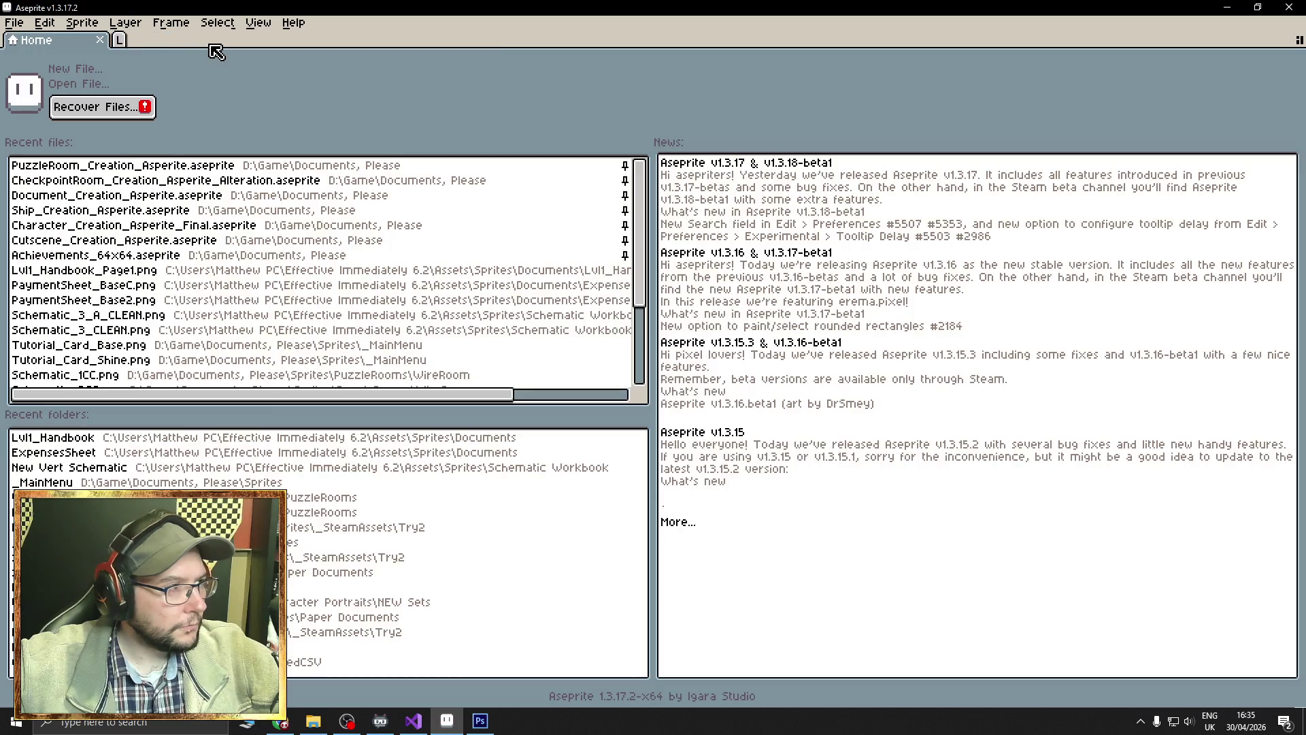
Browse to Sprites > Paper Documents > Lvl1 Employee Handbook and open Lvl1_Handbook_Page1_Blank.png in Aseprite.
click(318, 539)
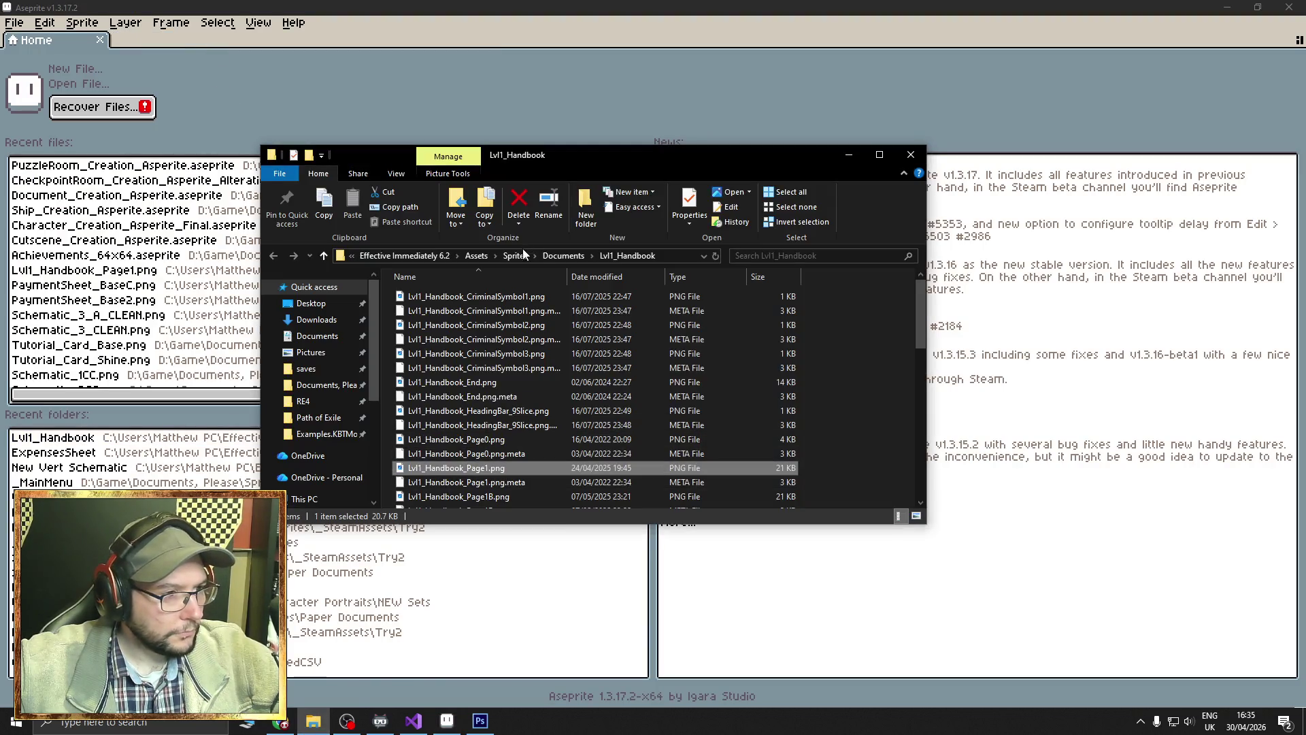
click(404, 256)
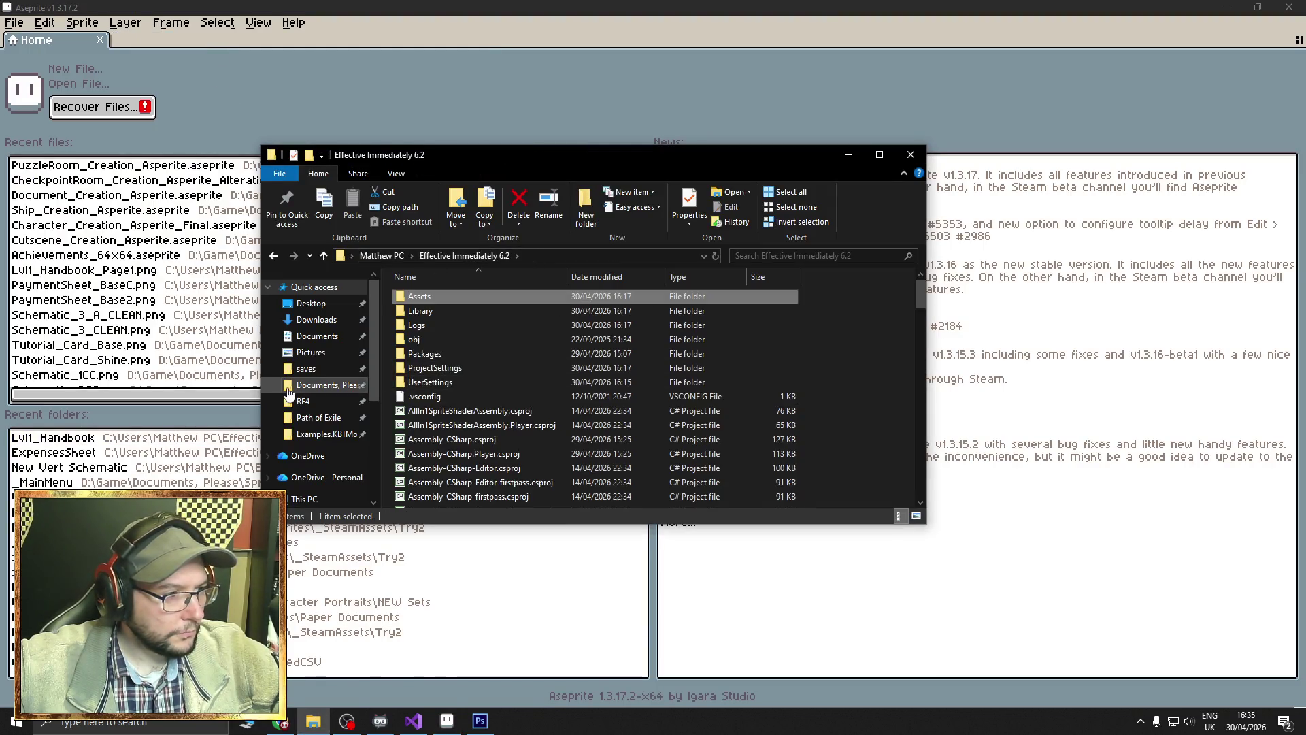
click(326, 385)
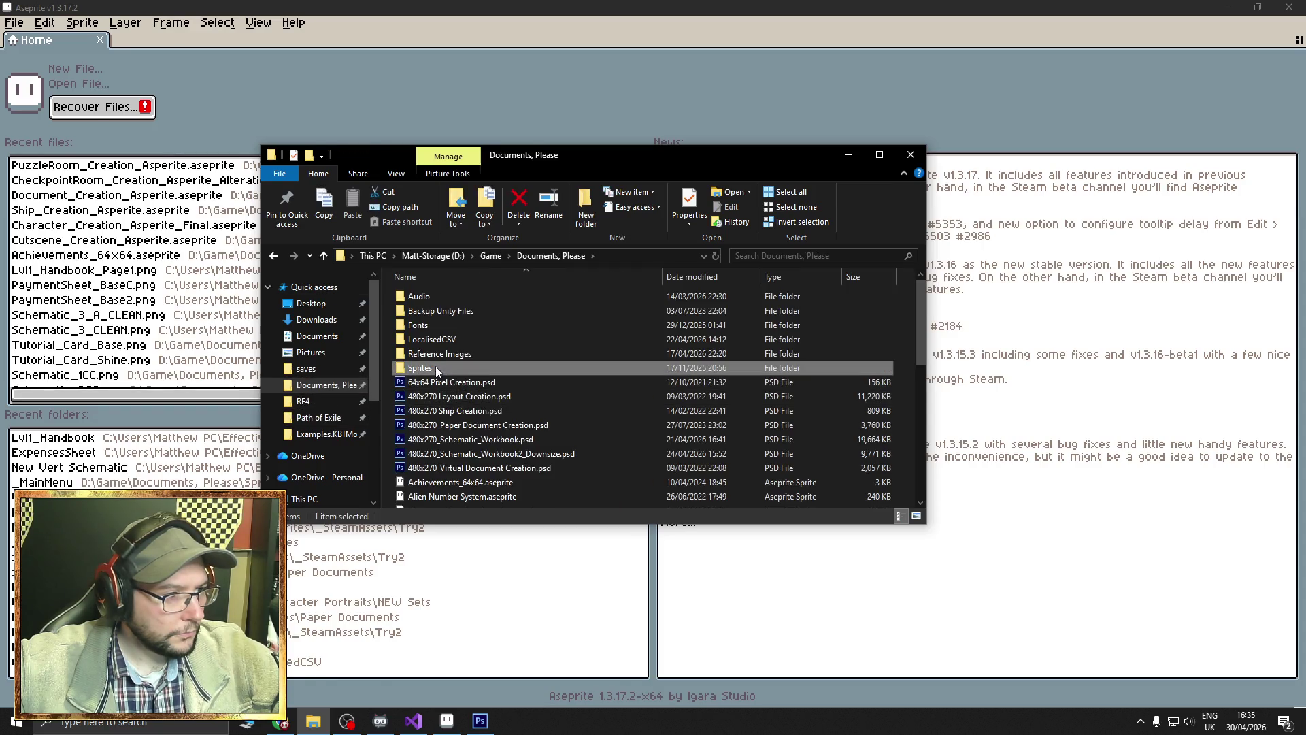
double_click(435, 366)
double_click(438, 411)
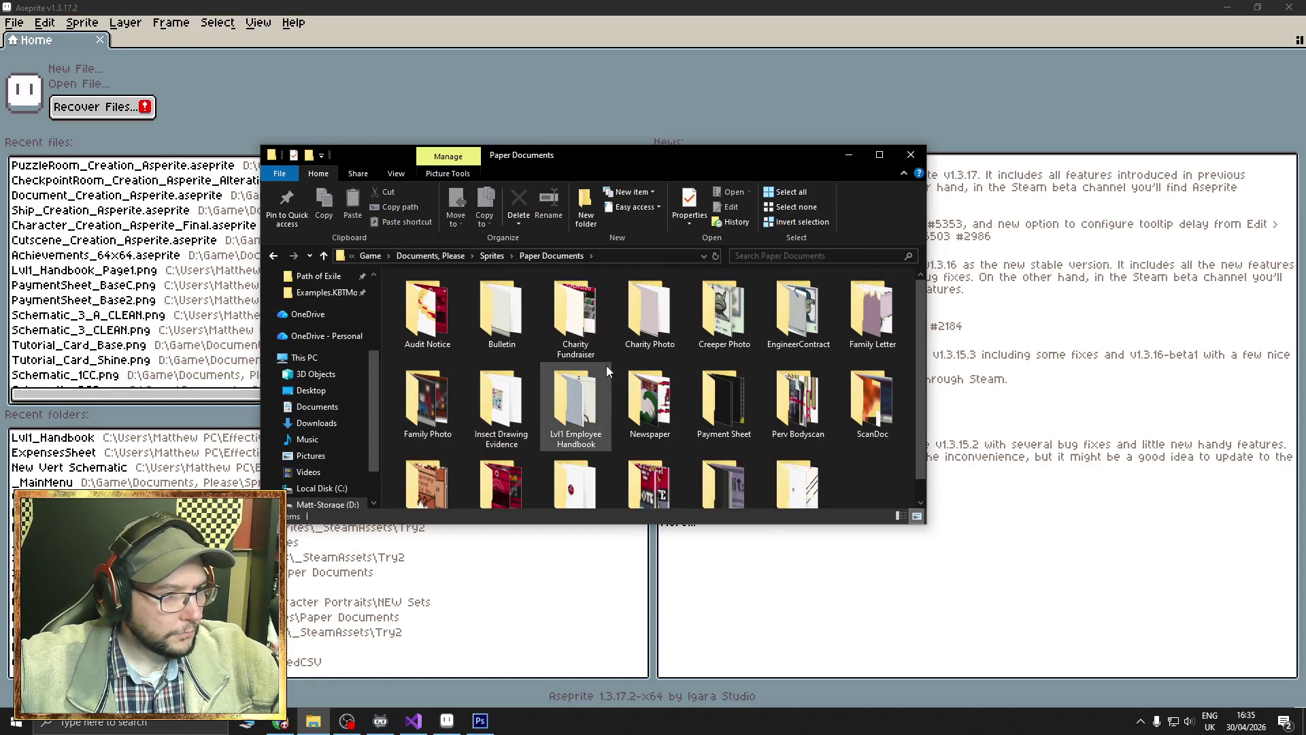
click(571, 400)
double_click(570, 396)
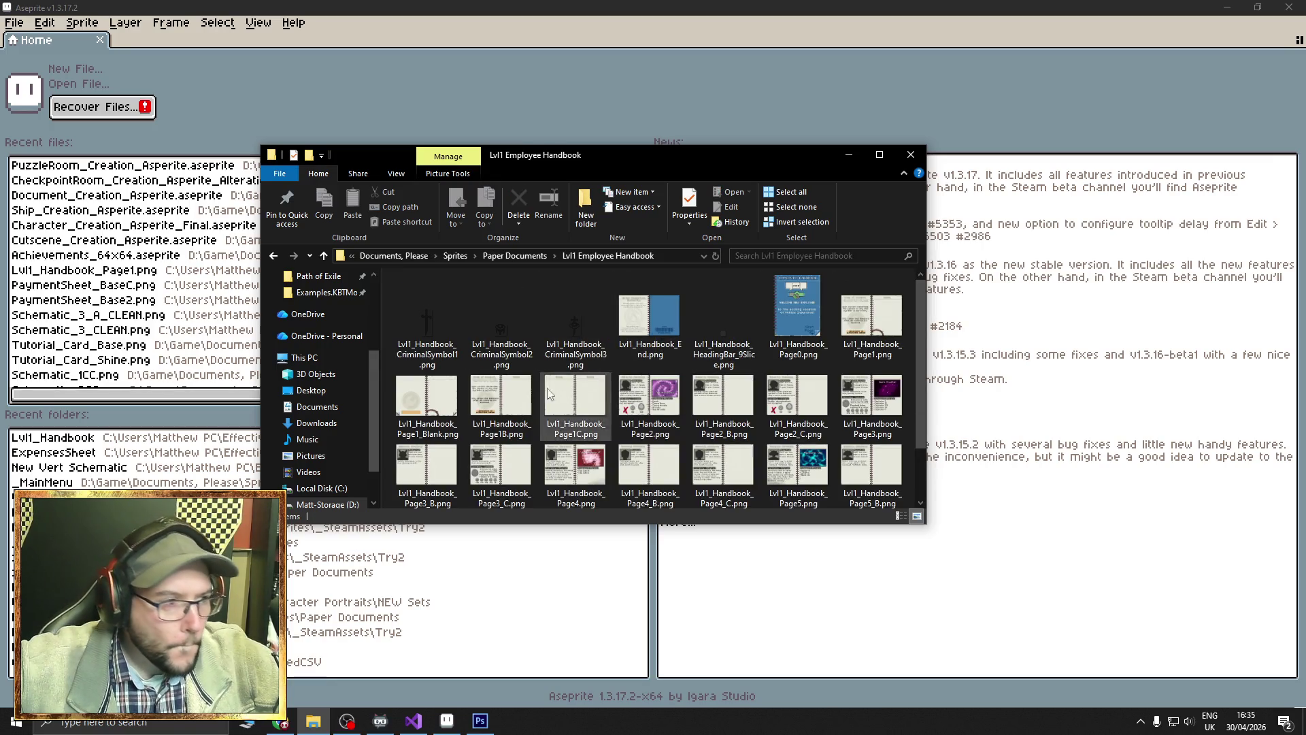
double_click(429, 406)
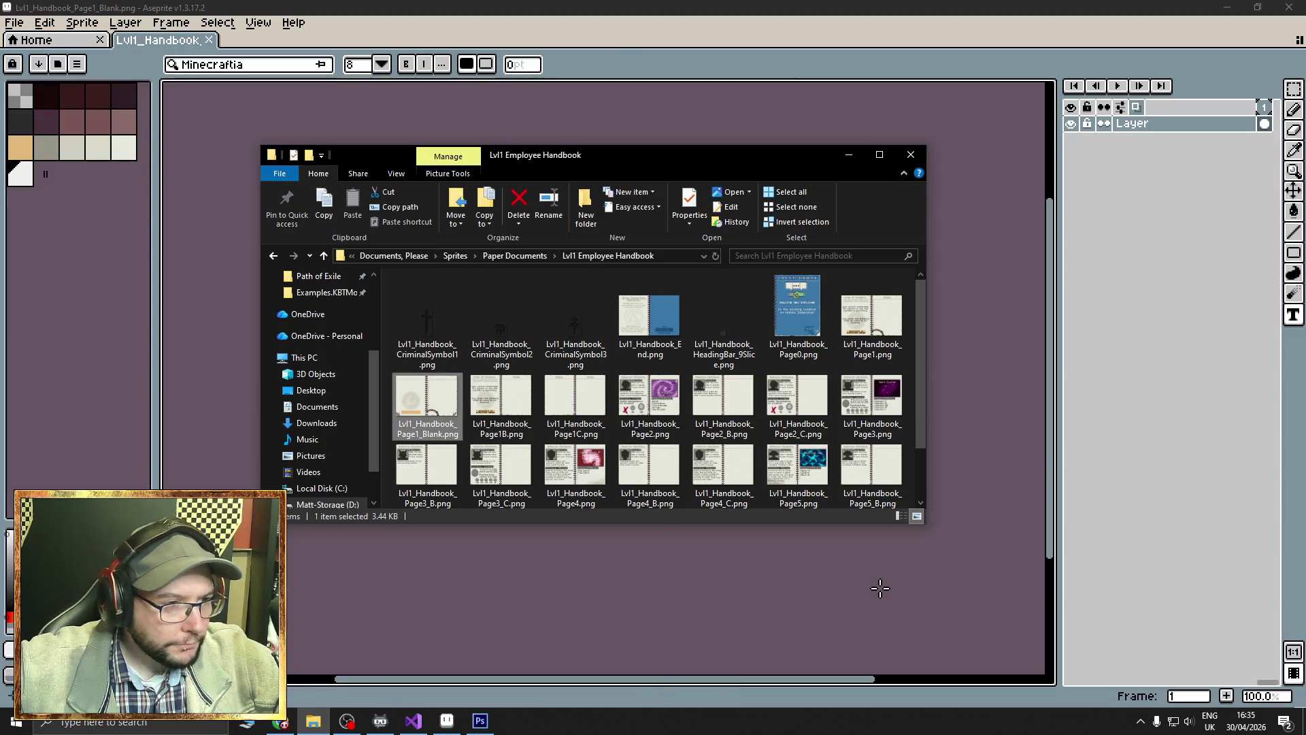
click(708, 8)
Zoom in on the spread and select it with the Magic Wand.
scroll(764, 347, up, 1)
mouse_move(732, 373)
mouse_down()
mouse_move(891, 284)
mouse_move(871, 292)
mouse_up()
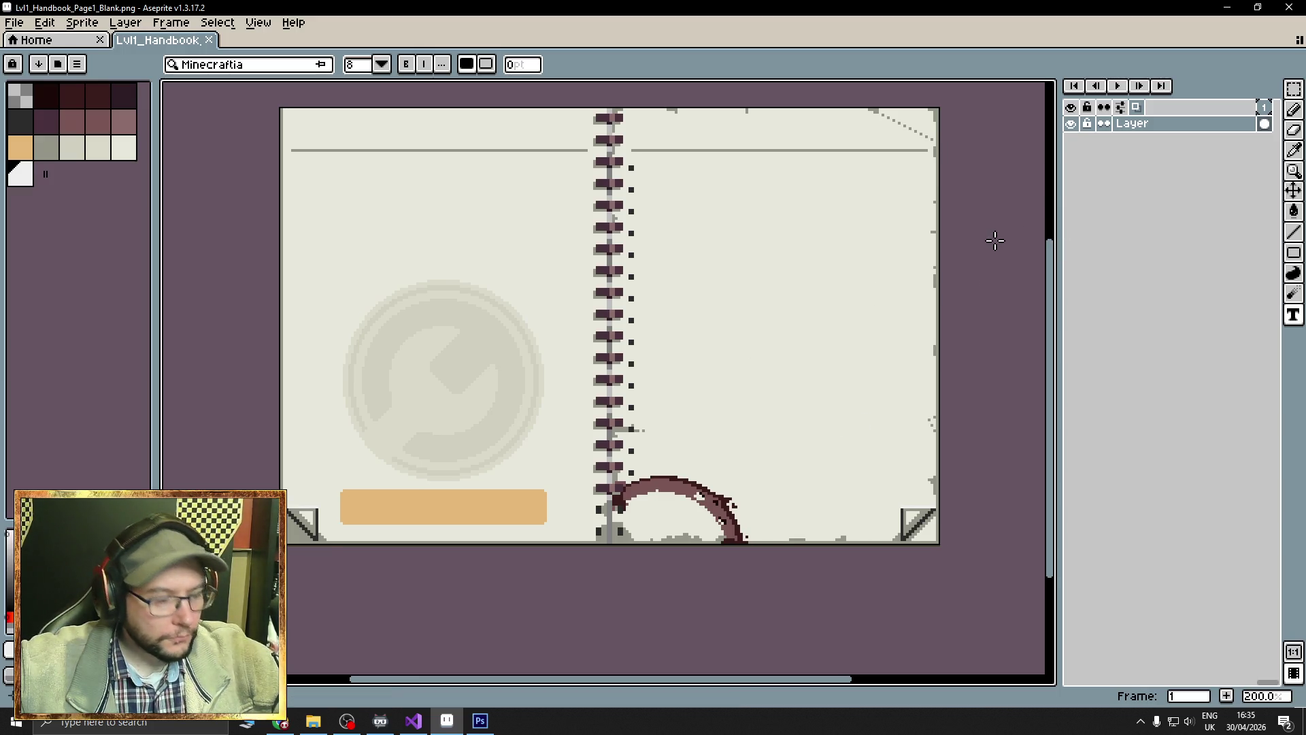
key(w)
click(608, 128)
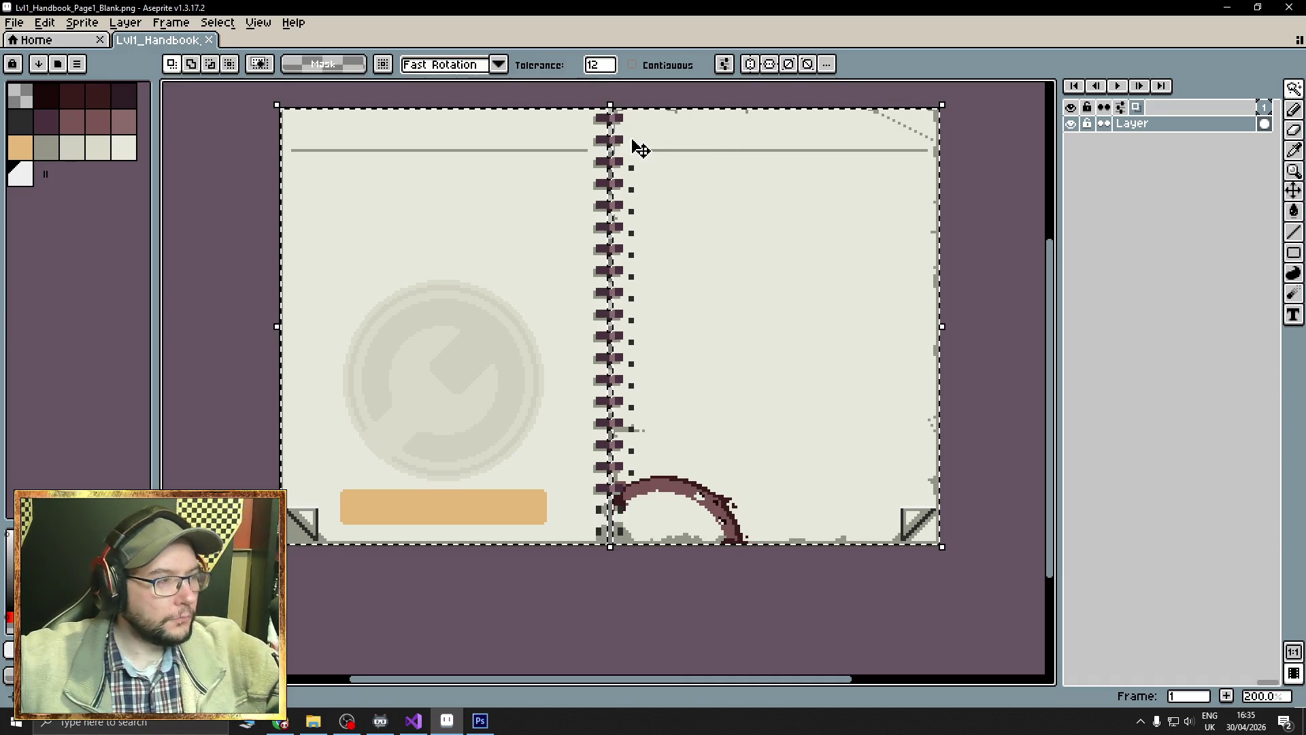
Add a new empty layer, load the default palette, pick black and choose the Spray tool.
key(shift+n)
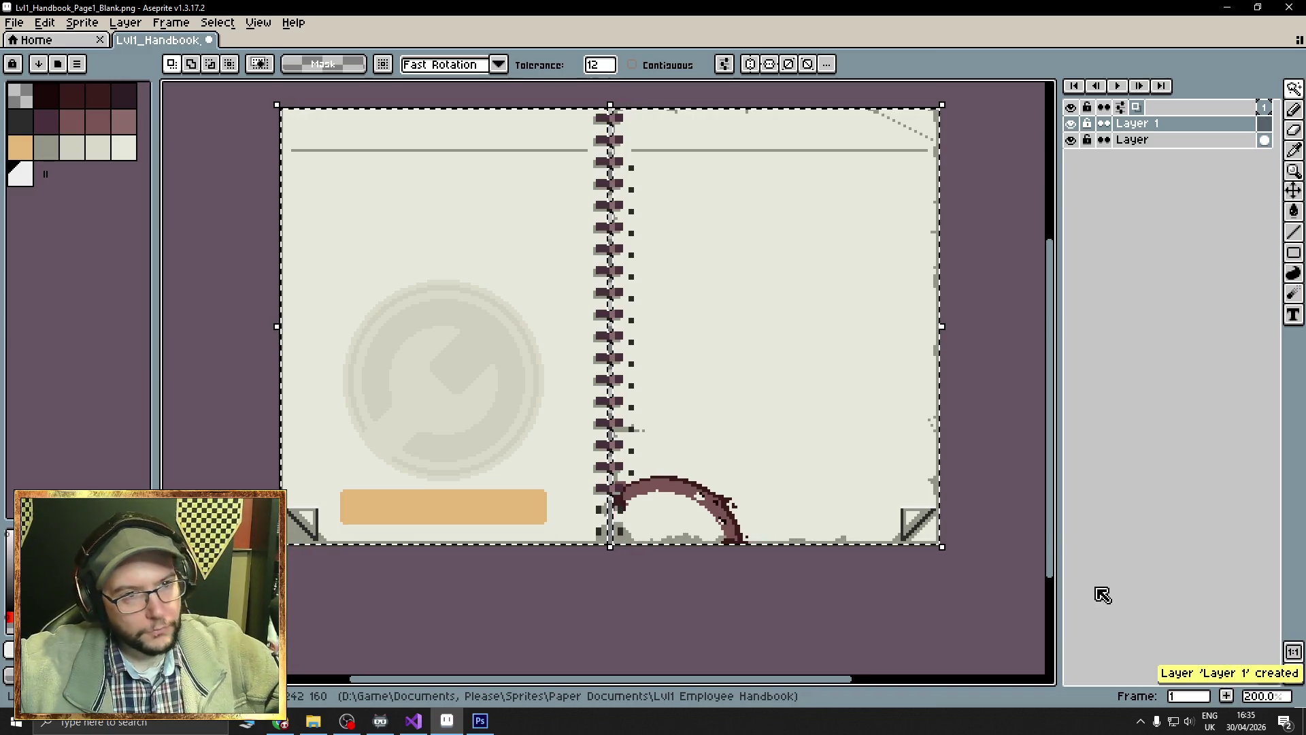
click(77, 64)
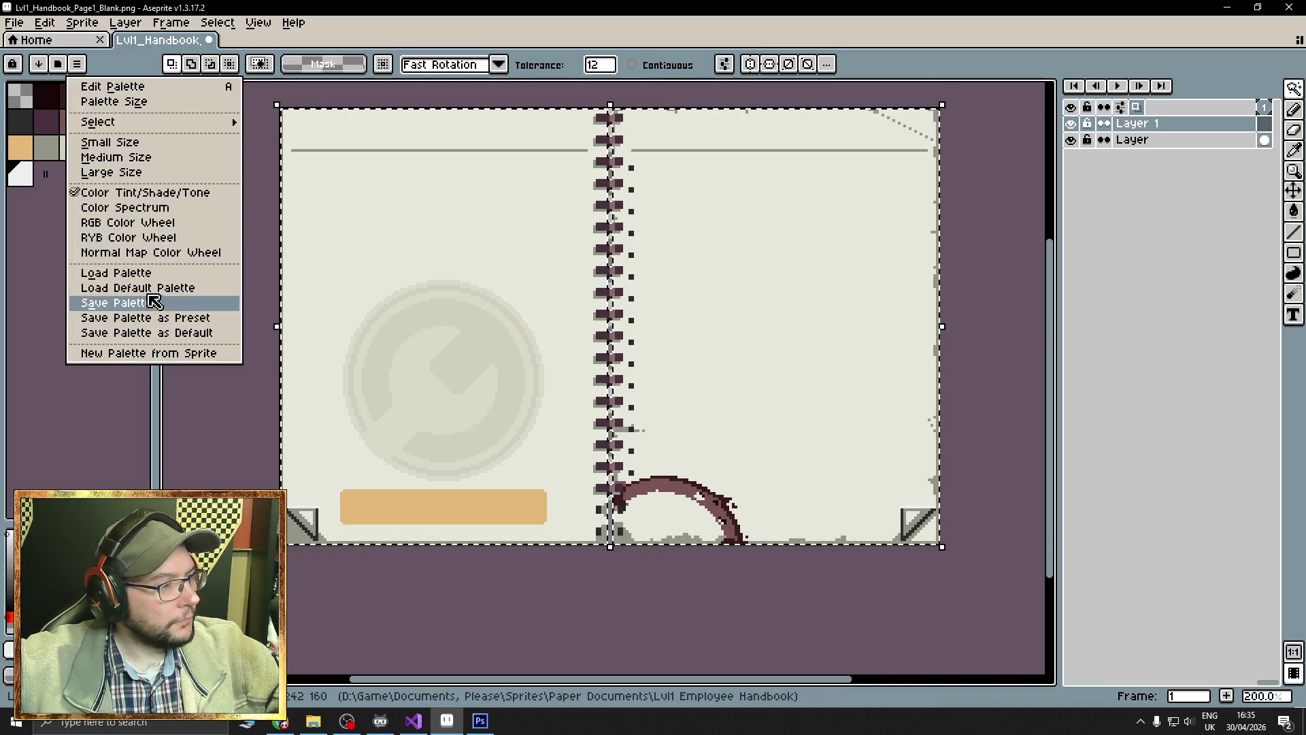
click(155, 294)
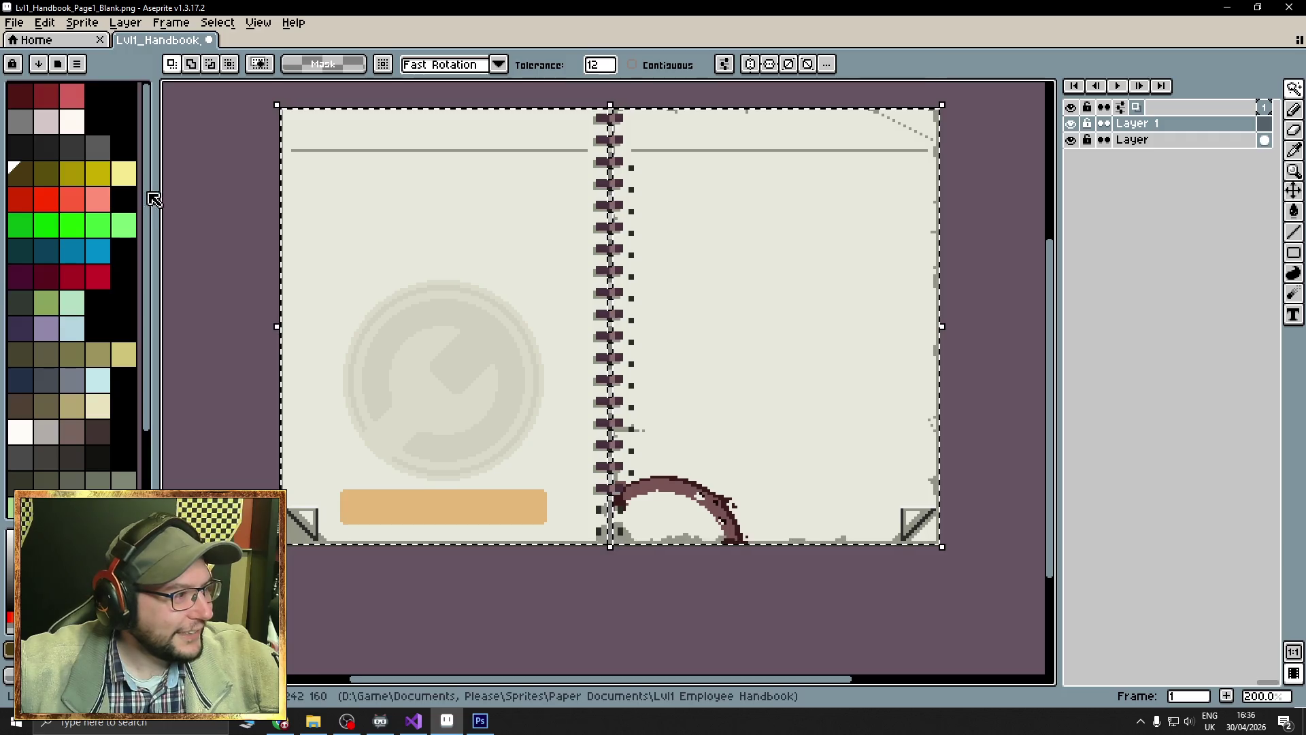
click(103, 121)
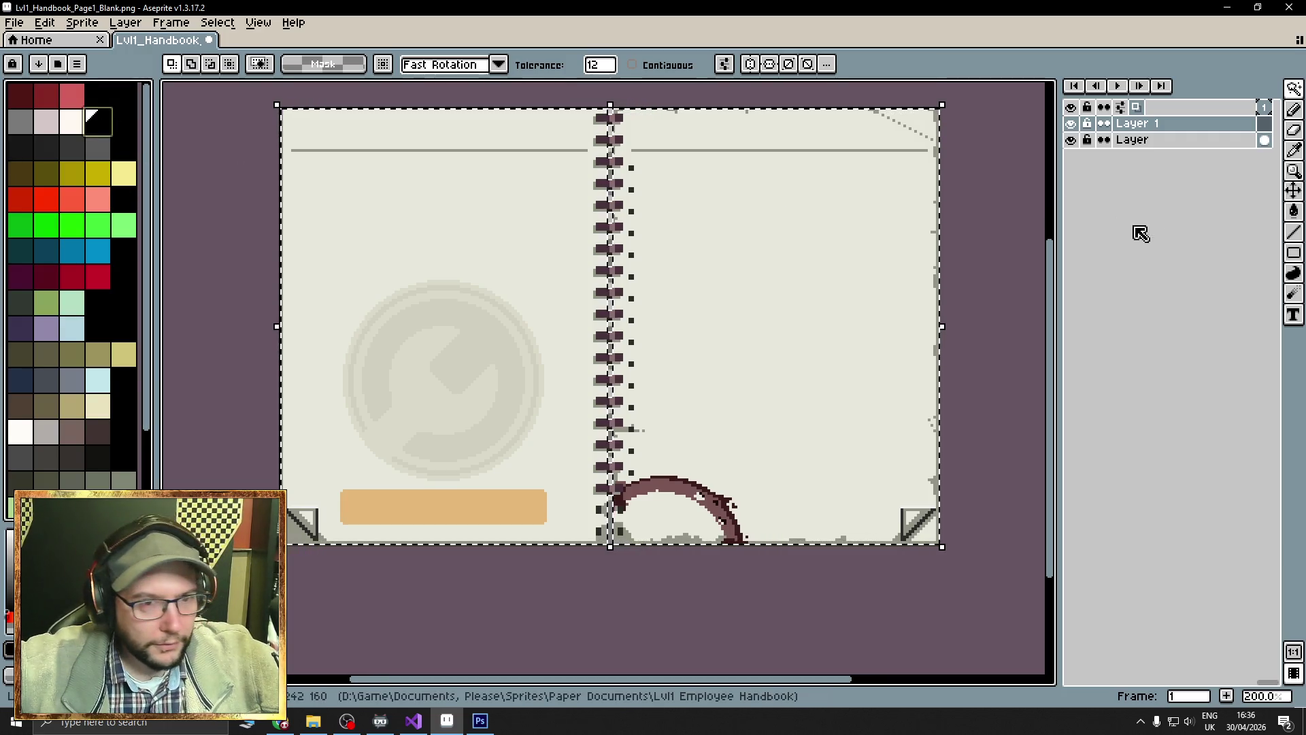
click(1296, 112)
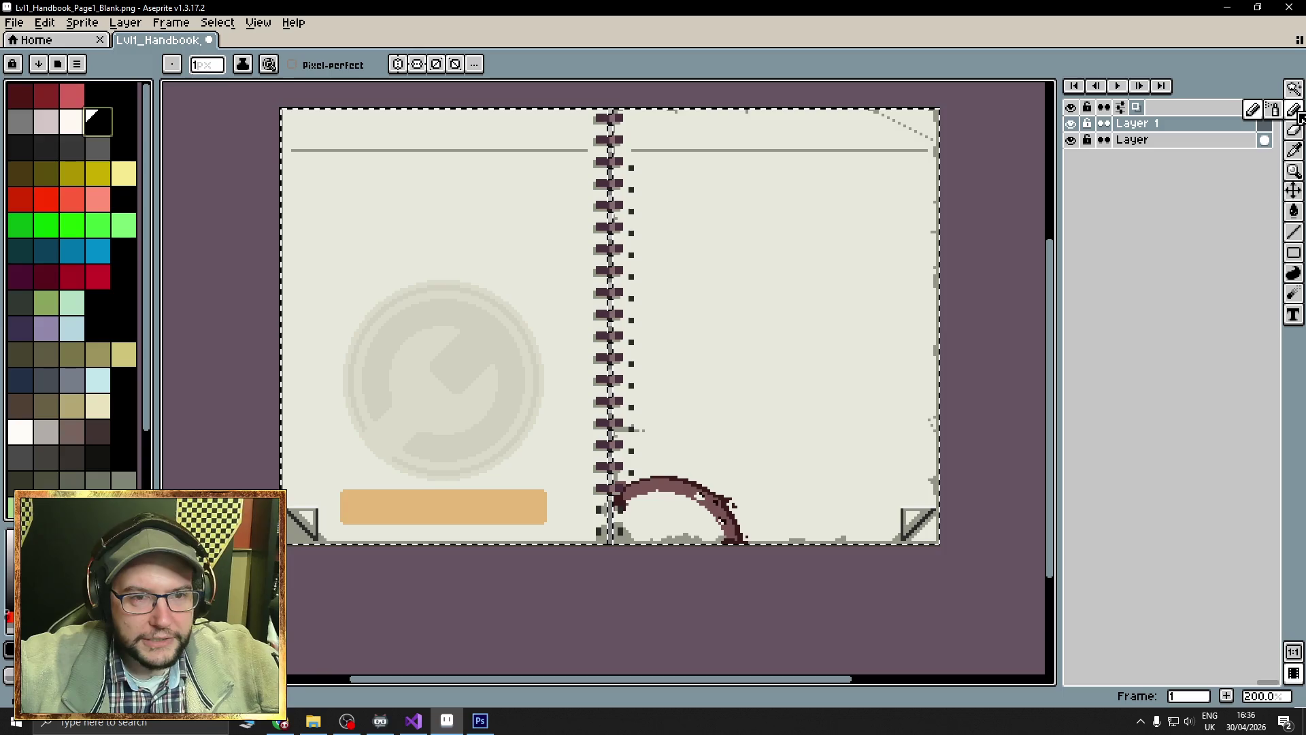
Spray black speckles across both pages on Layer 1 and add a new Layer 2.
mouse_move(217, 129)
mouse_down()
mouse_move(1025, 137)
mouse_move(167, 170)
mouse_move(1011, 184)
mouse_move(164, 228)
mouse_move(1024, 267)
mouse_move(579, 315)
mouse_up()
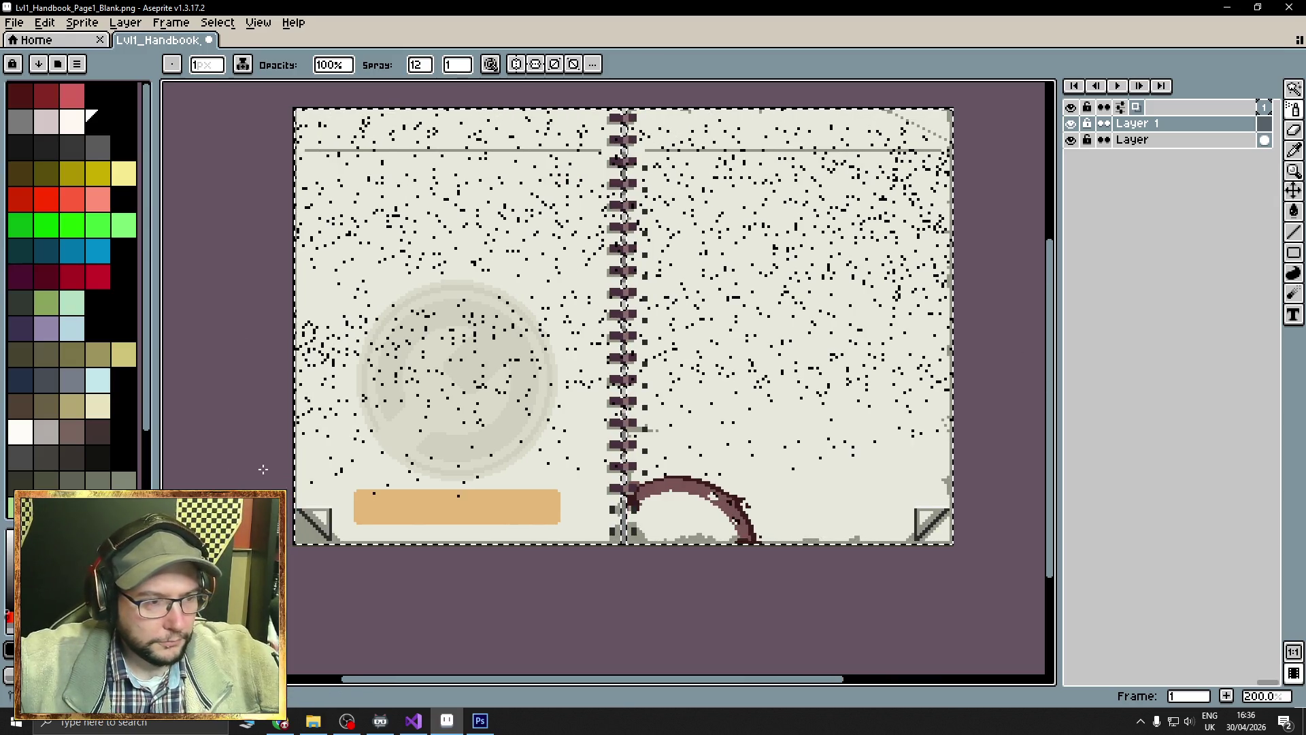
drag(1040, 461, 1041, 545)
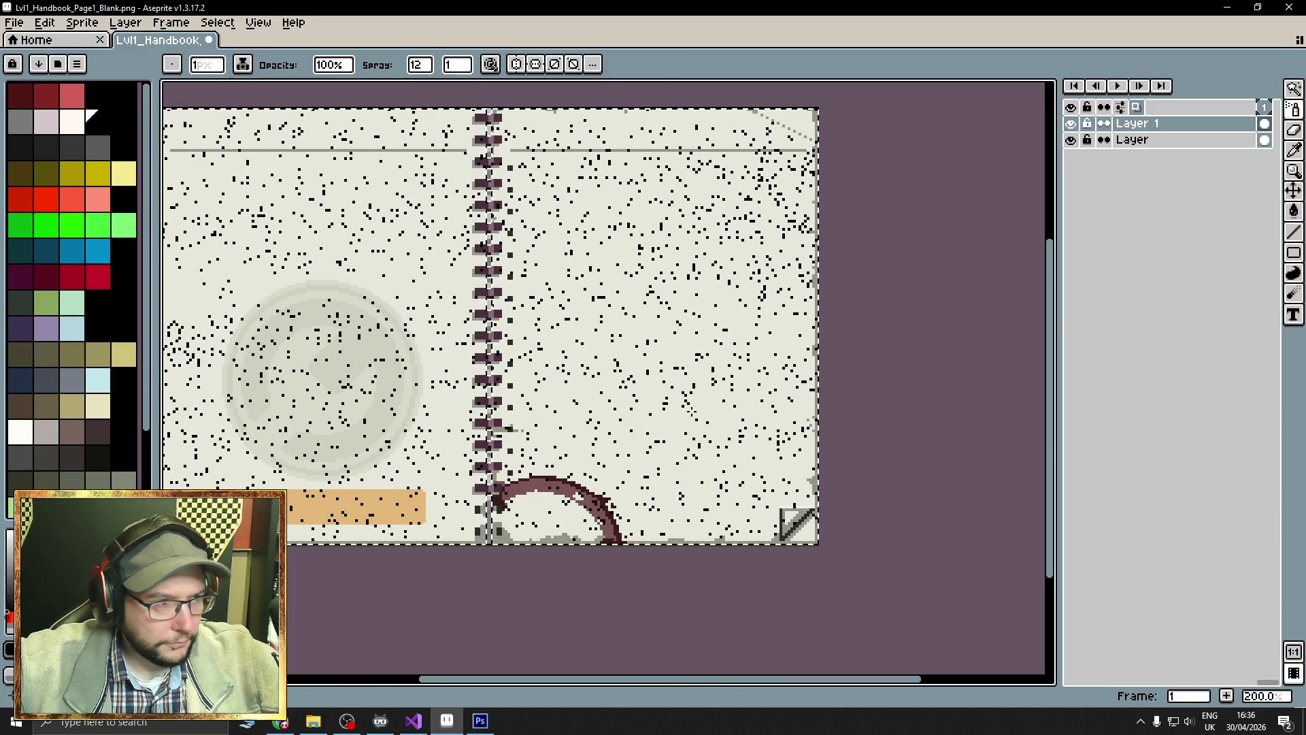
key(shift+n)
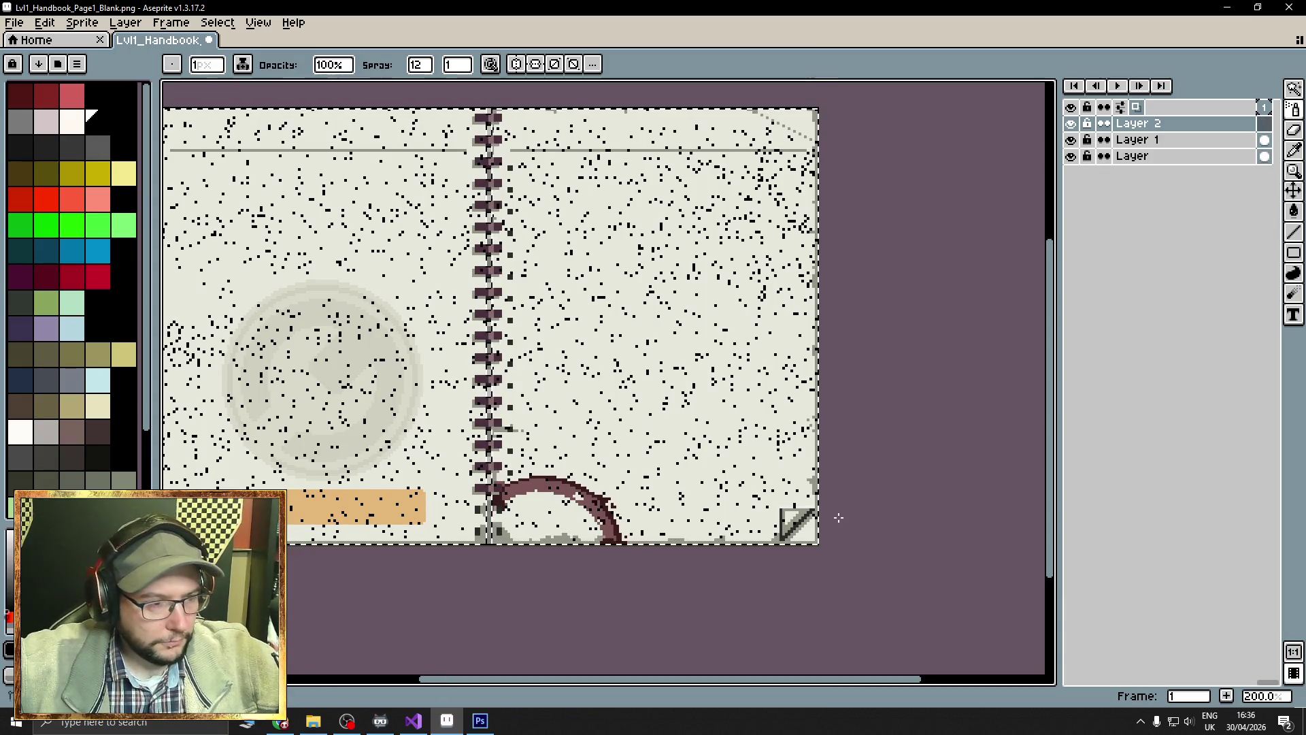
Fade Layer 1 down to 3% opacity in its Layer Properties.
scroll(836, 519, left, 5)
scroll(604, 326, right, 5)
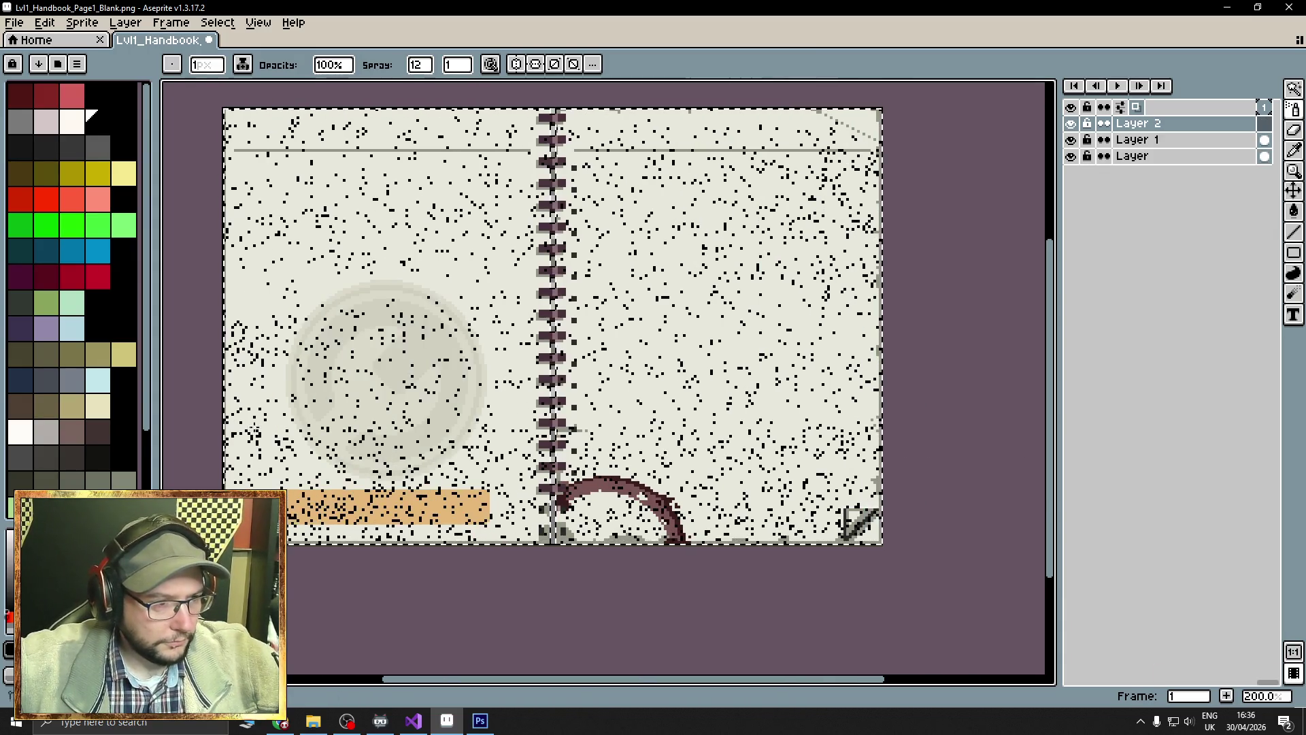
scroll(242, 335, left, 2)
scroll(941, 269, right, 3)
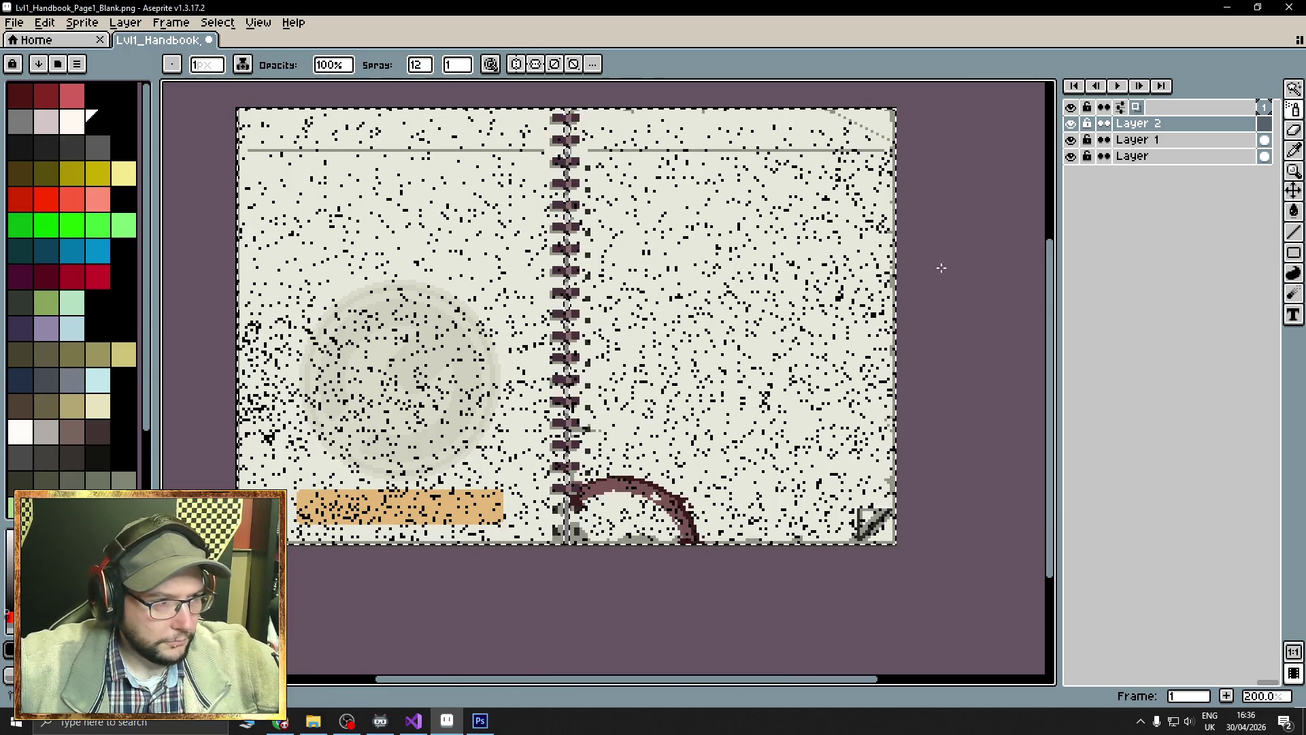
scroll(449, 219, left, 2)
scroll(185, 133, right, 1)
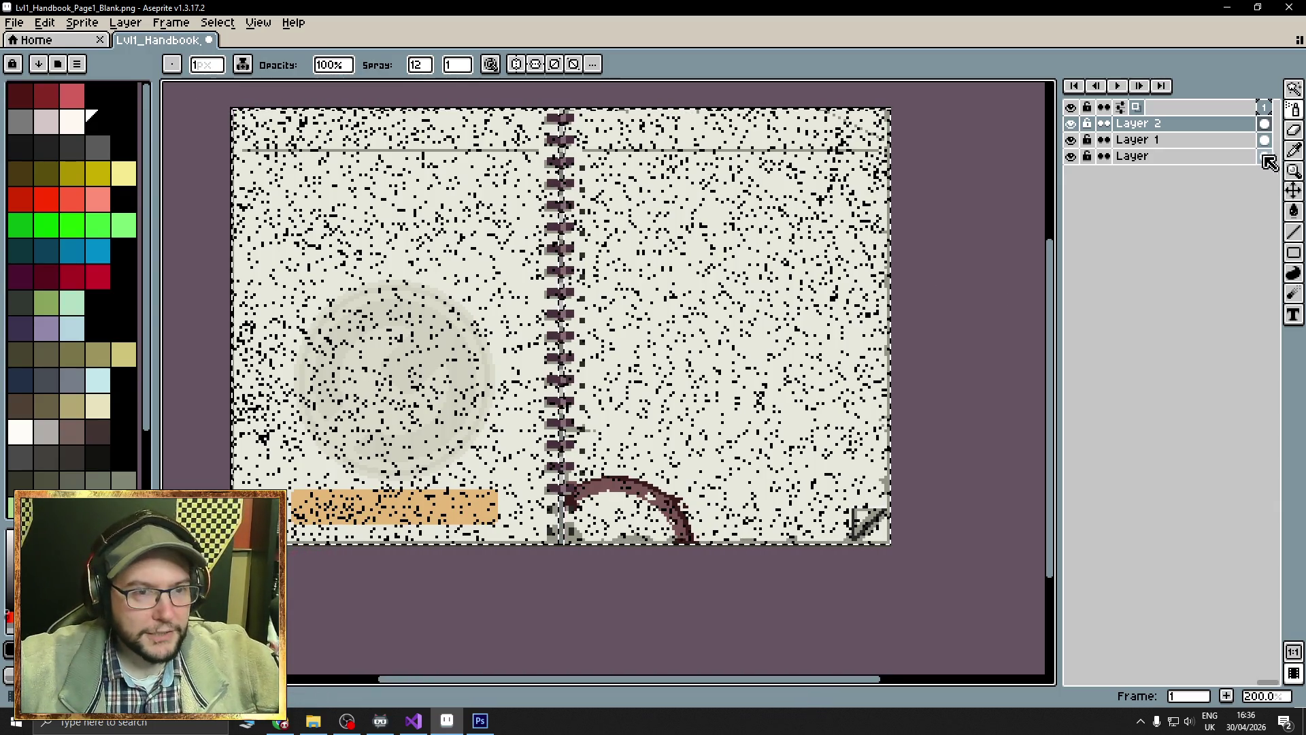
double_click(1156, 139)
drag(155, 178, 151, 182)
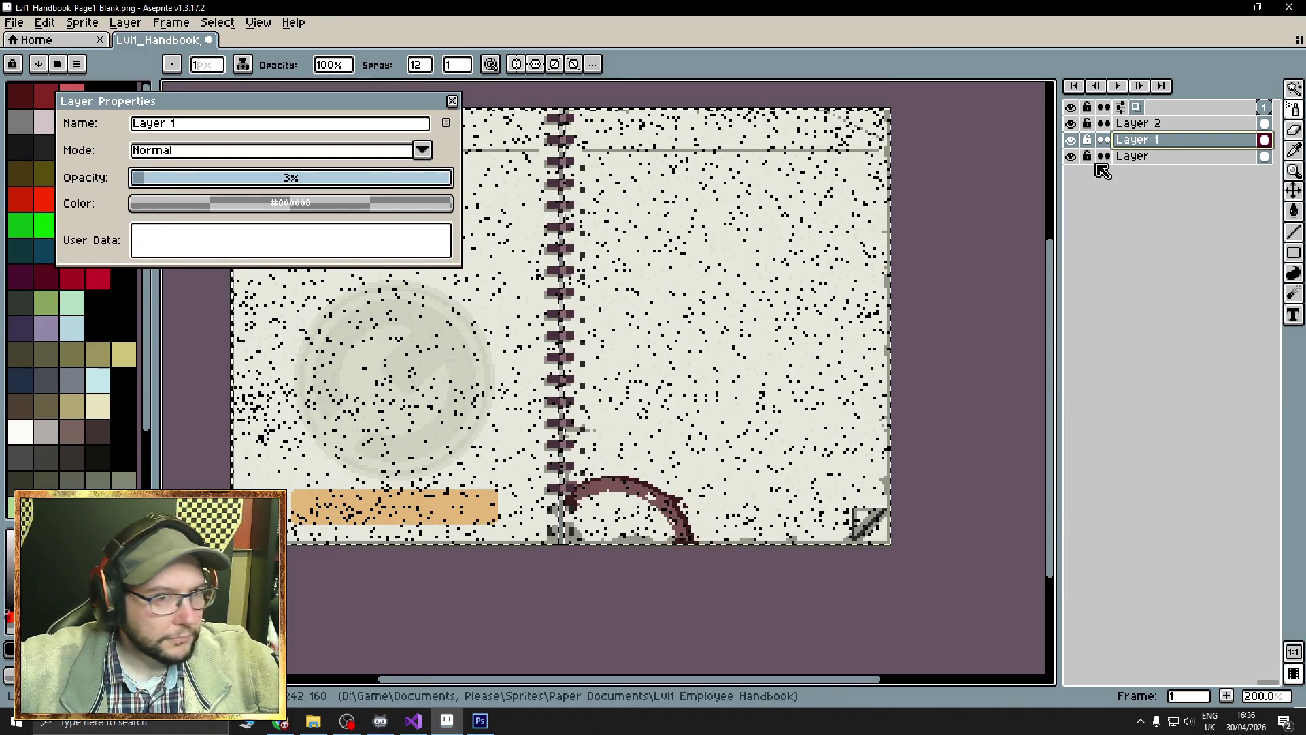
Fade Layer 2 to 3% opacity, then close the layer properties.
click(1156, 123)
click(151, 182)
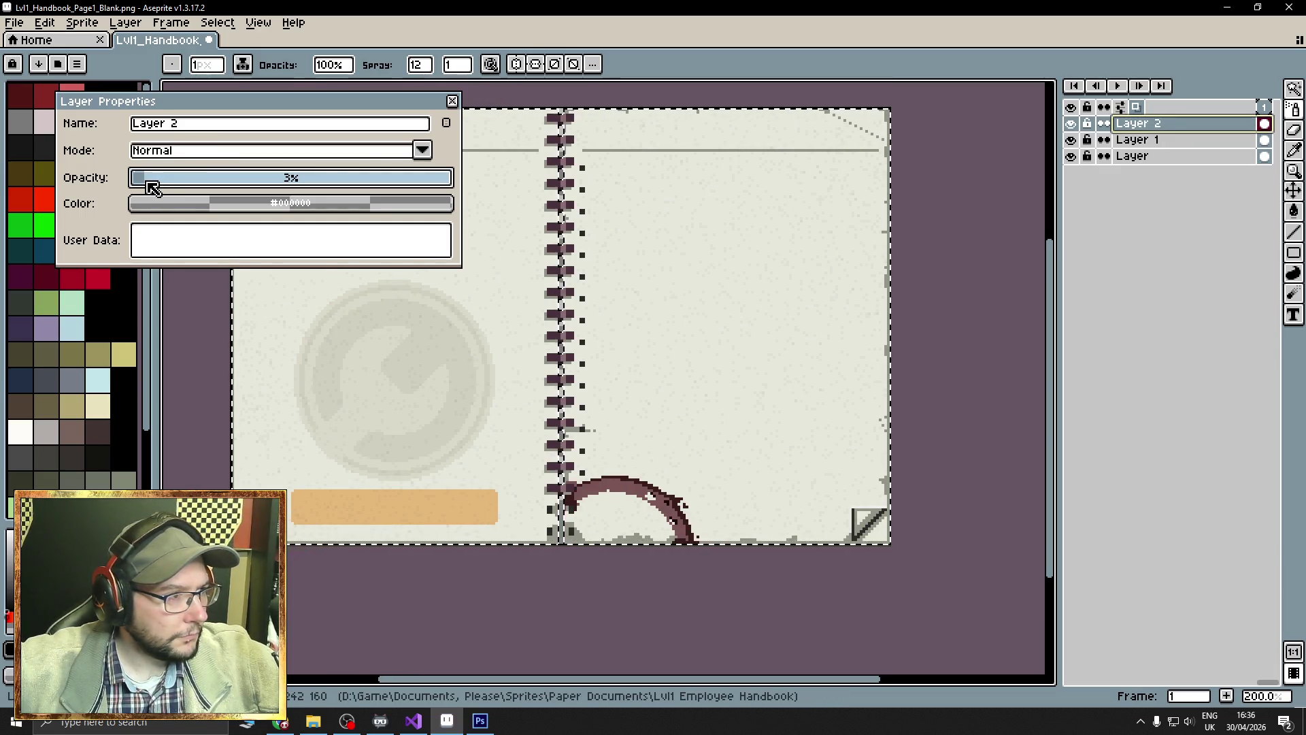
key(alt+Down)
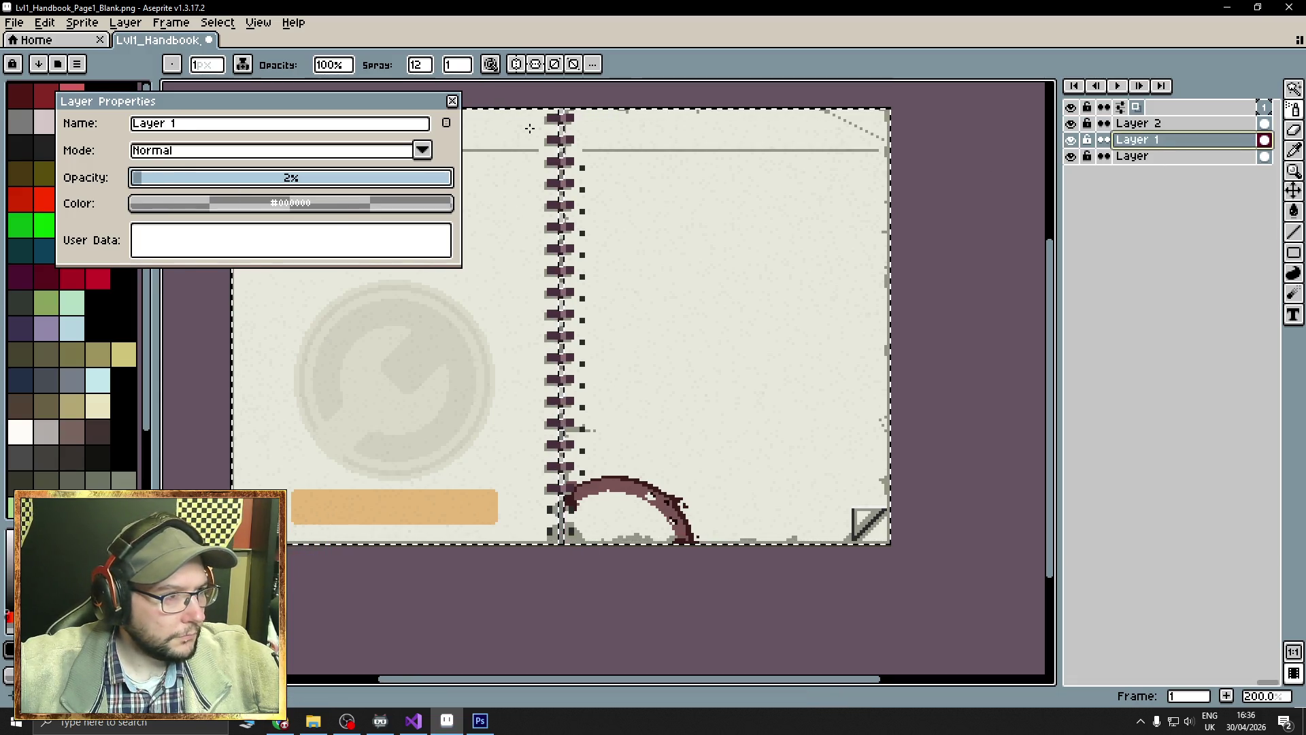
click(452, 101)
Clear the selection and select the whole sprite.
scroll(563, 289, up, 3)
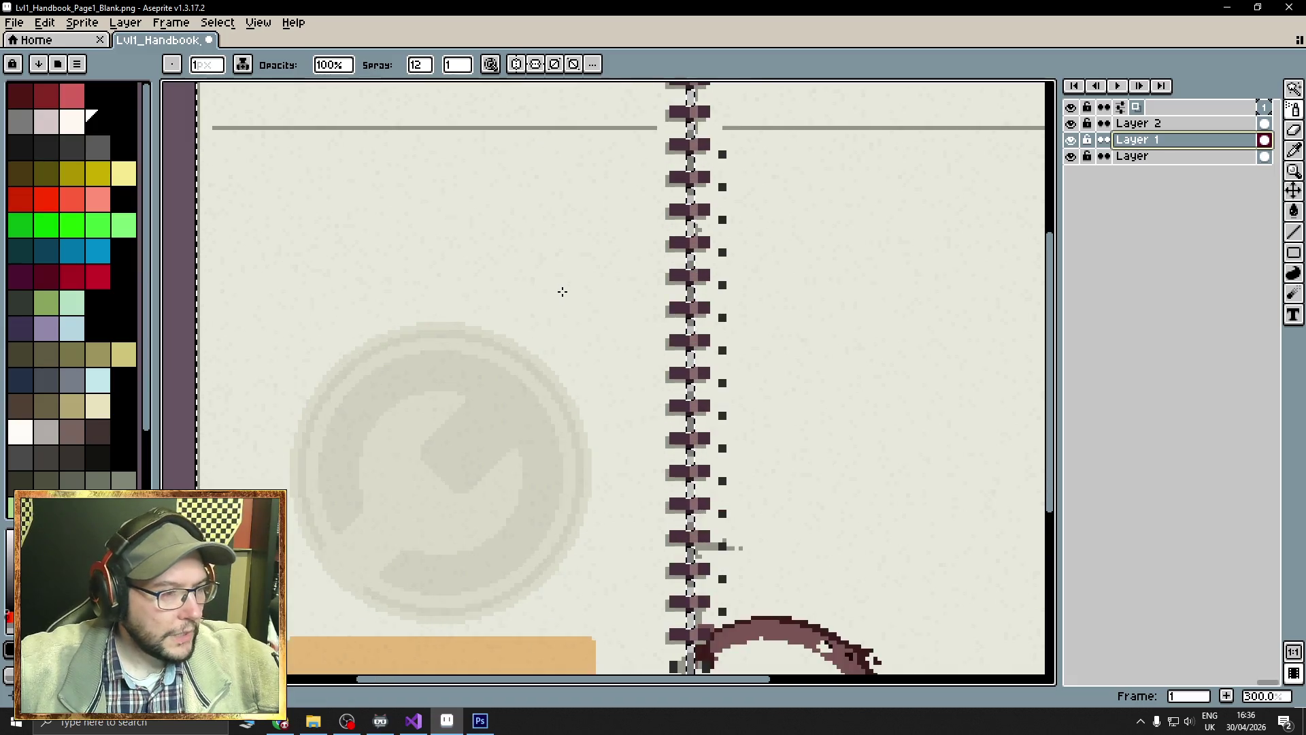
scroll(594, 268, down, 5)
scroll(594, 267, up, 1)
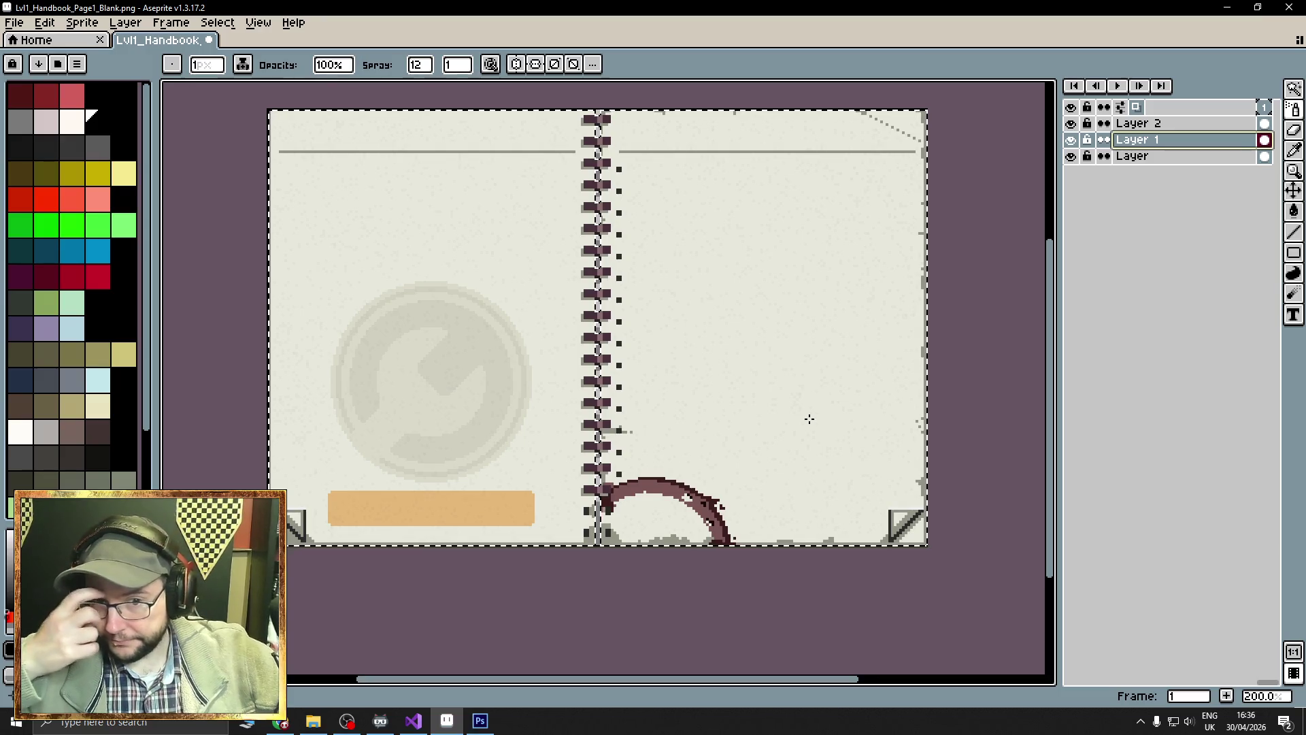
key(ctrl+d)
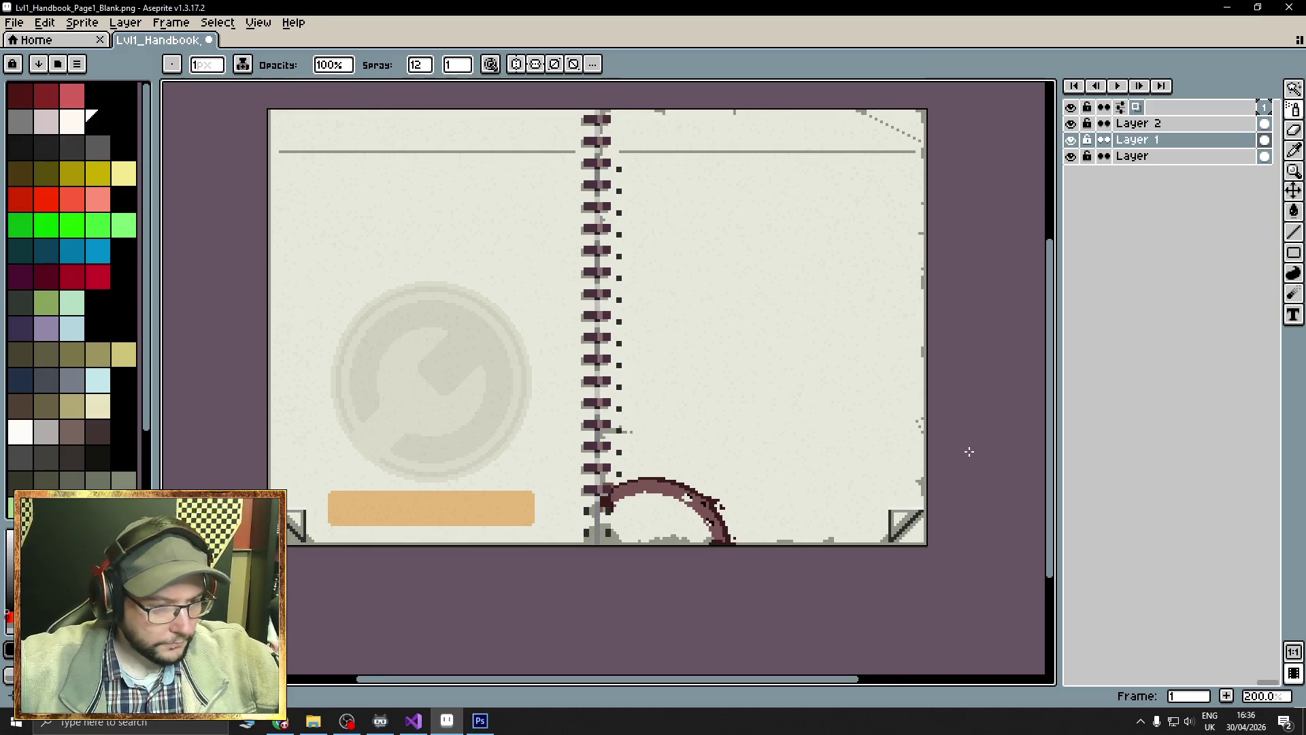
key(ctrl+a)
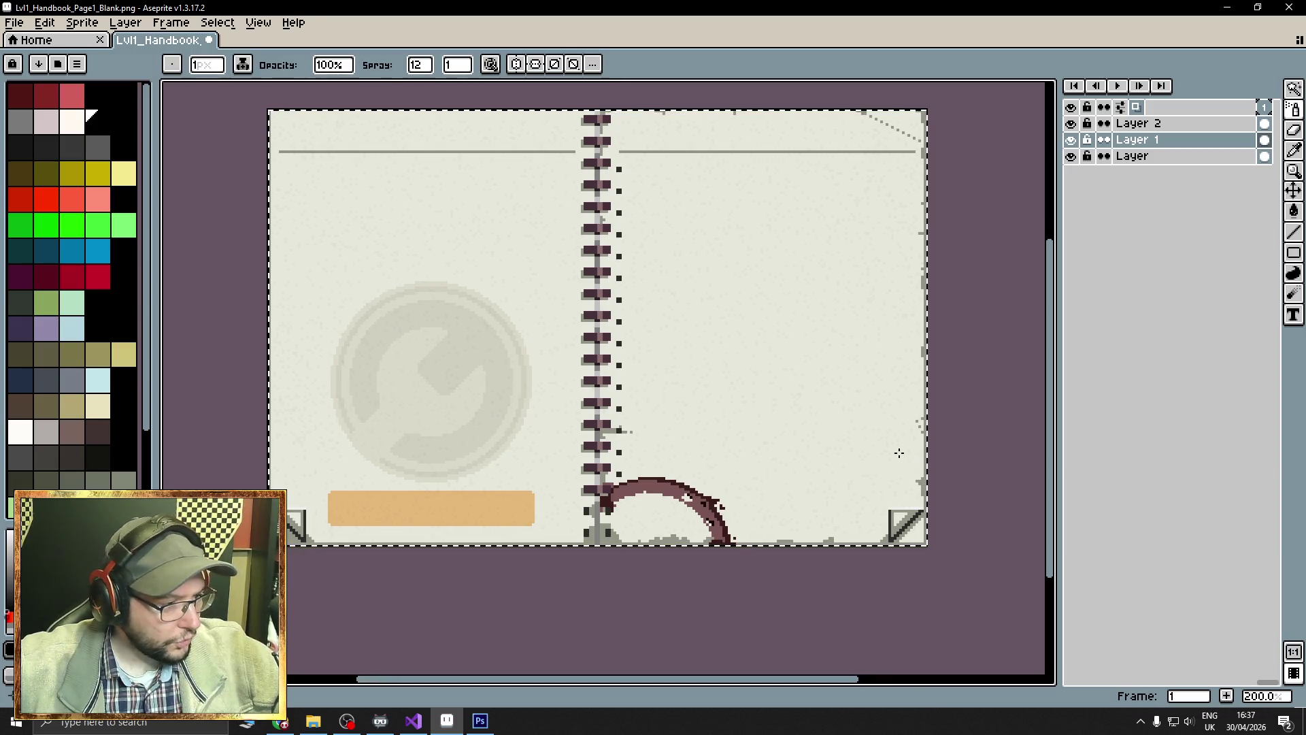
Save the blank spread and open Lvl1_Handbook_Page1.png in Aseprite as a single image.
key(ctrl+c)
key(ctrl+s)
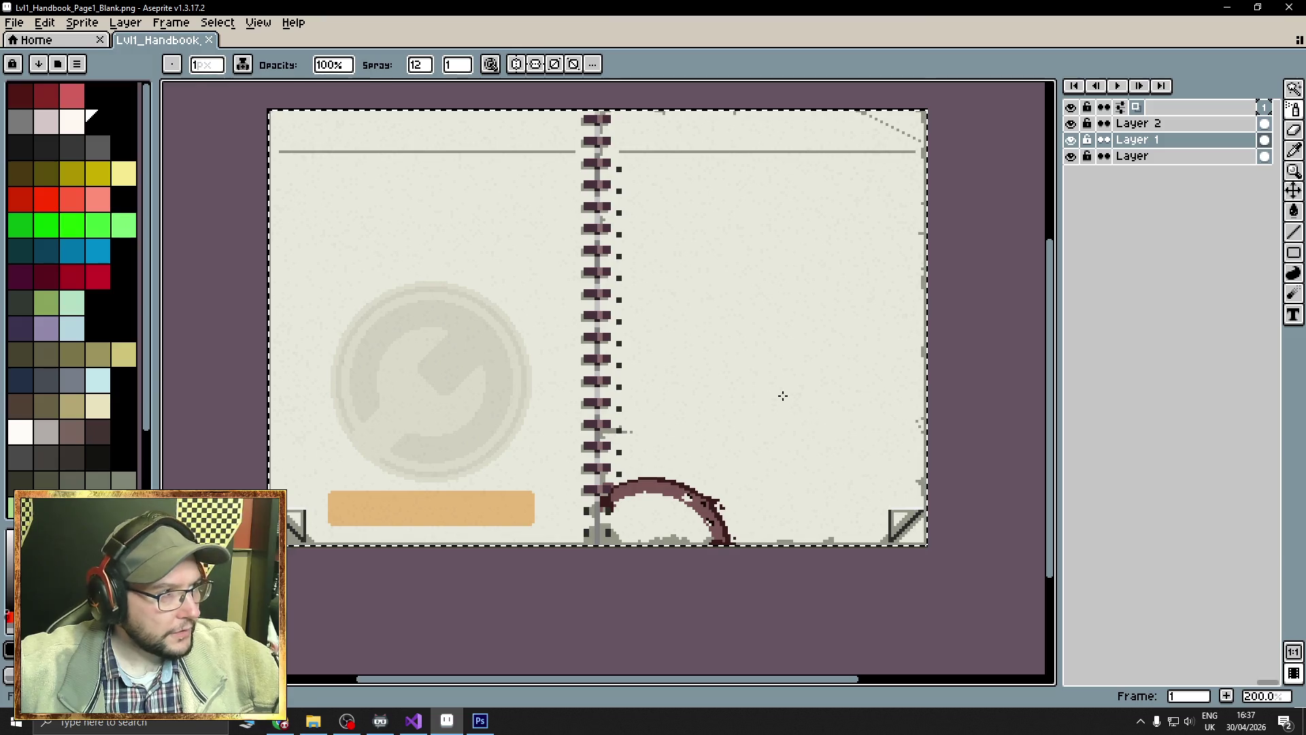
click(313, 721)
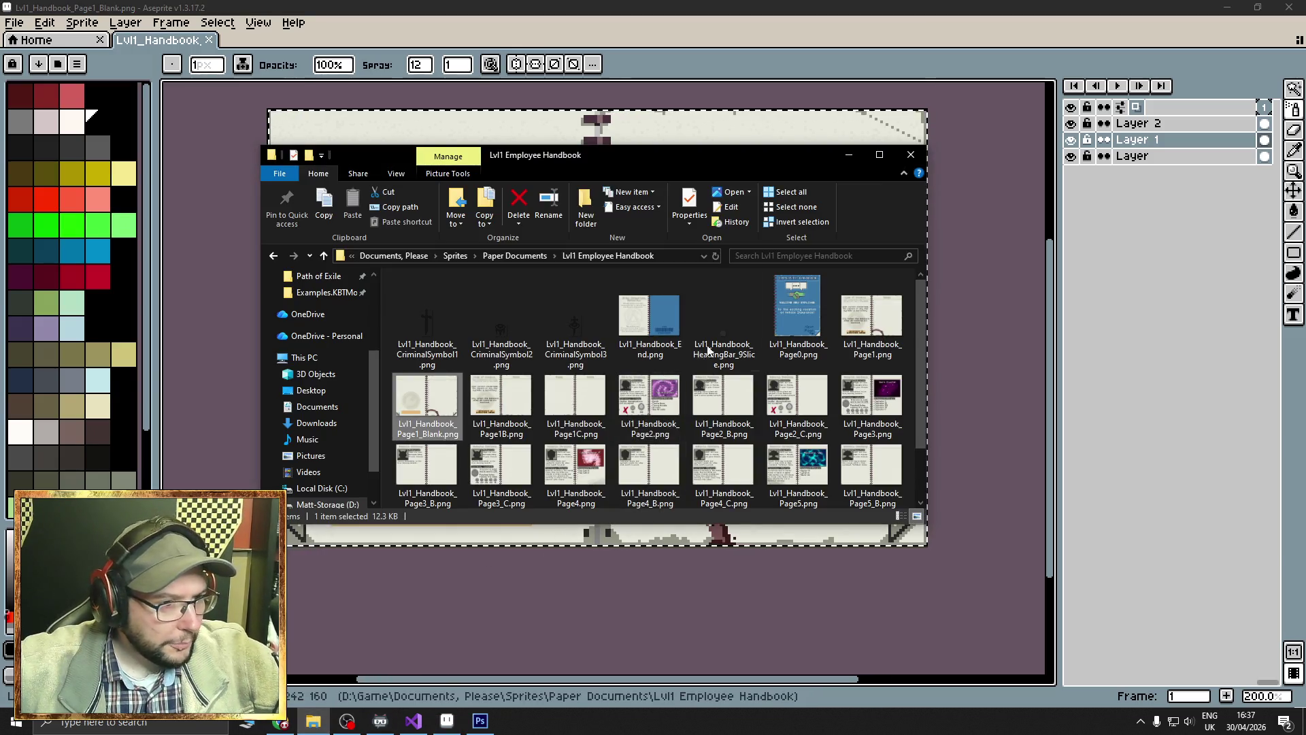
click(868, 327)
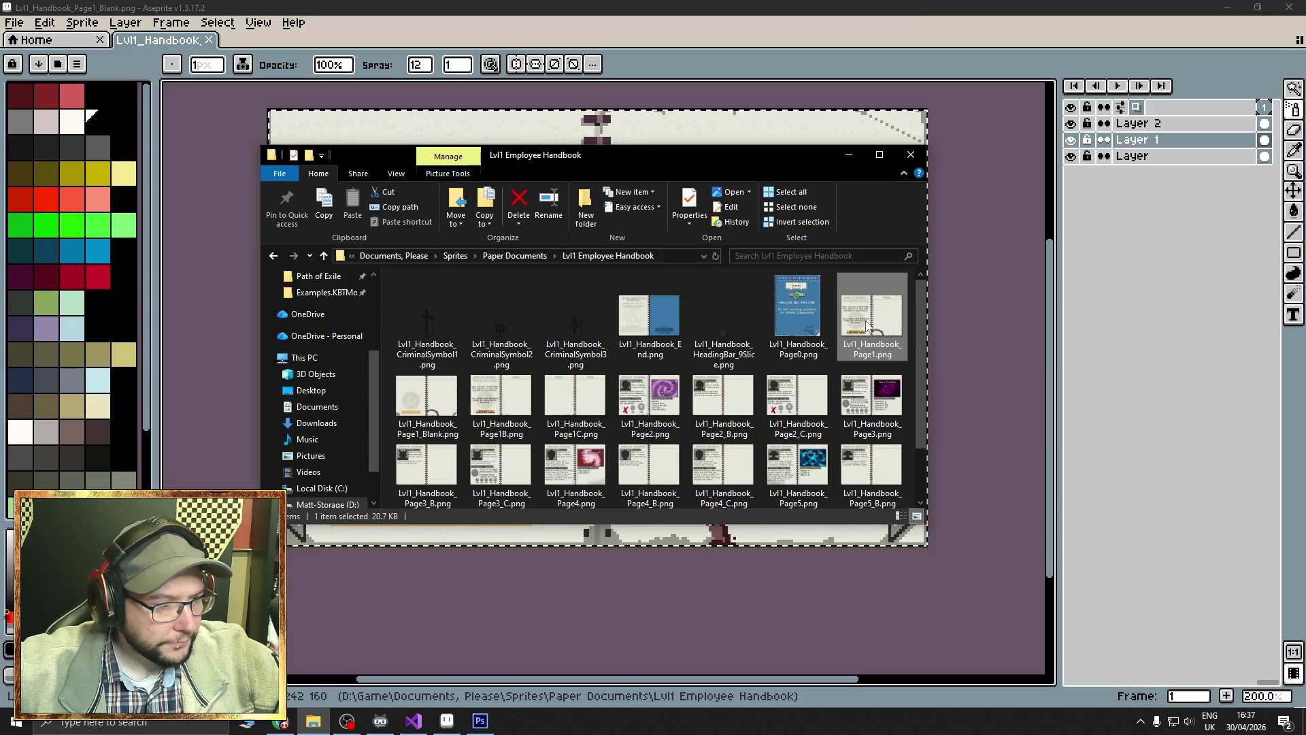
drag(993, 329, 993, 328)
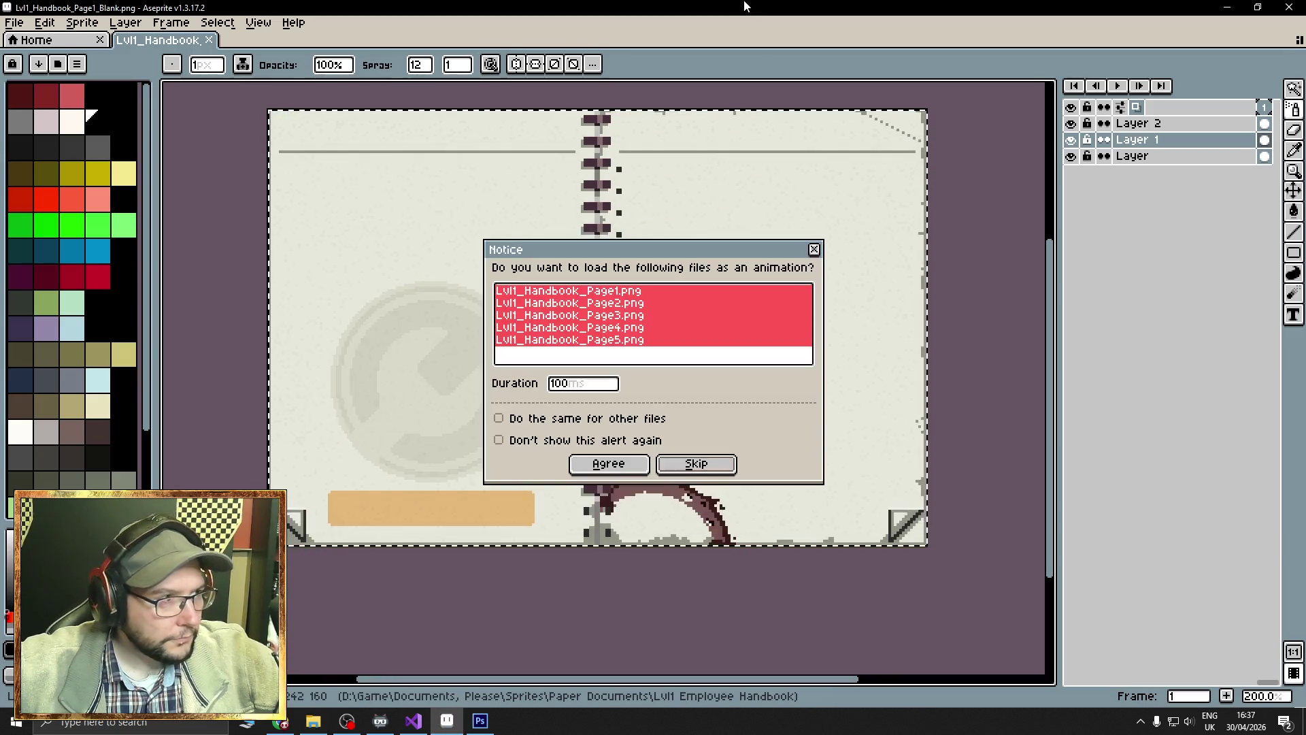
click(701, 462)
Copy the whole text-filled page, then return to the blank spread and deselect.
key(ctrl+a)
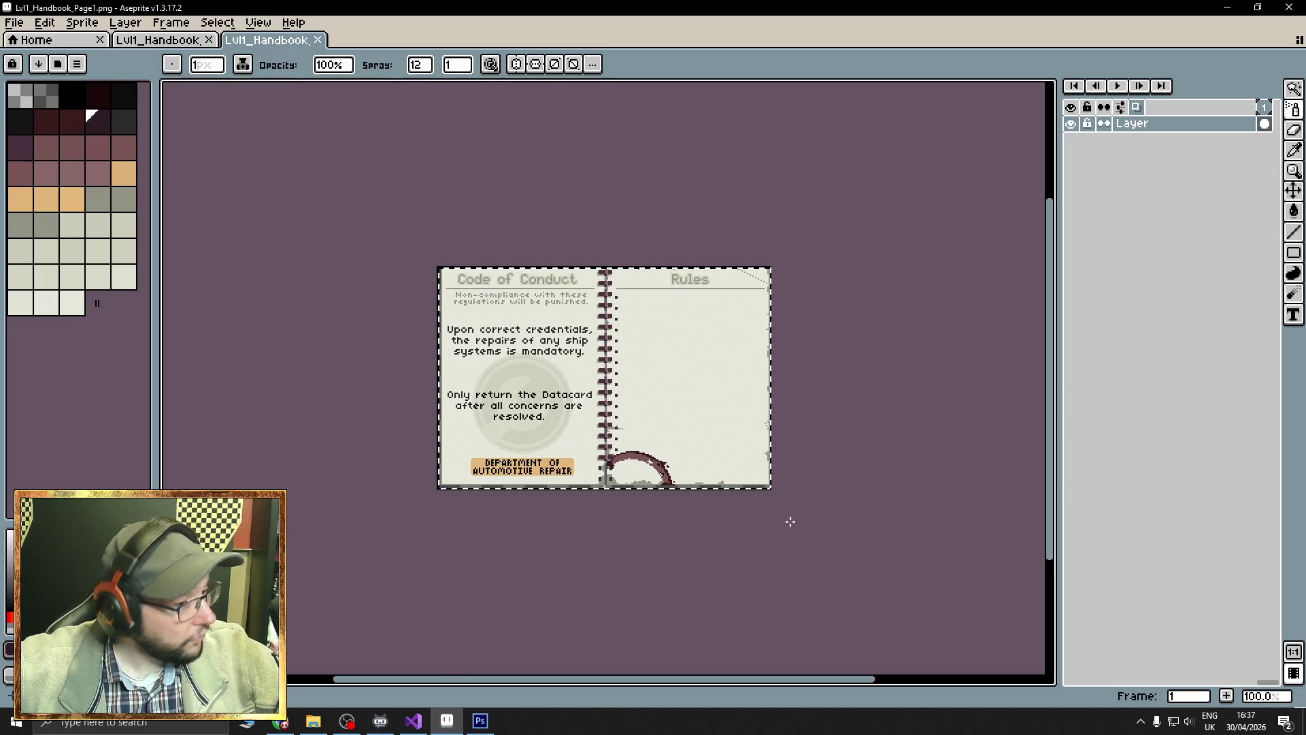
key(ctrl+v)
scroll(791, 515, up, 1)
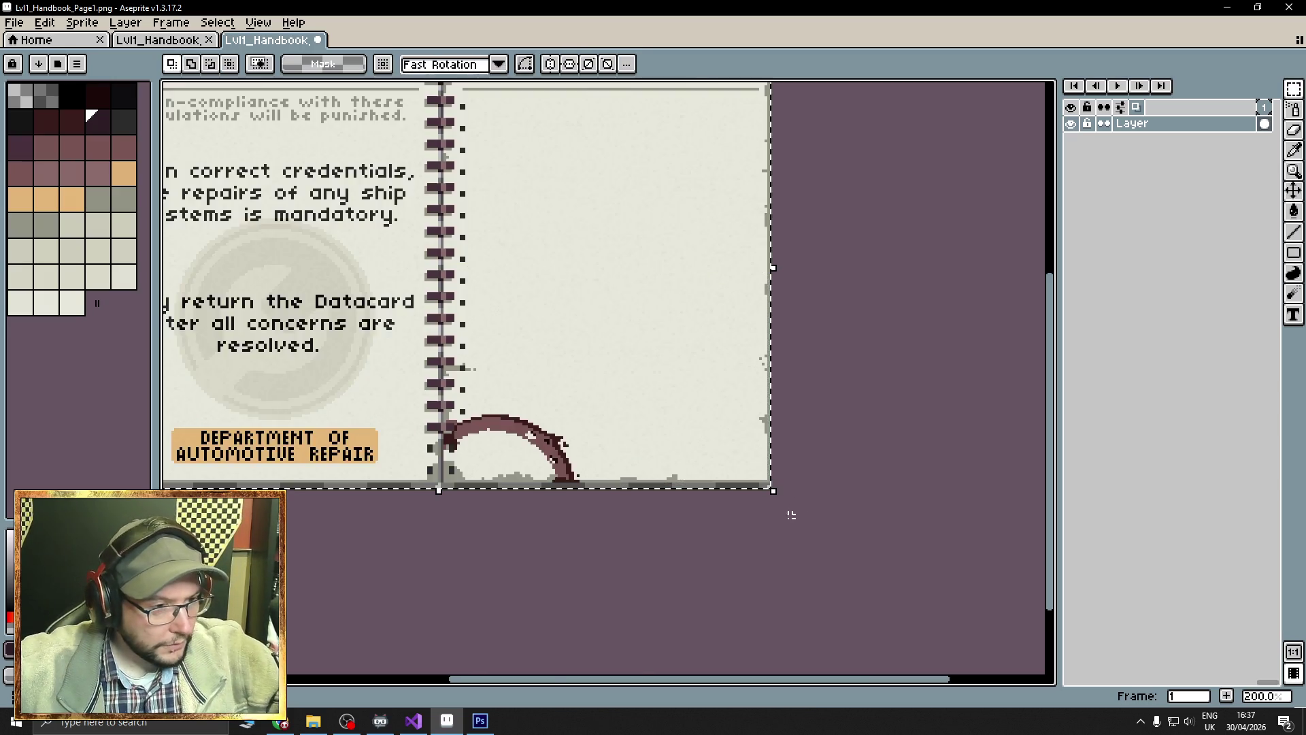
scroll(791, 515, up, 1)
scroll(755, 533, up, 1)
scroll(778, 501, left, 5)
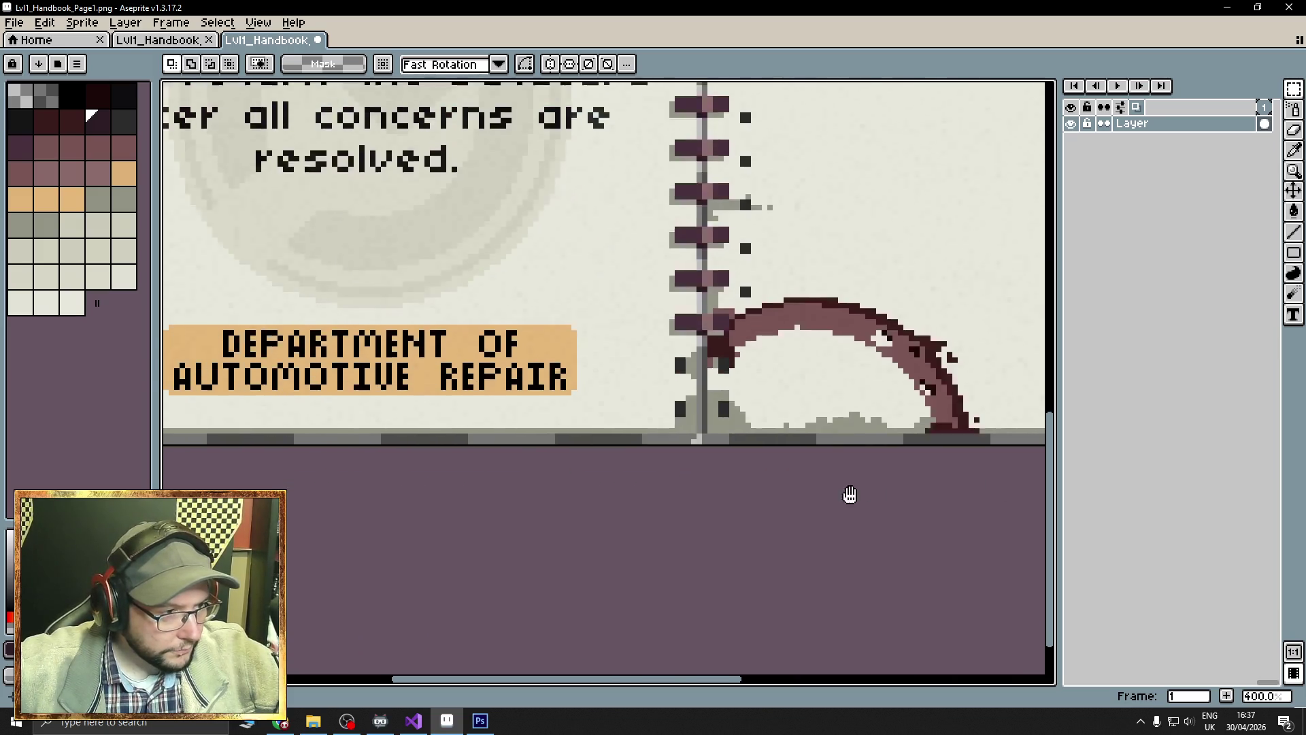
scroll(849, 495, left, 3)
scroll(693, 498, down, 1)
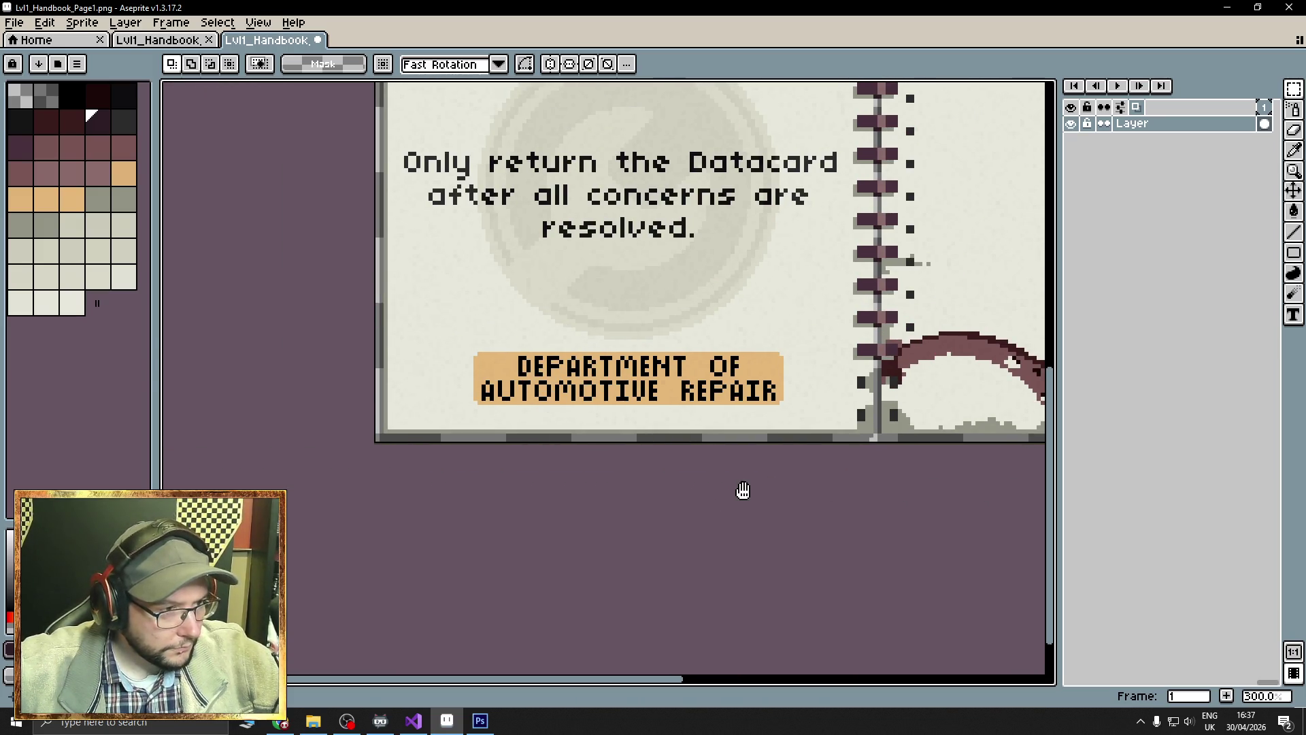
drag(740, 501, 537, 512)
scroll(609, 496, down, 3)
key(ctrl+a)
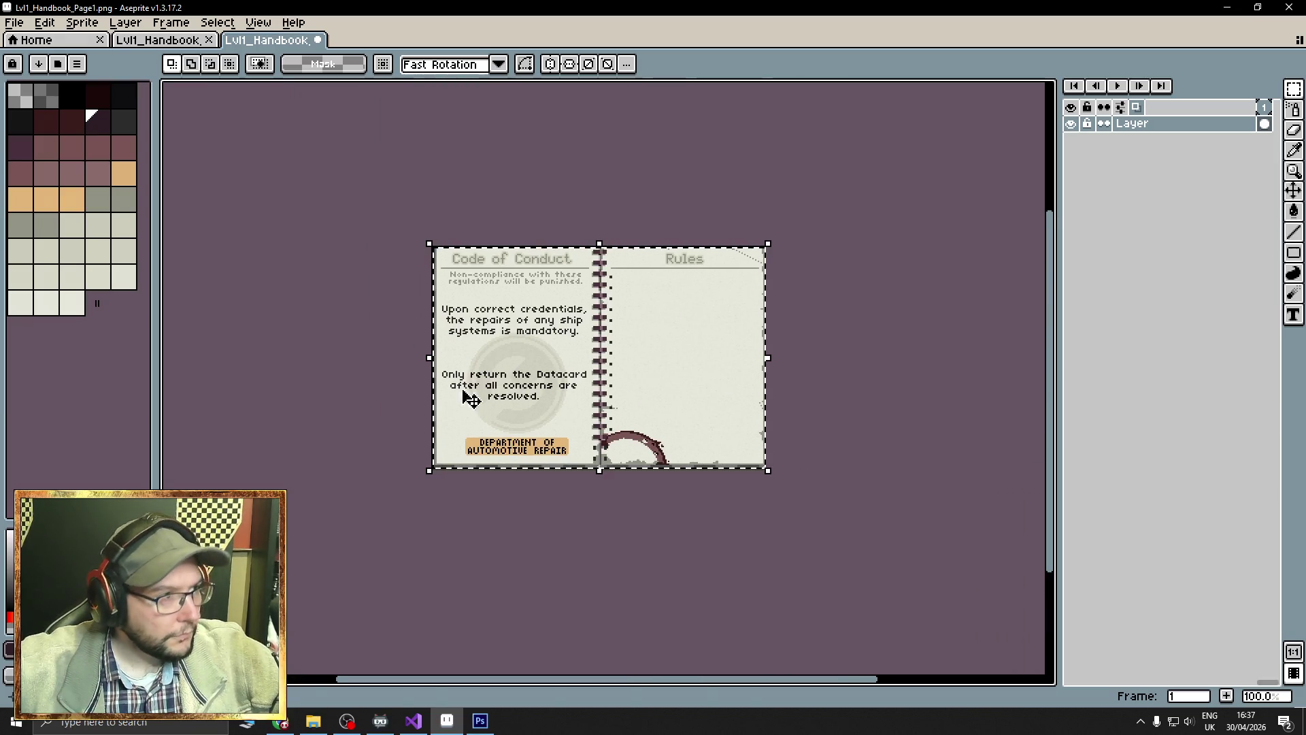
click(163, 40)
key(ctrl+d)
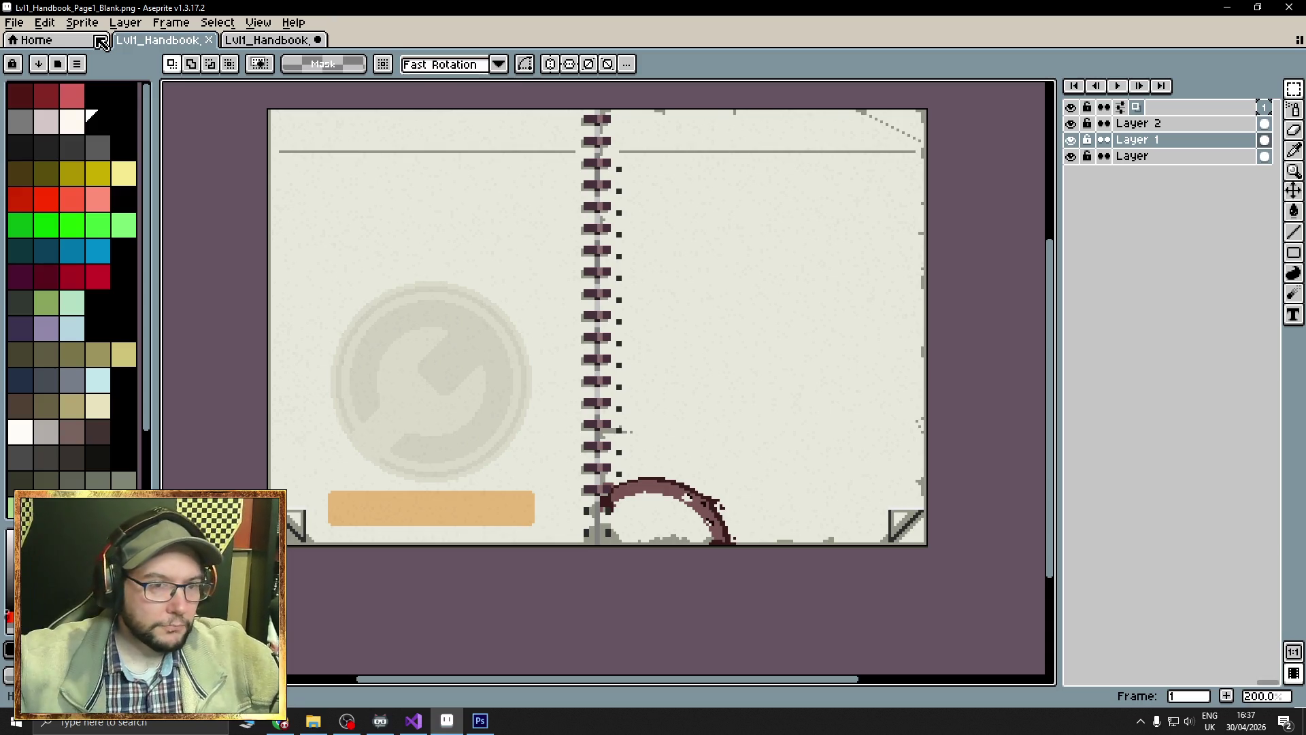
Add a new Layer 3 and move it to the bottom of the layer stack.
click(1140, 157)
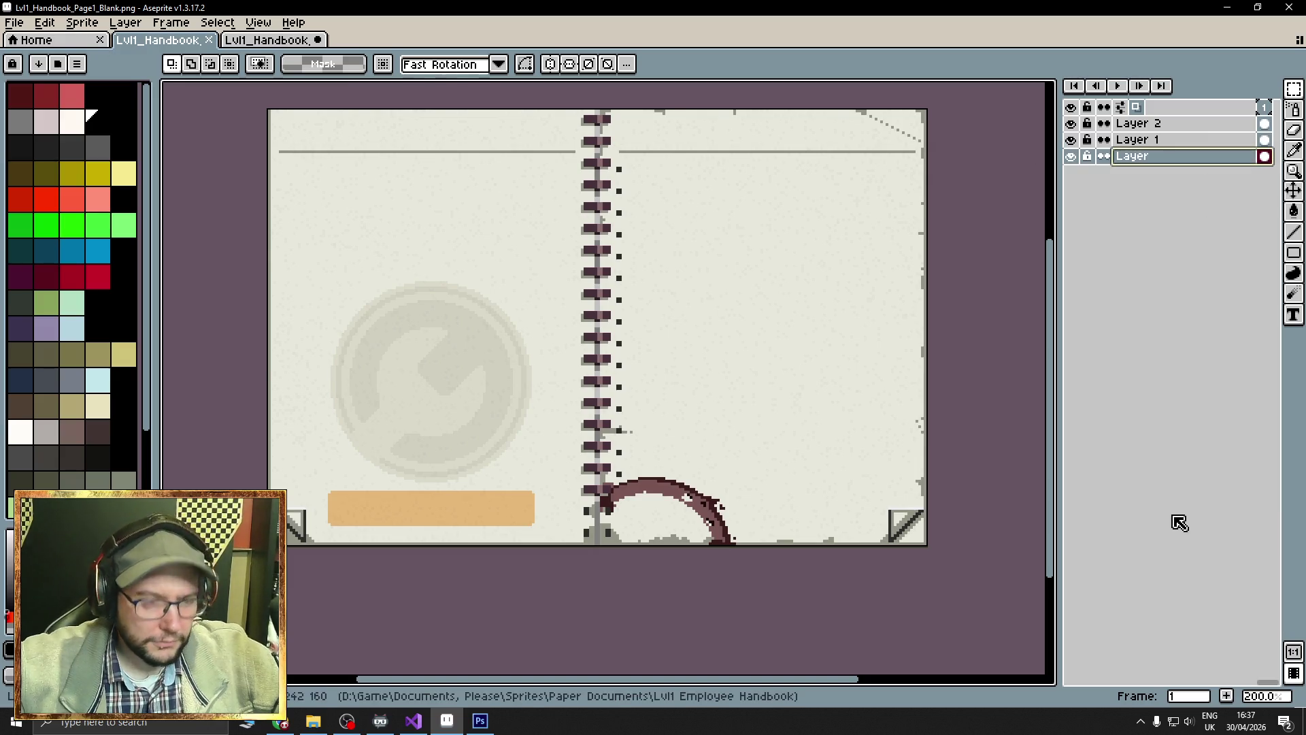
key(shift+n)
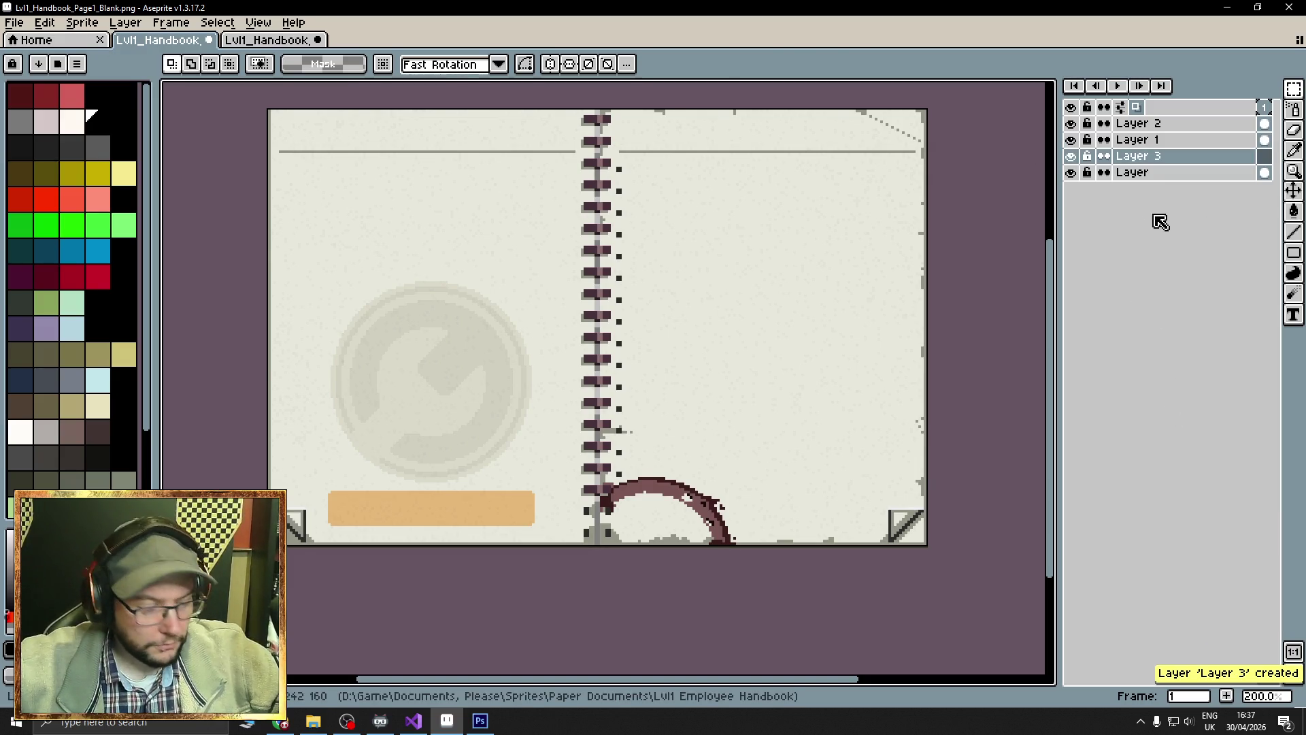
key(ctrl+Tab)
key(ctrl+shift+Tab)
mouse_move(1184, 157)
mouse_down()
mouse_move(1190, 172)
mouse_move(1135, 197)
mouse_up()
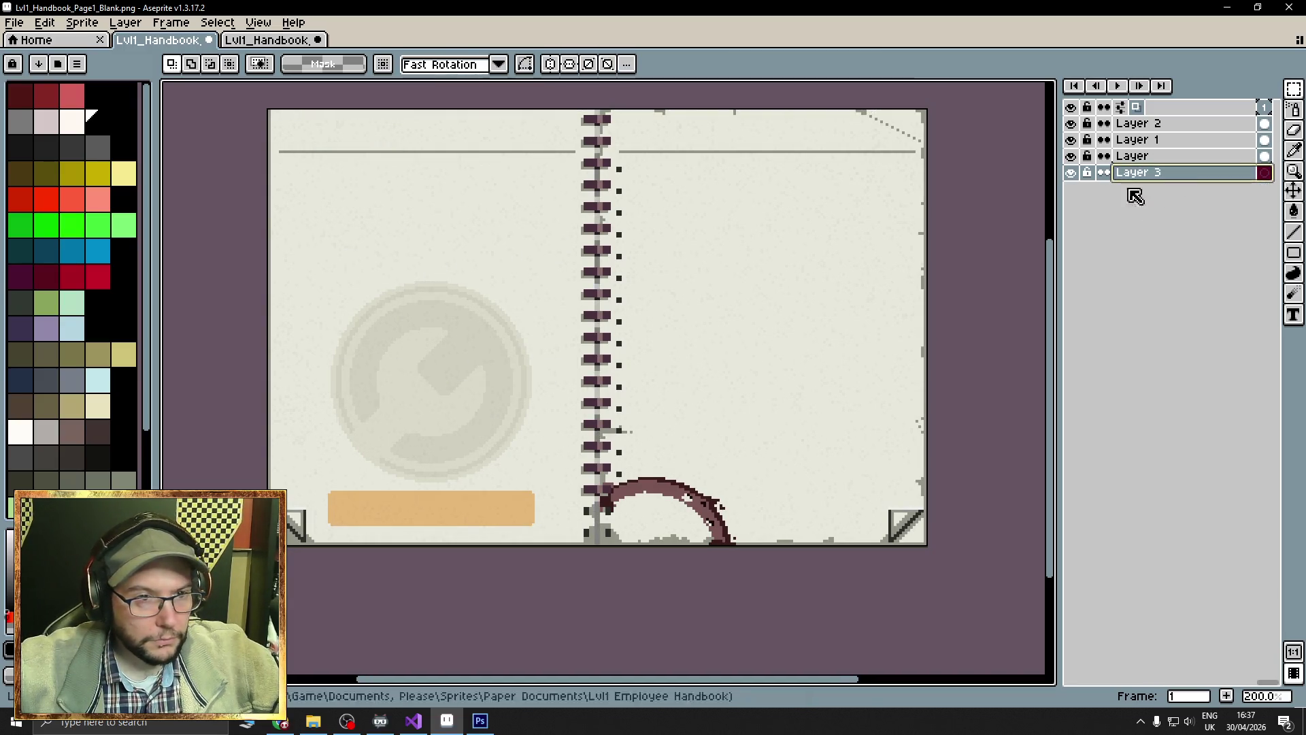
Resize the canvas to 244×162 anchored at the top-right corner.
click(82, 22)
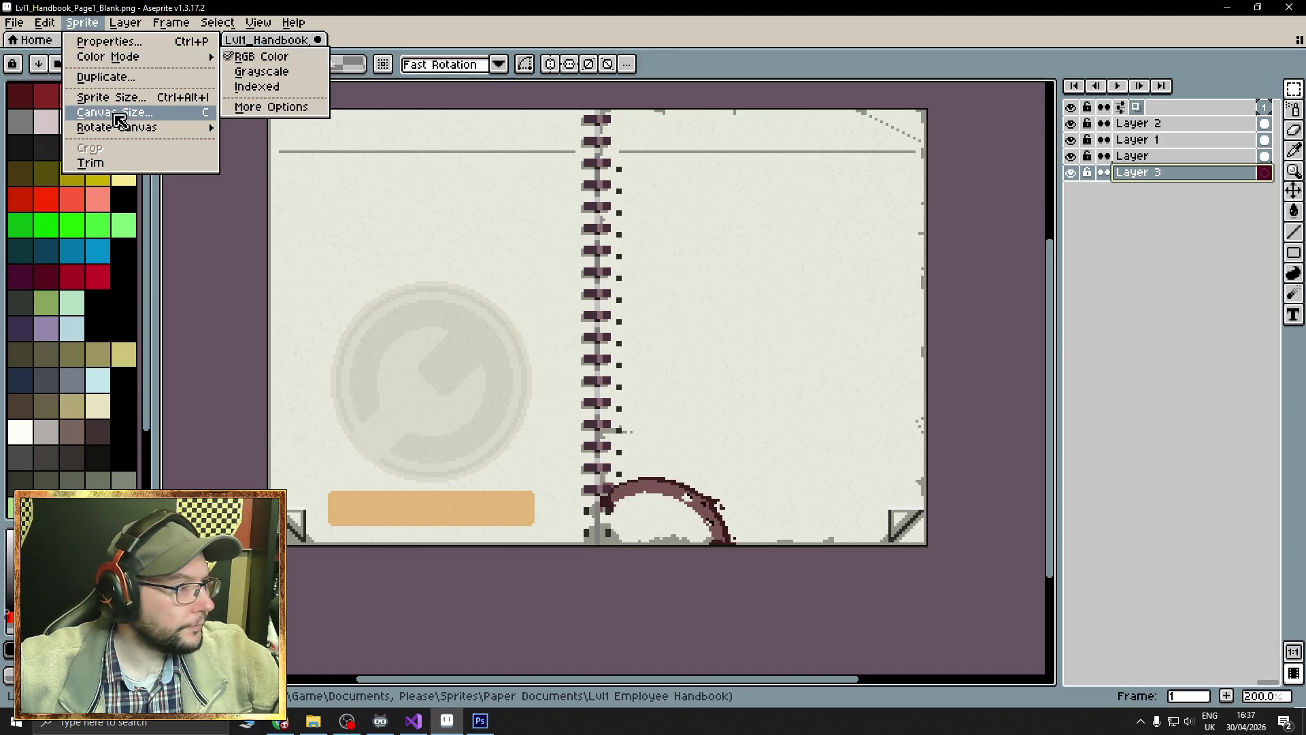
click(121, 121)
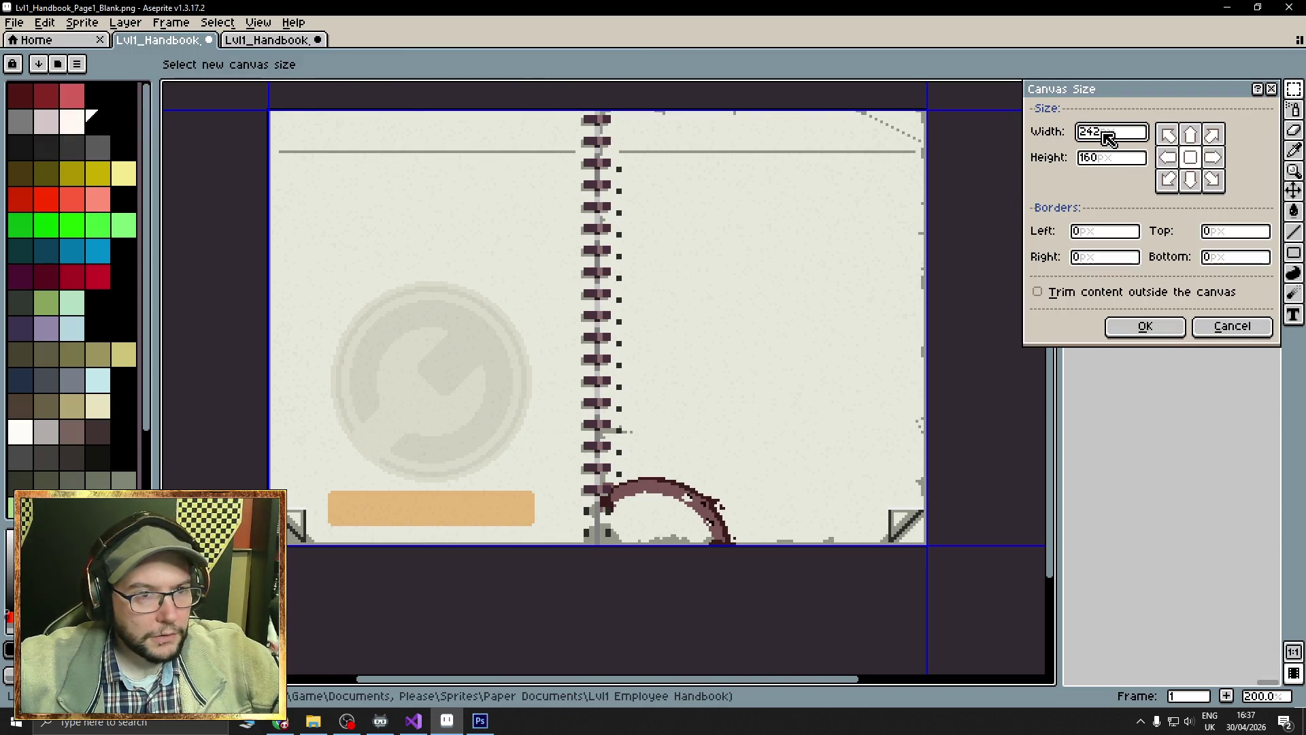
text(4)
click(1100, 158)
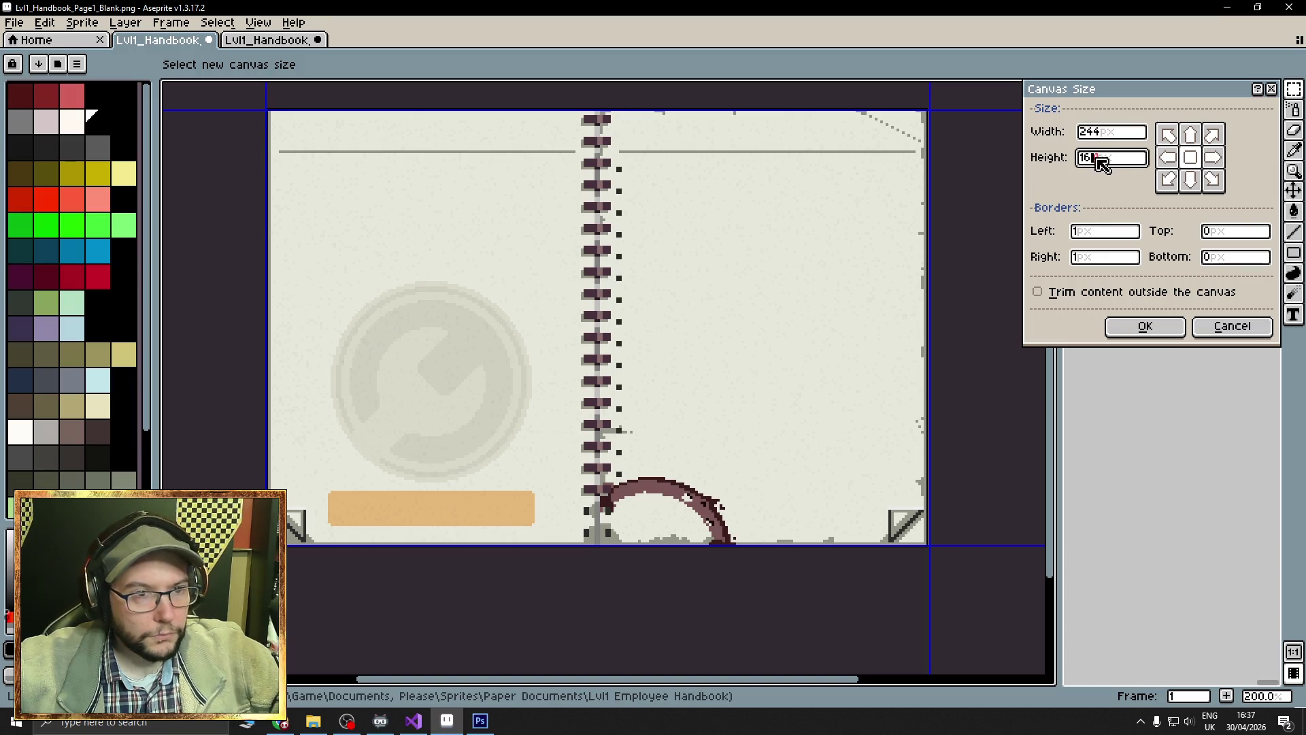
text(162)
click(1100, 133)
key(Delete)
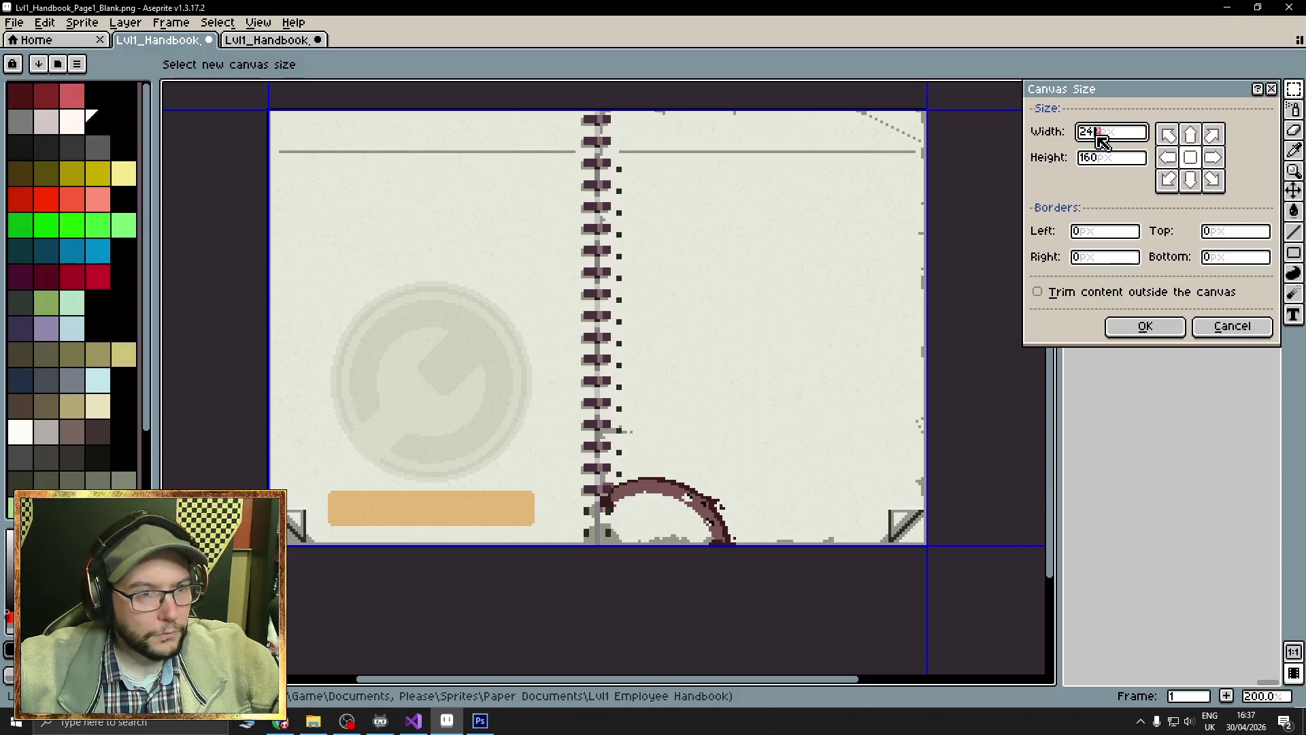
text(4)
click(1108, 158)
key(BackSpace)
text(2)
click(1213, 134)
click(1166, 328)
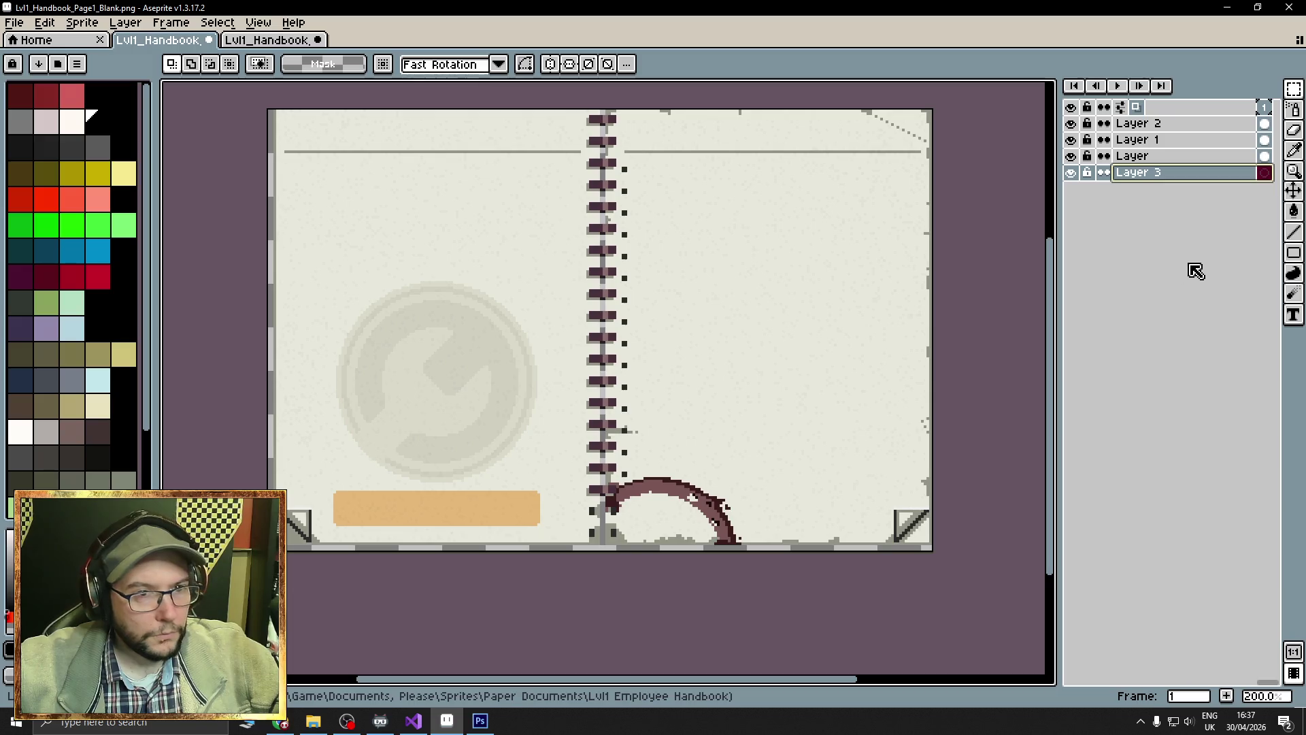
key(ctrl+a)
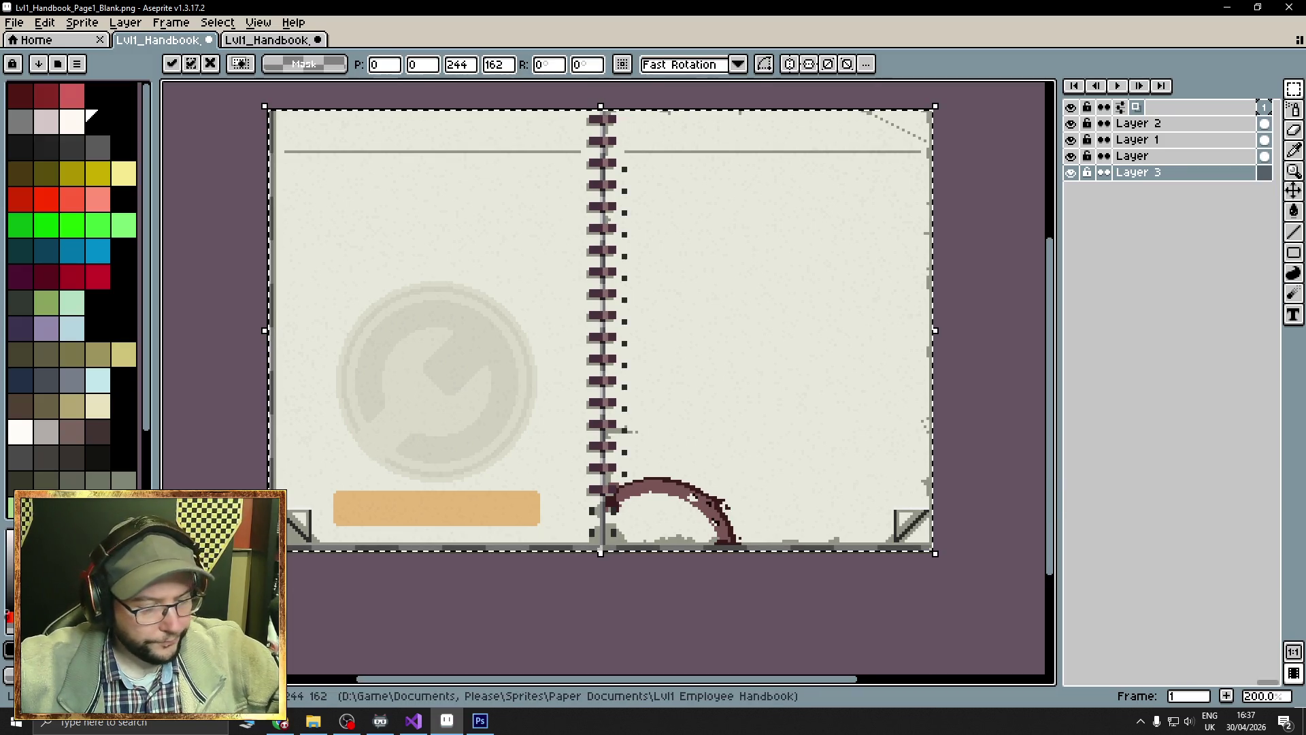
key(ctrl+d)
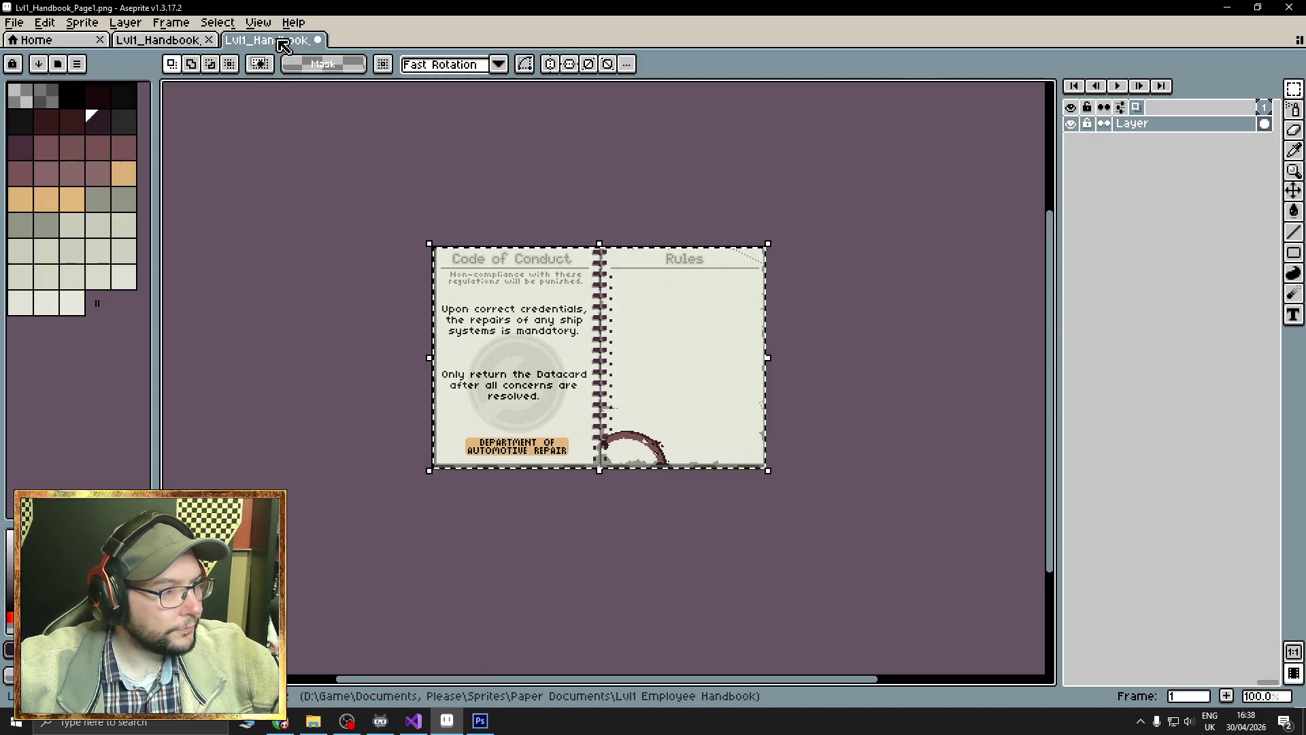
click(282, 41)
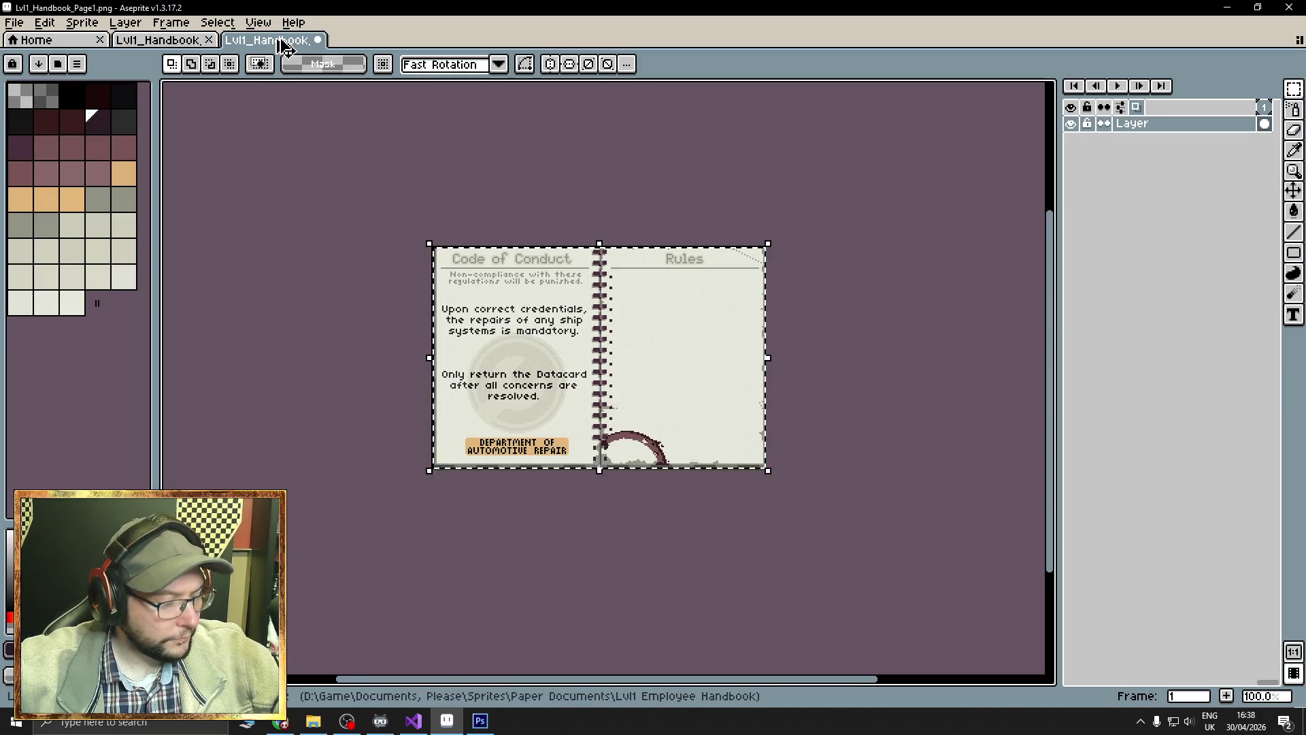
Paste the copied text page into a new layer above Layer 2 on the blank spread.
click(157, 40)
click(1201, 127)
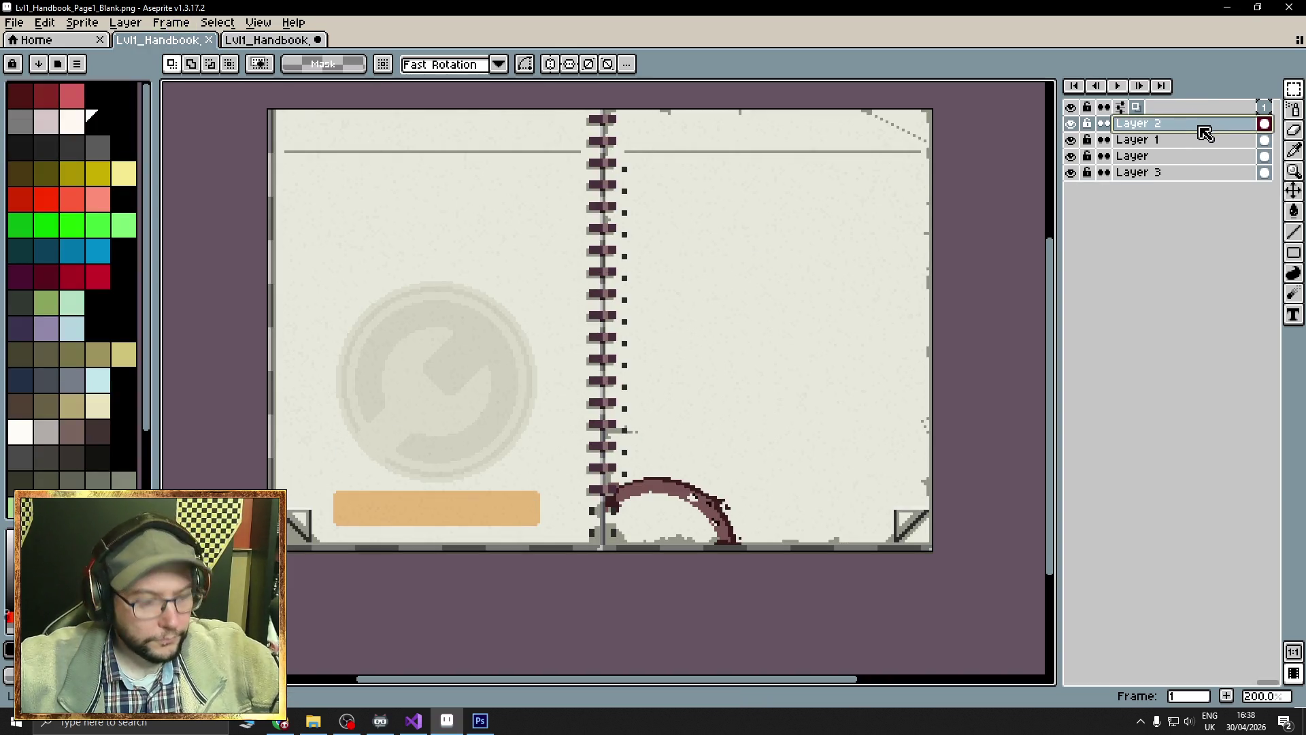
key(shift+n)
key(ctrl+v)
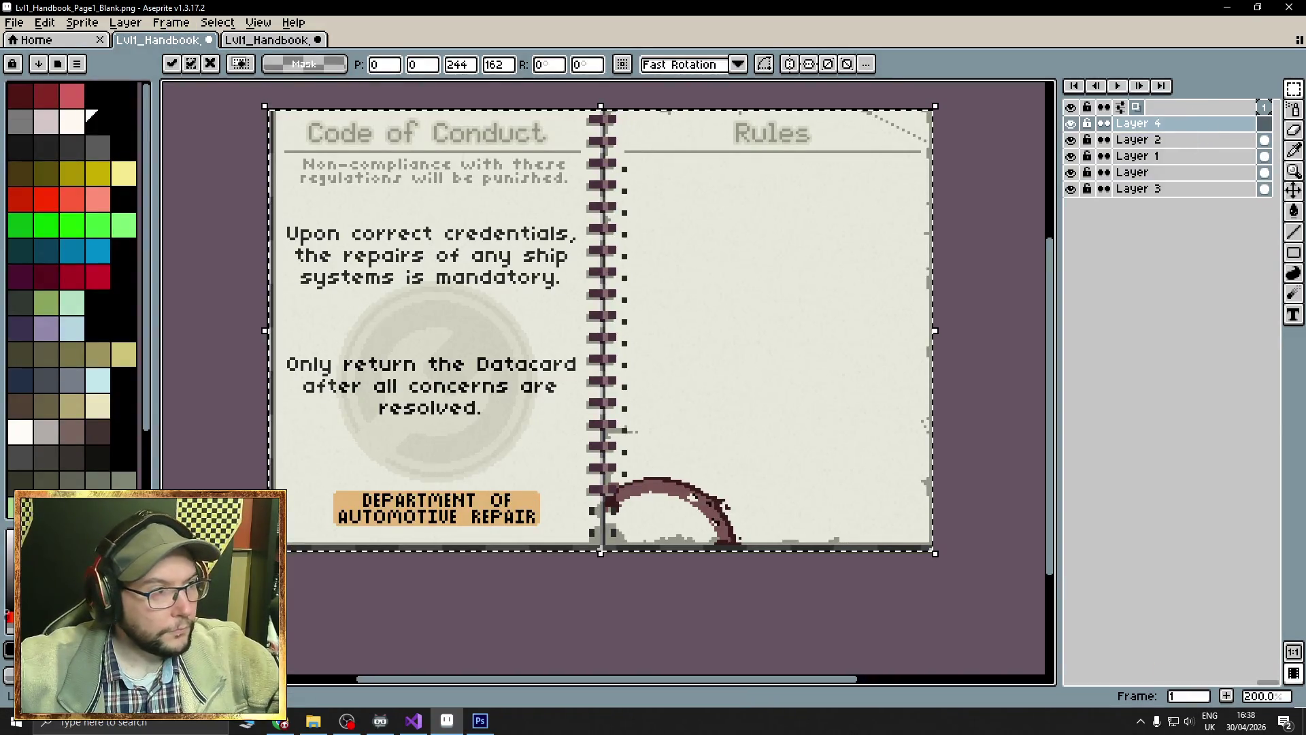
key(Return)
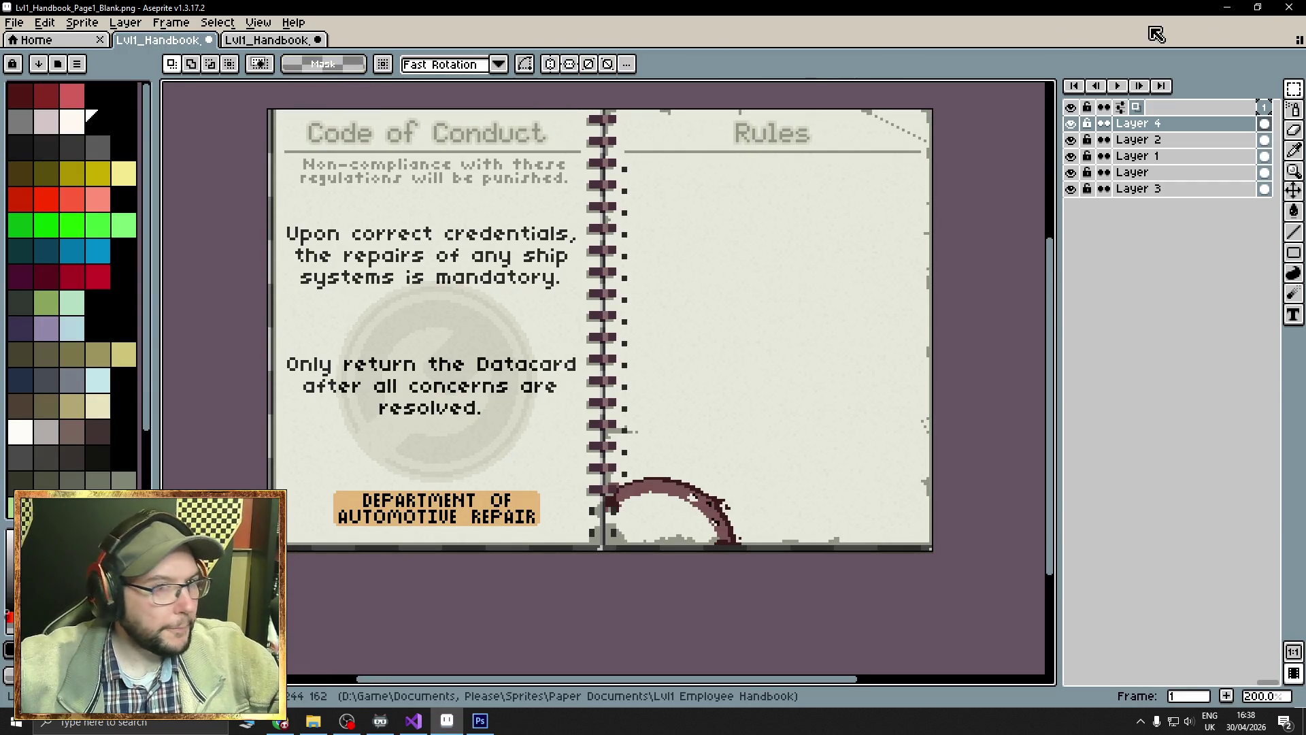
Close both handbook sprites, discarding their unsaved changes.
click(216, 40)
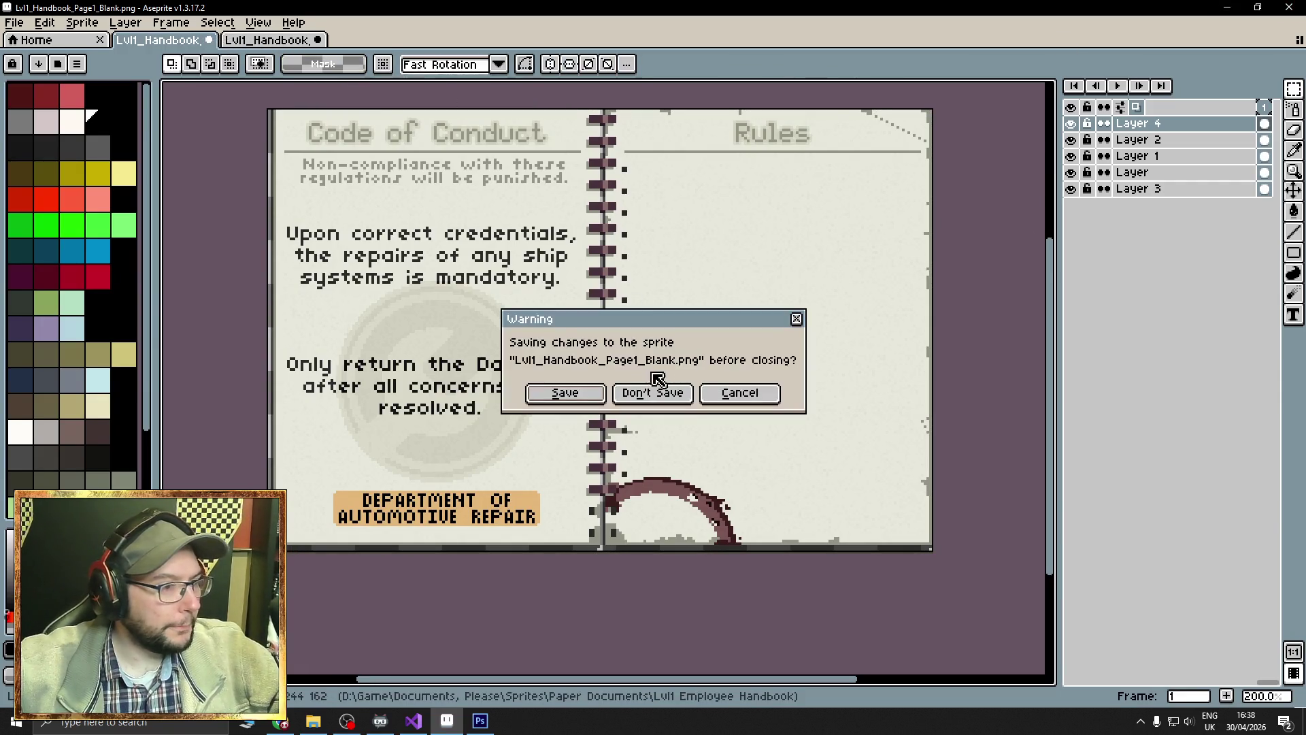
click(653, 393)
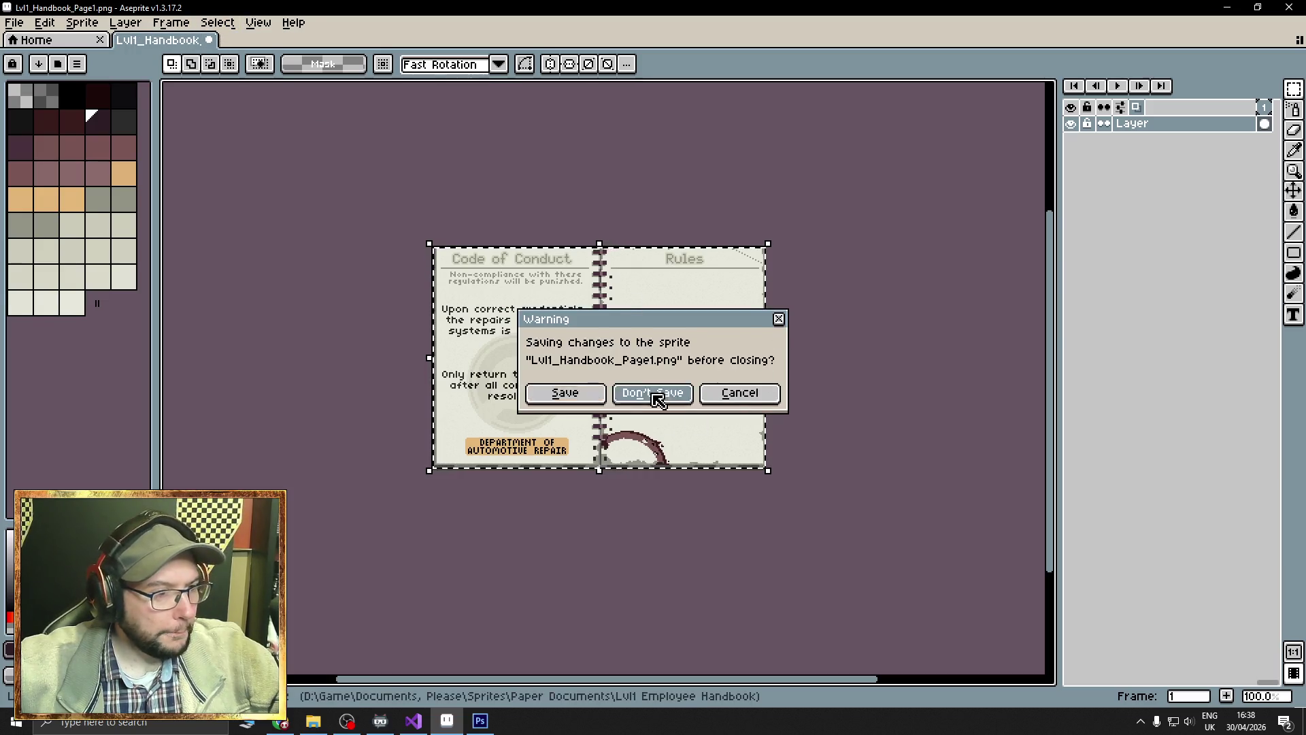
click(652, 393)
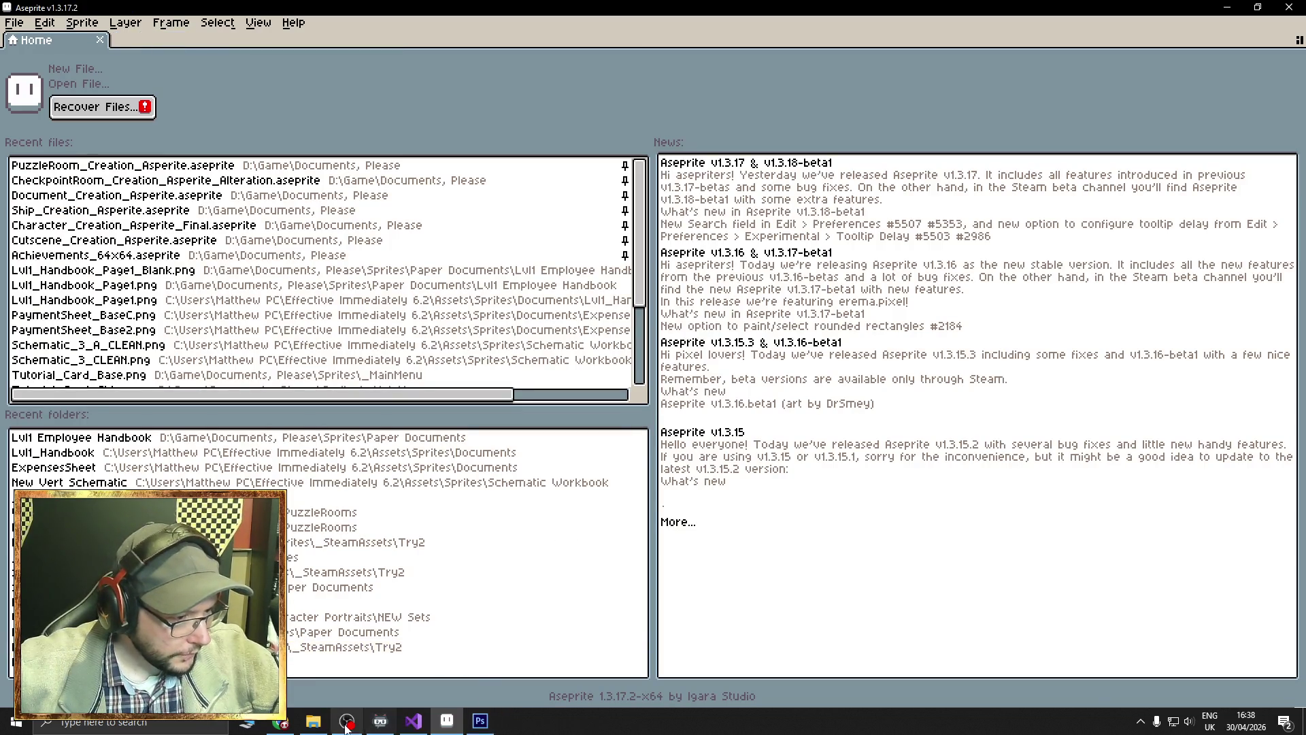
Reopen the Lvl1 Employee Handbook folder window and bring Unity's DemoLevel1 scene forward.
click(329, 725)
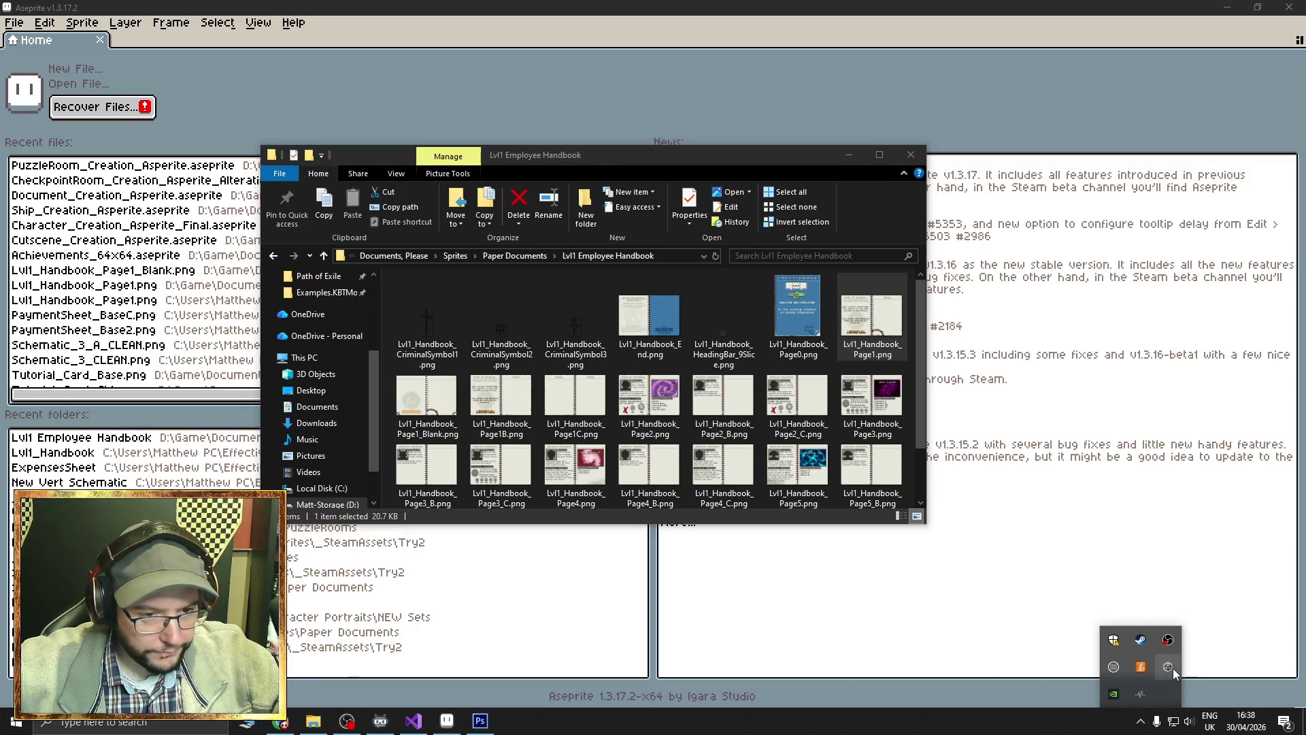
click(1170, 667)
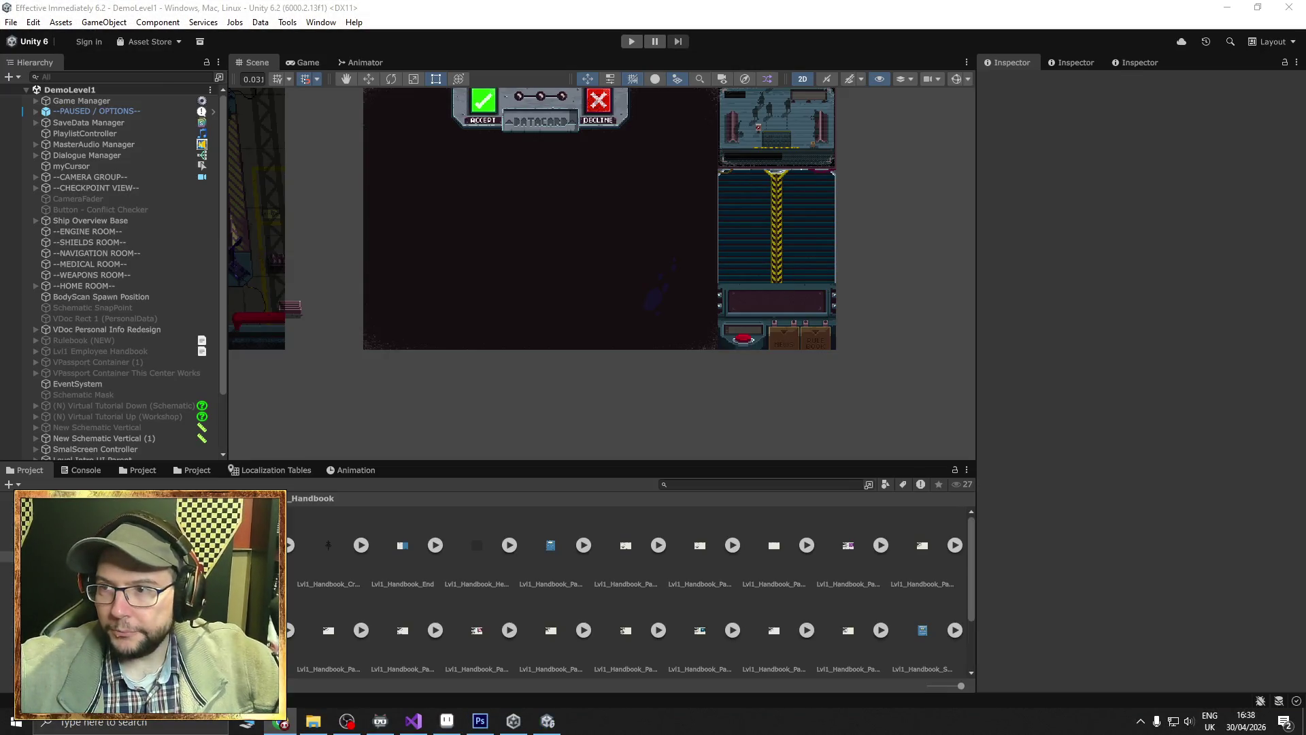
mouse_move(725, 323)
mouse_down()
mouse_move(718, 399)
mouse_move(729, 361)
mouse_up()
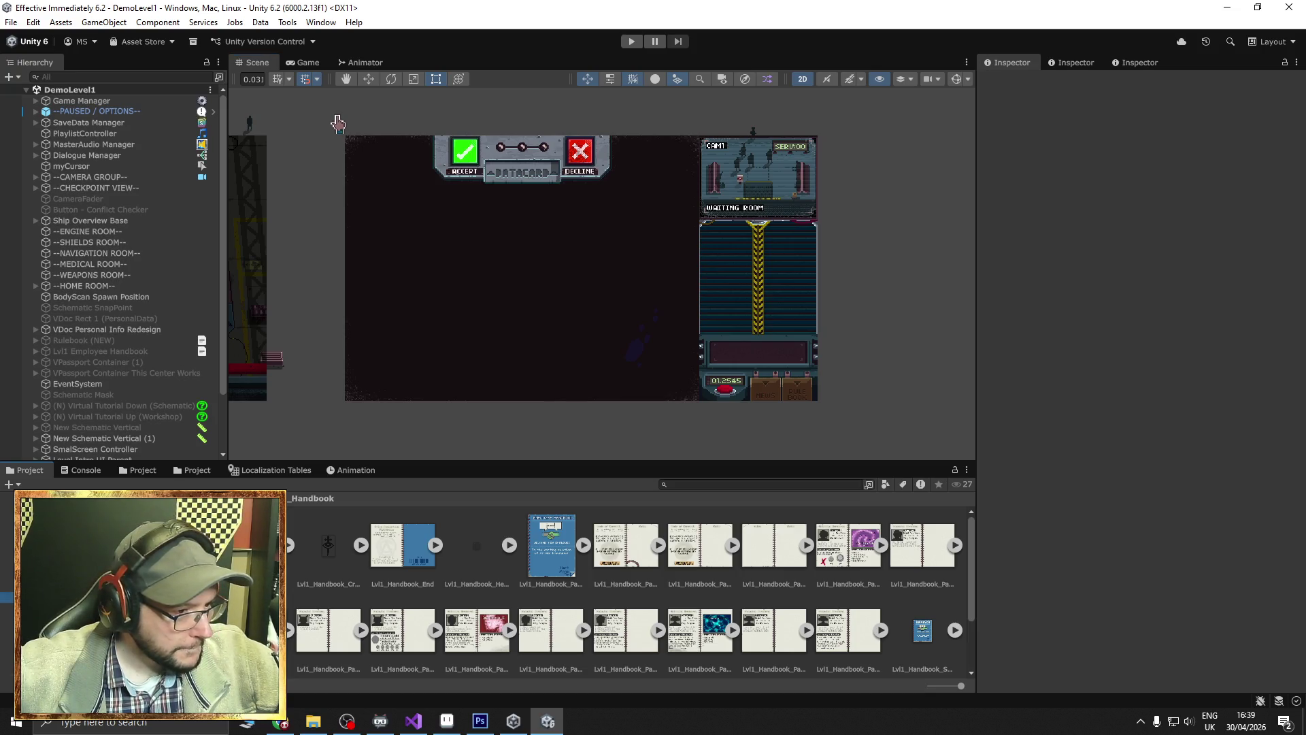
Create a folder named New_Blank in the Lvl1_Handbook assets.
right_click(158, 597)
mouse_move(259, 235)
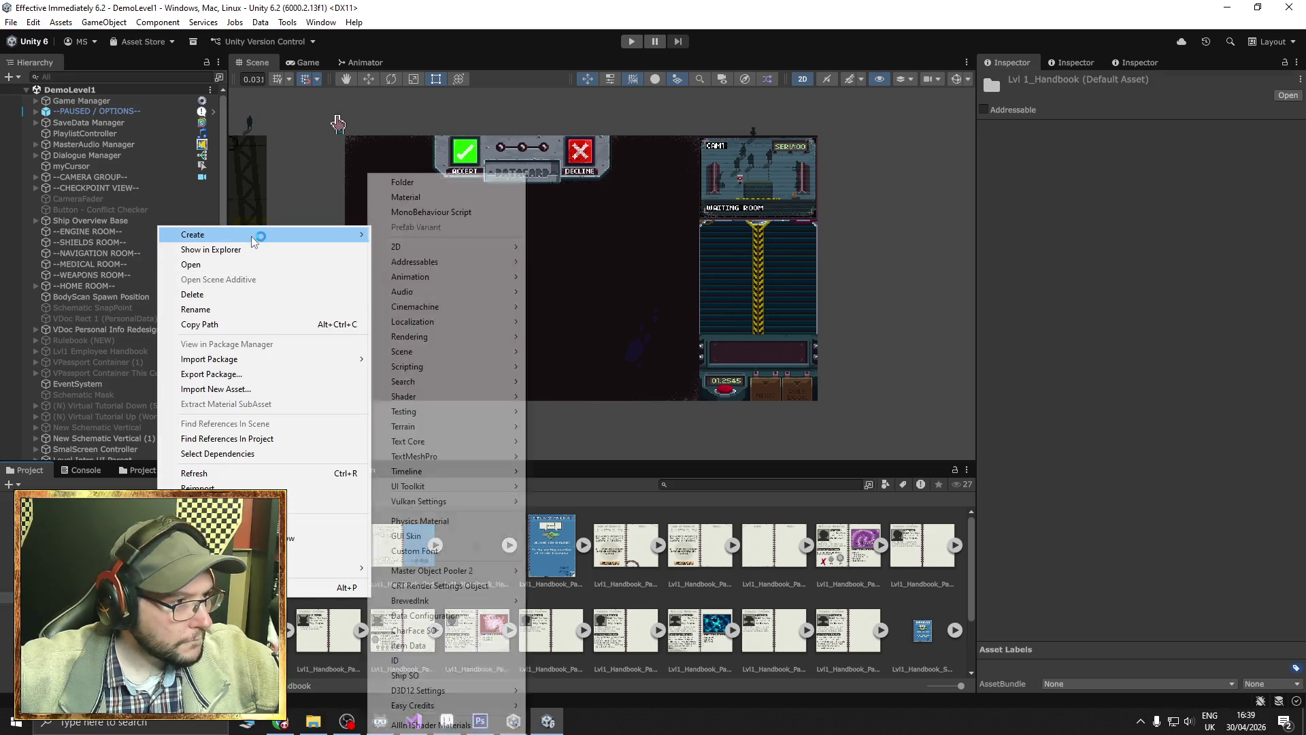
click(430, 184)
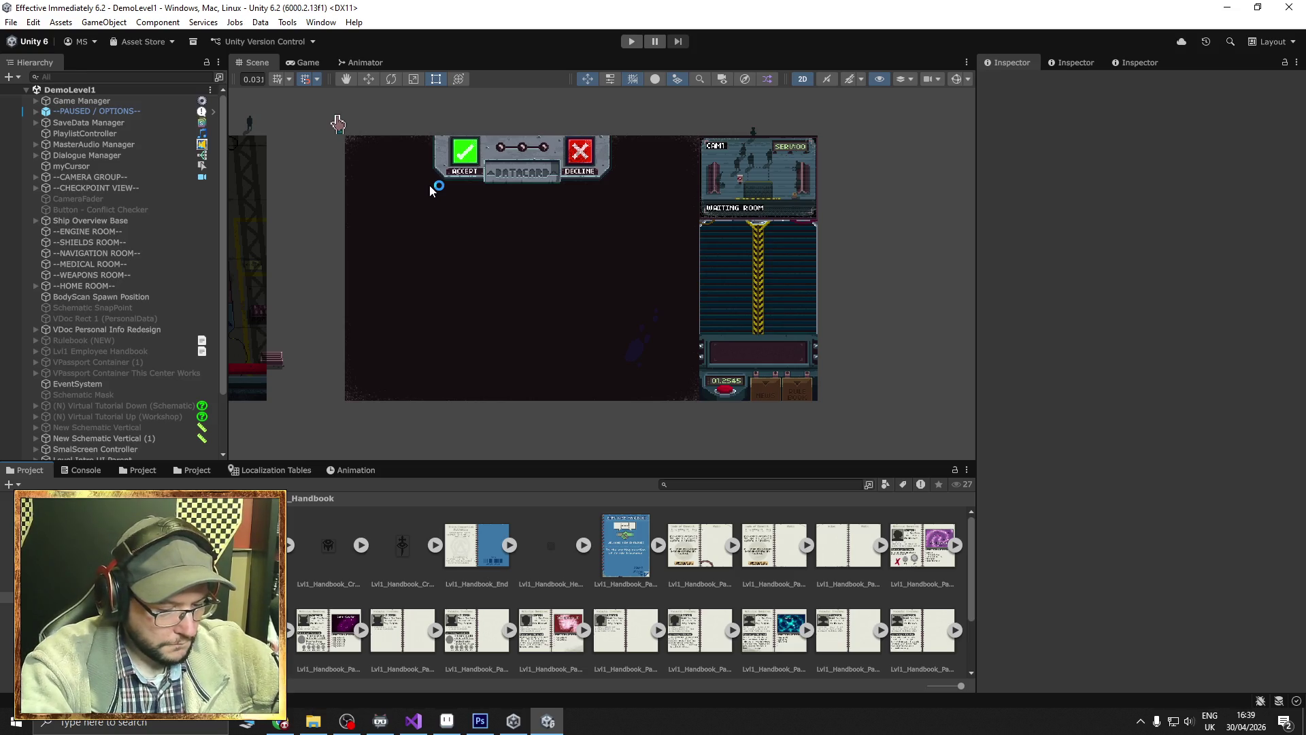
key(Return)
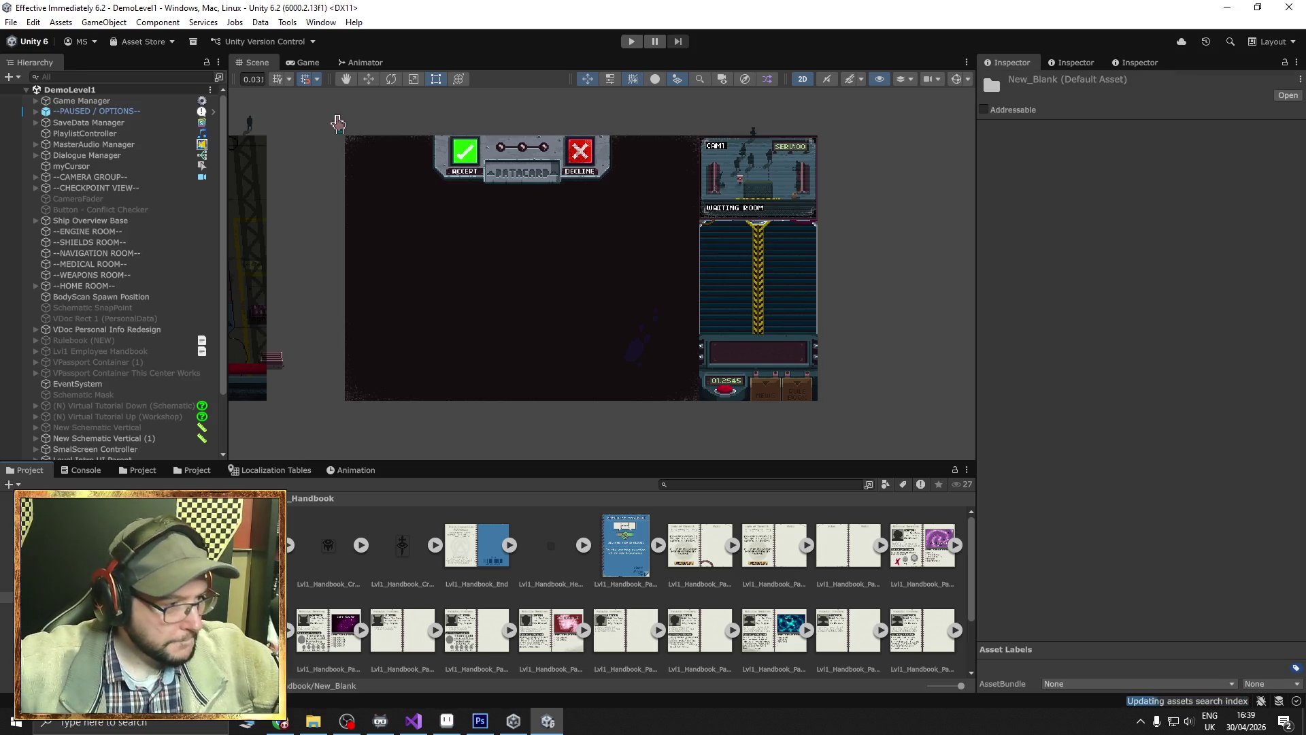
click(315, 720)
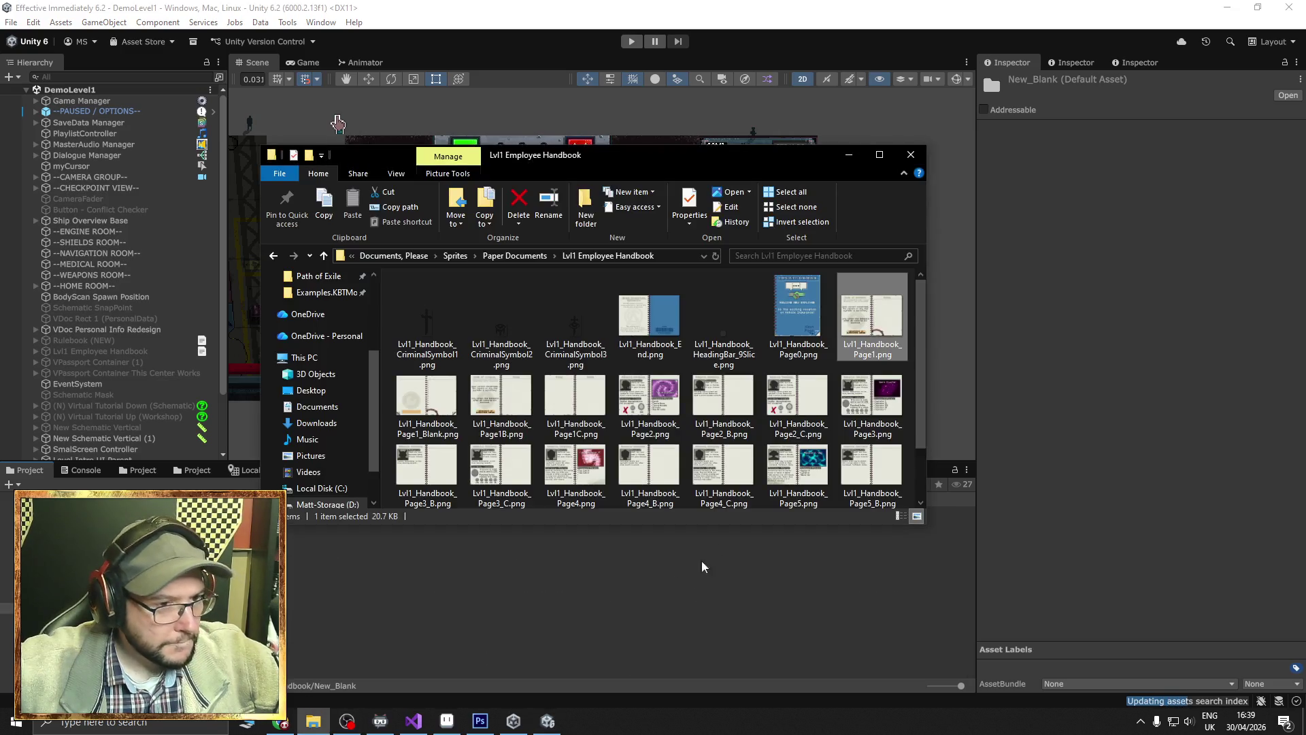
Import Lvl1_Handbook_Page1_Blank as a Single sprite: 32 pixels per unit, Point filter, compression None.
click(427, 401)
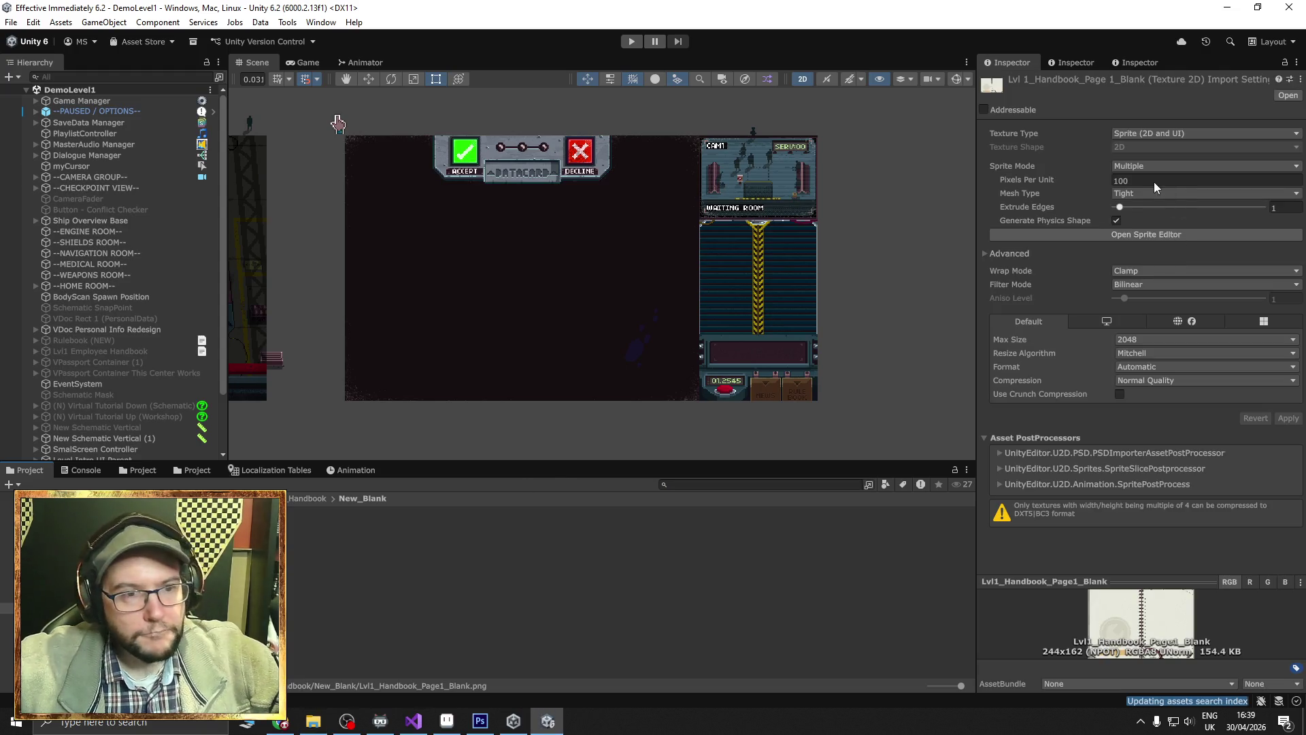
click(1153, 181)
text(32)
click(1162, 166)
click(1135, 178)
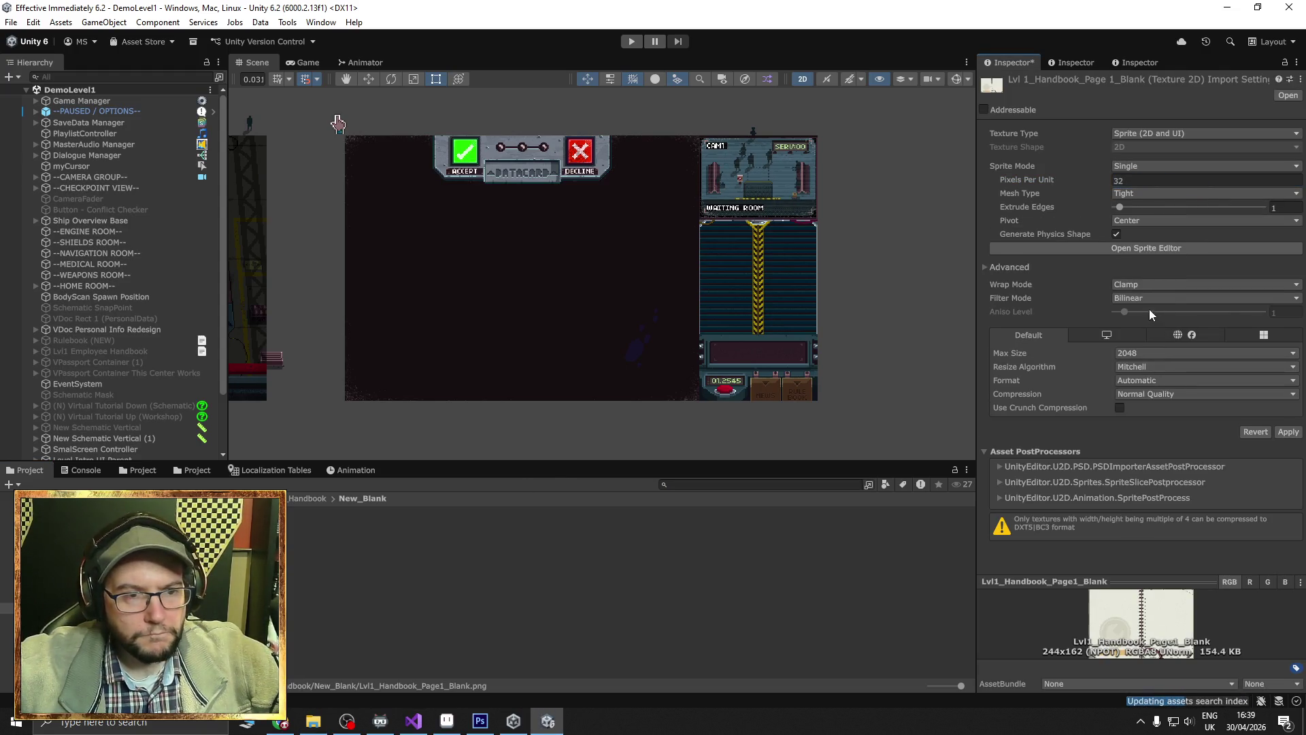
click(1149, 299)
click(1150, 314)
click(1168, 394)
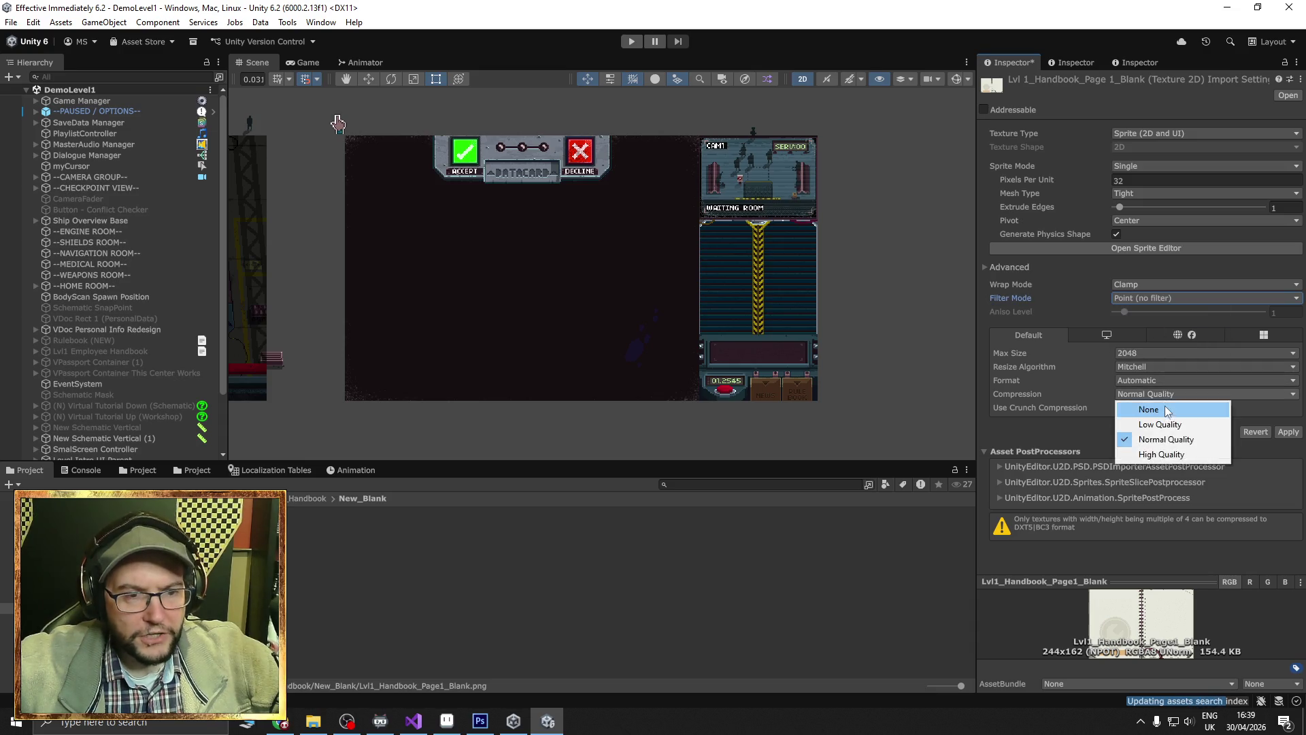
click(1168, 410)
click(1288, 418)
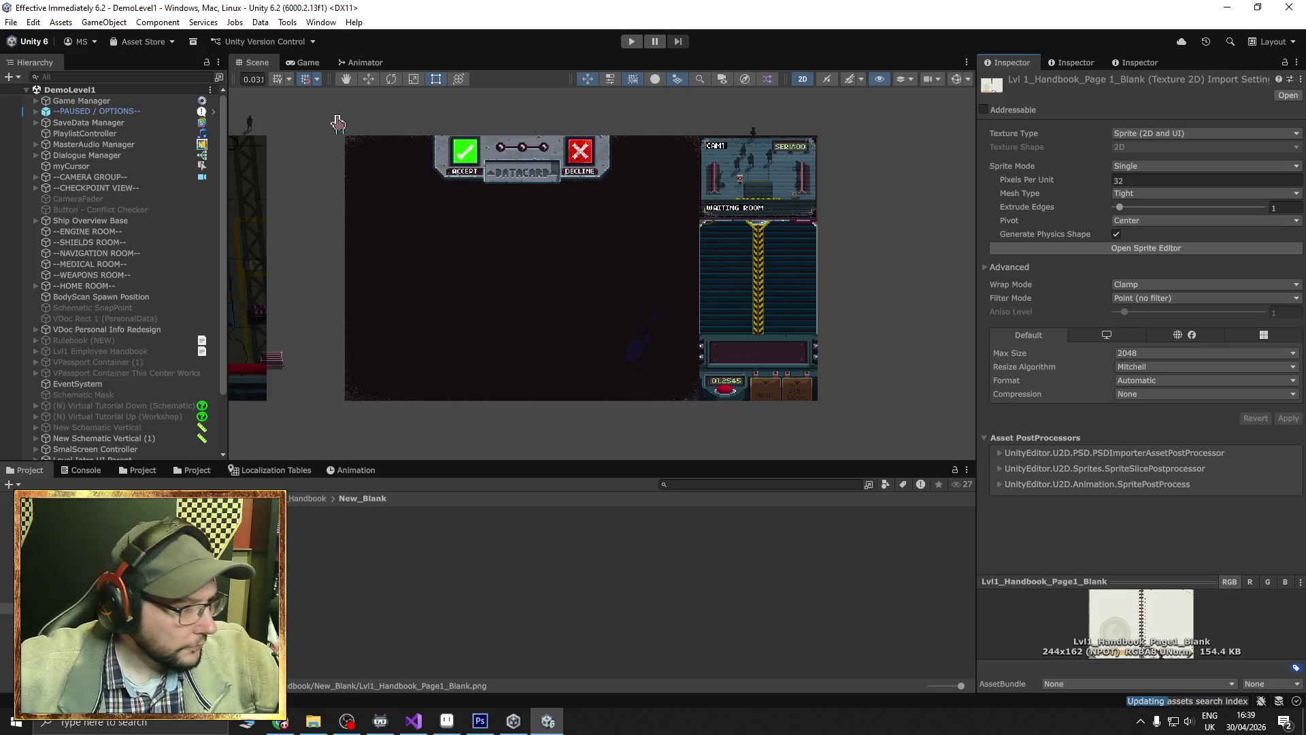
click(122, 473)
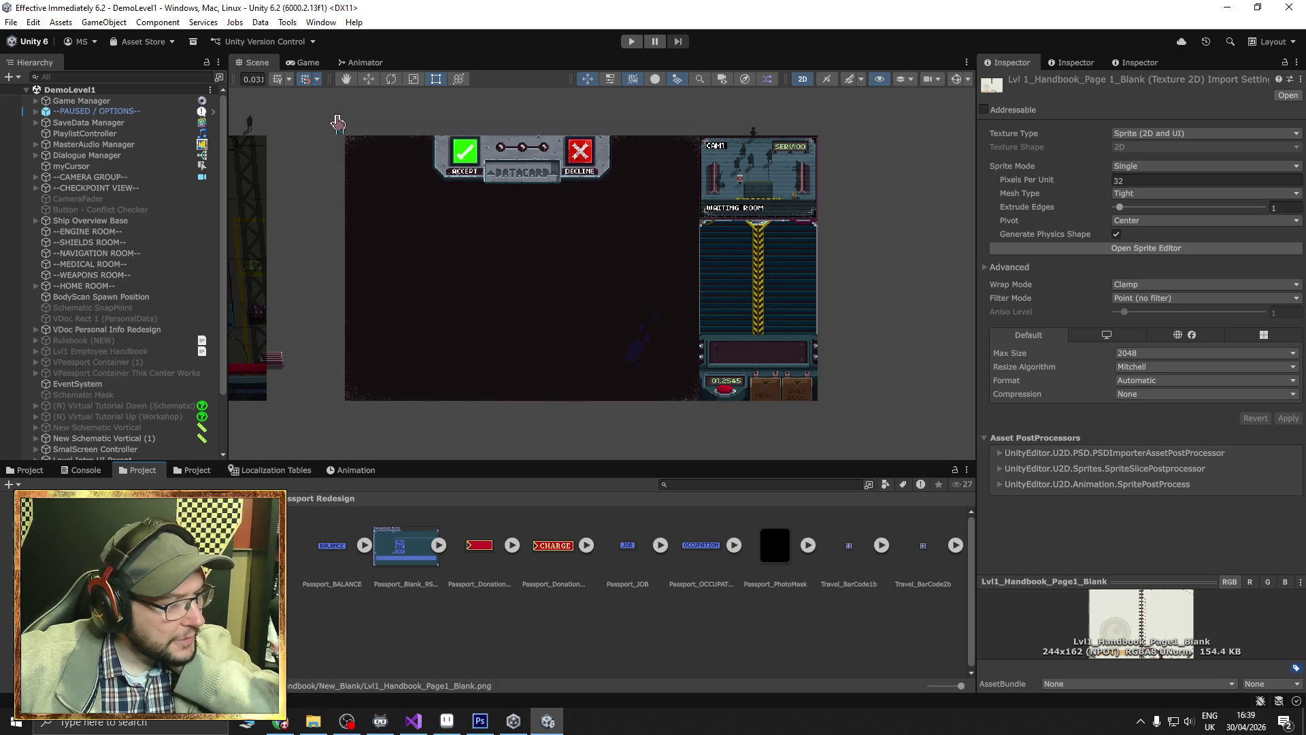
click(40, 566)
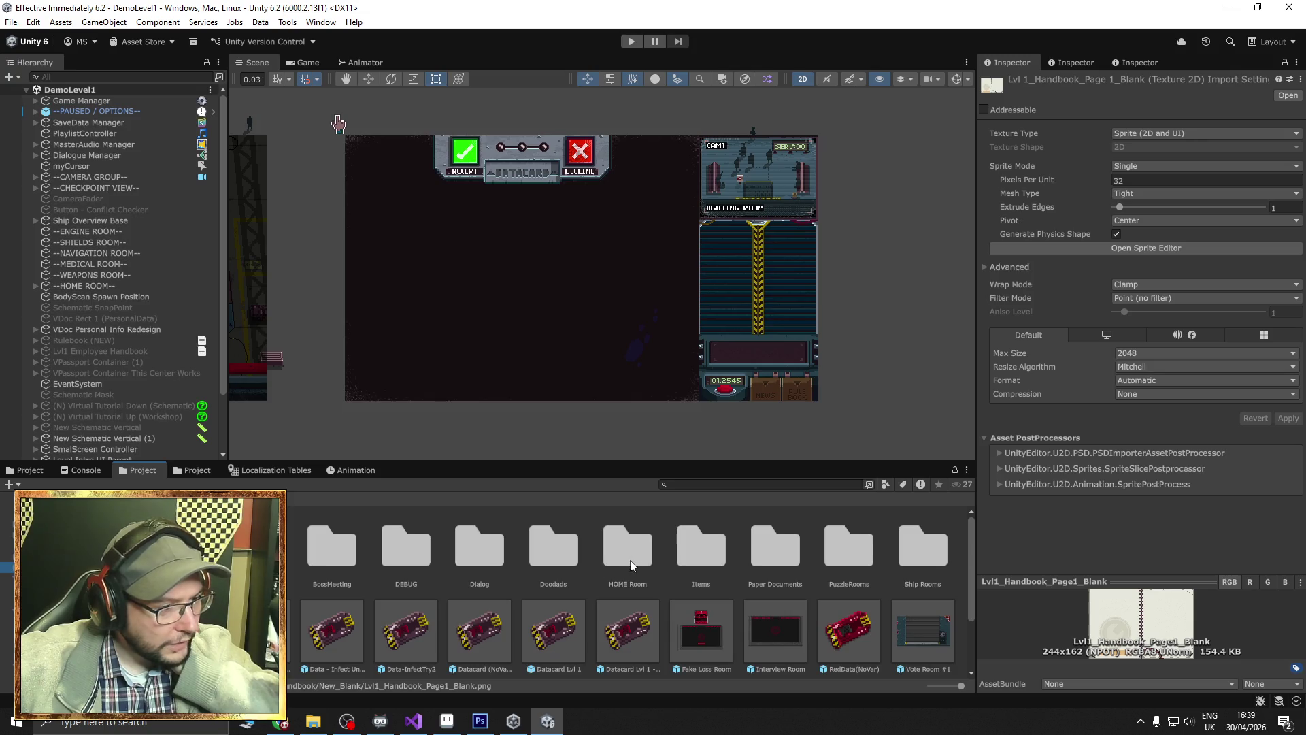
Open the Rulebook (NEW) prefab from Paper Documents and switch Page 1 on.
double_click(787, 551)
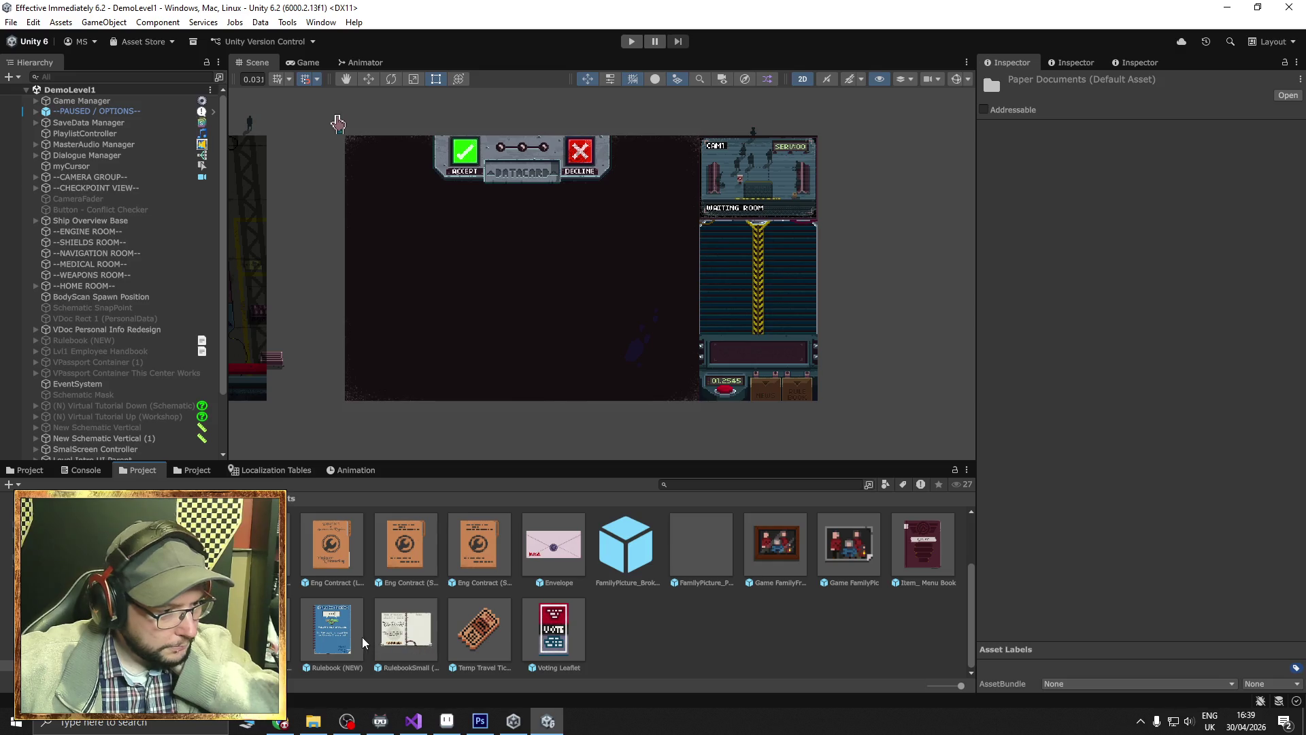
double_click(334, 629)
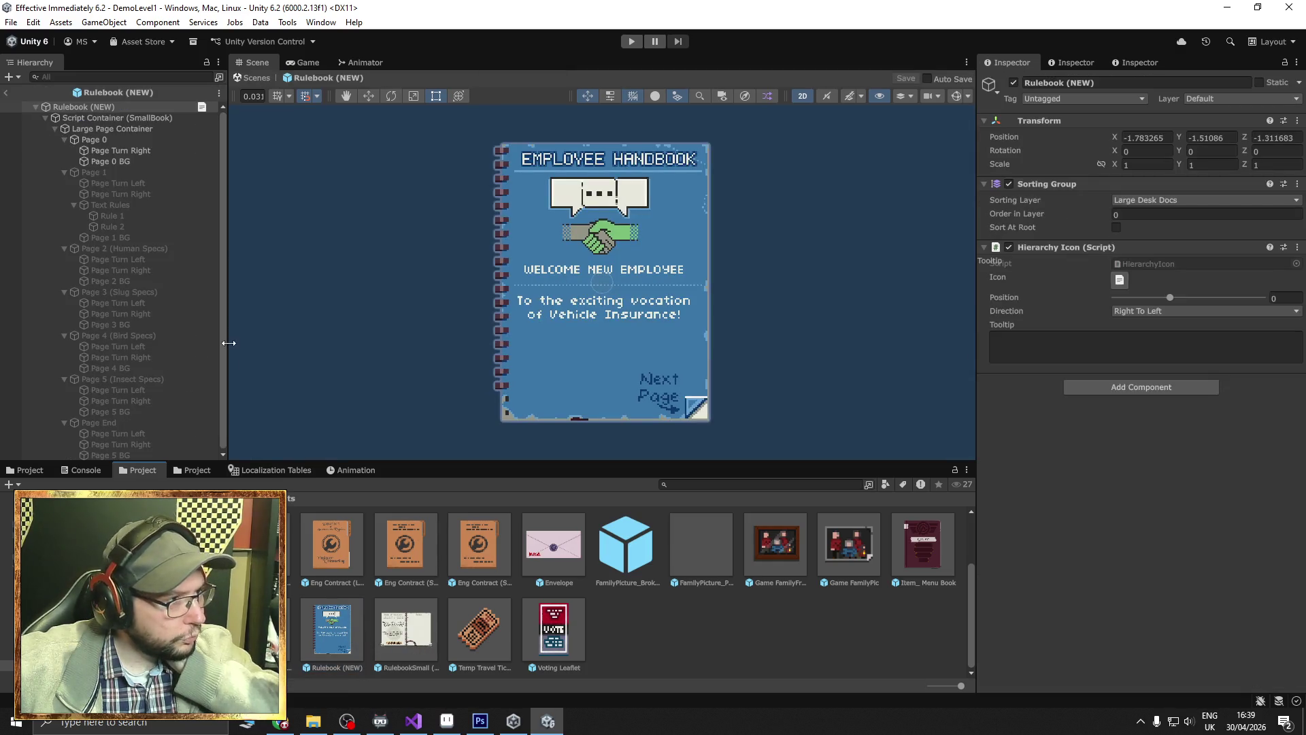
click(116, 175)
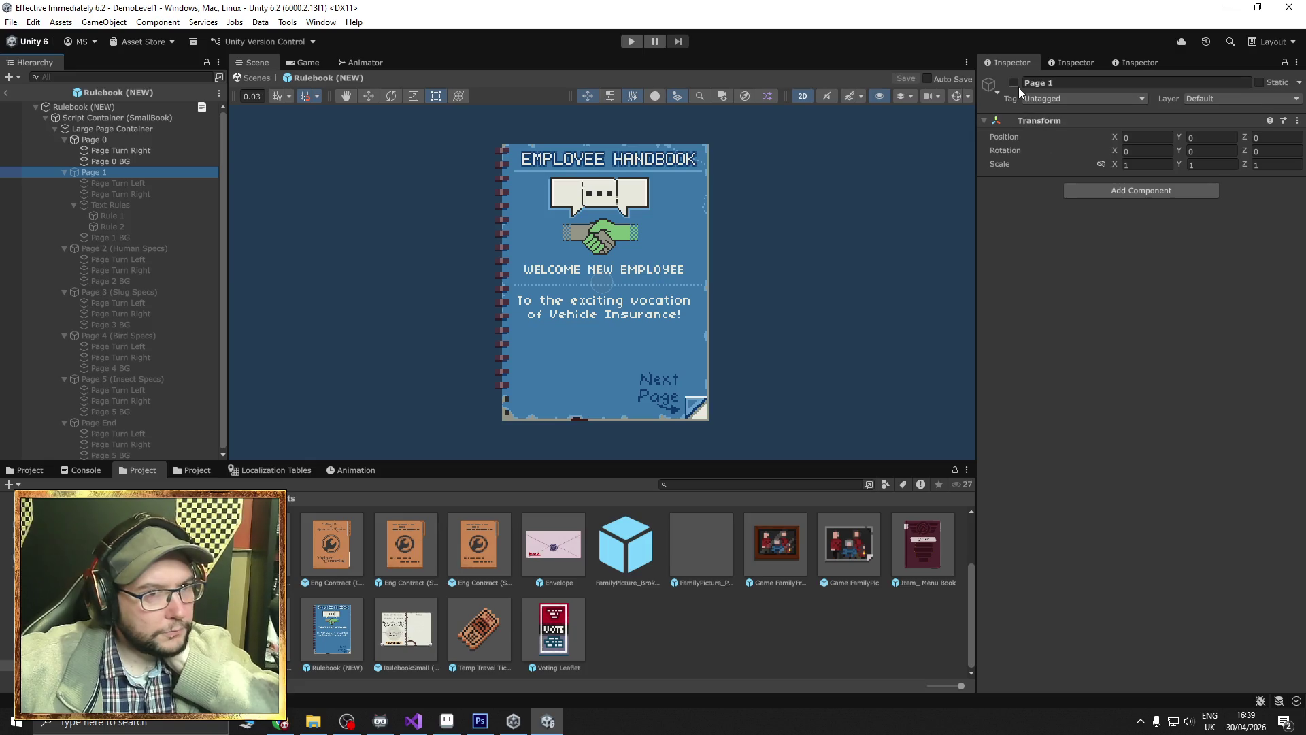
click(1017, 83)
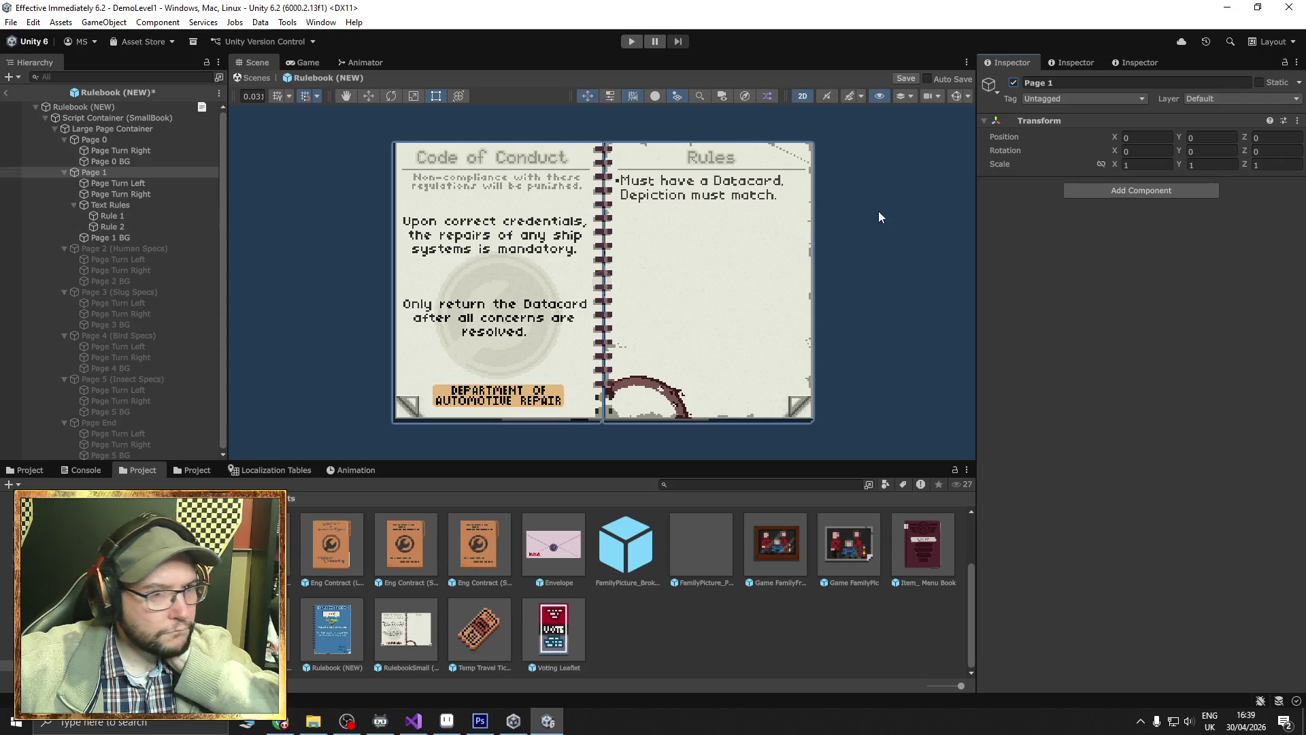
Duplicate the Page 1 BG object, then reselect the original Page 1 BG.
click(119, 238)
click(1133, 199)
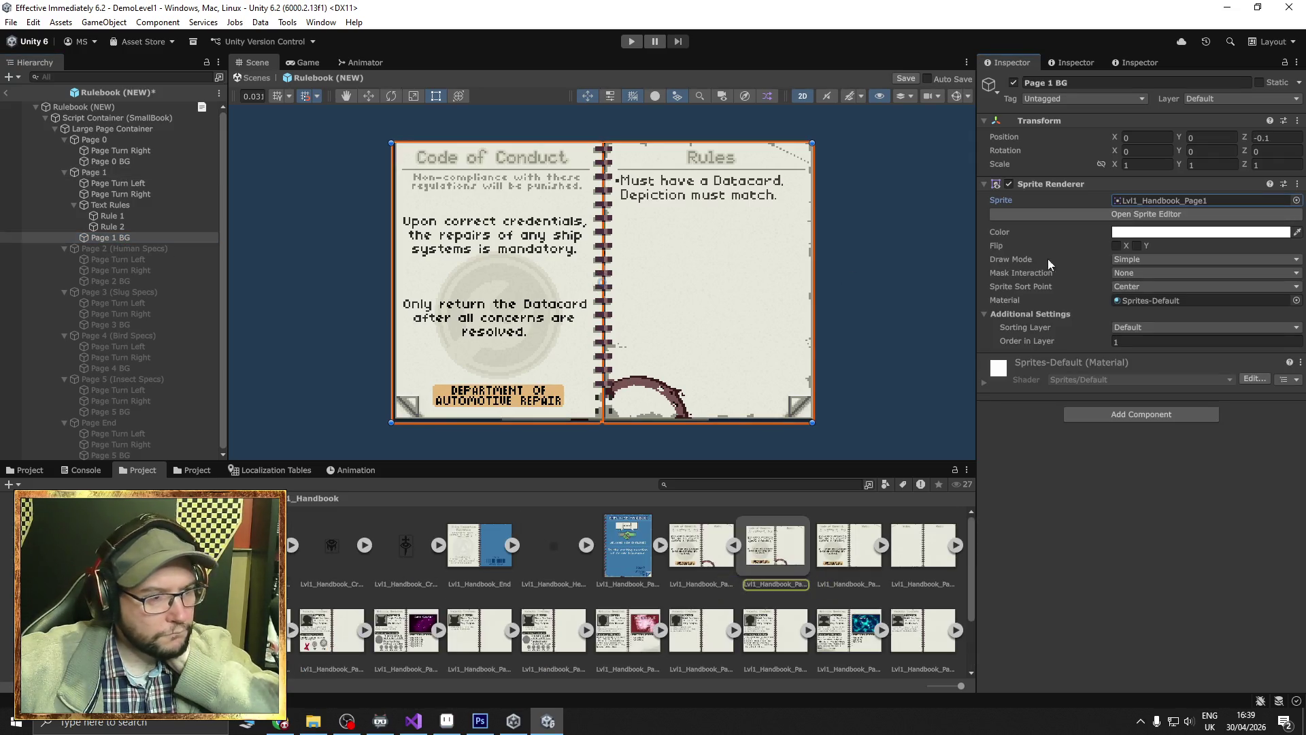
right_click(116, 240)
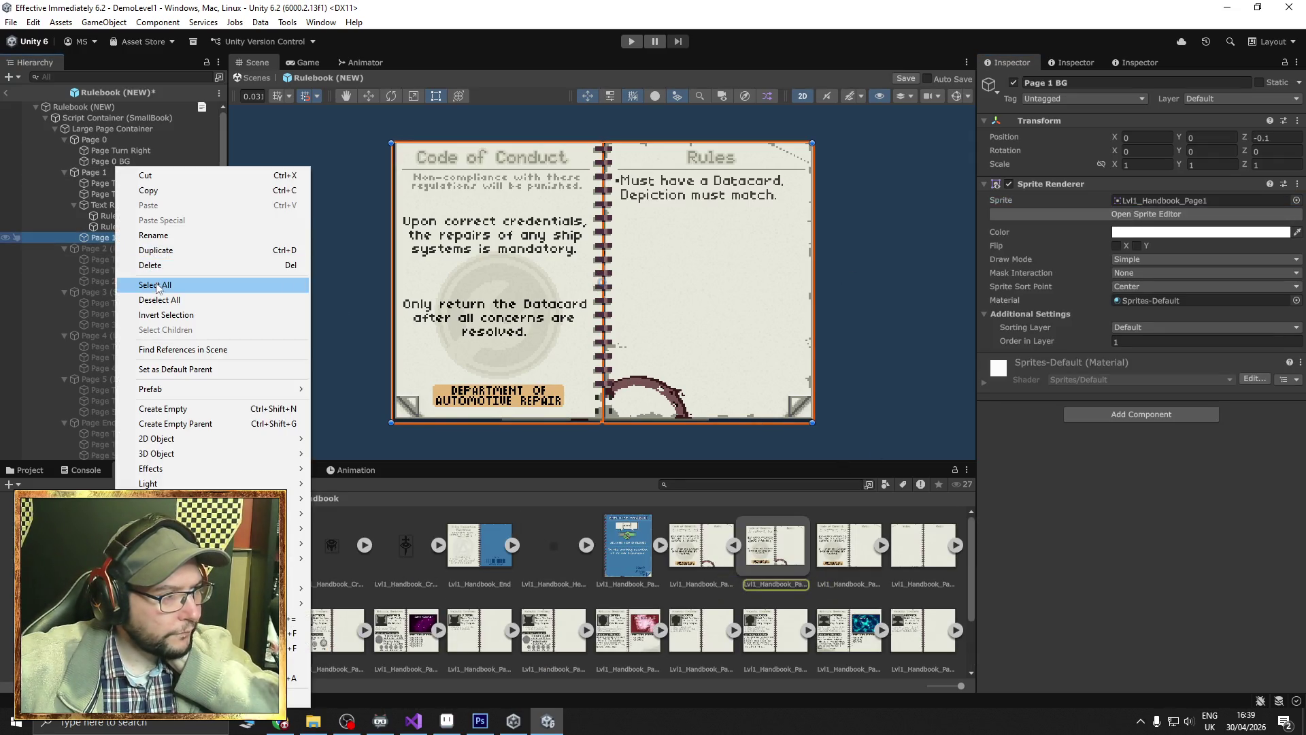
click(155, 250)
click(123, 238)
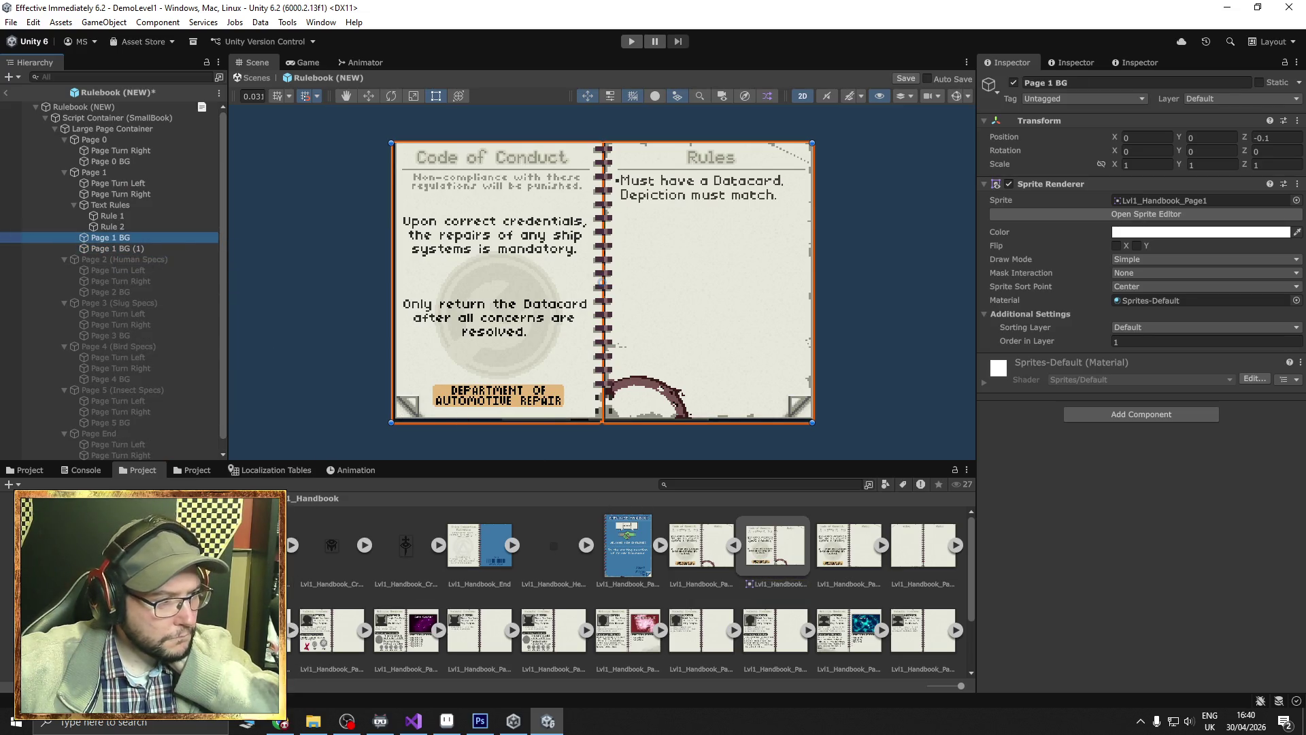
Assign the Lvl1_Handbook_Page1_Blank sprite from New_Blank to Page 1 BG.
double_click(257, 544)
click(113, 237)
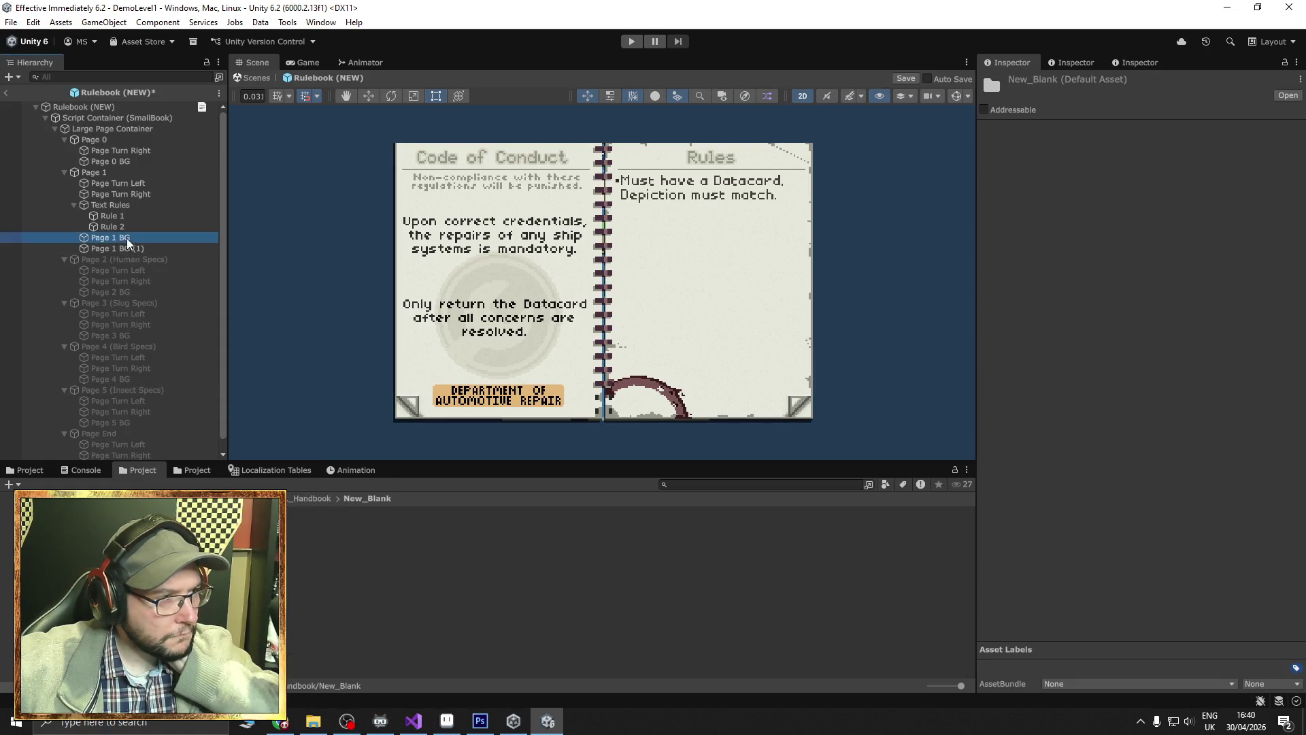
click(1164, 201)
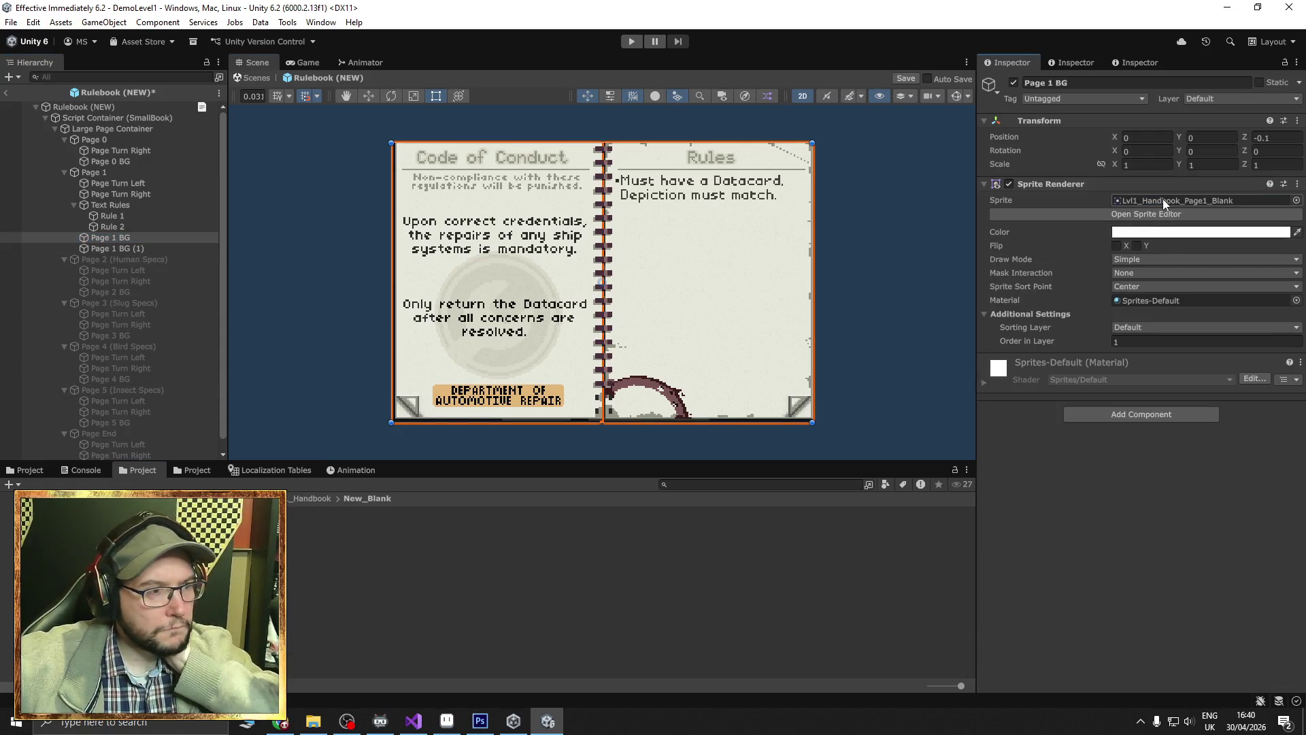
Toggle the old Page 1 BG (1) copy on and off to compare, leaving it hidden.
click(134, 249)
click(1013, 83)
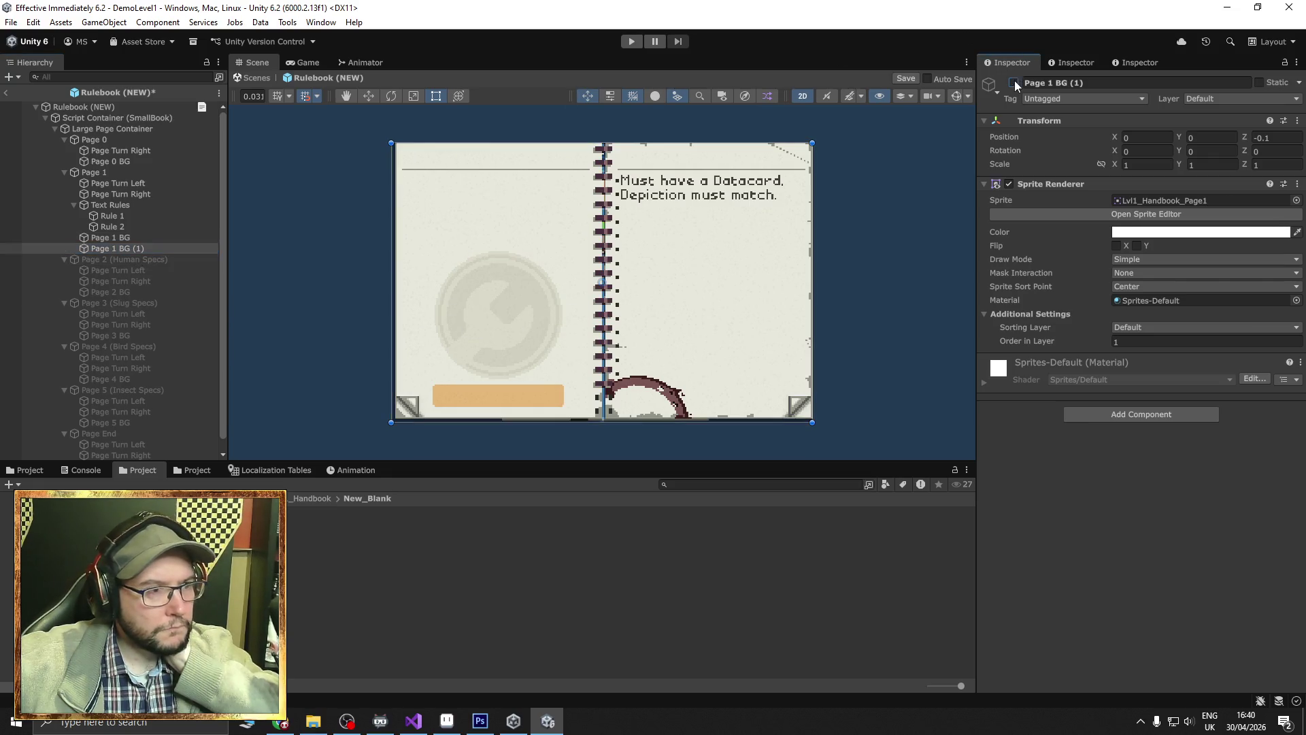
click(1013, 82)
click(1013, 82)
click(1013, 82)
click(1014, 82)
click(1014, 82)
click(1013, 82)
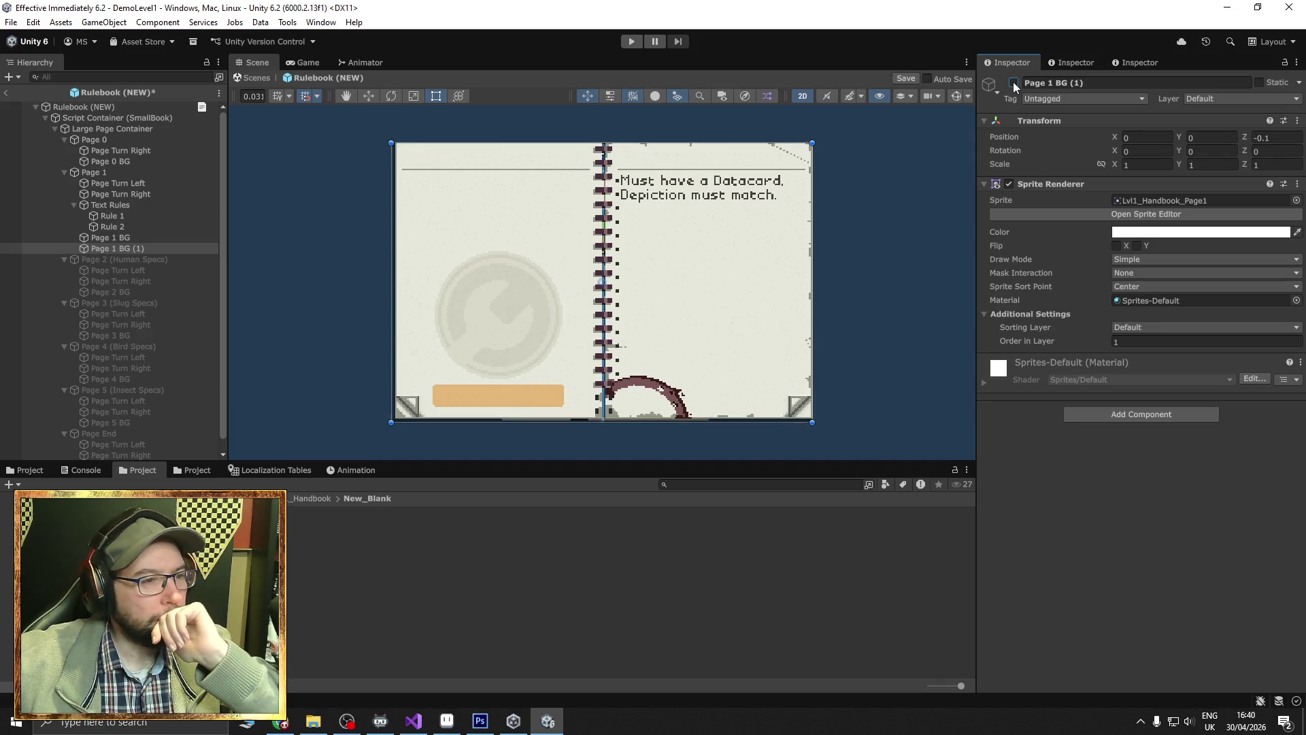
click(1014, 83)
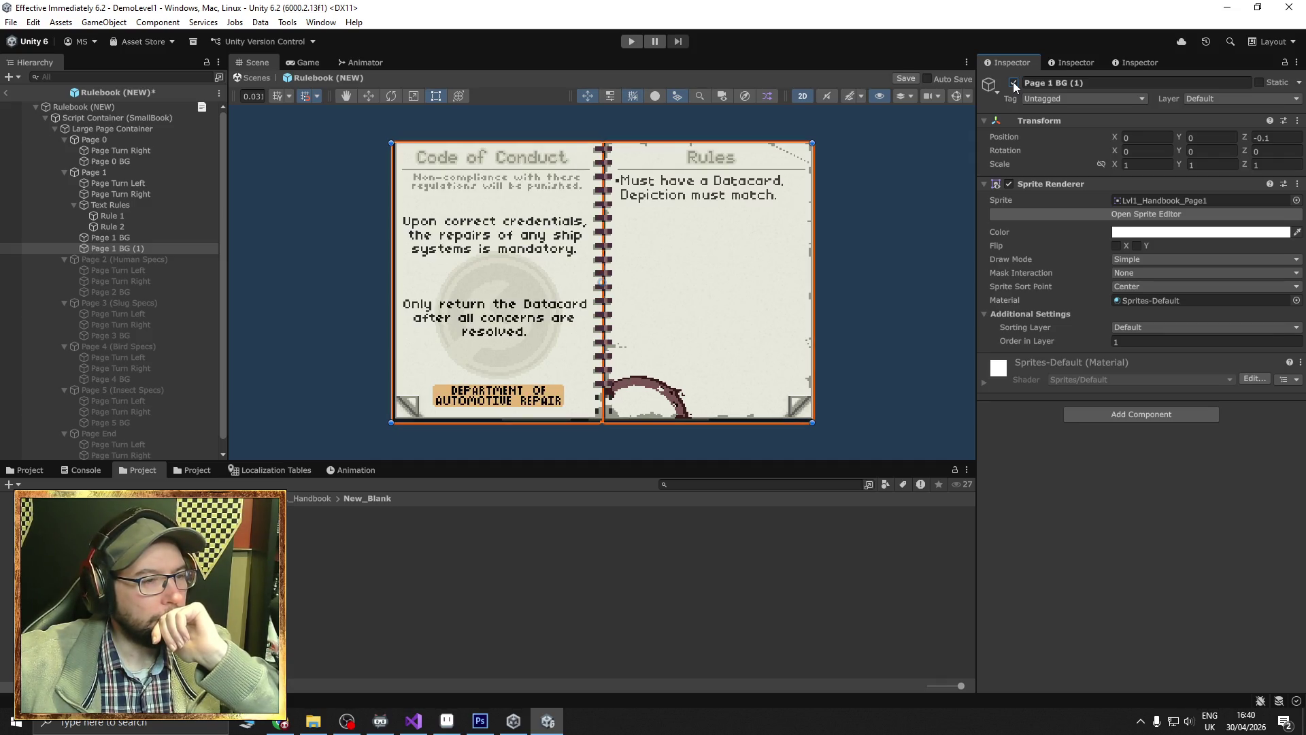
click(1013, 83)
click(1014, 83)
click(1014, 82)
click(1013, 82)
click(1014, 82)
click(1013, 82)
click(1013, 82)
click(1014, 82)
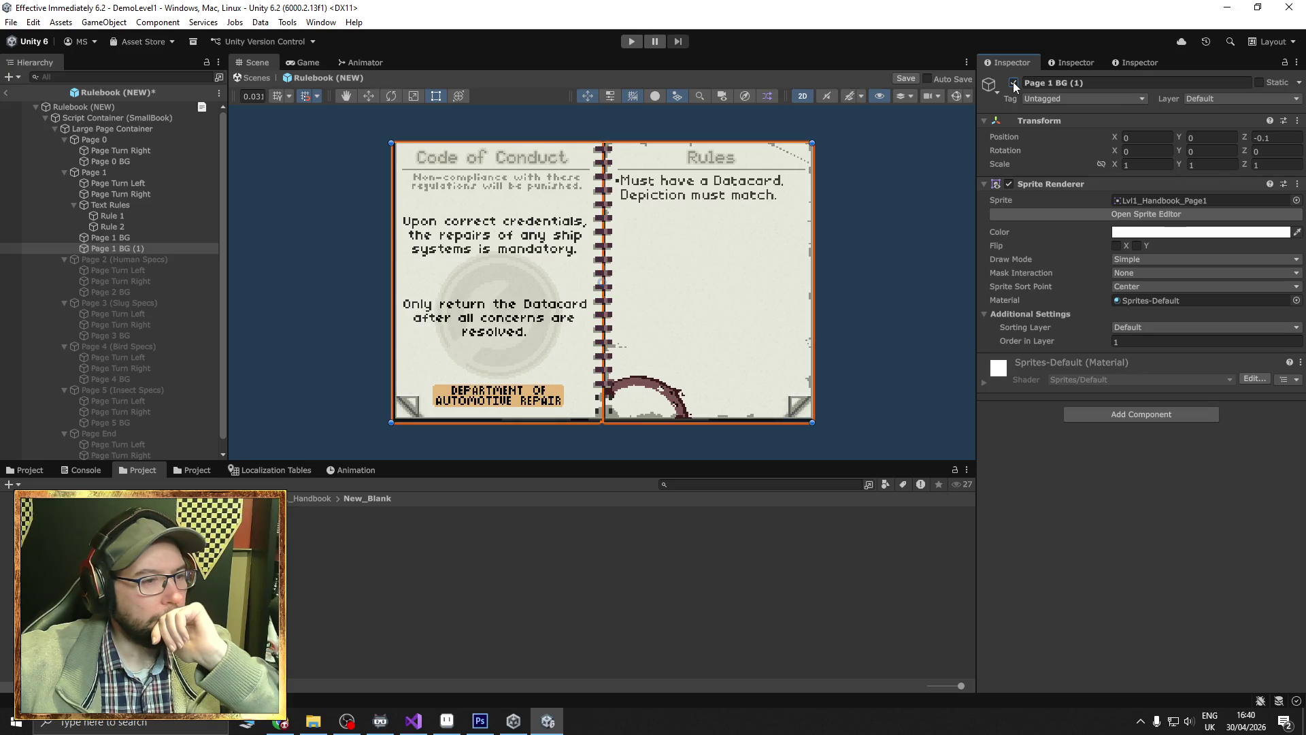
click(1014, 83)
Pan and zoom the Scene view to inspect the top and bottom edges of the page spread.
scroll(606, 381, up, 10)
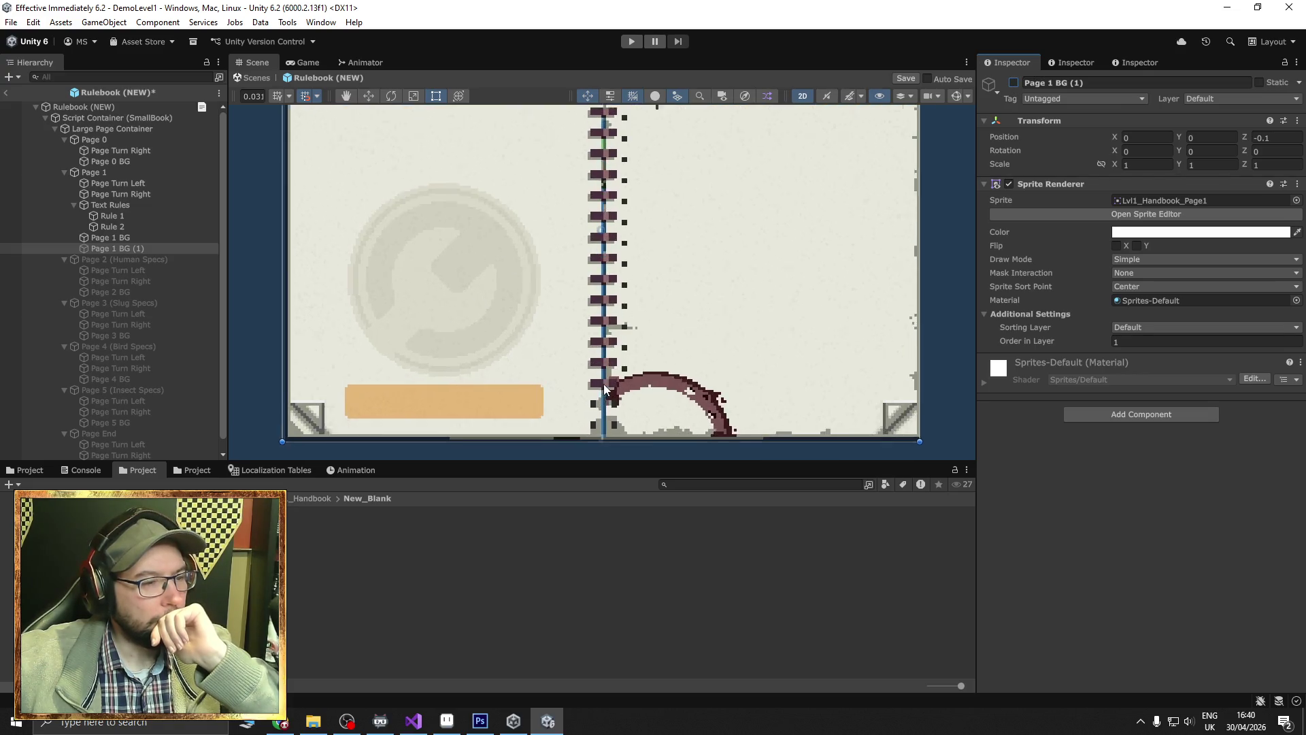
scroll(607, 380, up, 3)
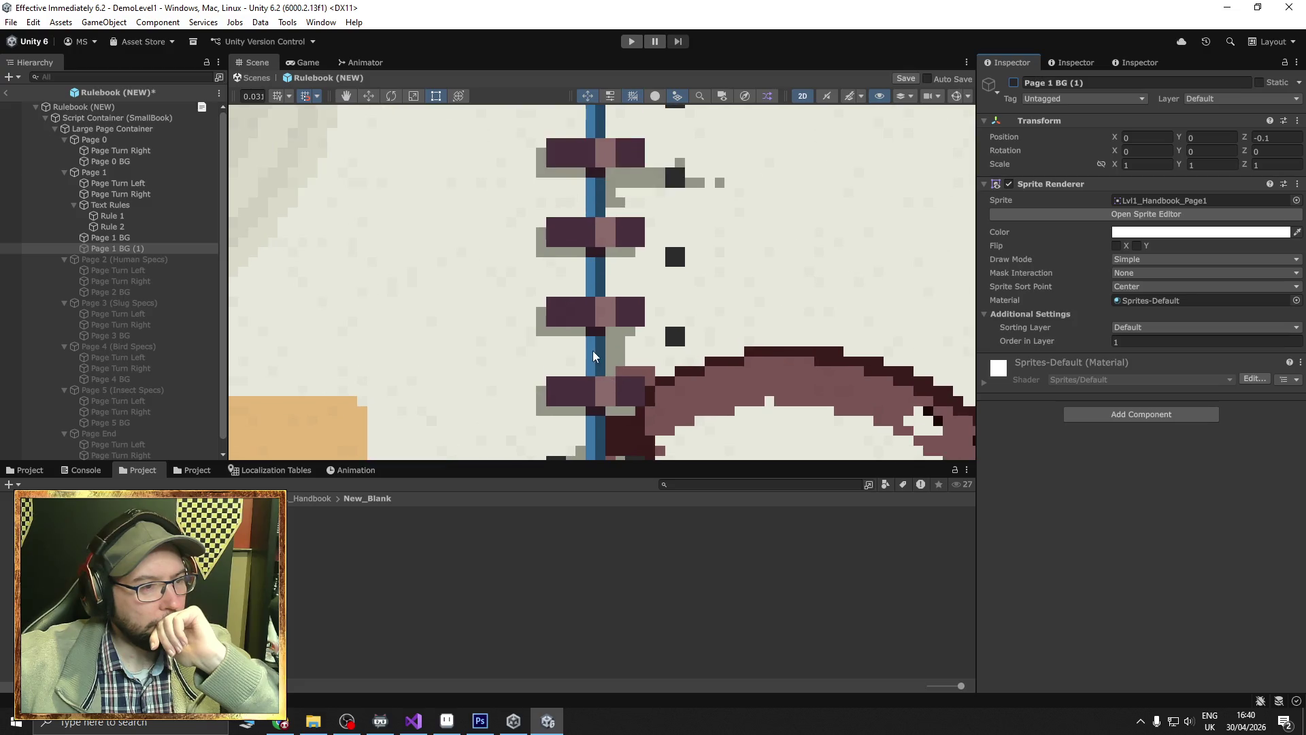
scroll(598, 351, down, 10)
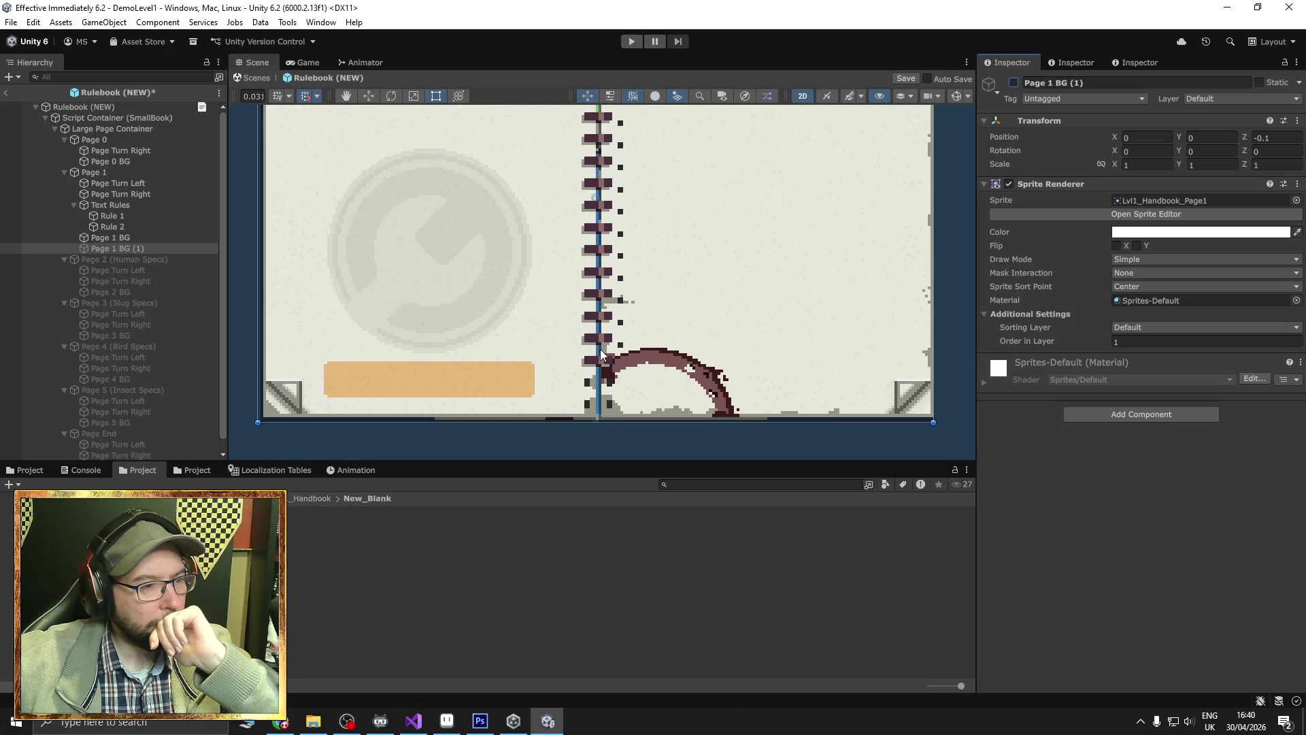
scroll(600, 352, down, 2)
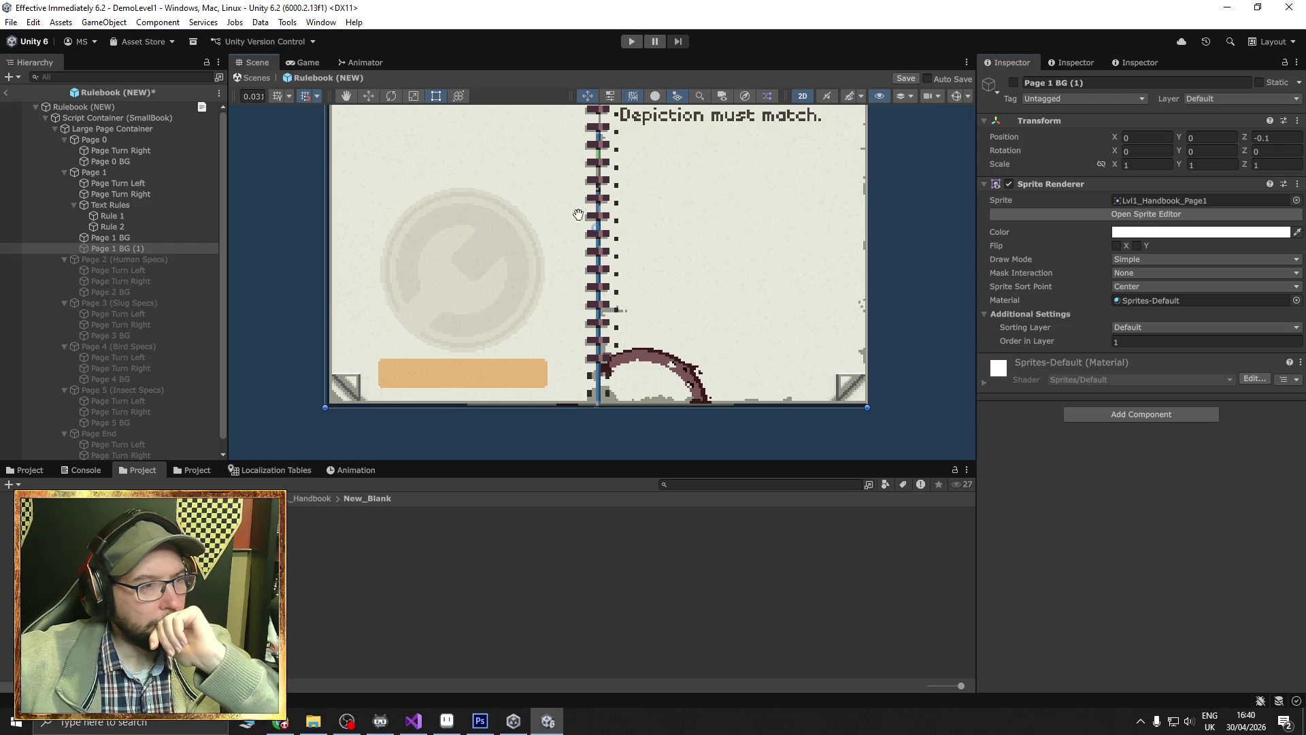
drag(584, 119, 584, 270)
scroll(605, 234, up, 6)
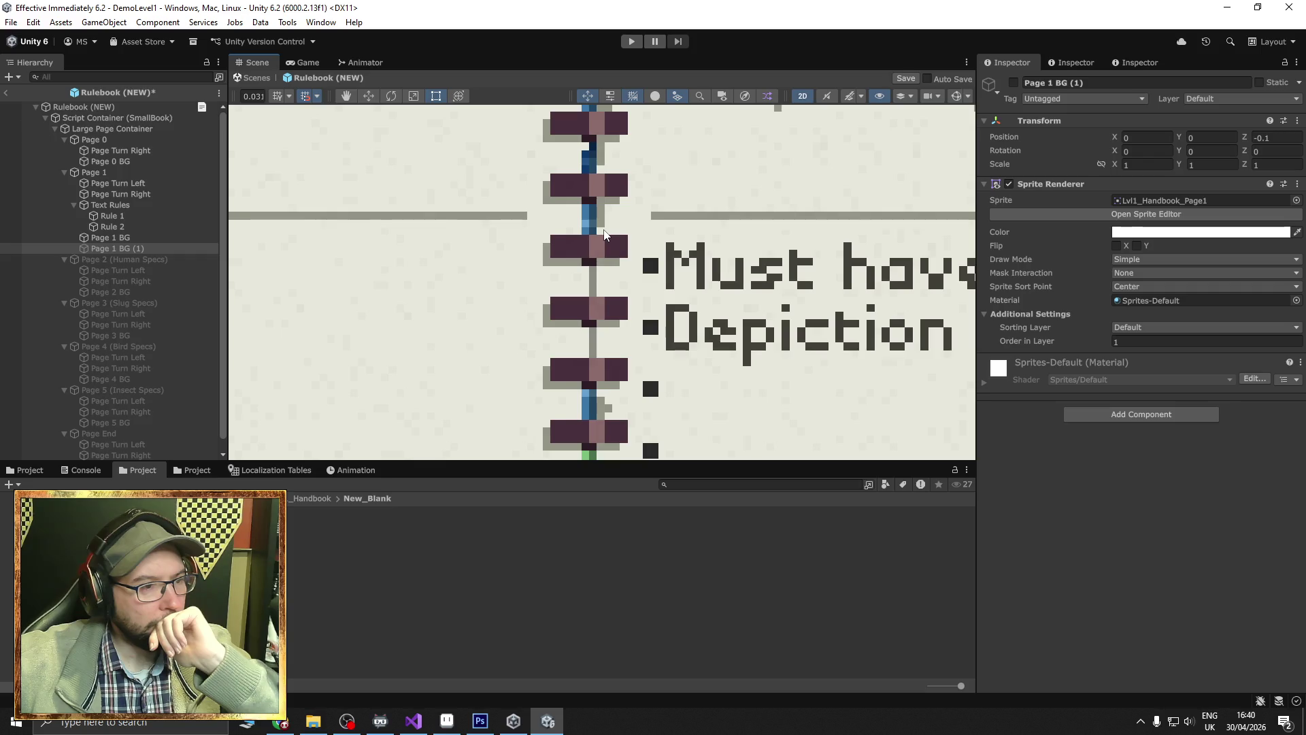
scroll(629, 333, down, 6)
drag(628, 332, 613, 234)
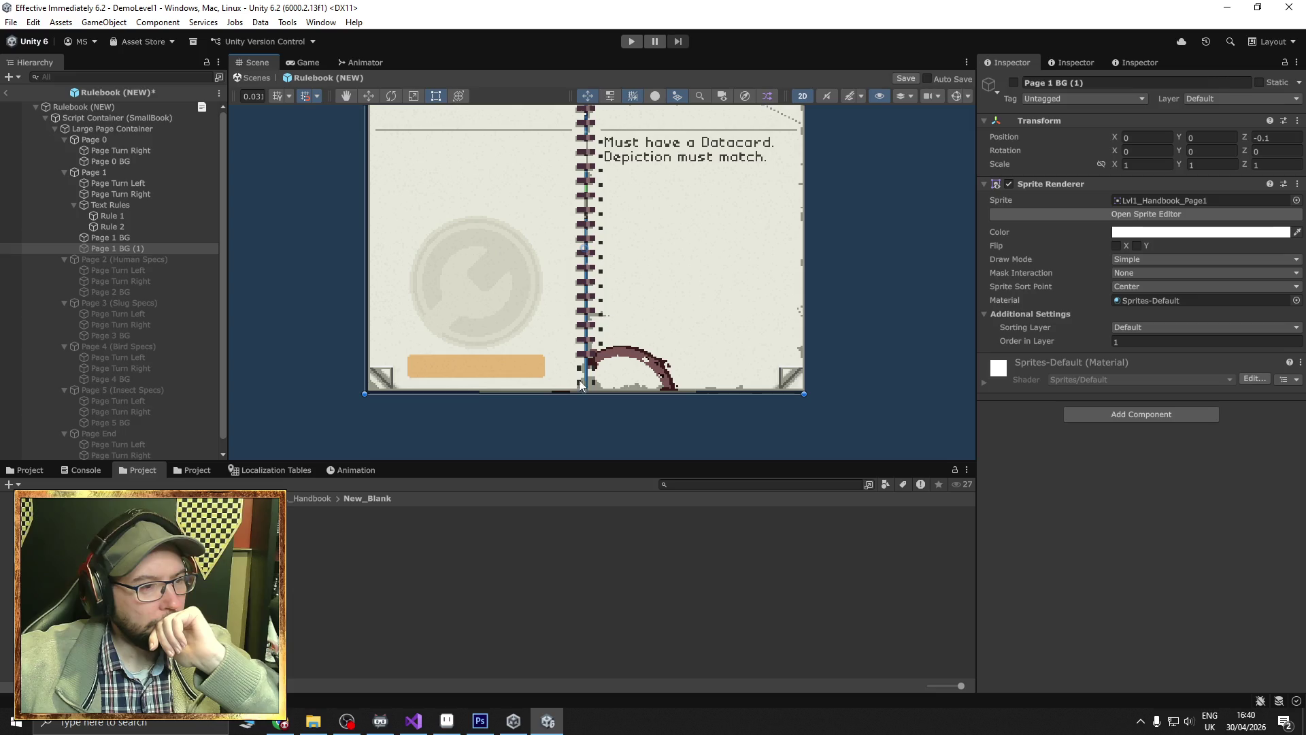
scroll(568, 385, up, 5)
scroll(574, 410, up, 1)
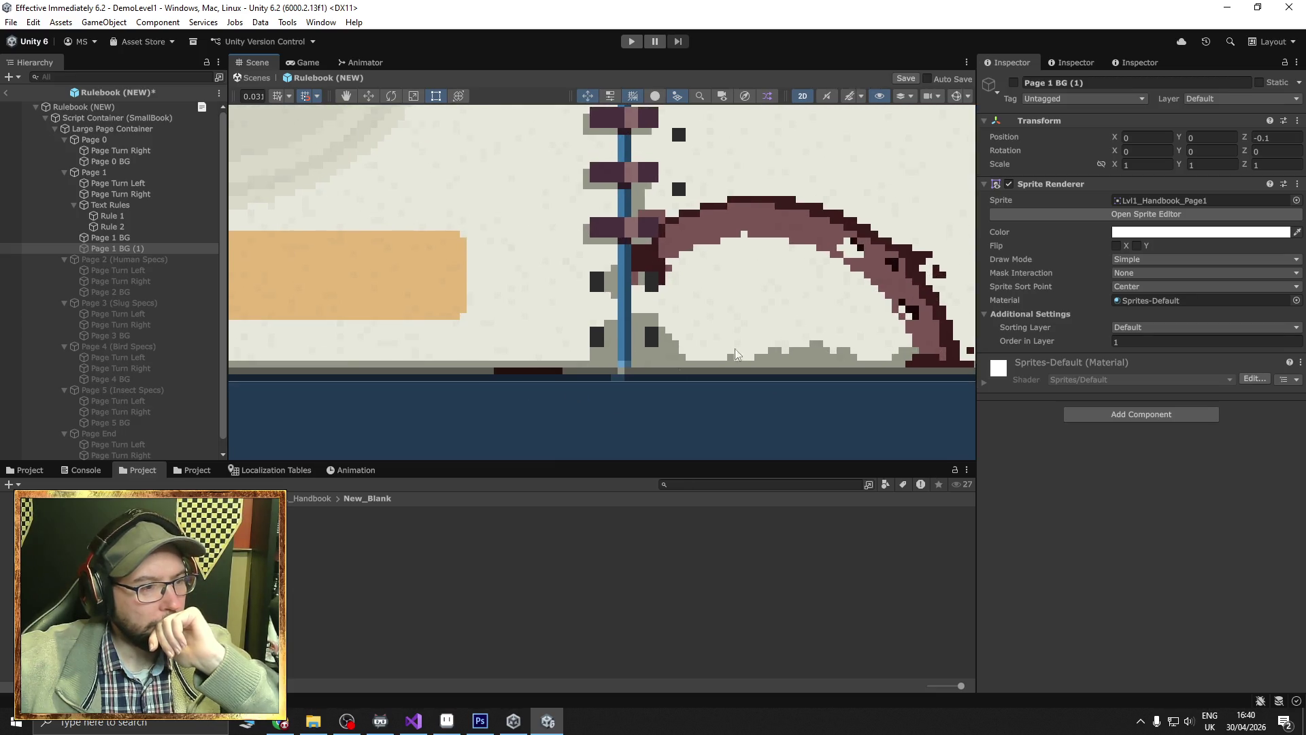
Flip Page 1 BG (1) on and off to compare the spine of the old and blank backgrounds.
click(1013, 82)
click(1013, 82)
click(1013, 82)
click(1013, 82)
click(1014, 83)
click(1013, 82)
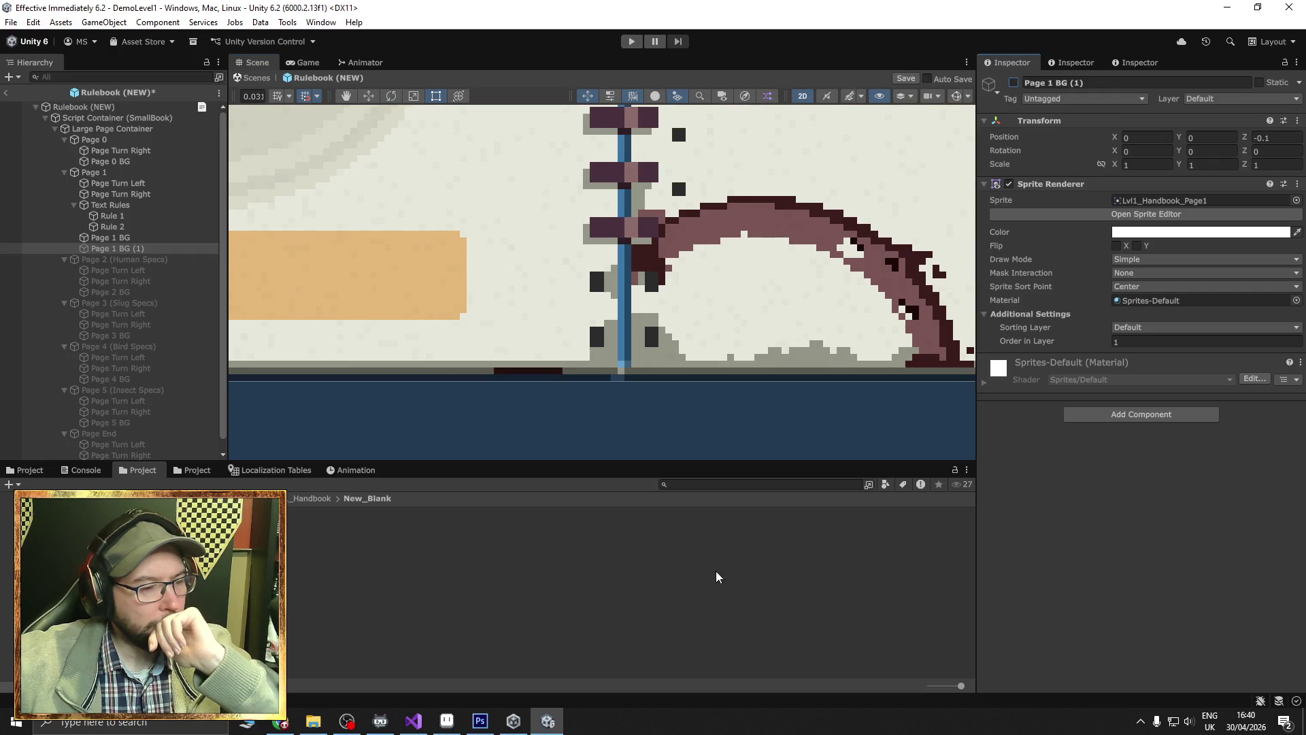
scroll(586, 358, down, 5)
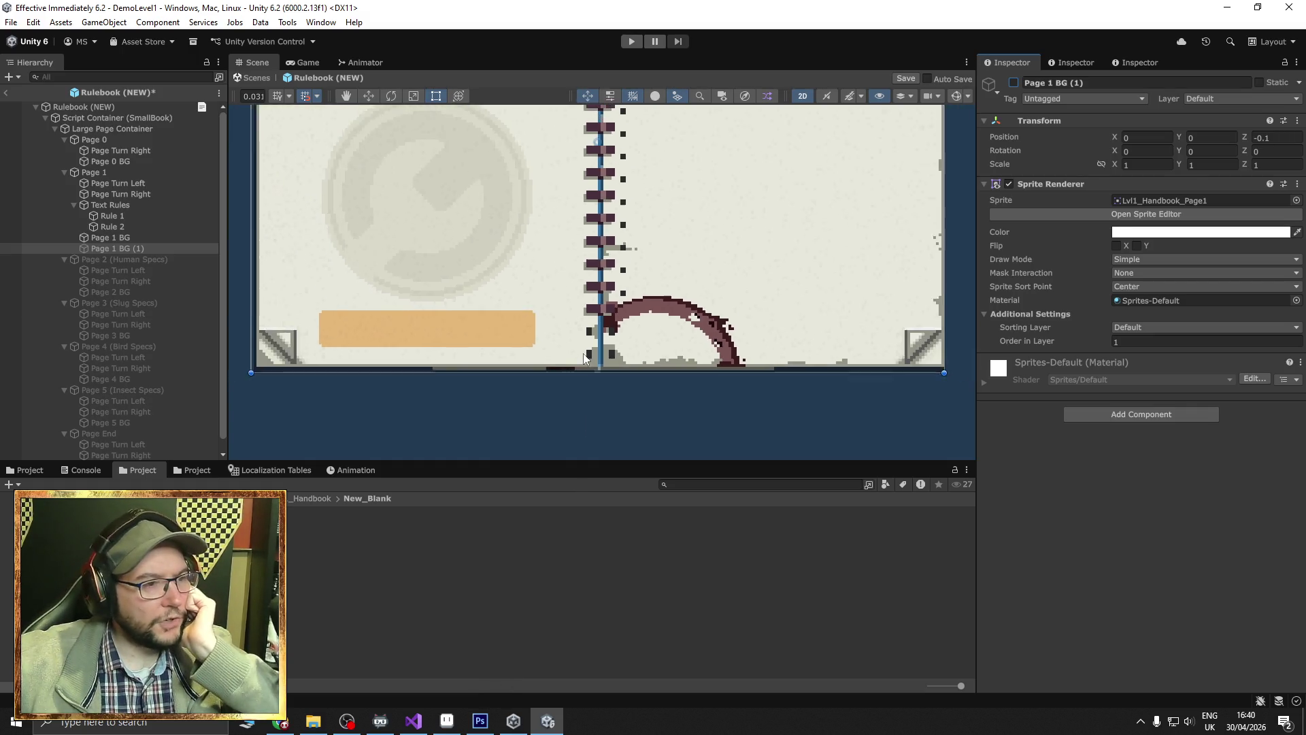
scroll(578, 341, down, 4)
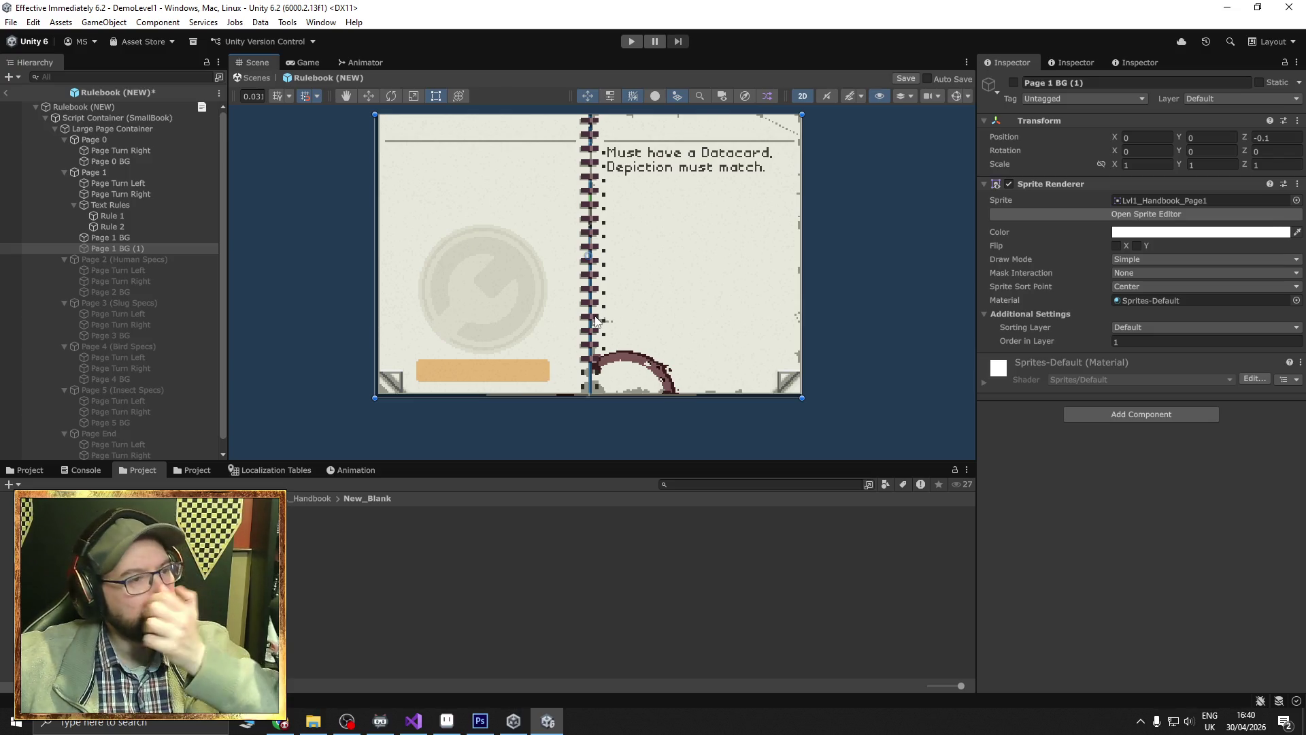
click(446, 721)
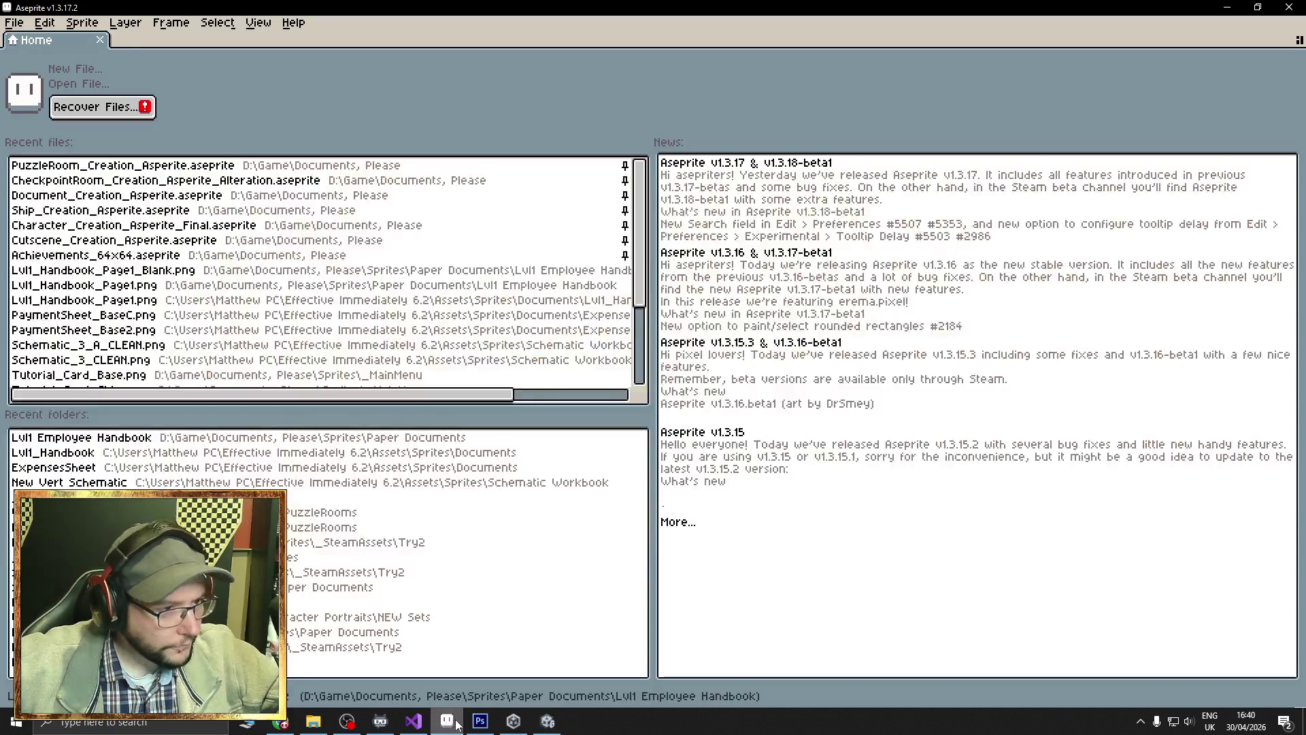
Open Lvl1_Handbook_Page1_Blank.png in Aseprite from the Lvl1 Employee Handbook folder and pan it into full view.
click(313, 721)
mouse_move(425, 402)
mouse_down()
mouse_move(506, 415)
mouse_move(707, 565)
mouse_up()
scroll(599, 443, up, 4)
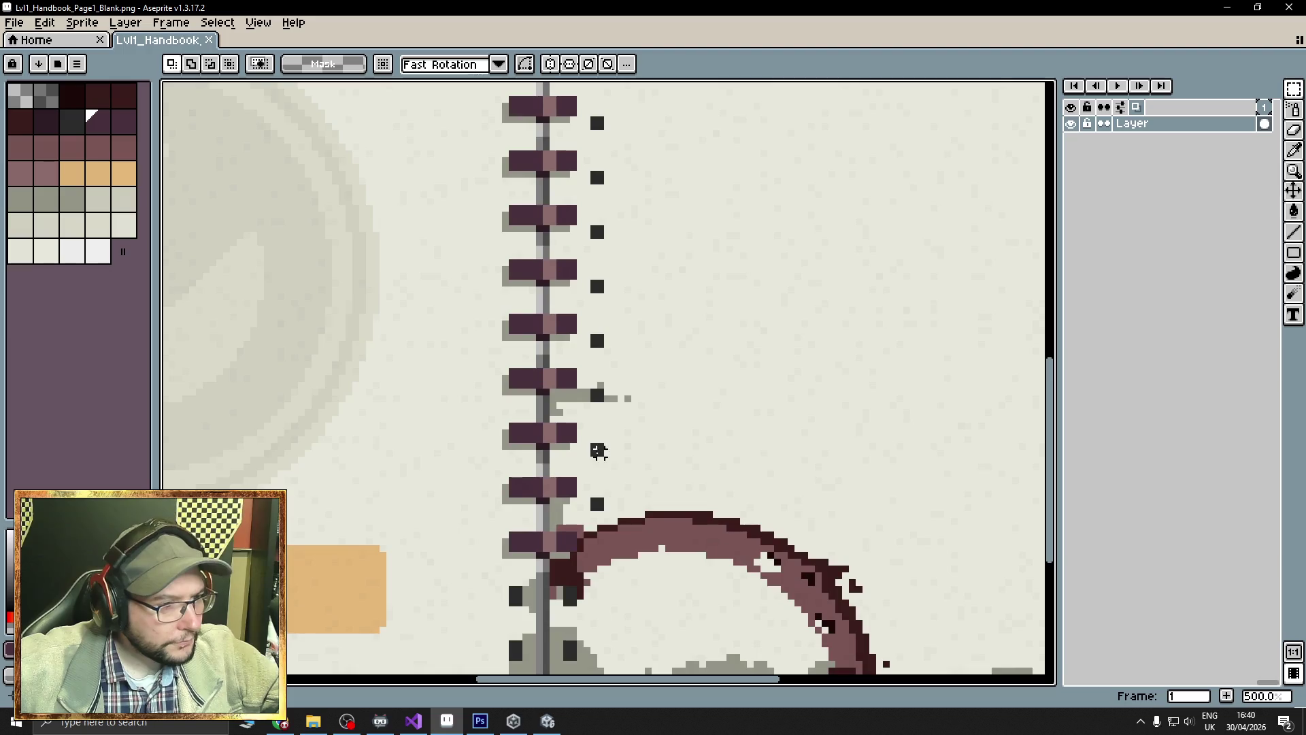
scroll(585, 446, down, 3)
drag(540, 449, 599, 425)
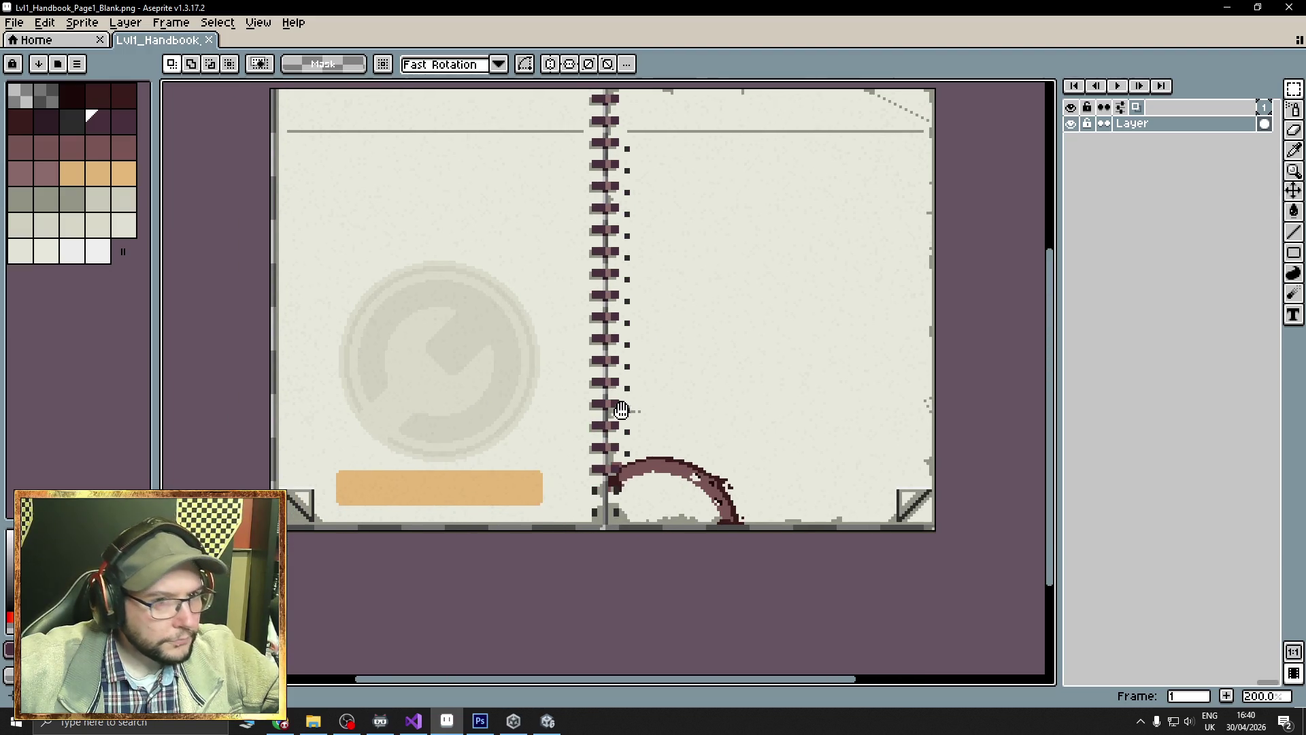
click(313, 721)
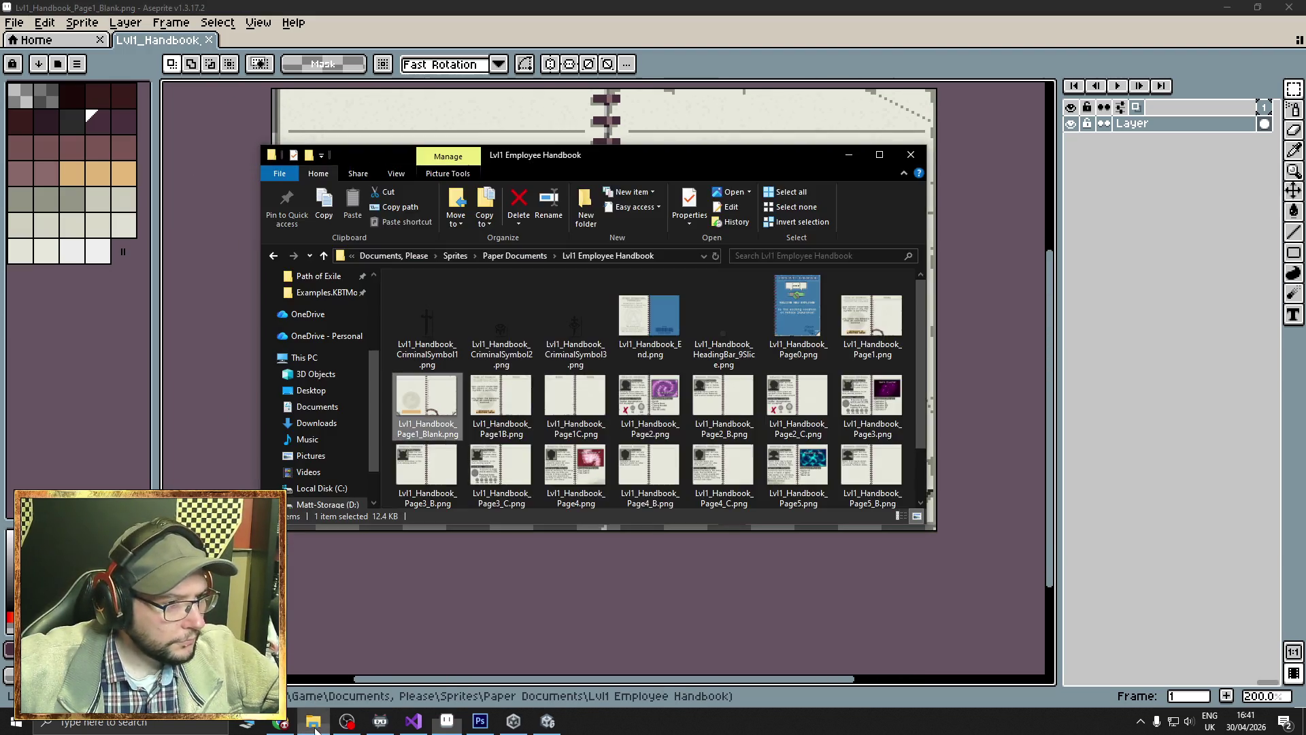
click(476, 722)
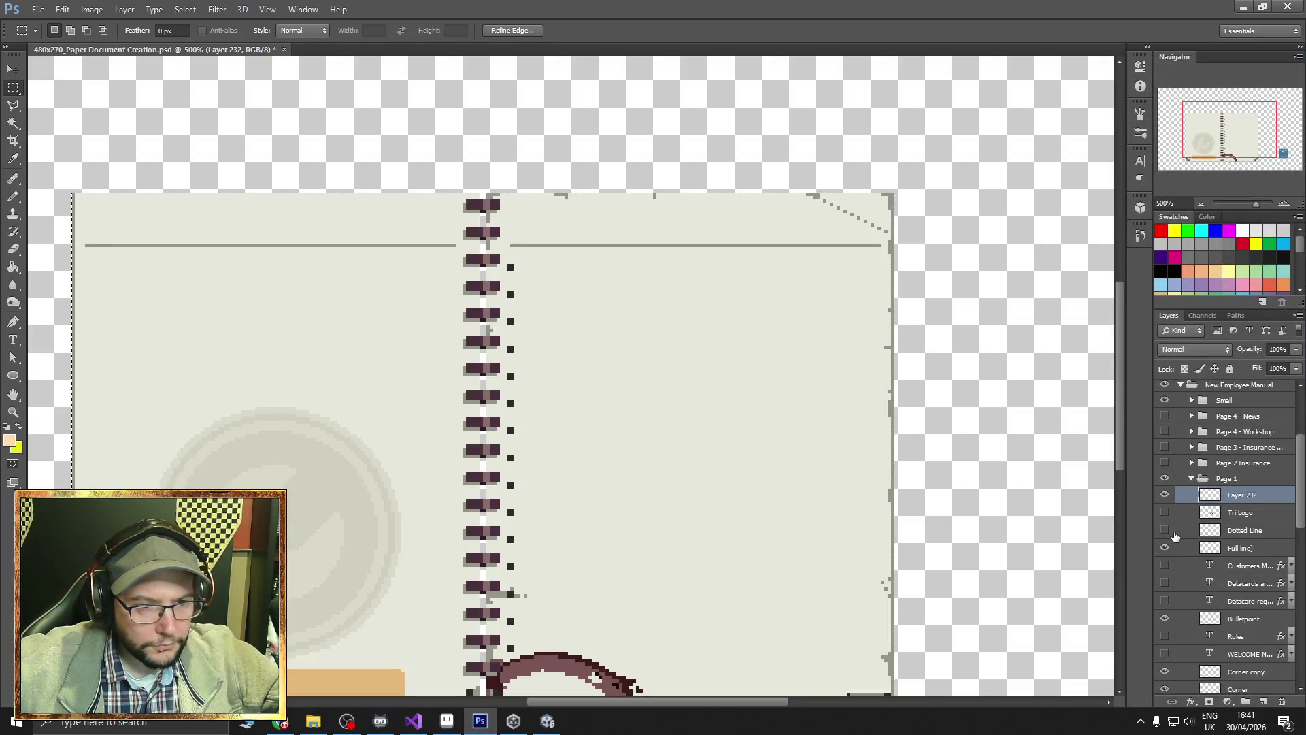
Hide the Bulletpoint layer and briefly preview the Scuffed Base layer.
scroll(1174, 530, down, 2)
scroll(1177, 529, down, 2)
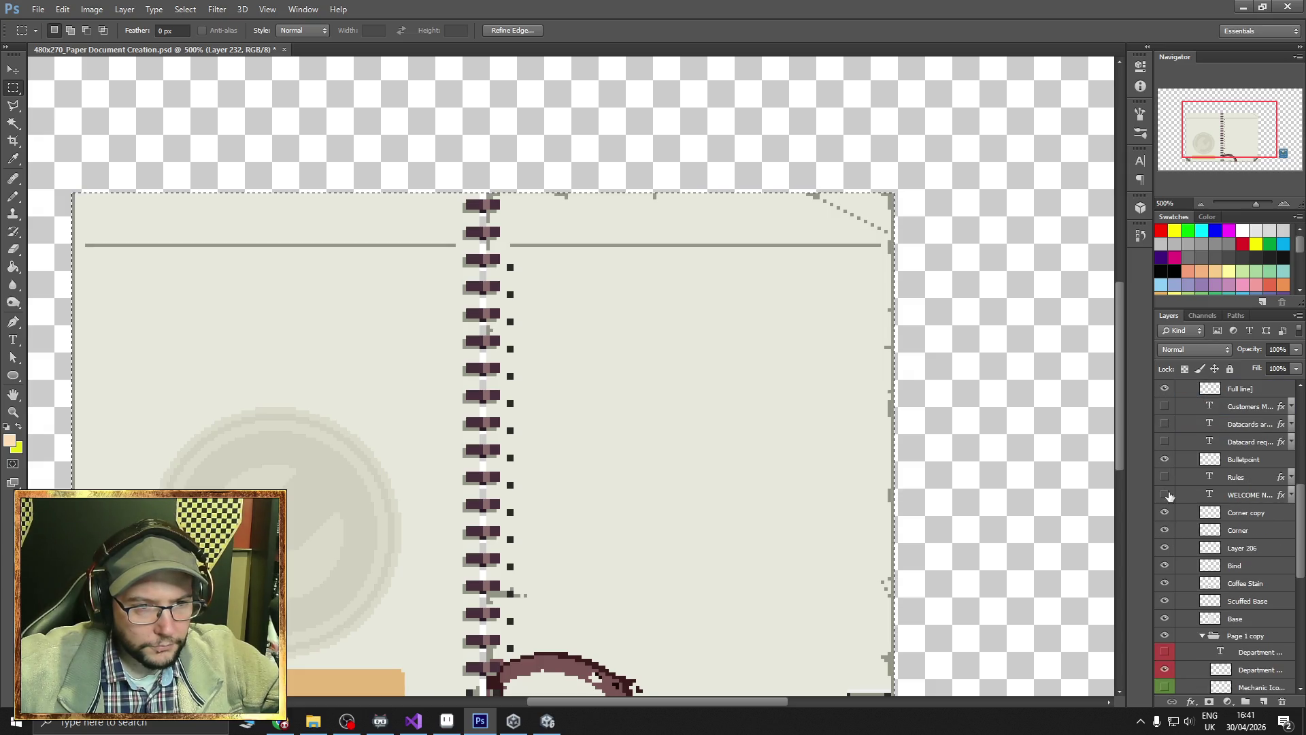
click(1164, 459)
click(1164, 461)
click(1164, 461)
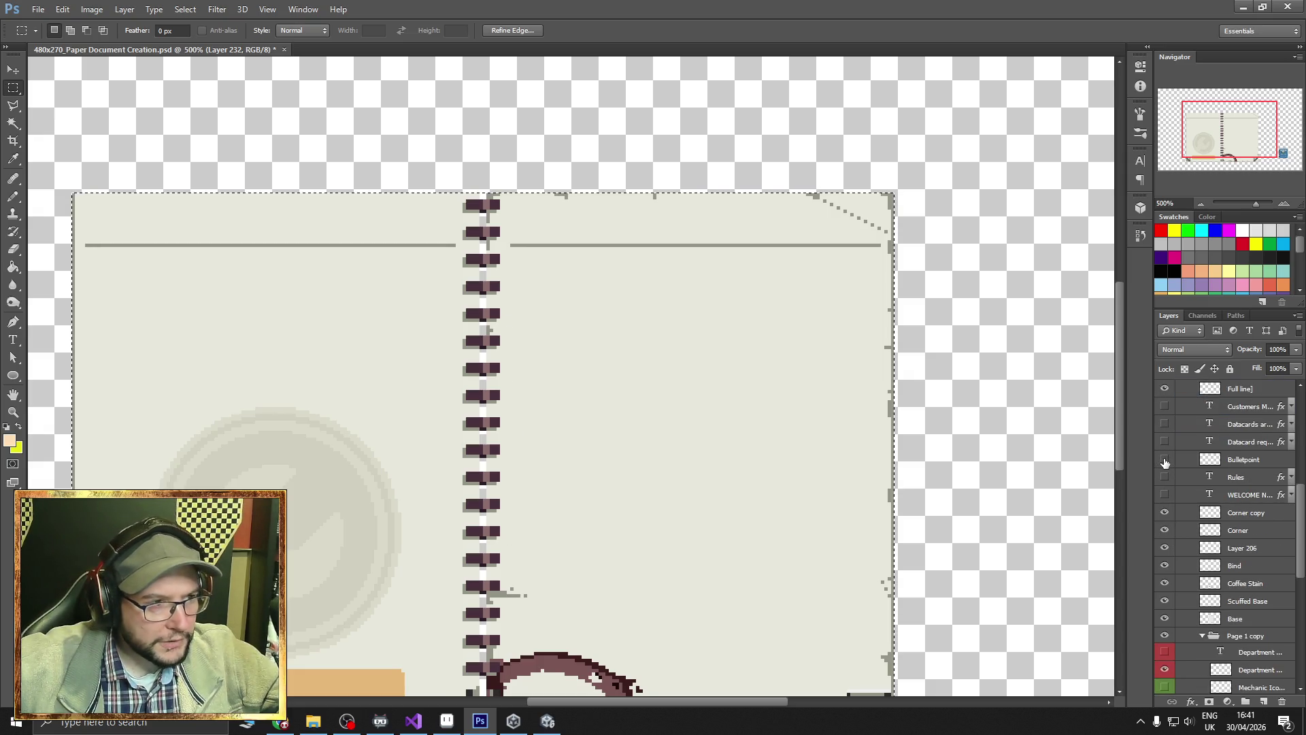
scroll(1182, 563, down, 3)
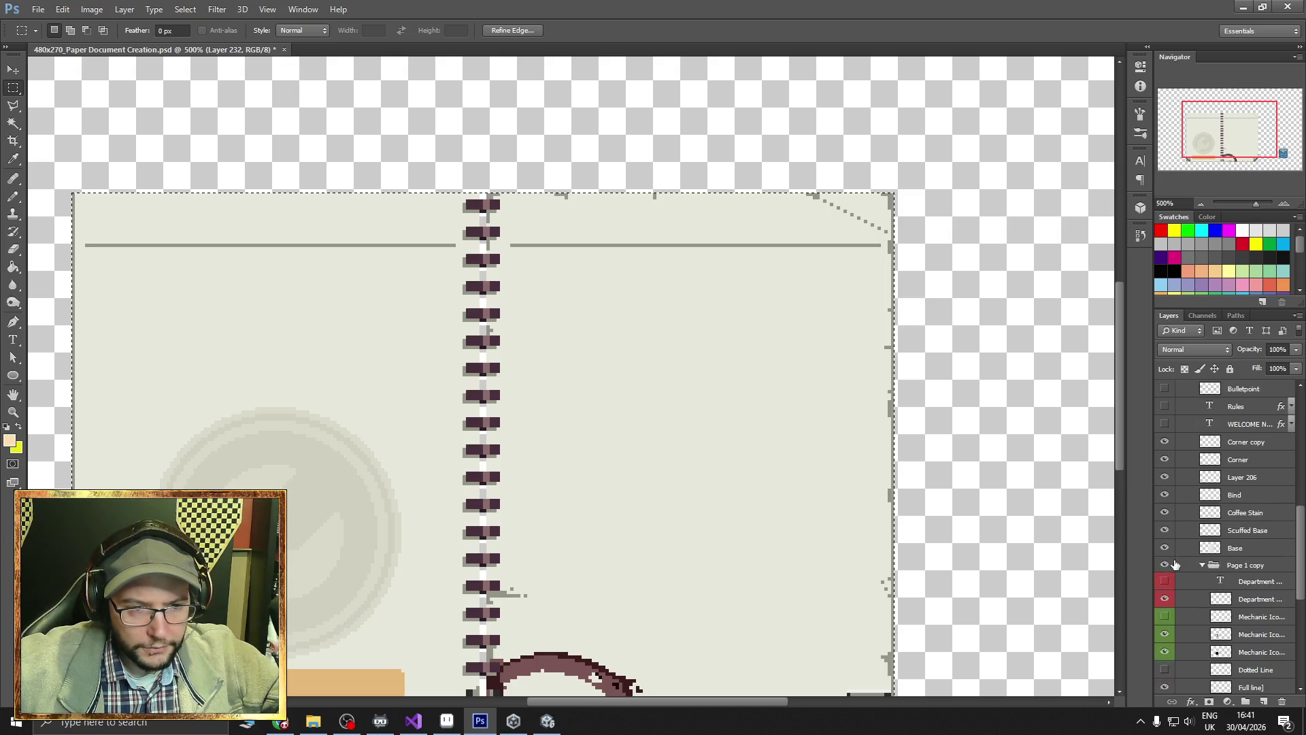
scroll(1169, 554, down, 2)
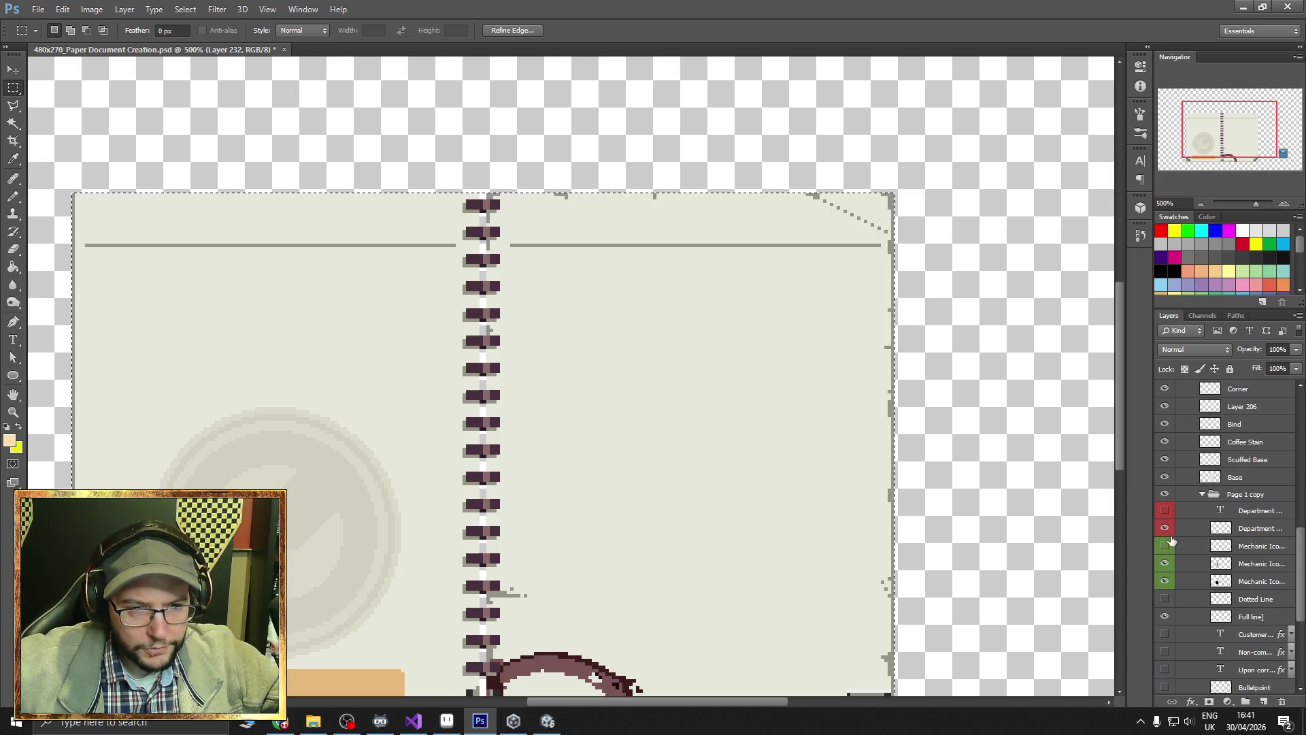
scroll(1169, 578, down, 5)
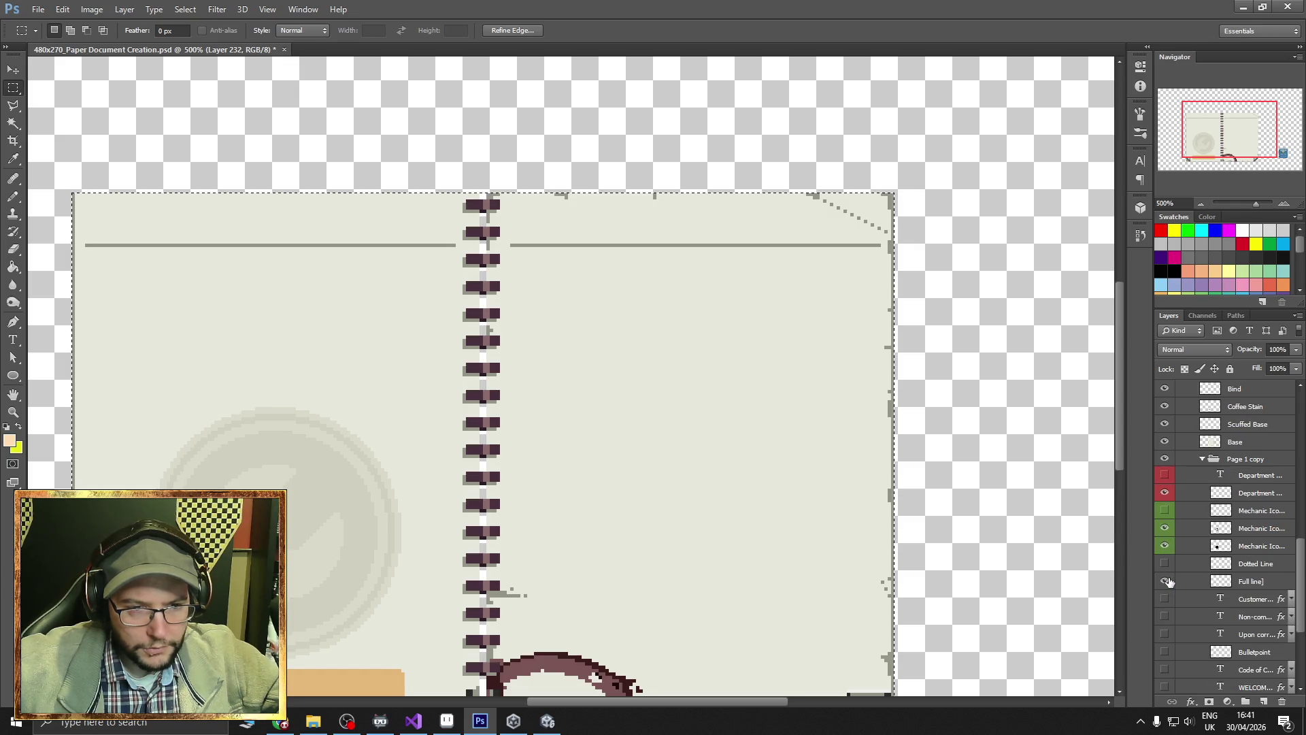
scroll(1167, 579, down, 1)
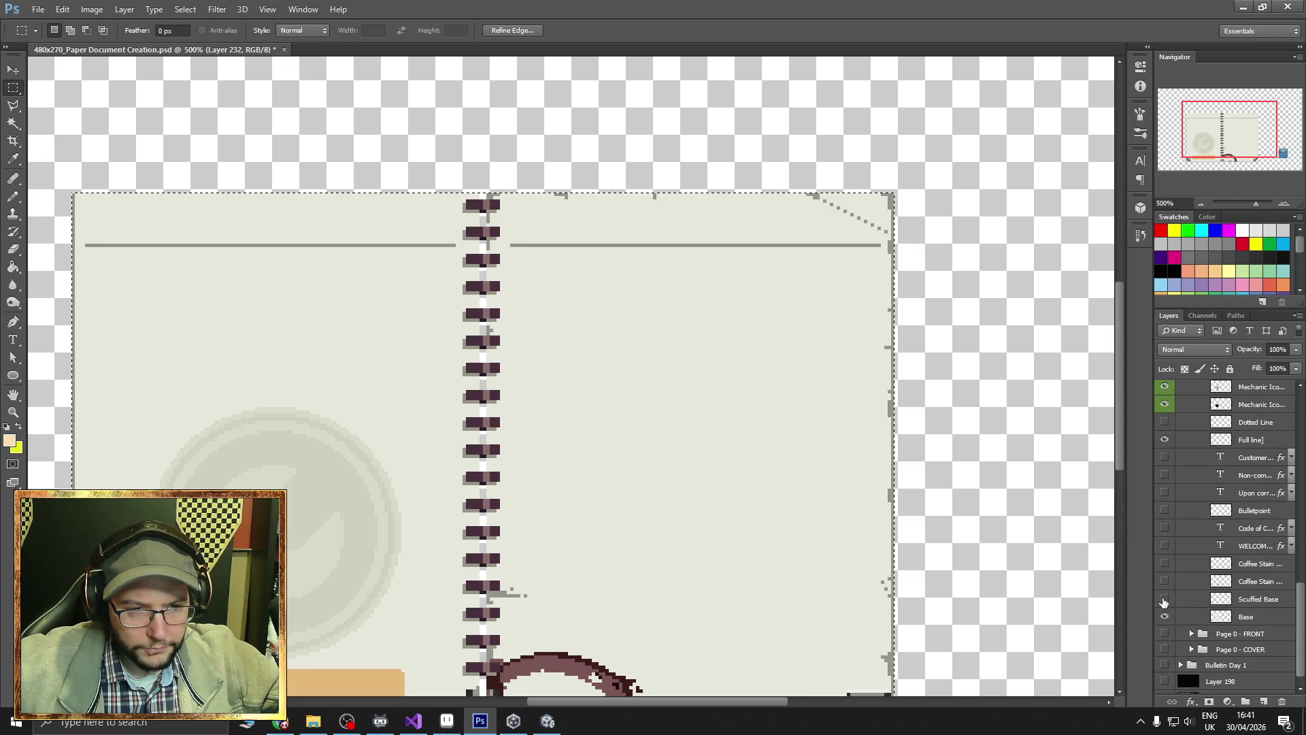
click(1164, 598)
click(1164, 598)
Keep the extra Coffee Stain and WELCOME layers hidden and show the Code of Conduct title.
click(1164, 582)
click(1164, 582)
click(1163, 583)
click(1163, 584)
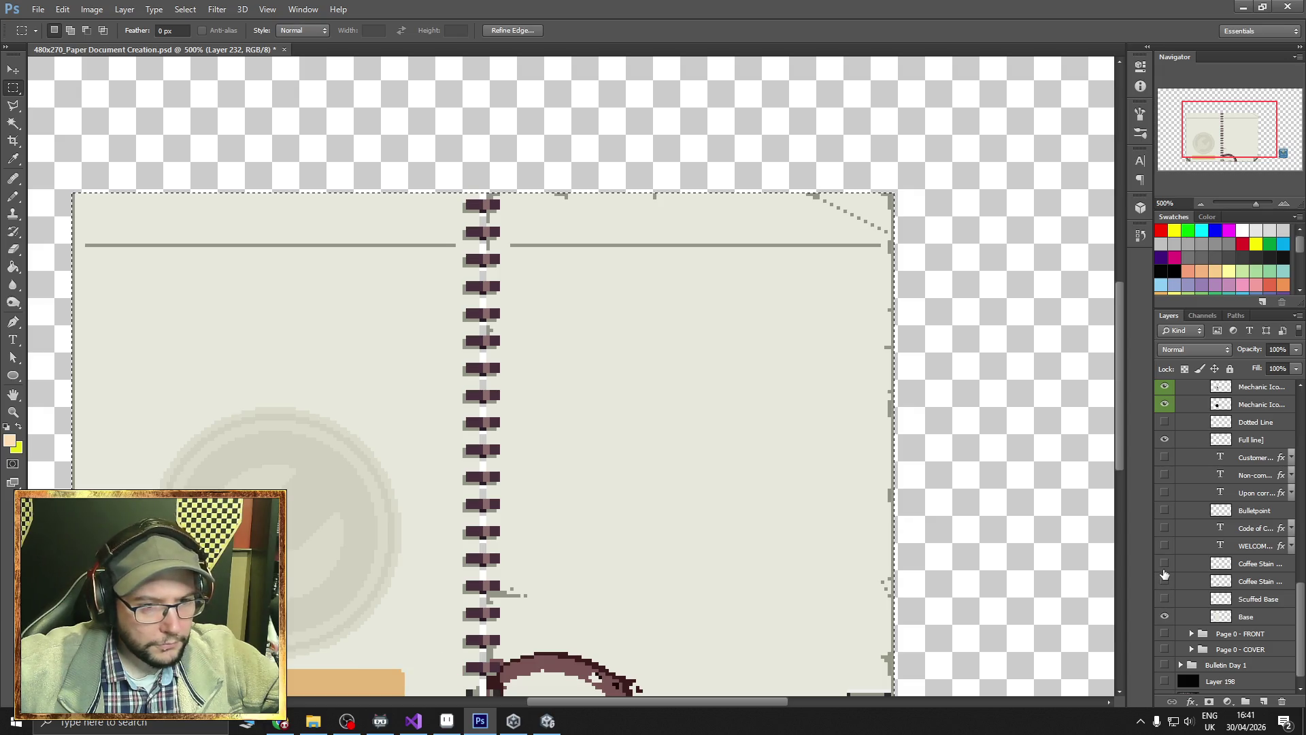
click(1164, 546)
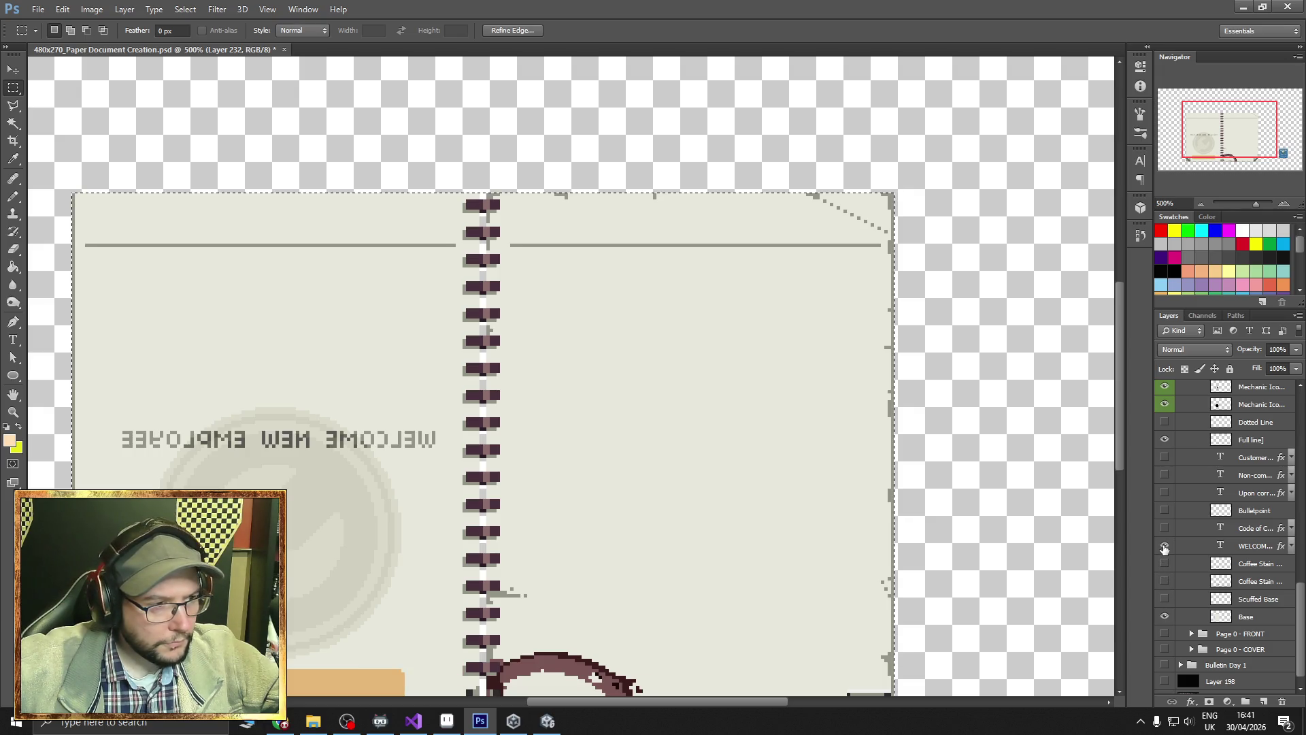
click(1164, 546)
click(1164, 529)
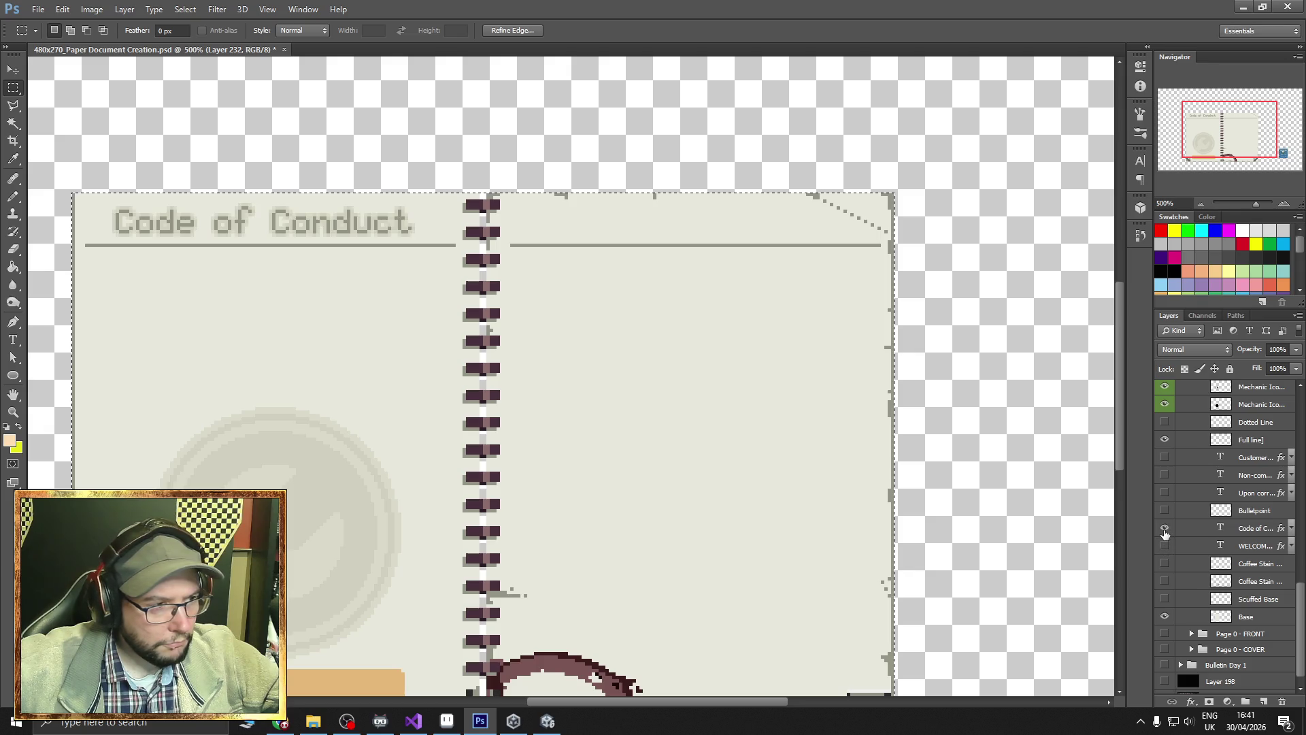
scroll(1165, 571, down, 1)
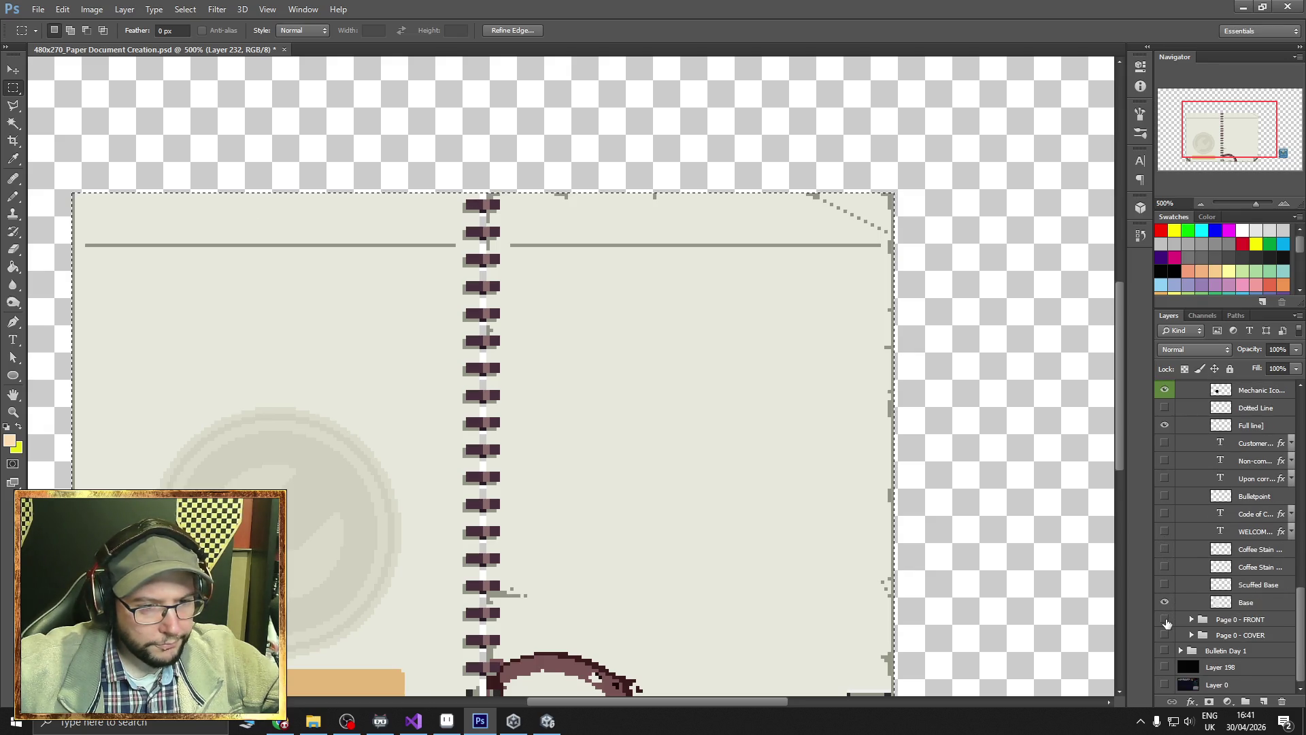
scroll(950, 504, down, 2)
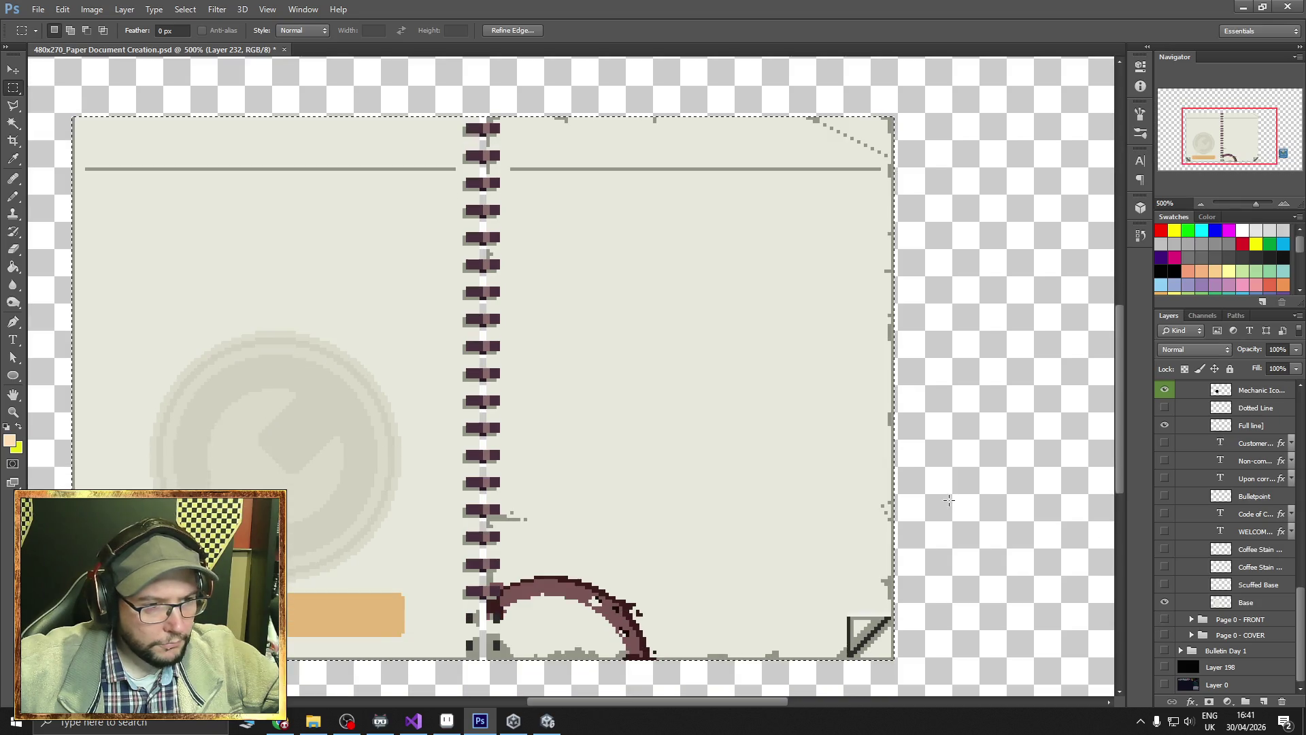
Zoom out to 300% and preview the cover and Page 0 - FRONT pages, keeping Page 1 visible.
click(1198, 200)
click(1198, 200)
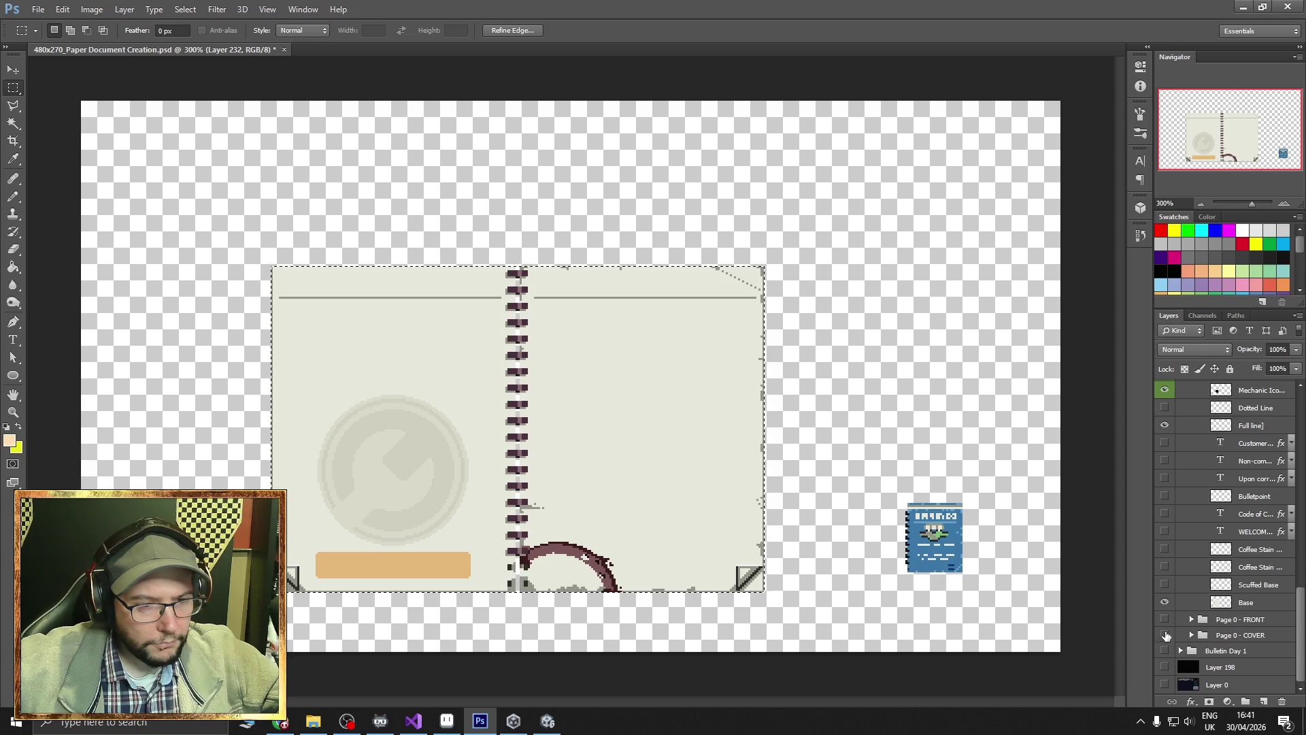
scroll(1167, 633, up, 5)
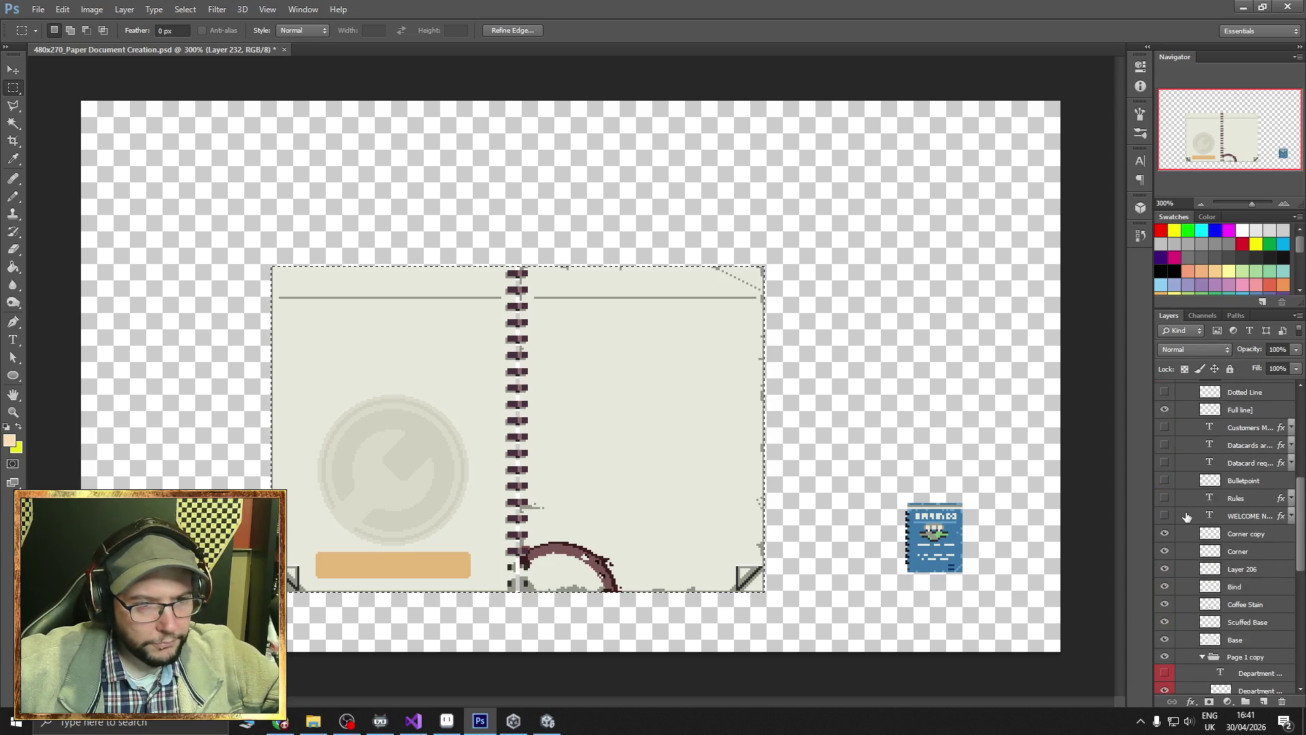
scroll(1189, 490, up, 3)
click(1191, 505)
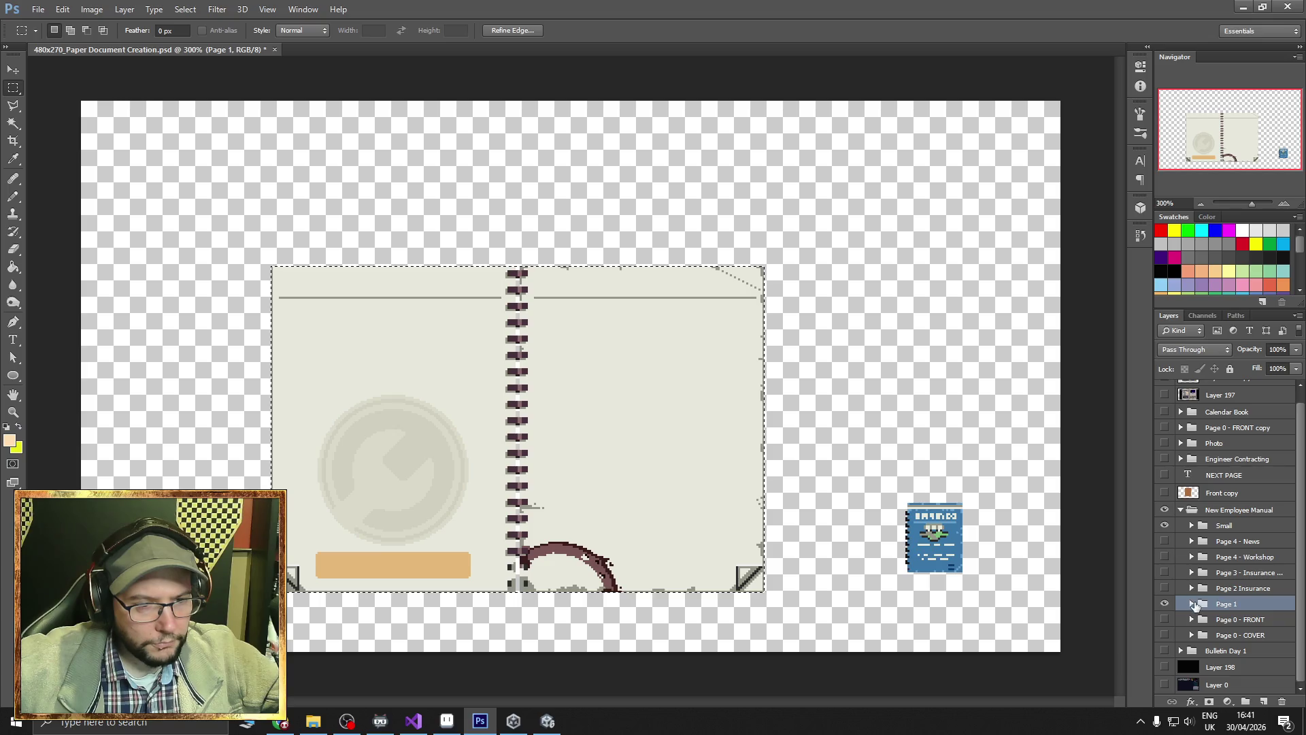
click(1164, 603)
click(1164, 635)
click(1163, 634)
click(1164, 619)
click(1163, 619)
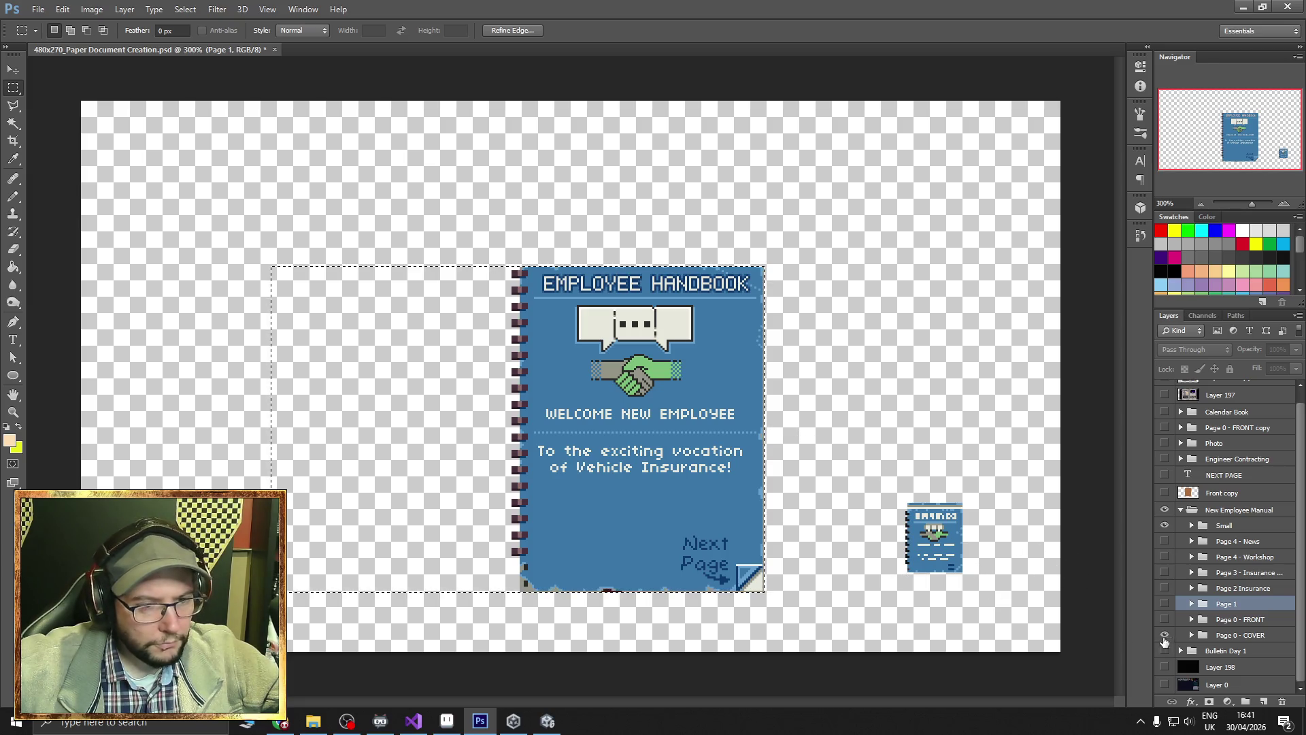
click(1165, 603)
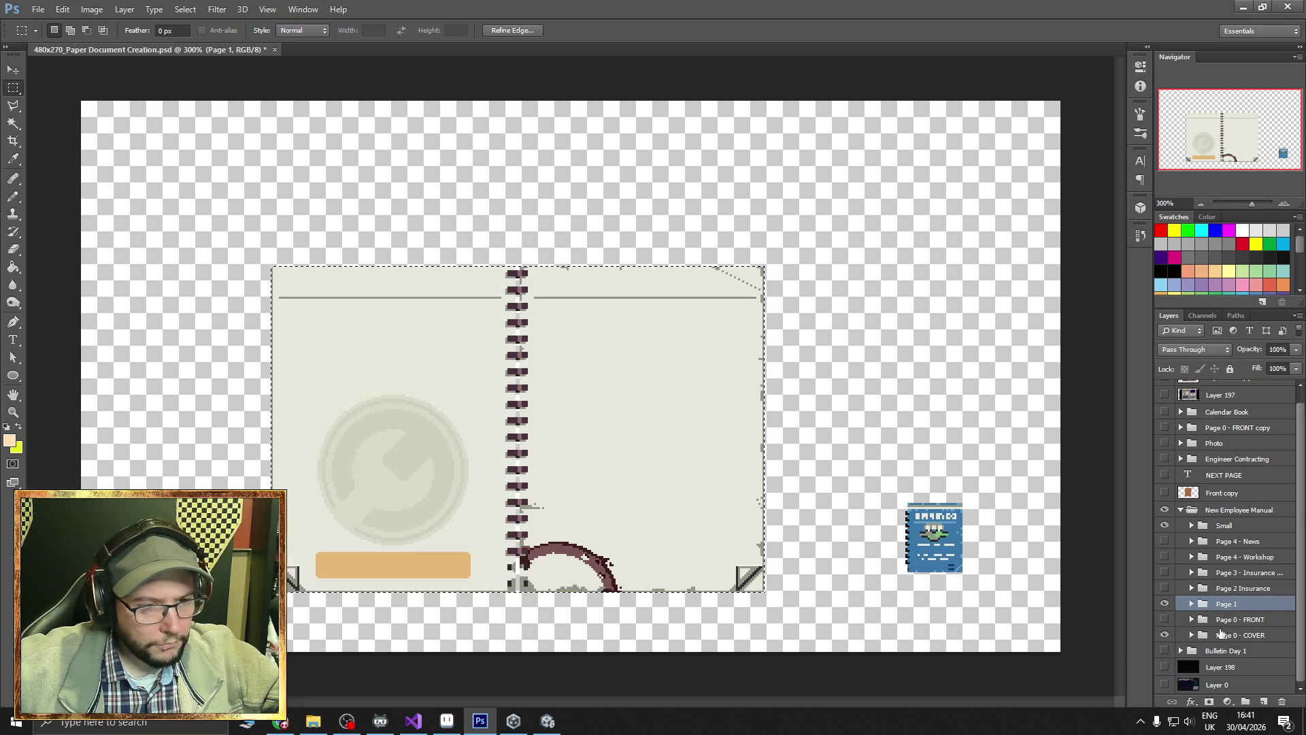
Make Page 0 - COVER the active group, clear the notebook selection, and zoom in on the spread.
click(1225, 635)
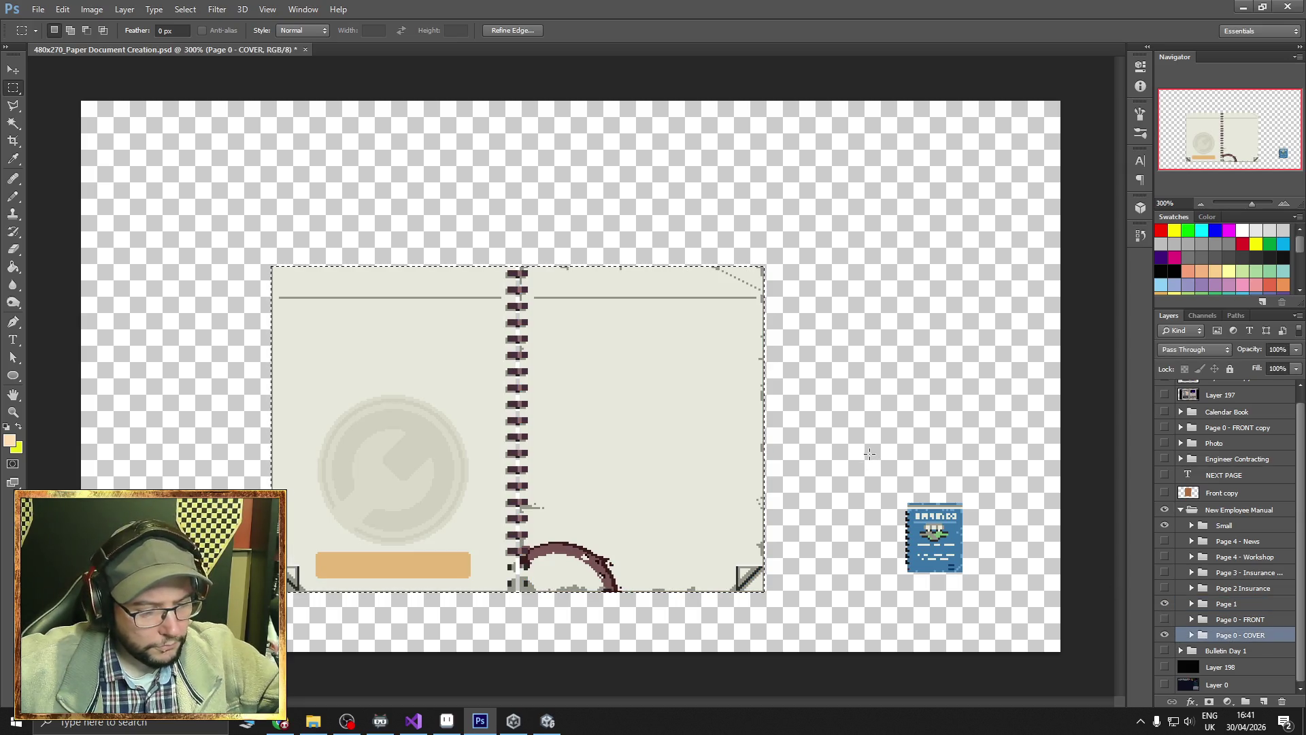
click(810, 386)
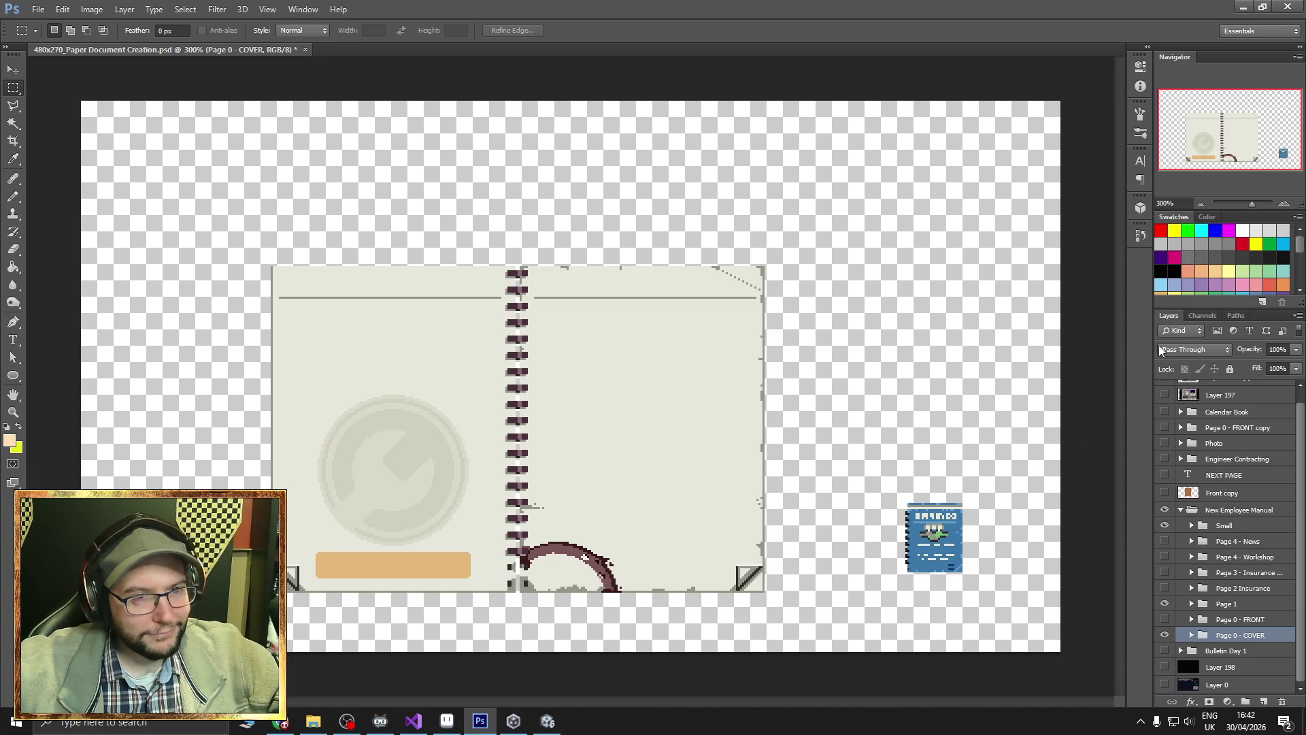
click(1283, 203)
click(1284, 204)
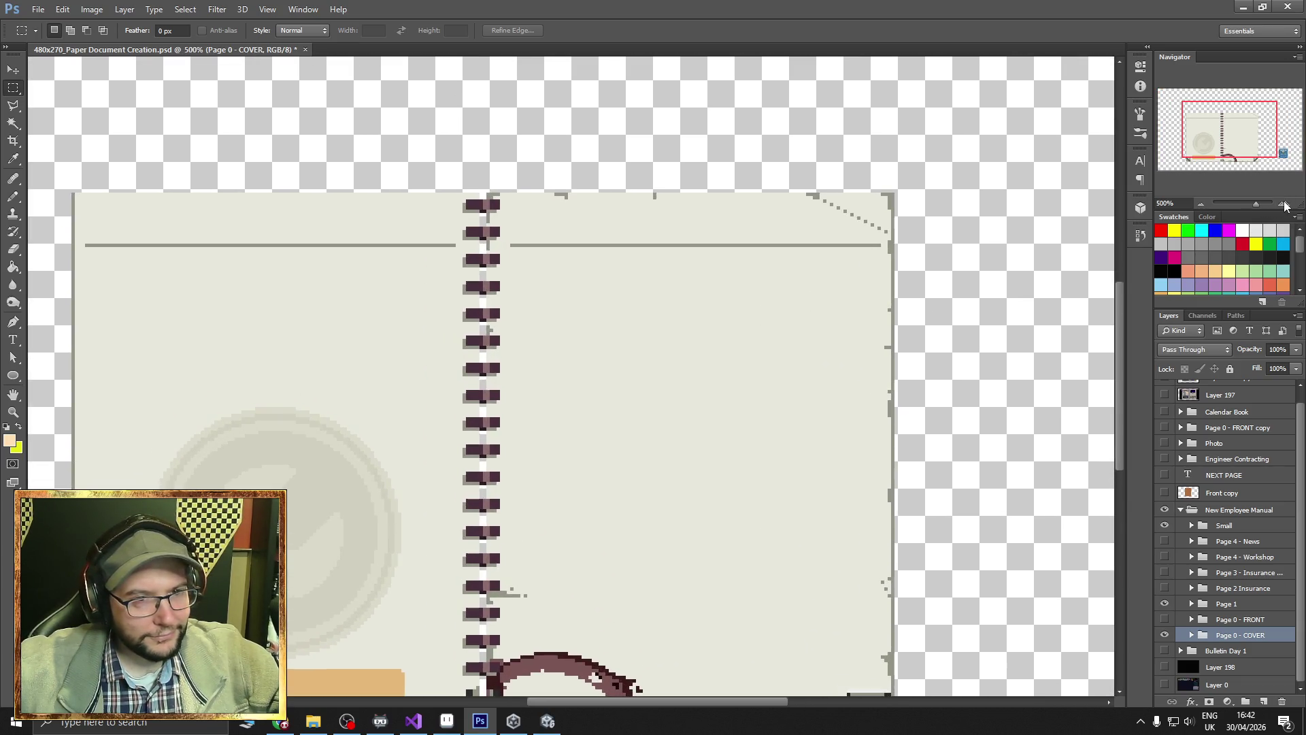
click(1283, 203)
drag(1241, 143, 1229, 149)
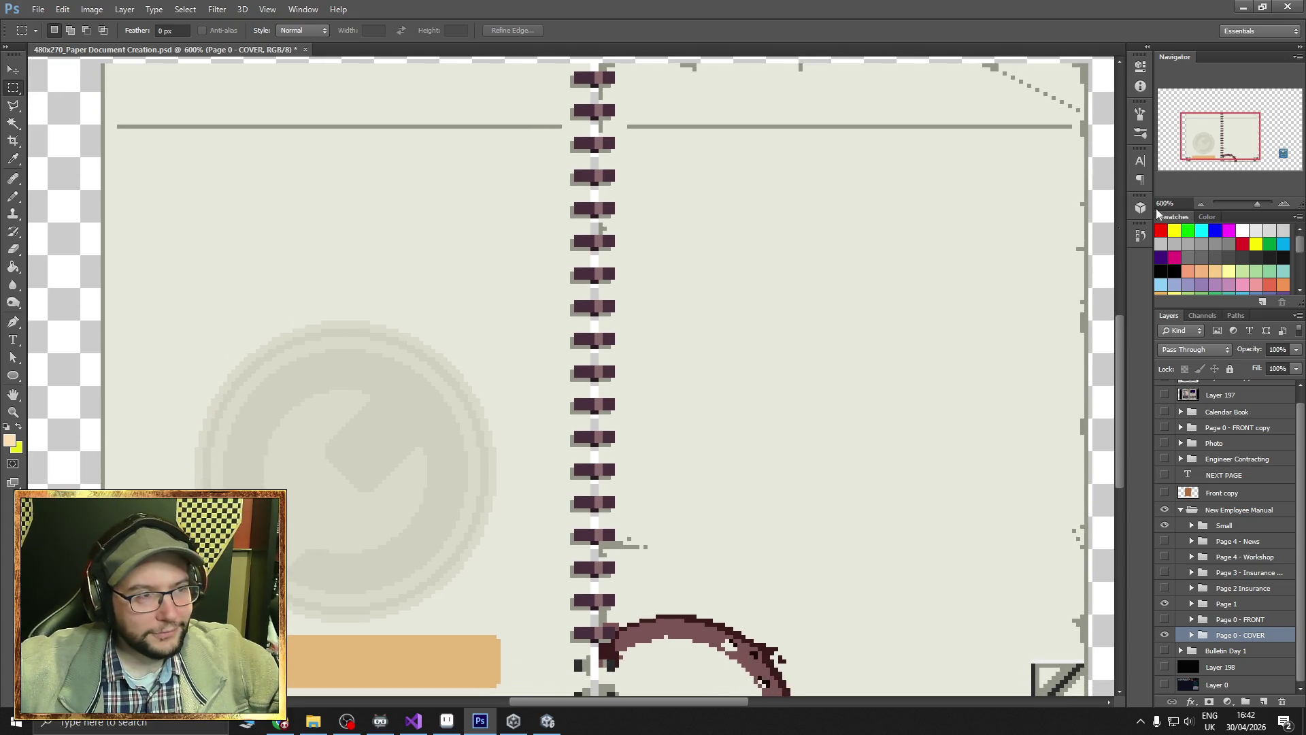
drag(1209, 142, 1207, 145)
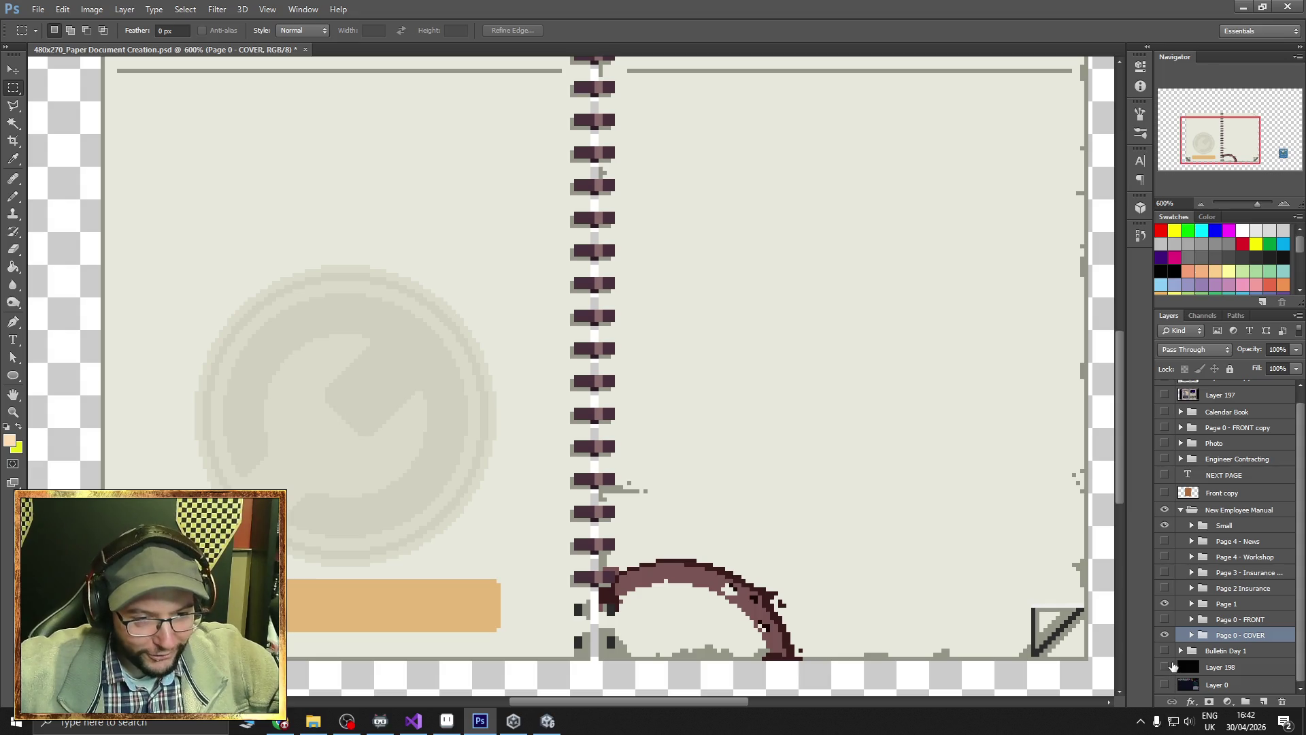
click(1171, 666)
click(1169, 668)
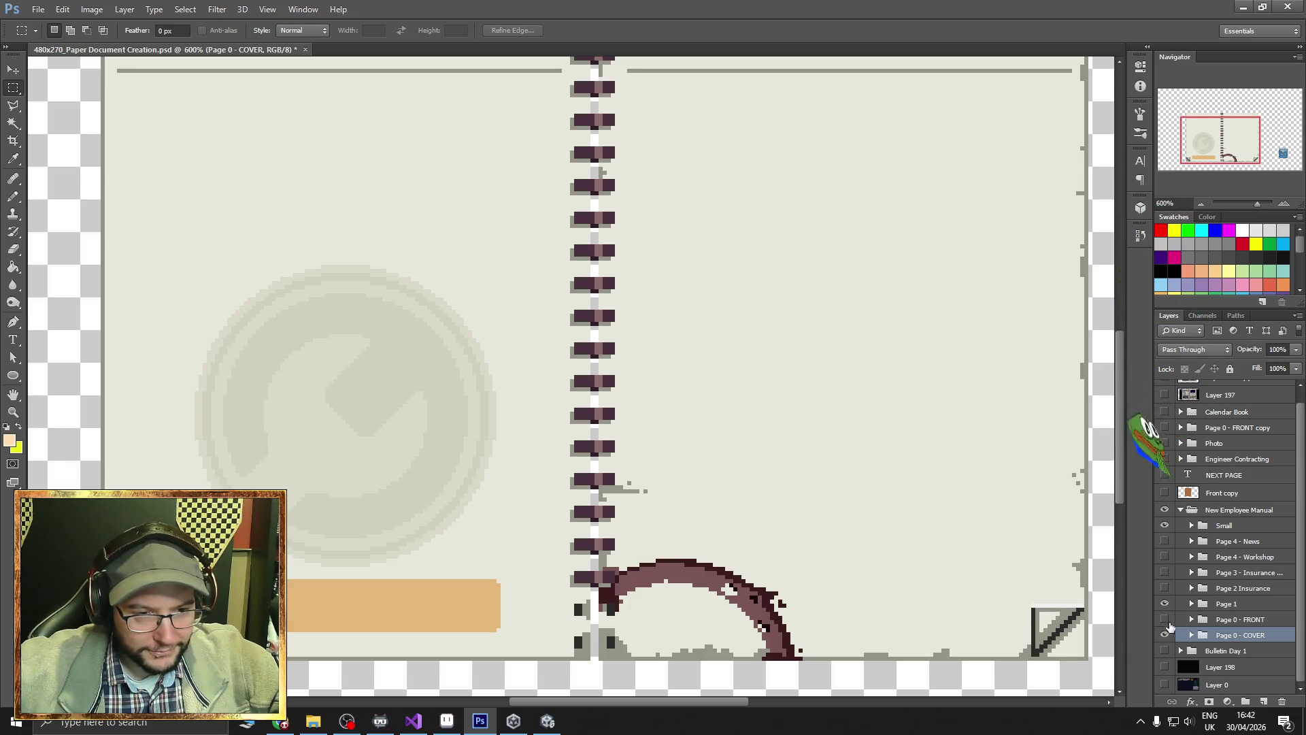
key(v)
mouse_move(851, 512)
mouse_down()
mouse_move(769, 505)
mouse_move(787, 510)
mouse_up()
scroll(759, 412, down, 1)
scroll(759, 411, down, 1)
scroll(758, 402, up, 2)
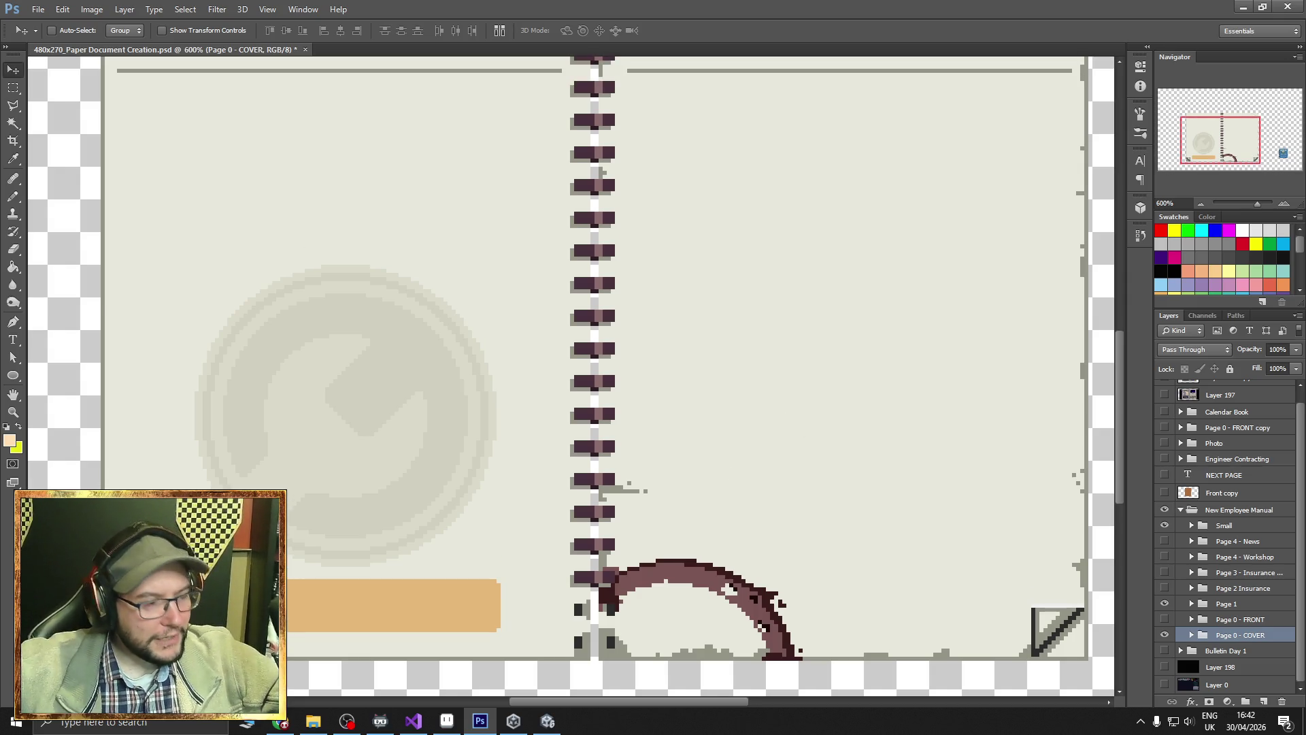
click(444, 723)
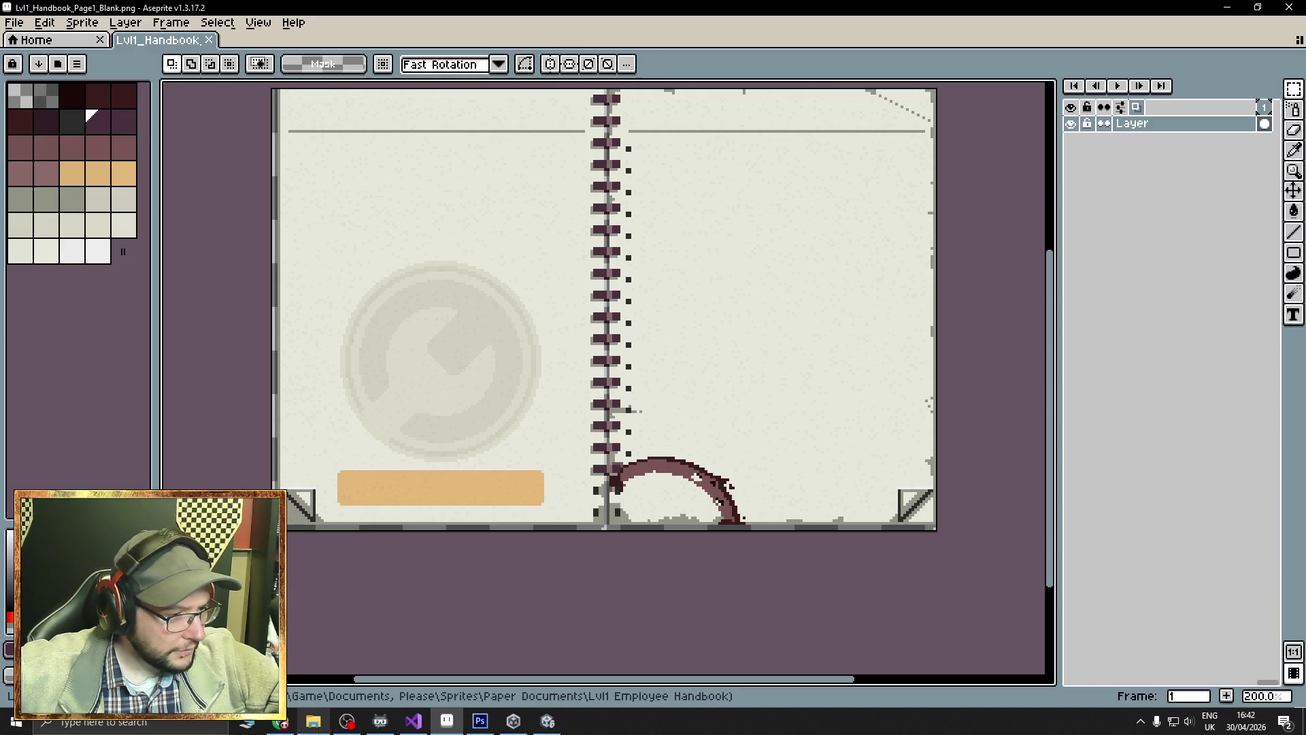
Open Lvl1_Handbook_Page1.png in Aseprite as a single image, skipping the animation notice.
click(313, 721)
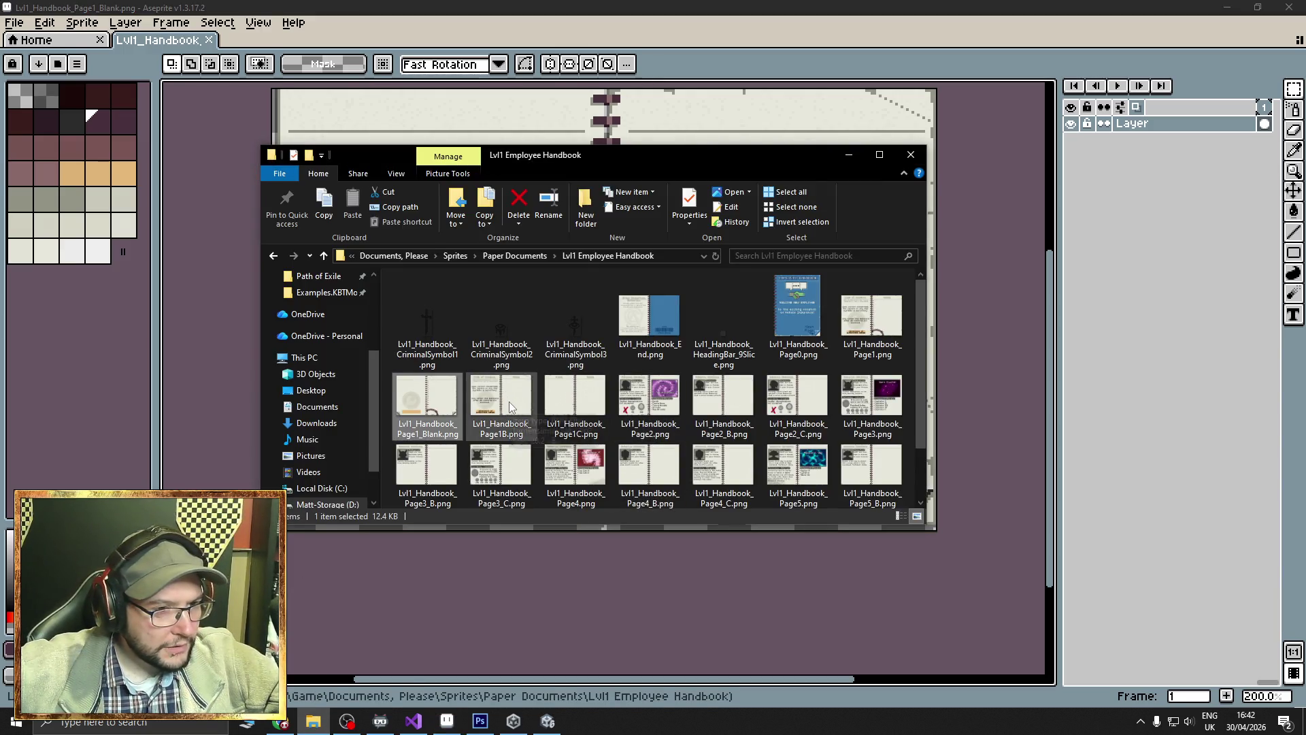
mouse_move(836, 332)
mouse_down()
mouse_move(994, 329)
mouse_move(993, 350)
mouse_up()
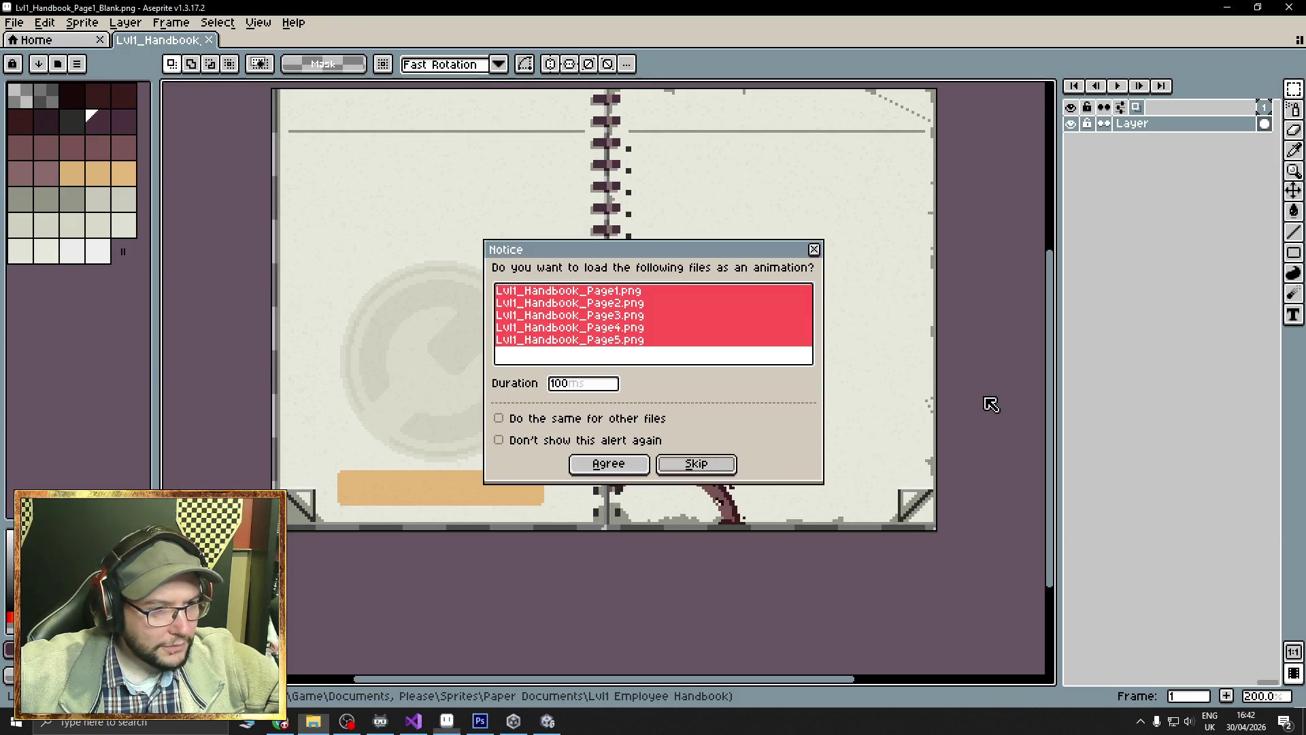
click(714, 468)
scroll(580, 479, up, 4)
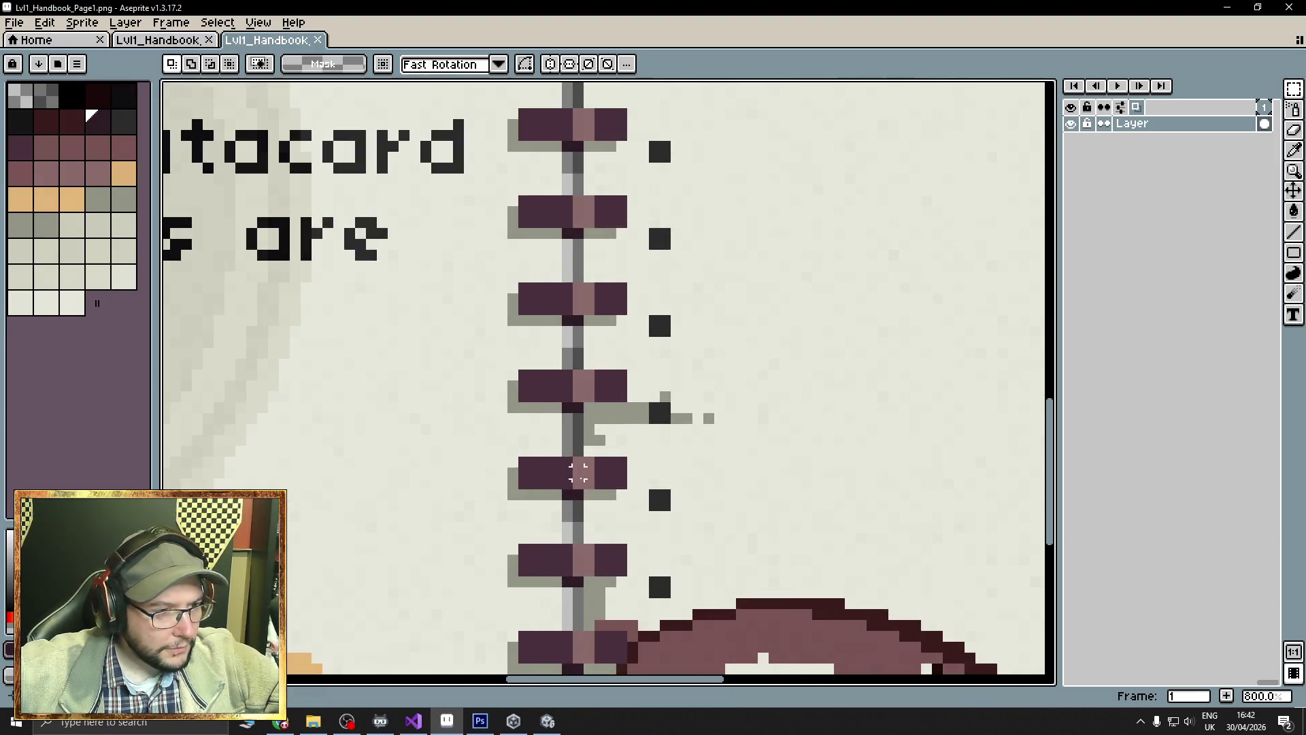
scroll(581, 480, down, 3)
scroll(601, 515, up, 5)
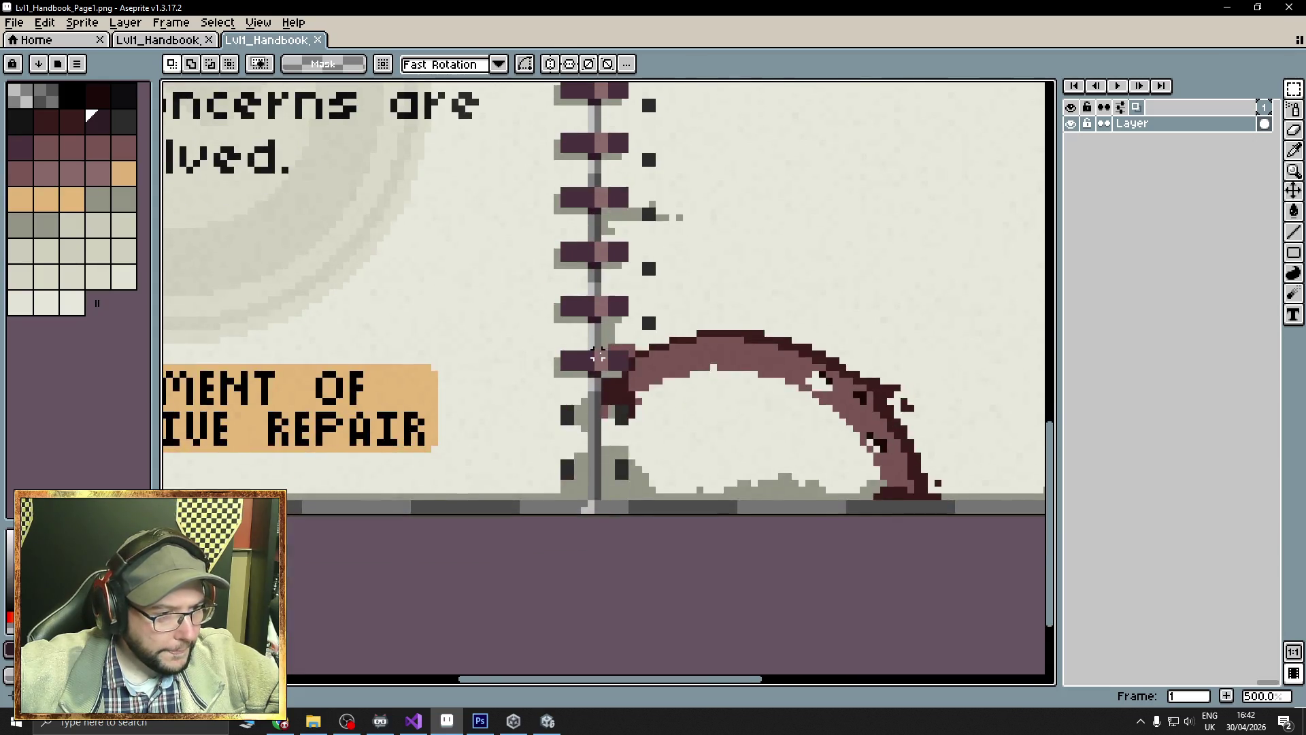
scroll(597, 513, up, 1)
scroll(592, 504, down, 4)
scroll(589, 488, up, 1)
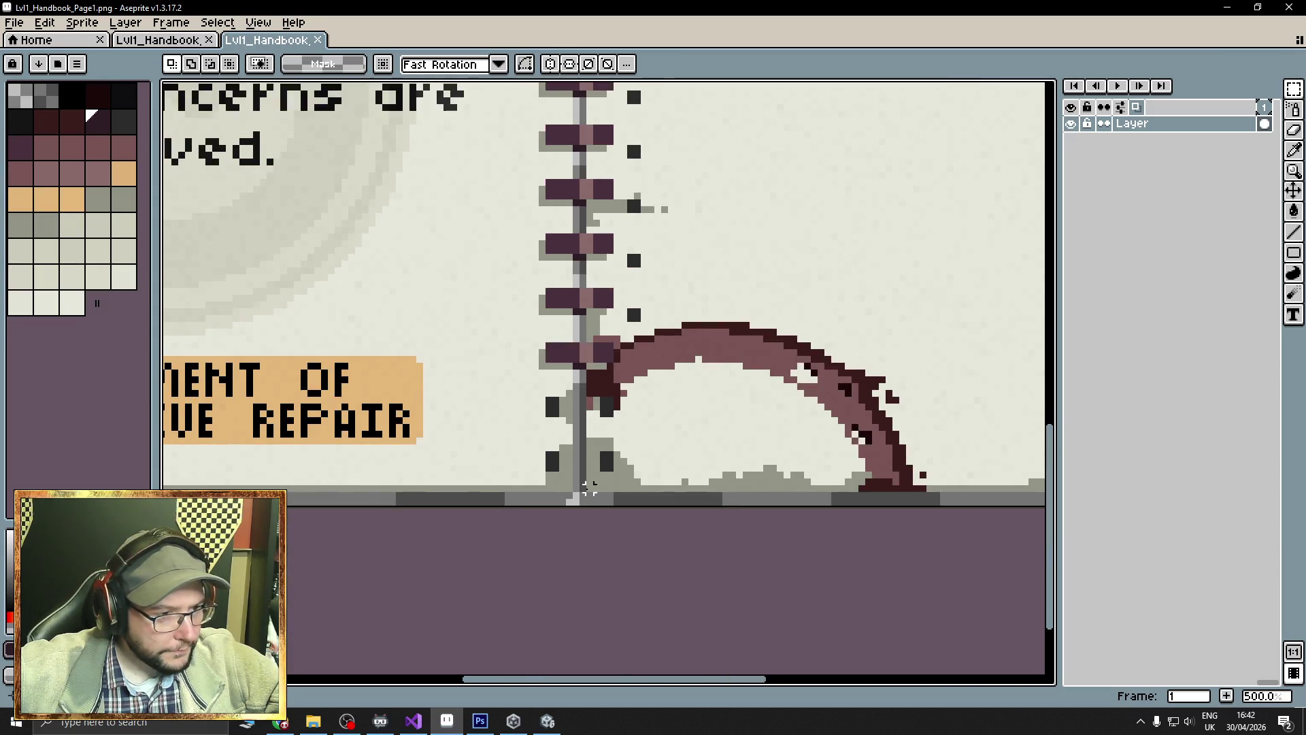
Compare the spine pole between the Page1_Blank and original Page1 tabs.
click(157, 40)
scroll(615, 544, down, 3)
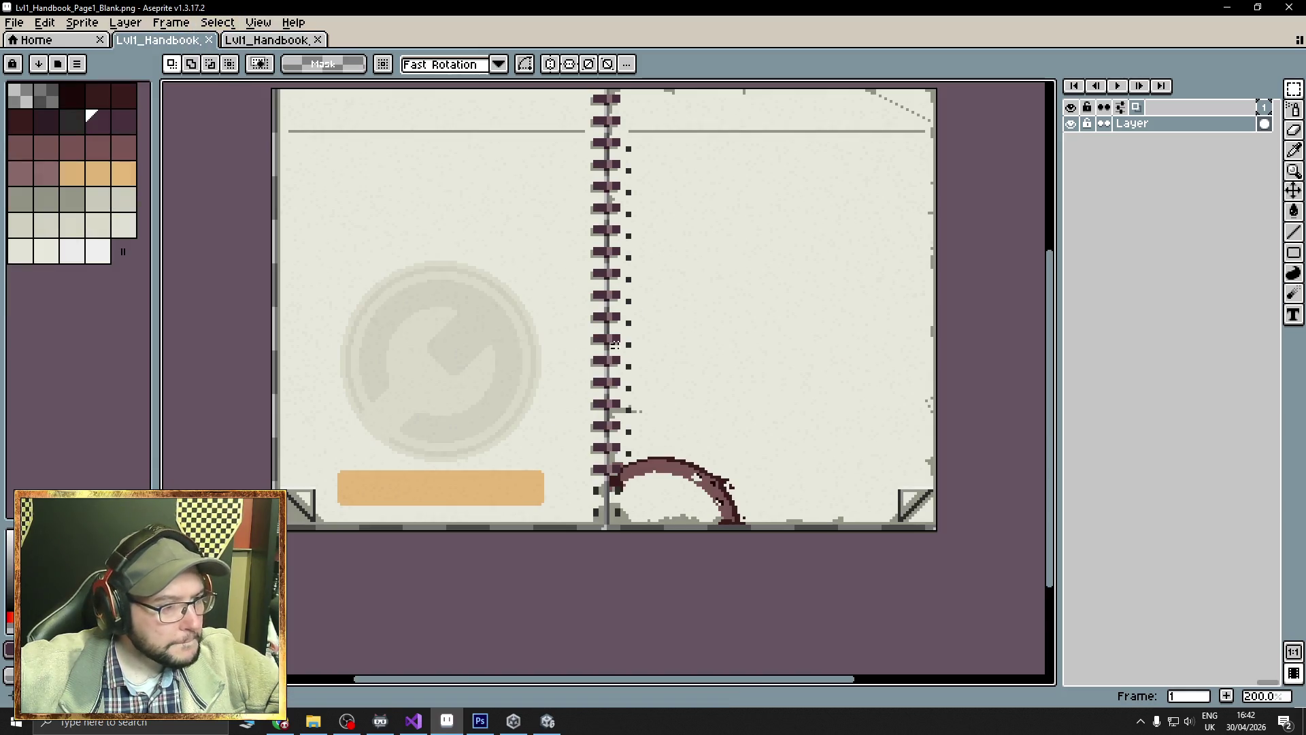
scroll(619, 558, up, 10)
scroll(592, 524, down, 2)
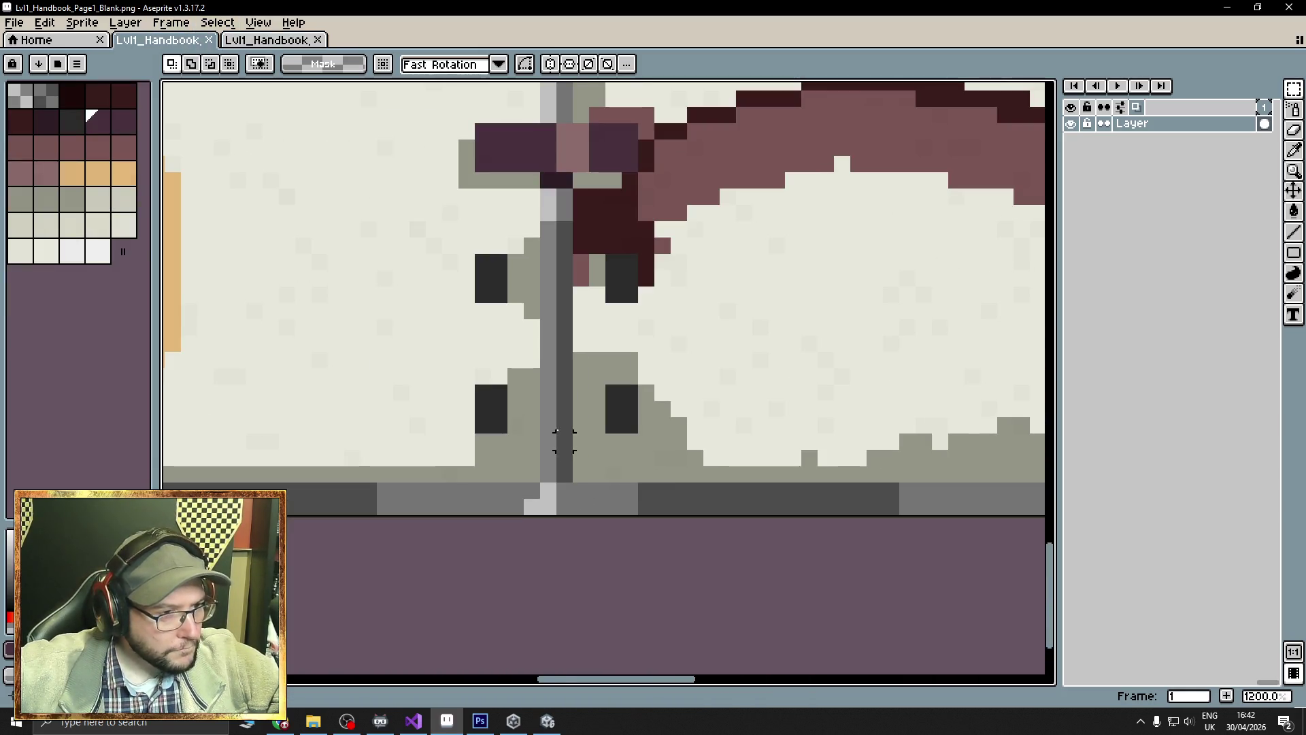
drag(548, 327, 564, 378)
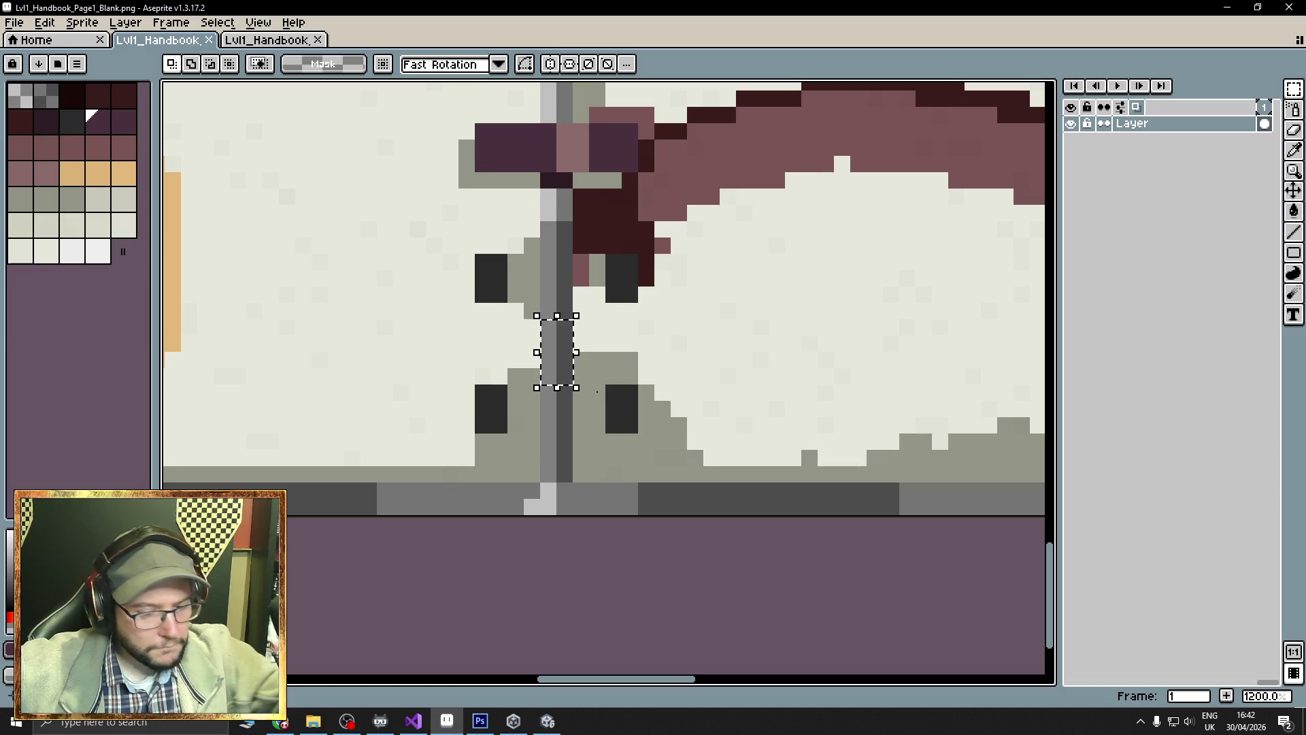
click(656, 330)
scroll(656, 326, down, 7)
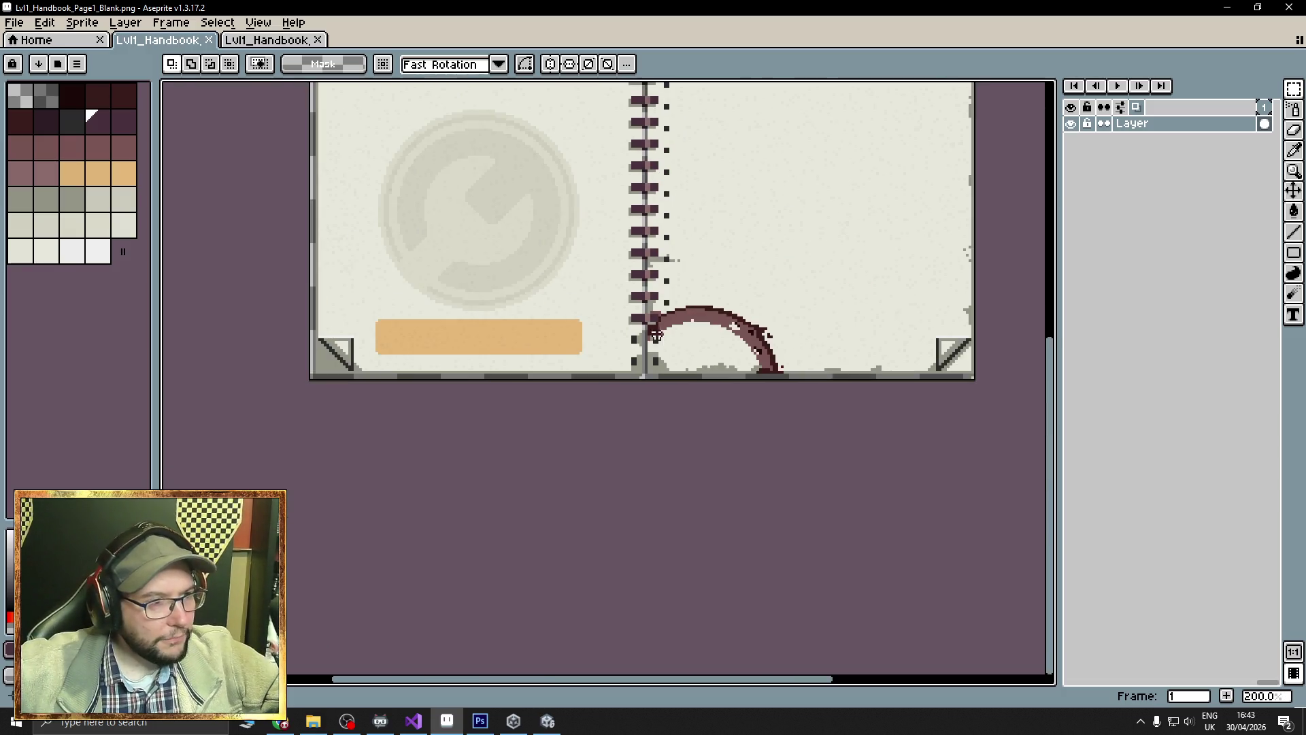
click(292, 41)
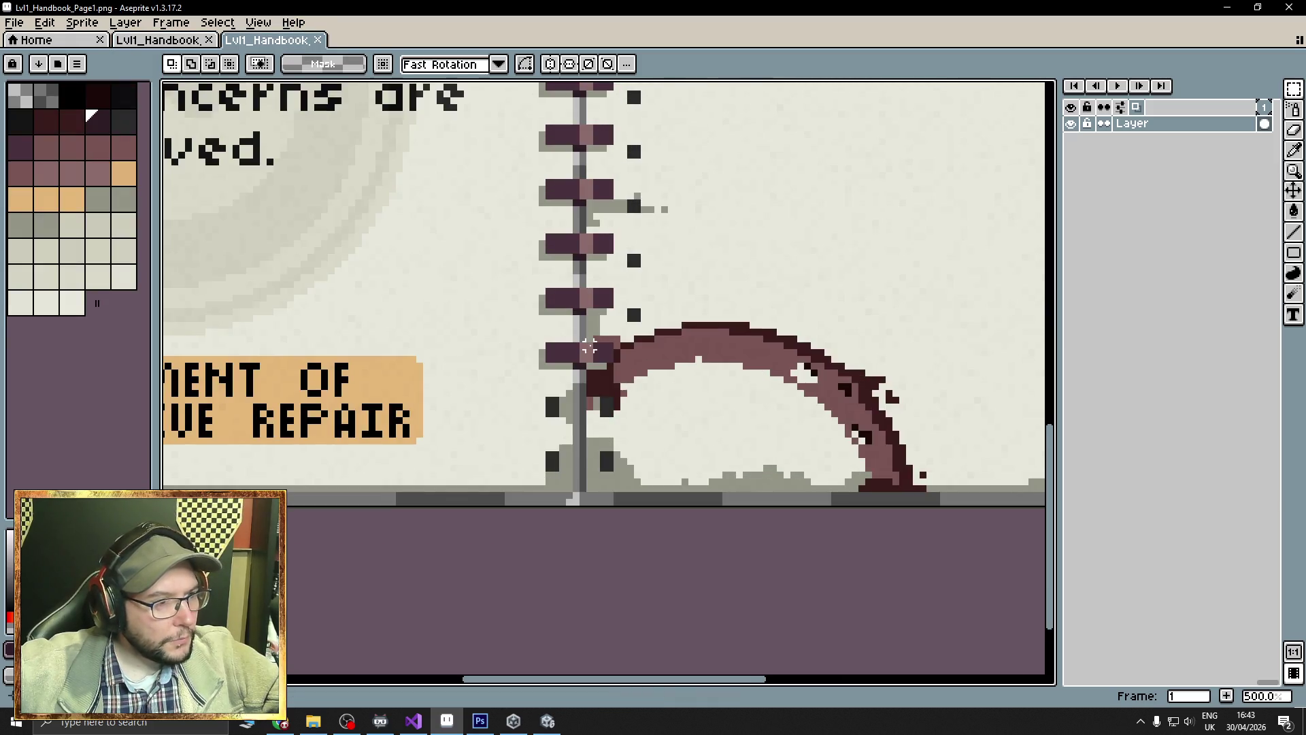
scroll(565, 333, up, 3)
scroll(555, 318, down, 2)
key(ctrl+shift+Tab)
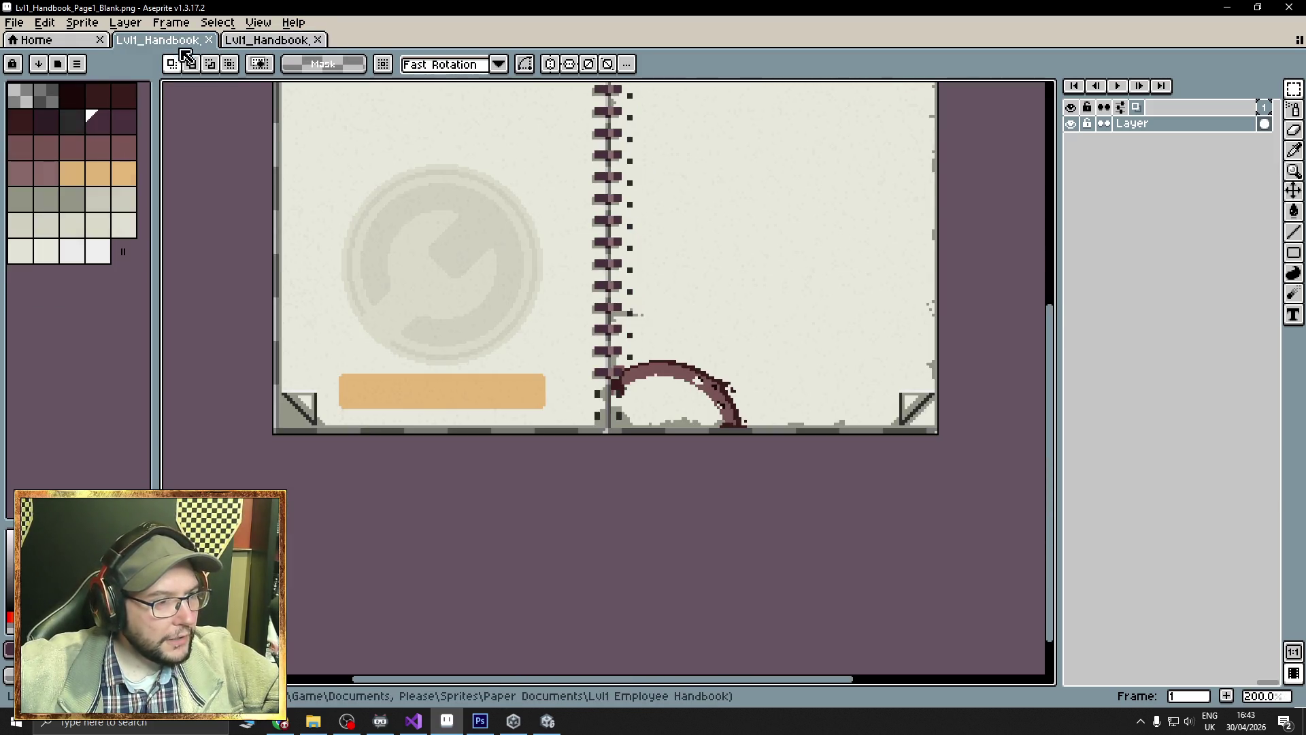
scroll(624, 197, up, 3)
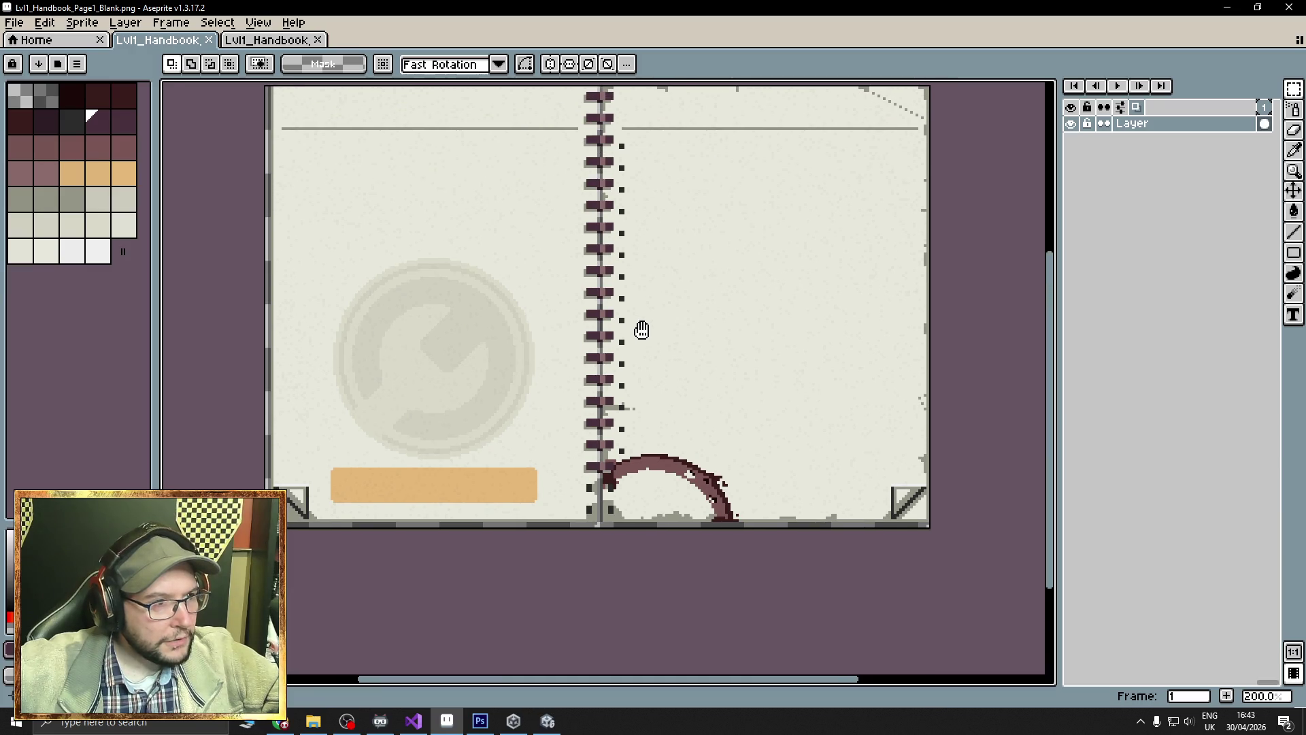
scroll(619, 434, up, 4)
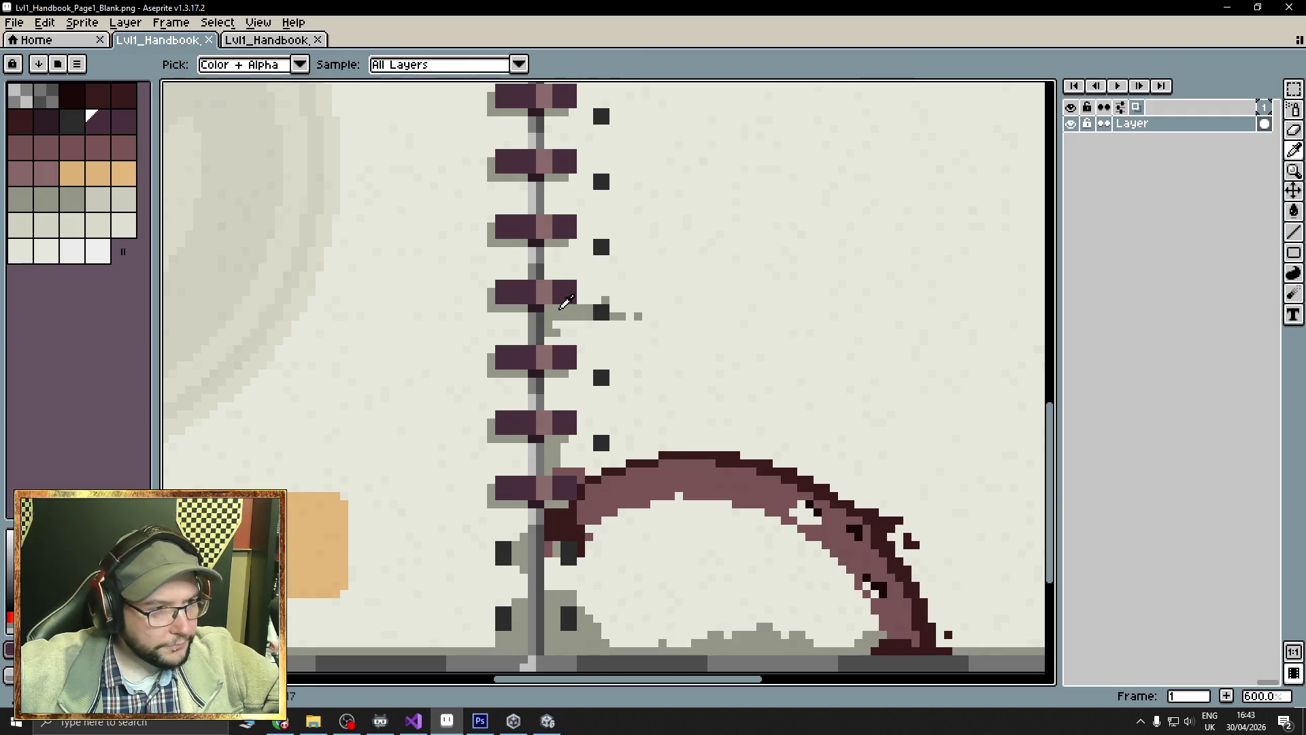
Eyedrop the page colour and pencil over the dark squares right of the spine on Page1_Blank.
alt+click(589, 310)
key(b)
click(602, 312)
alt+click(615, 364)
click(603, 373)
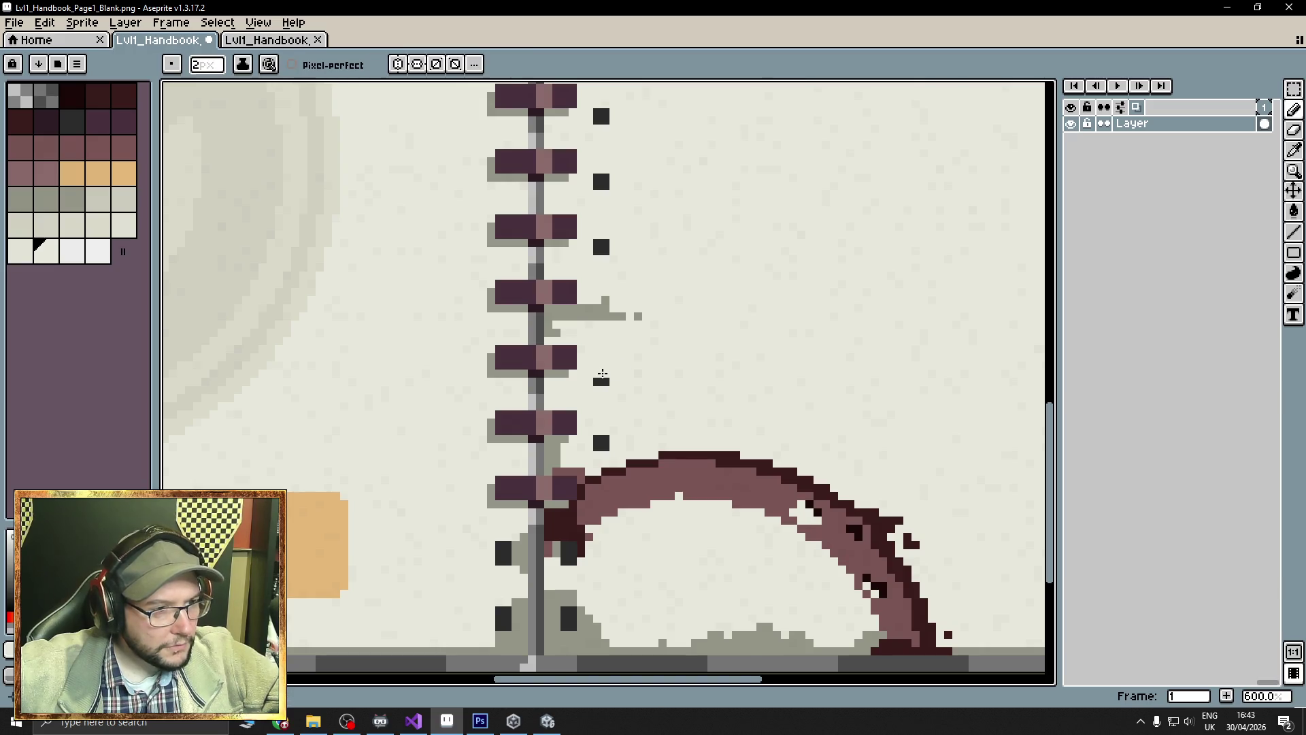
scroll(606, 415, up, 4)
click(612, 453)
click(617, 389)
click(612, 323)
click(611, 257)
click(616, 204)
Undo the last strokes and repaint the remaining partly covered squares beside the spine in page colour.
key(ctrl+z)
key(ctrl+z)
key(ctrl+z)
click(619, 312)
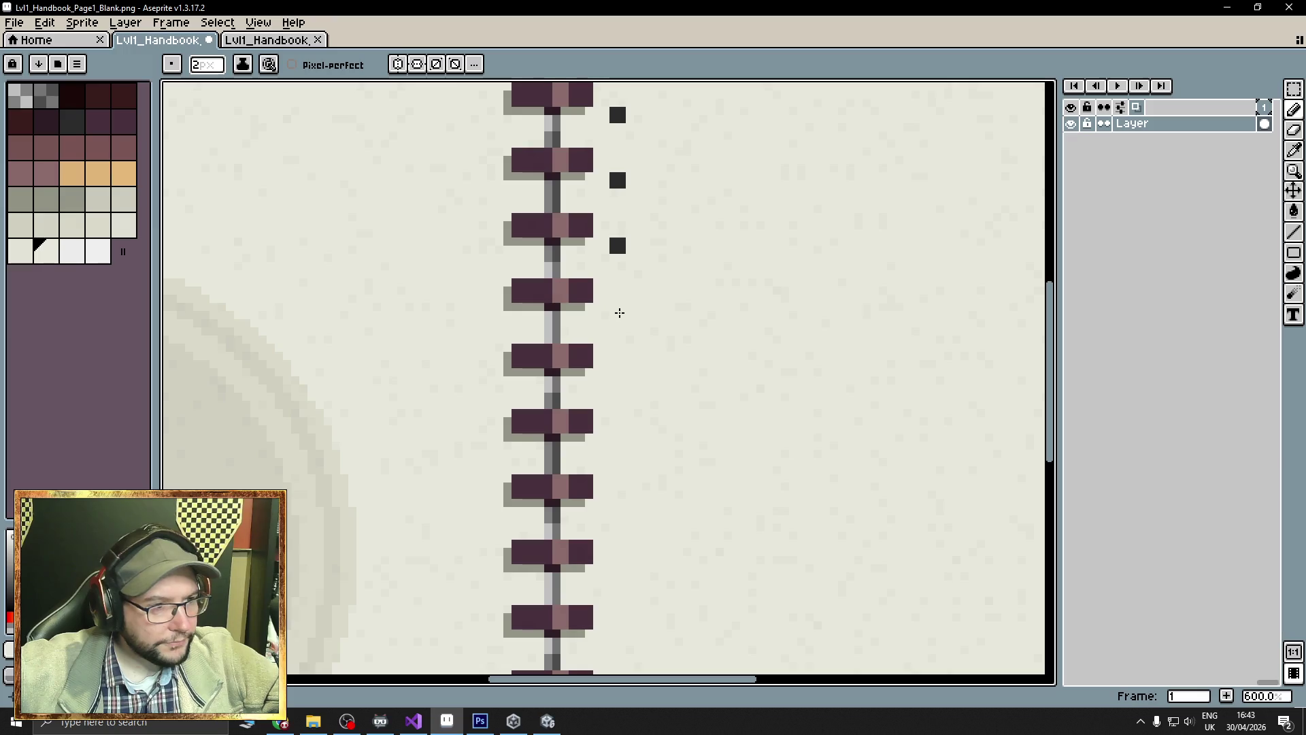
click(618, 246)
scroll(661, 463, up, 3)
drag(620, 385, 621, 371)
click(627, 307)
click(622, 247)
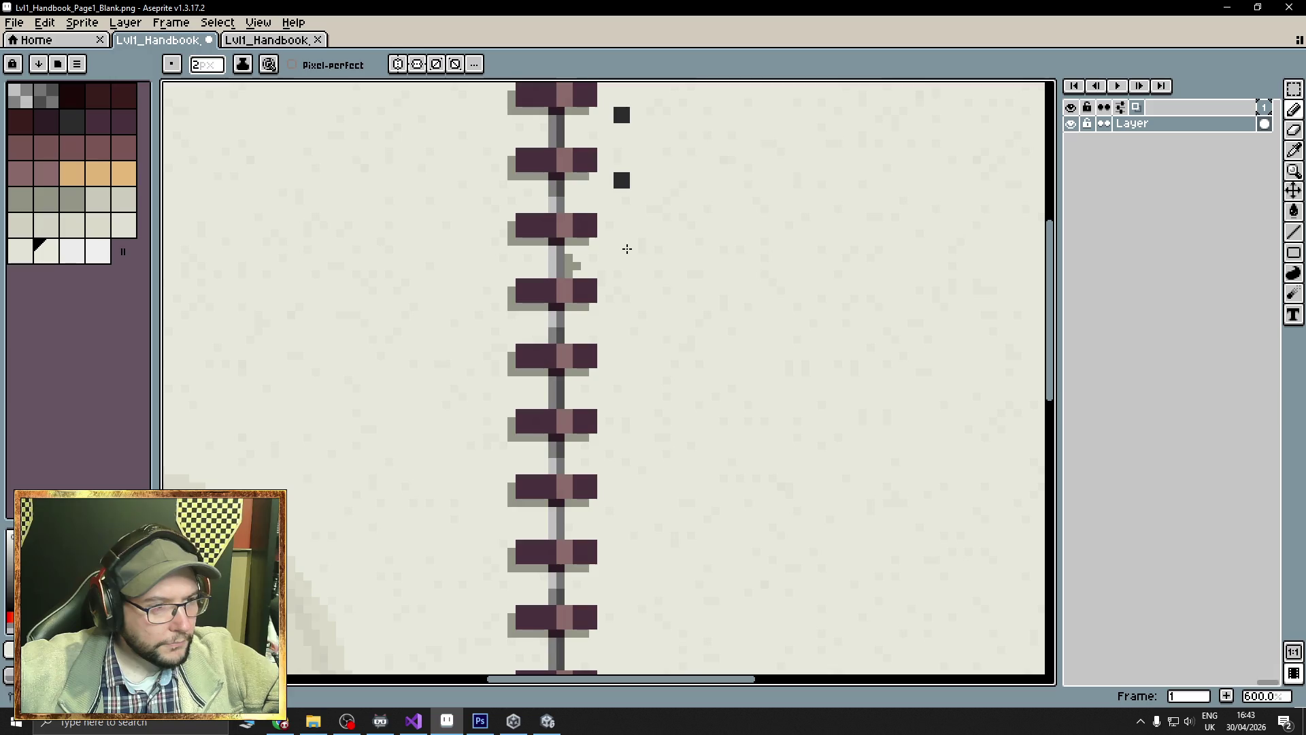
scroll(621, 489, up, 4)
click(616, 450)
click(616, 392)
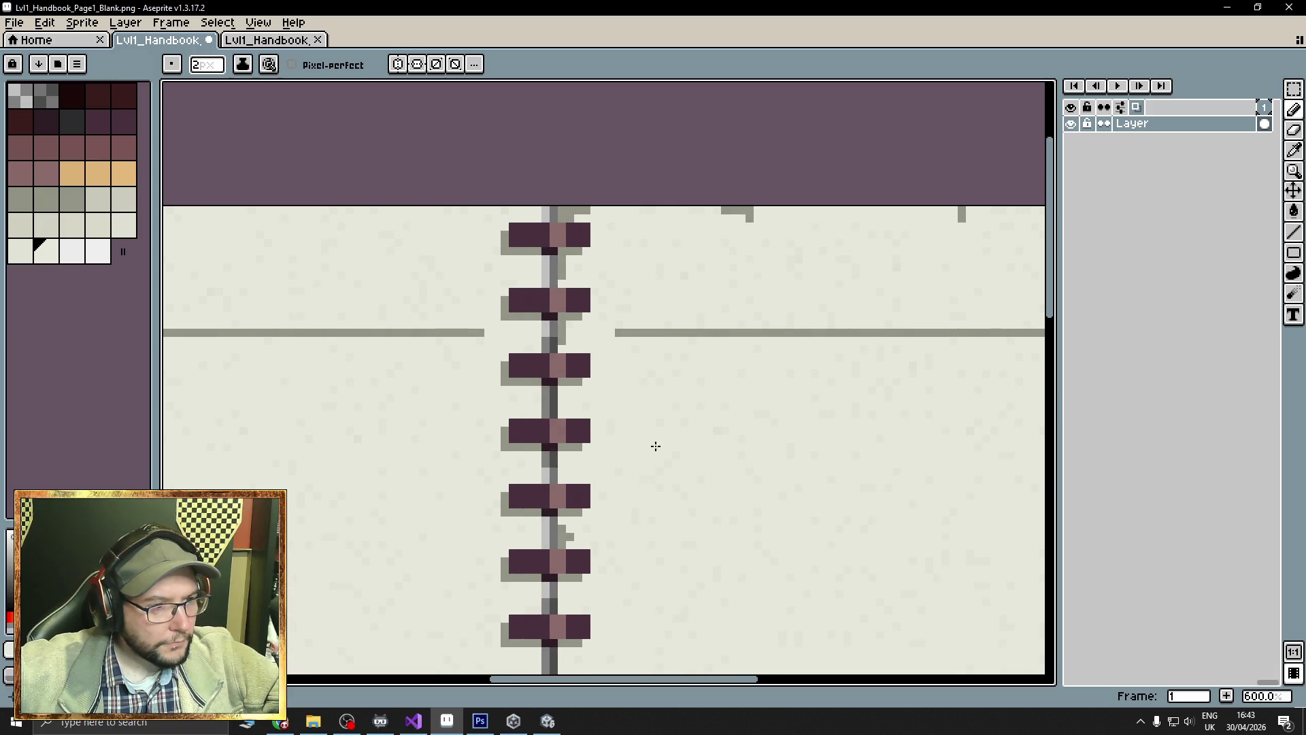
scroll(653, 445, down, 6)
scroll(658, 490, up, 5)
scroll(574, 359, down, 1)
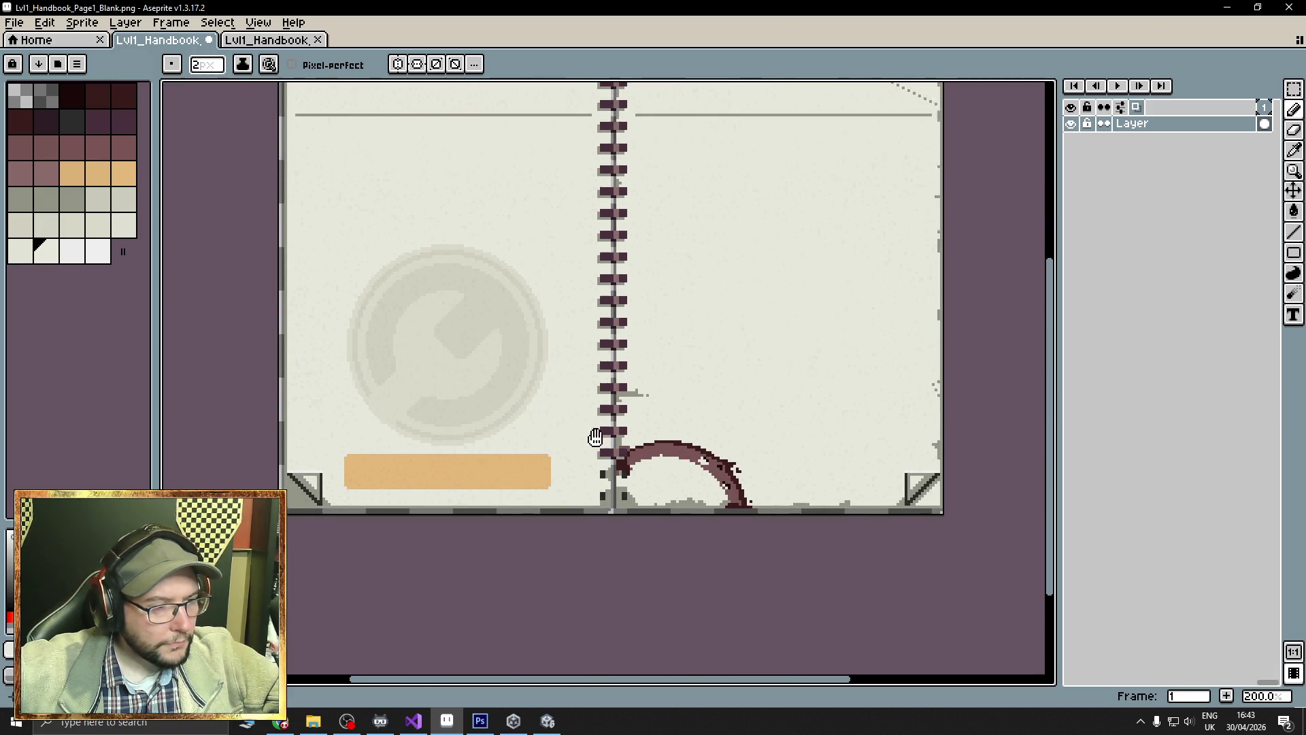
Close the Page1_Blank and original Page1 handbook files in Aseprite.
key(v)
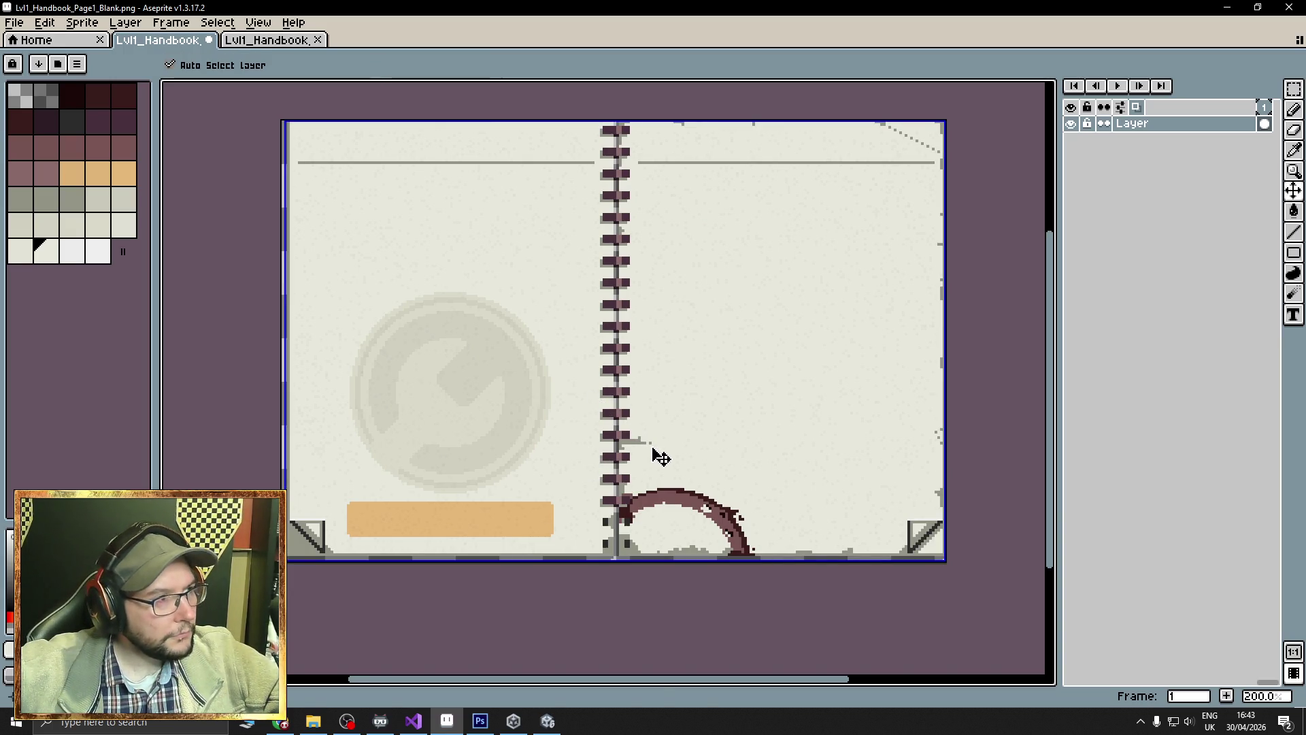
key(b)
click(212, 40)
click(215, 42)
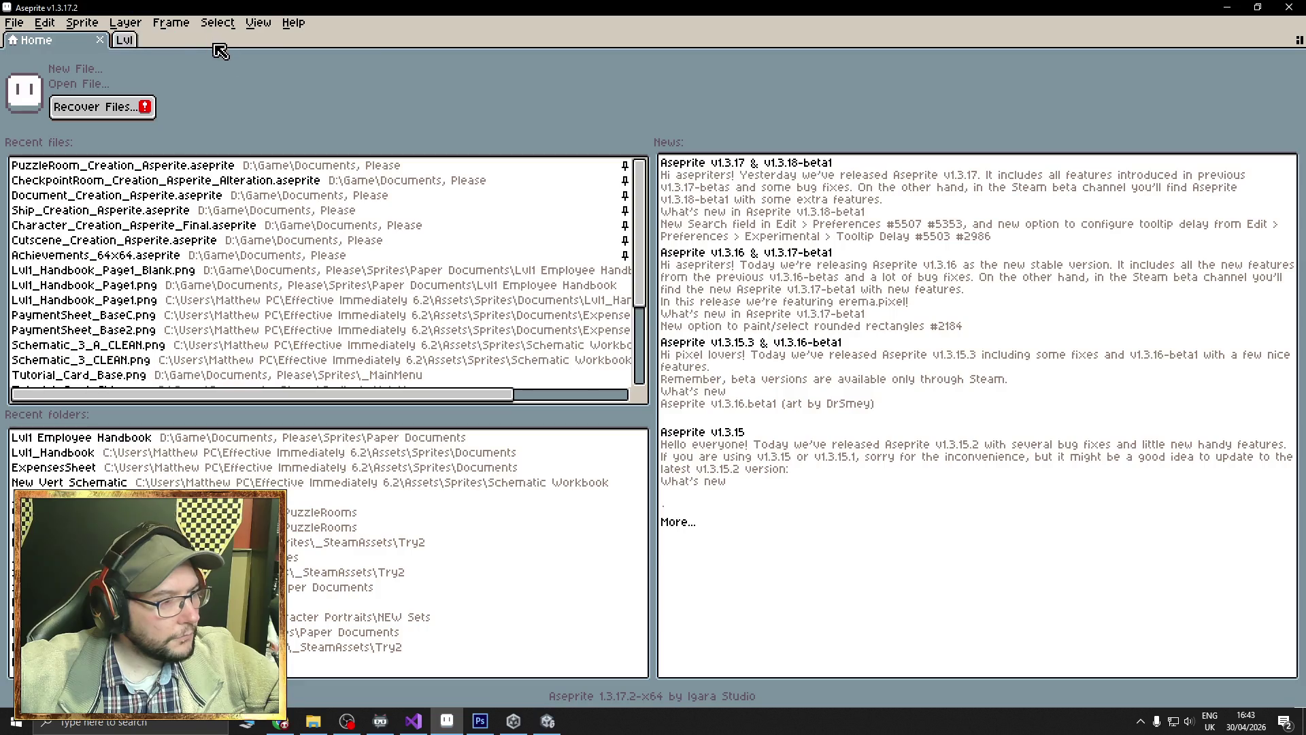
Bring Page1_Blank.png into Unity's project assets and show it in Explorer.
click(468, 728)
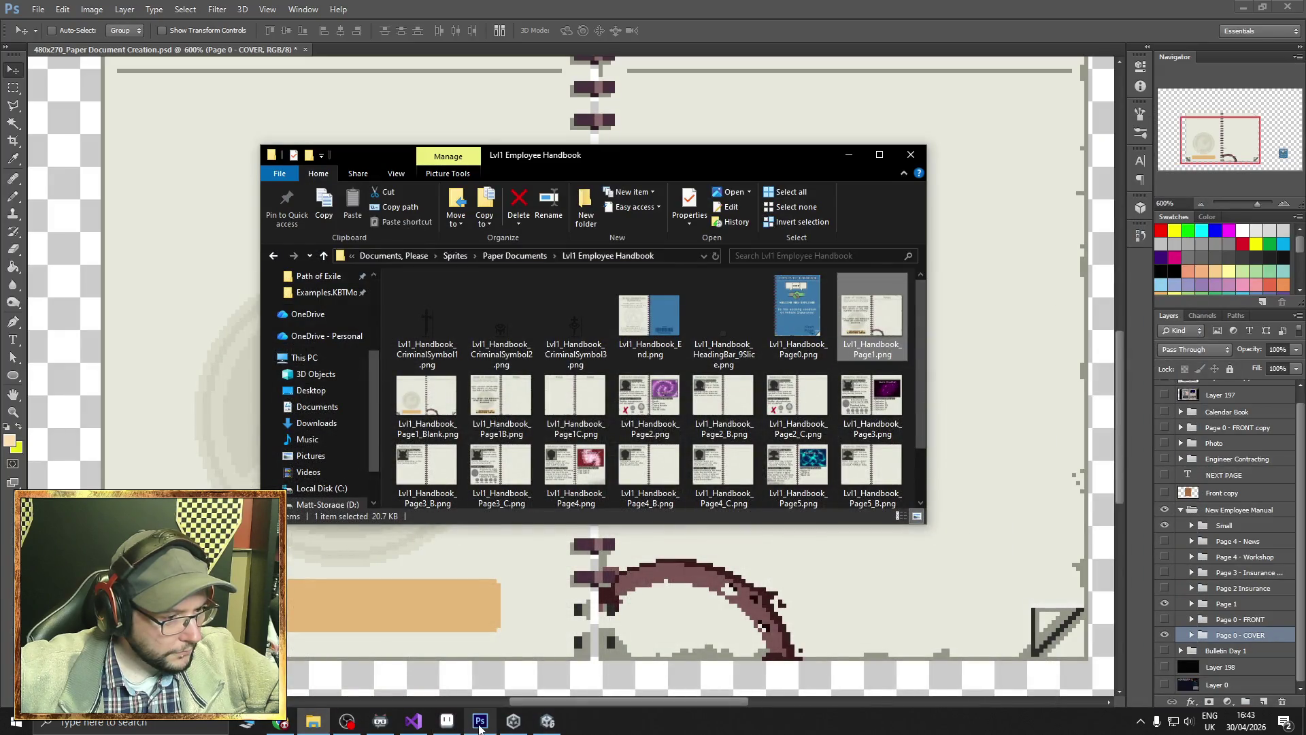
click(1242, 7)
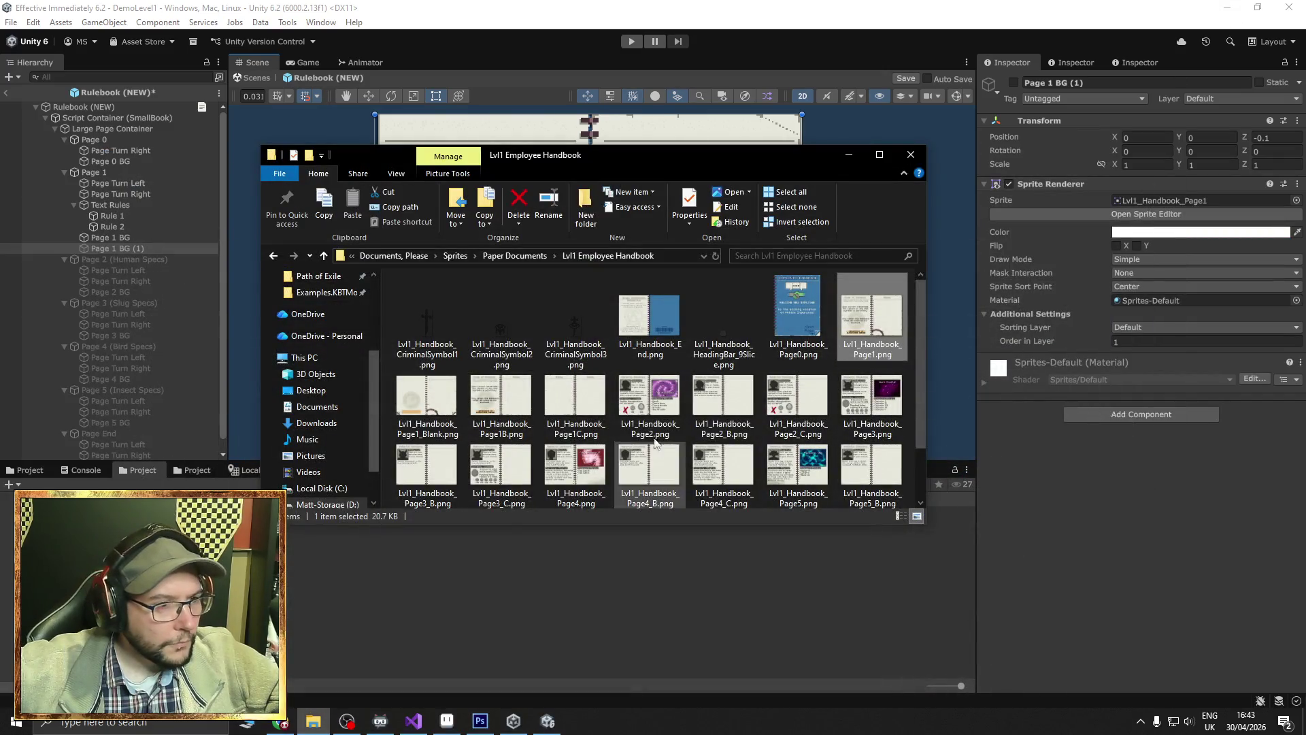
mouse_move(441, 410)
mouse_down()
mouse_move(460, 403)
mouse_move(361, 609)
mouse_up()
right_click(179, 542)
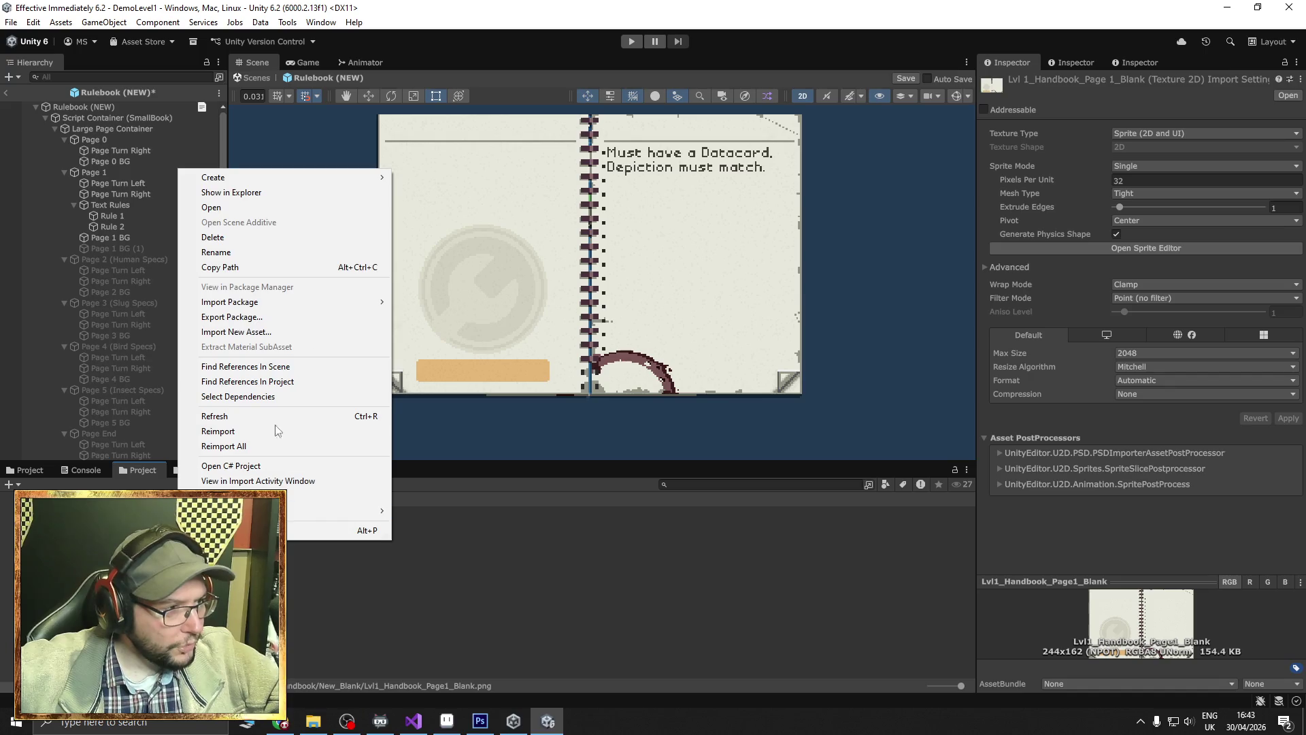
click(264, 193)
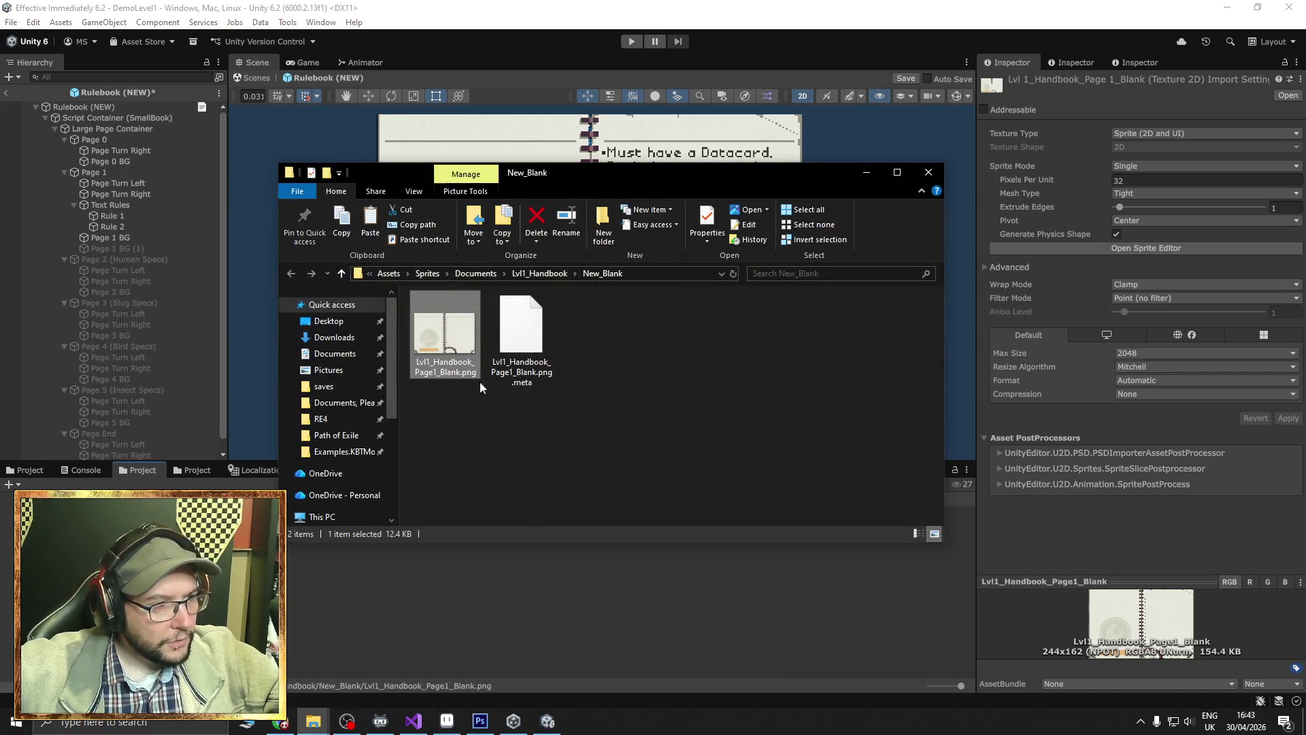
Replace the old Lvl1_Handbook_Page1_Blank.png in New_Blank with the cleaned copy.
key(Delete)
right_click(488, 421)
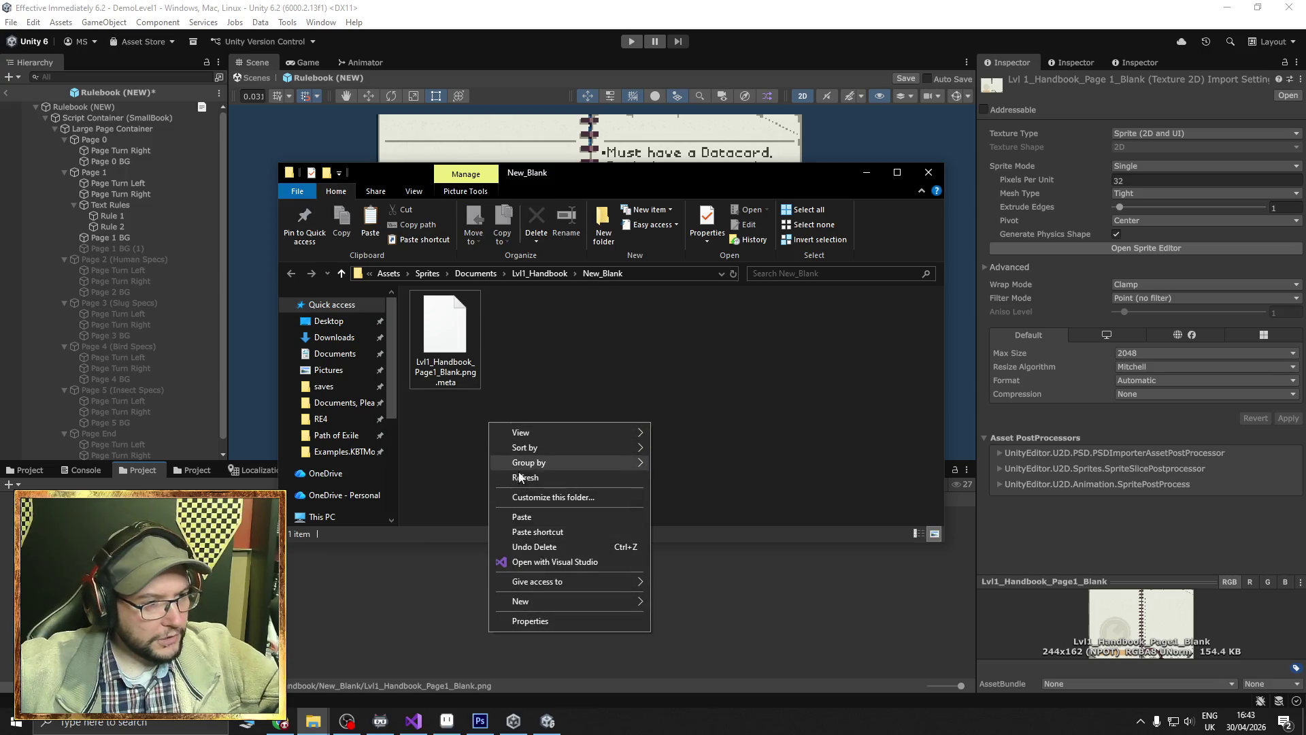
click(534, 518)
click(552, 639)
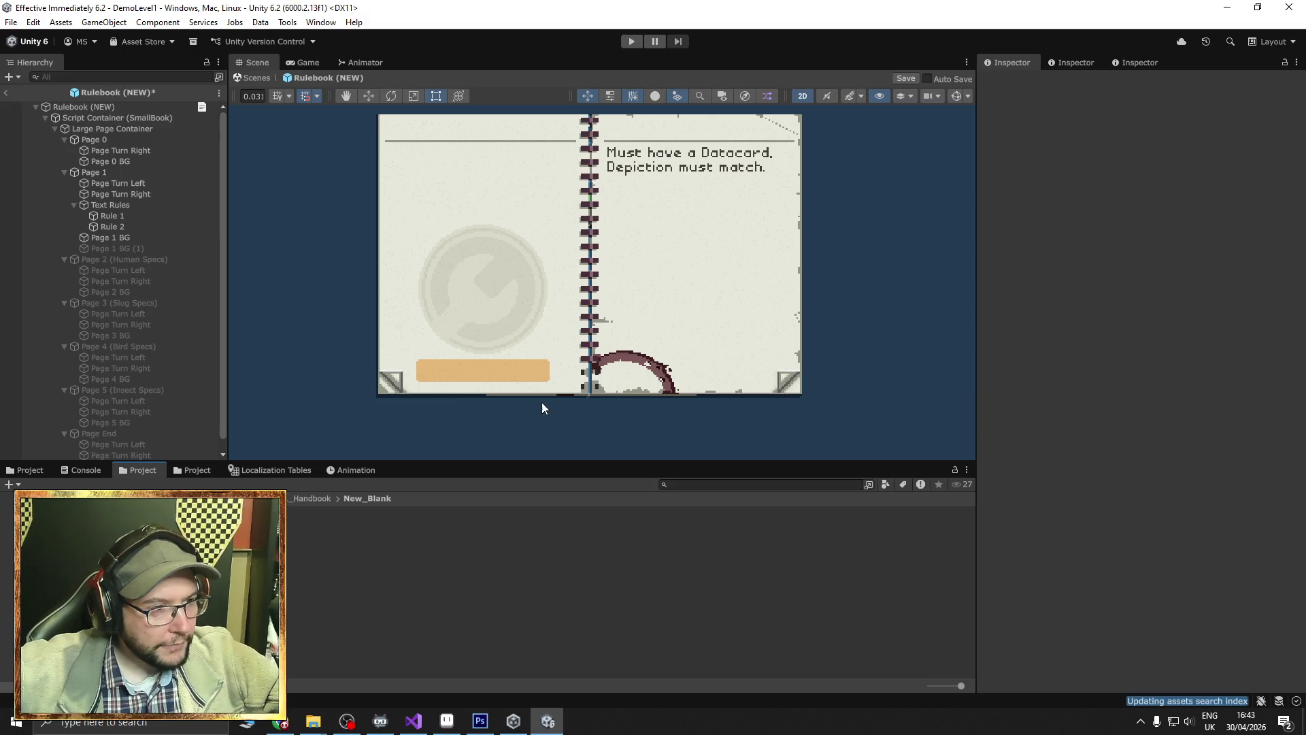
Deactivate Page 0 in the rulebook hierarchy so the Page 1 spread shows.
scroll(537, 398, up, 5)
scroll(537, 394, down, 3)
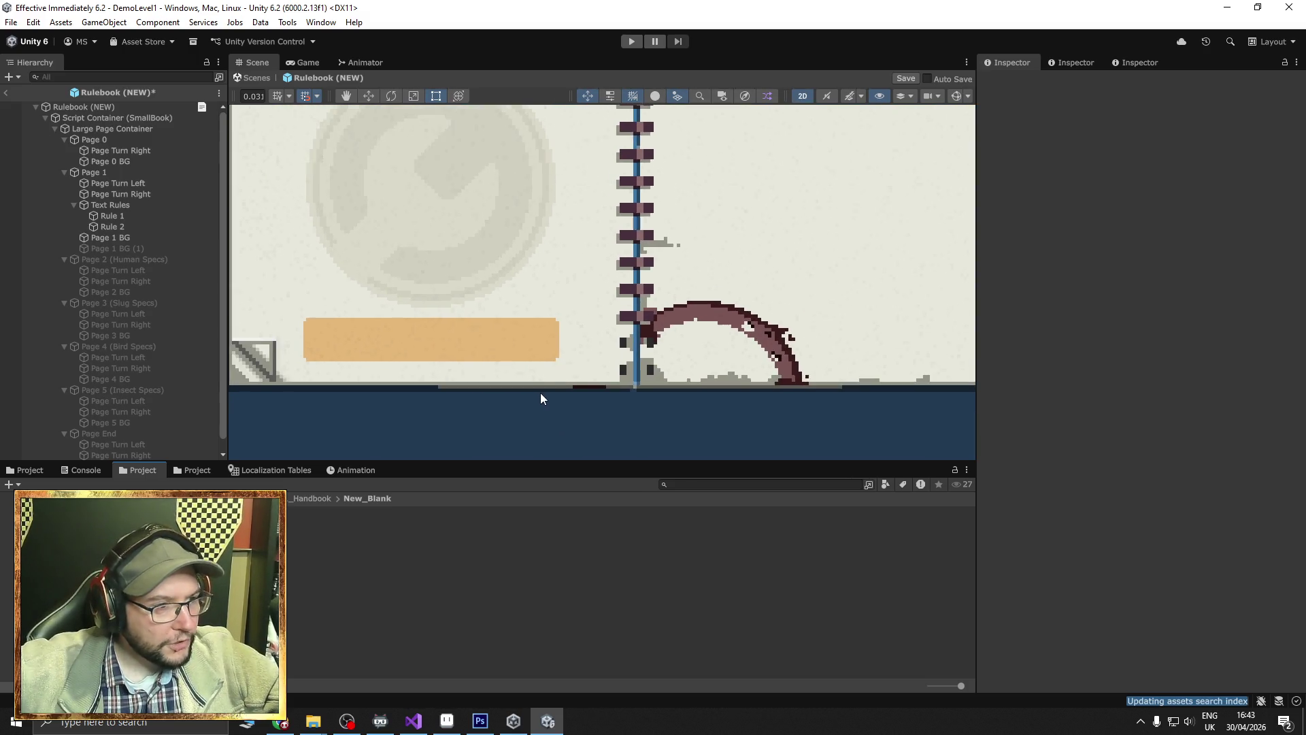
click(98, 139)
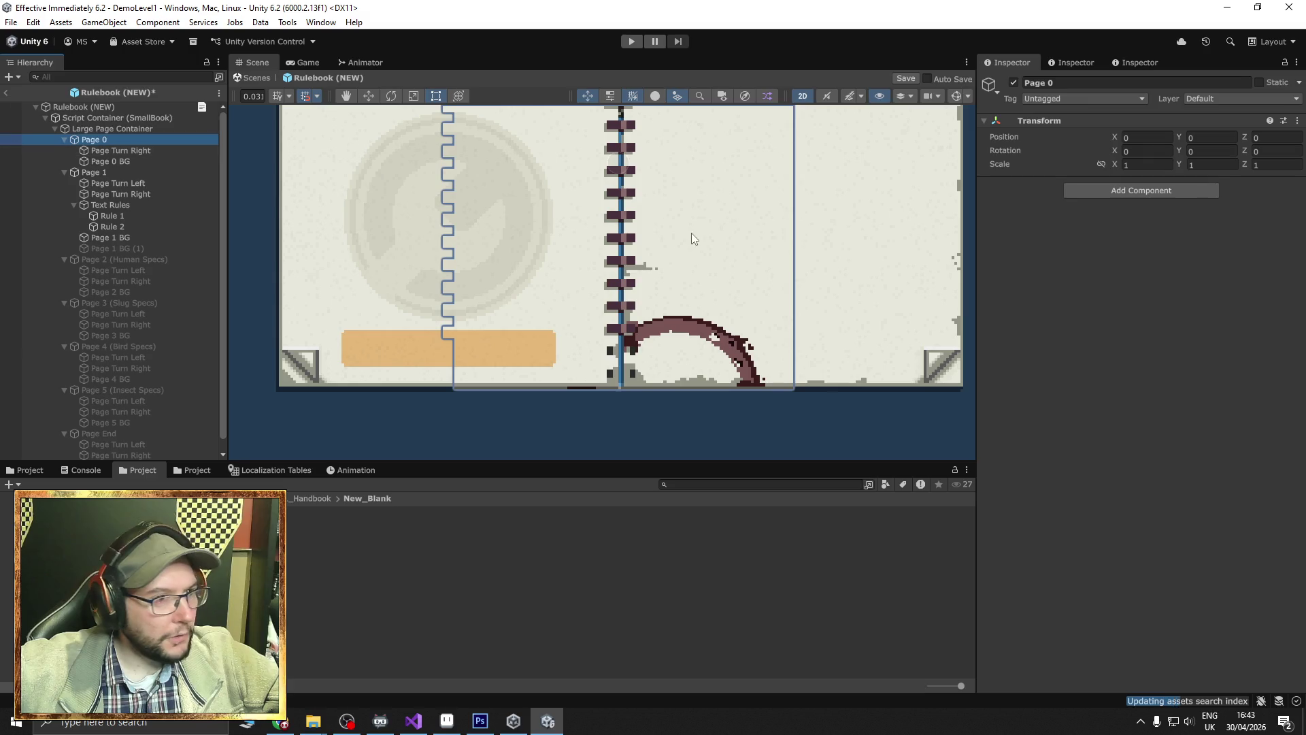
click(1013, 83)
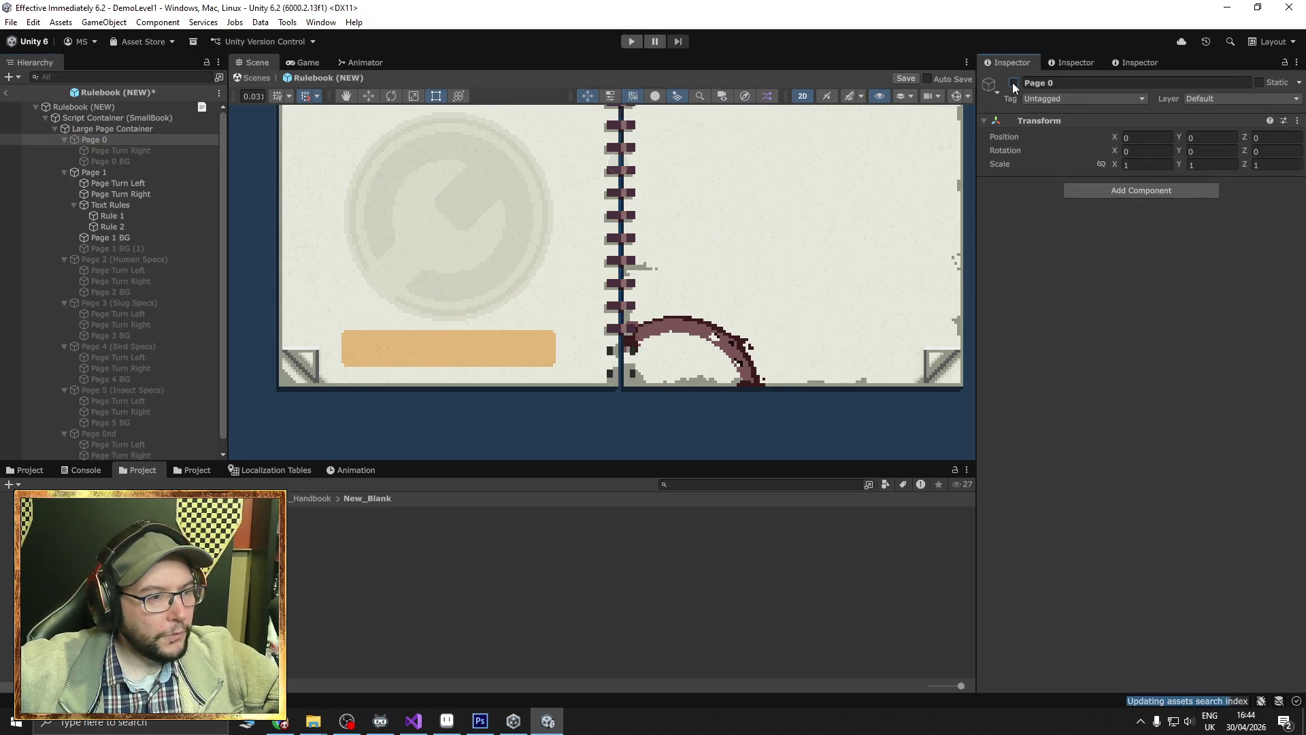
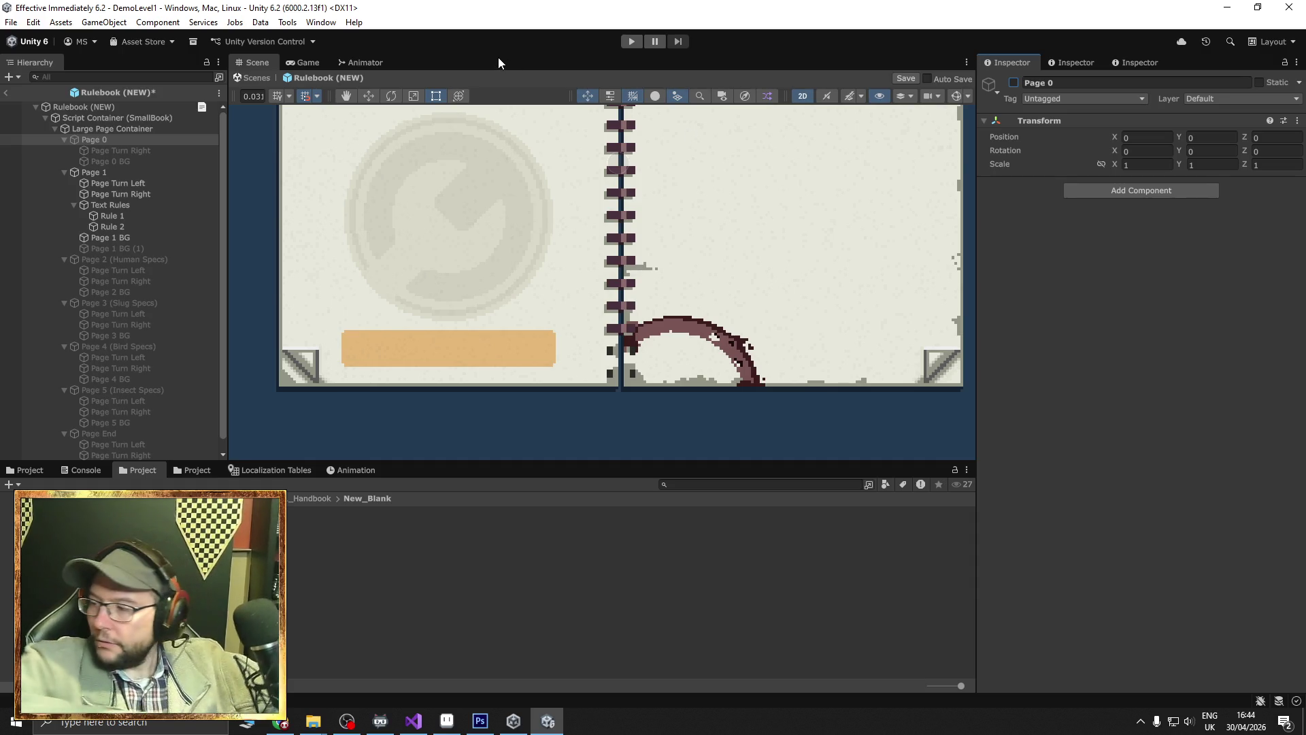
Recentre the rulebook pages, then exit Prefab Mode and save the Rulebook (NEW) changes.
drag(570, 246, 575, 324)
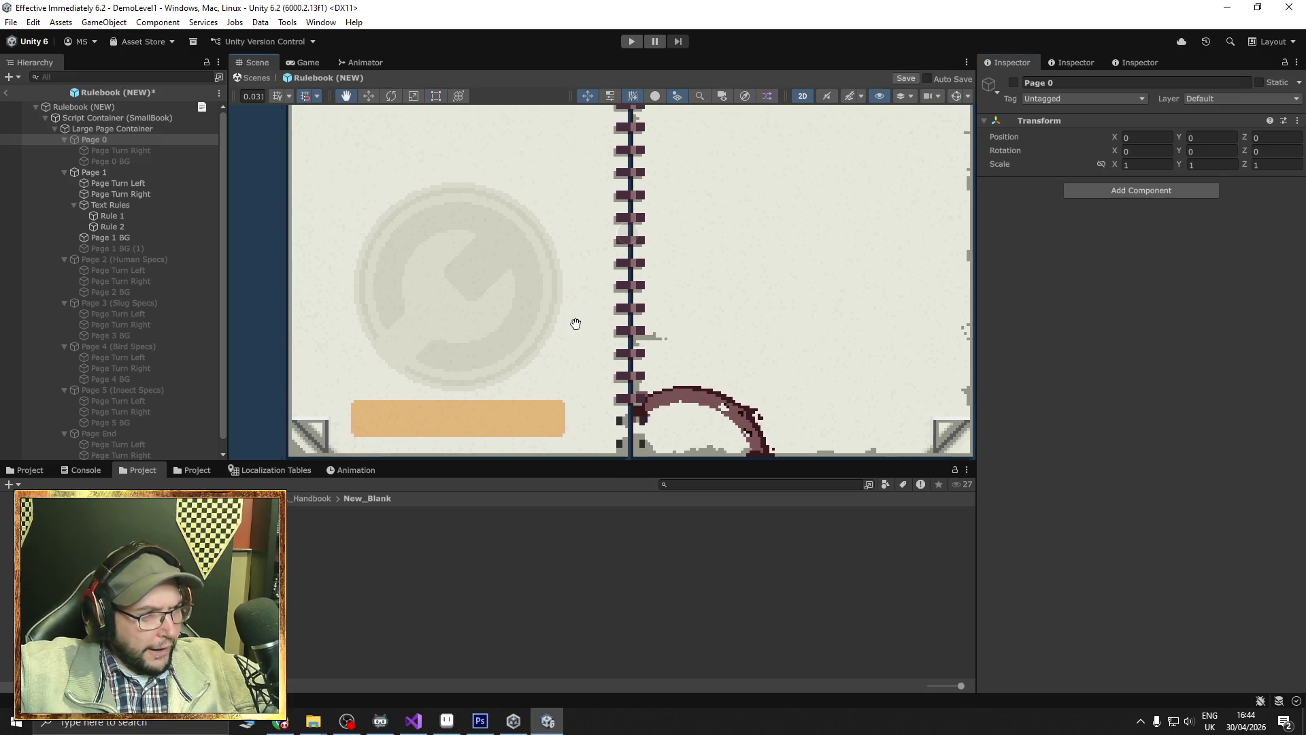
scroll(575, 324, down, 5)
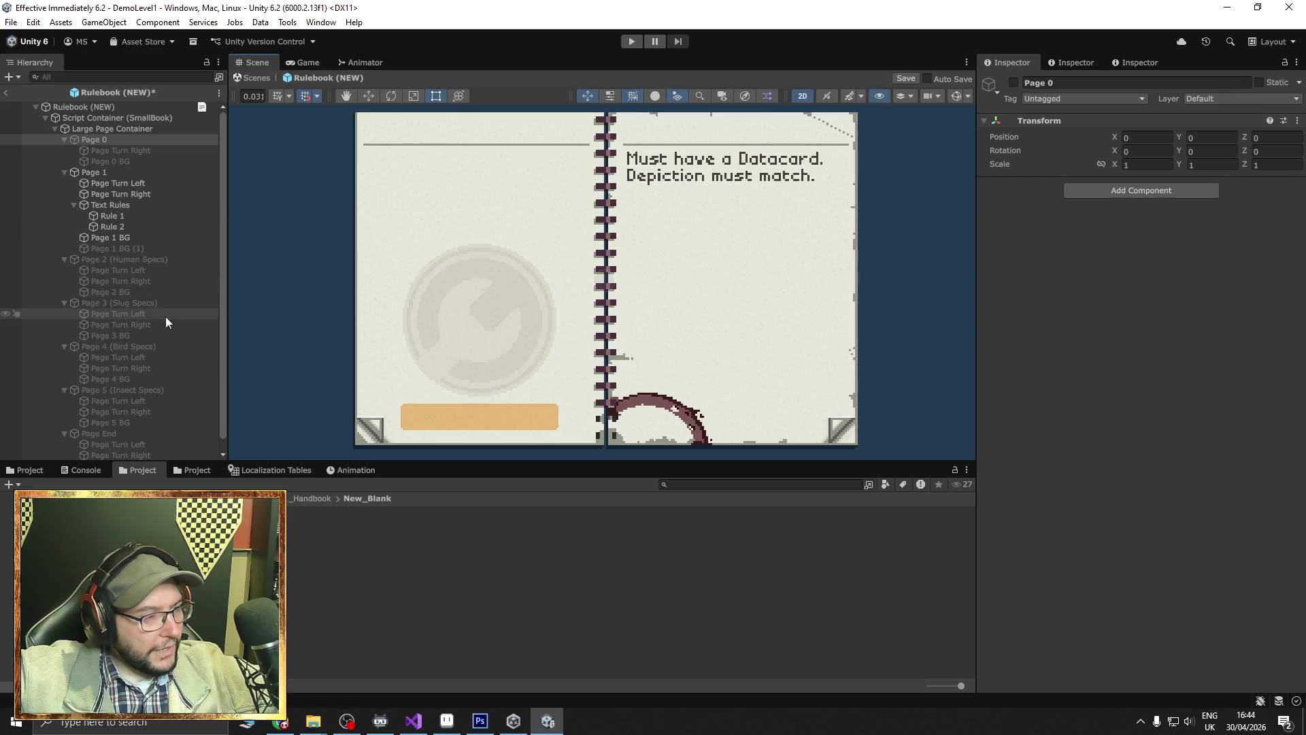
scroll(166, 316, down, 1)
scroll(136, 250, up, 1)
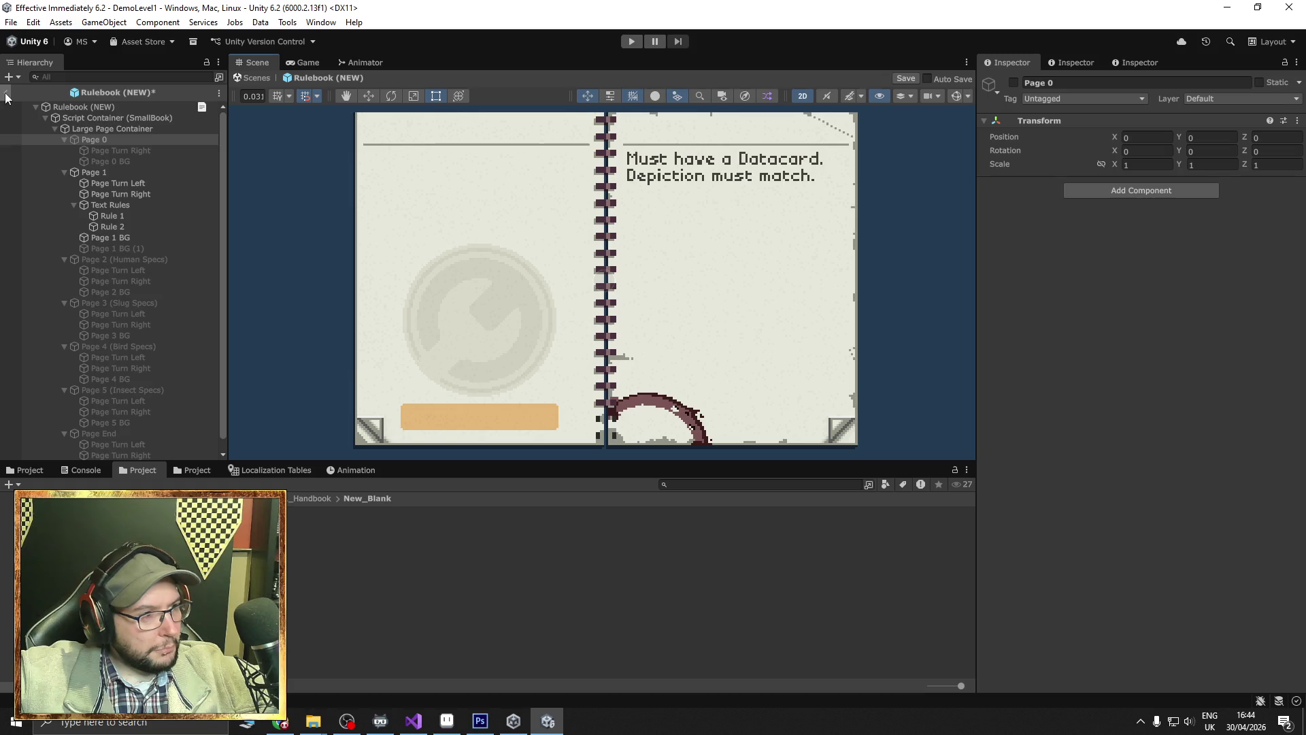
click(6, 94)
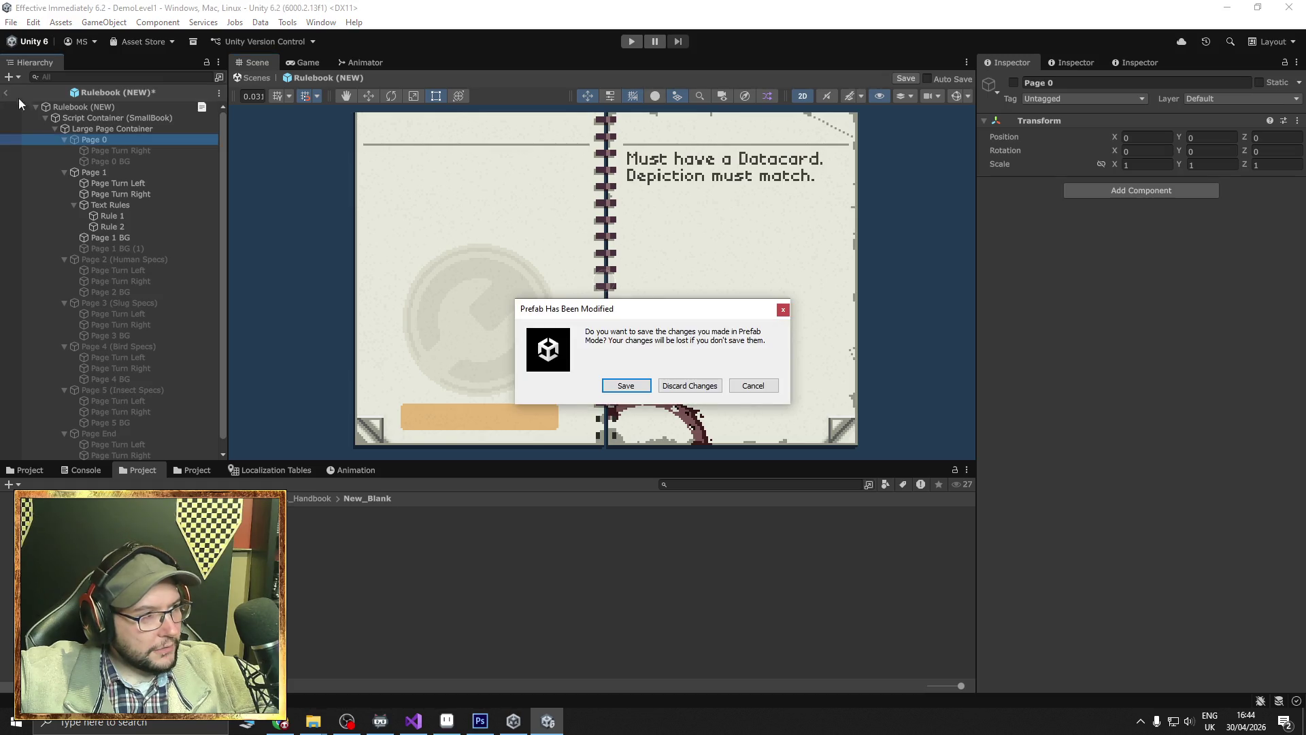
click(625, 385)
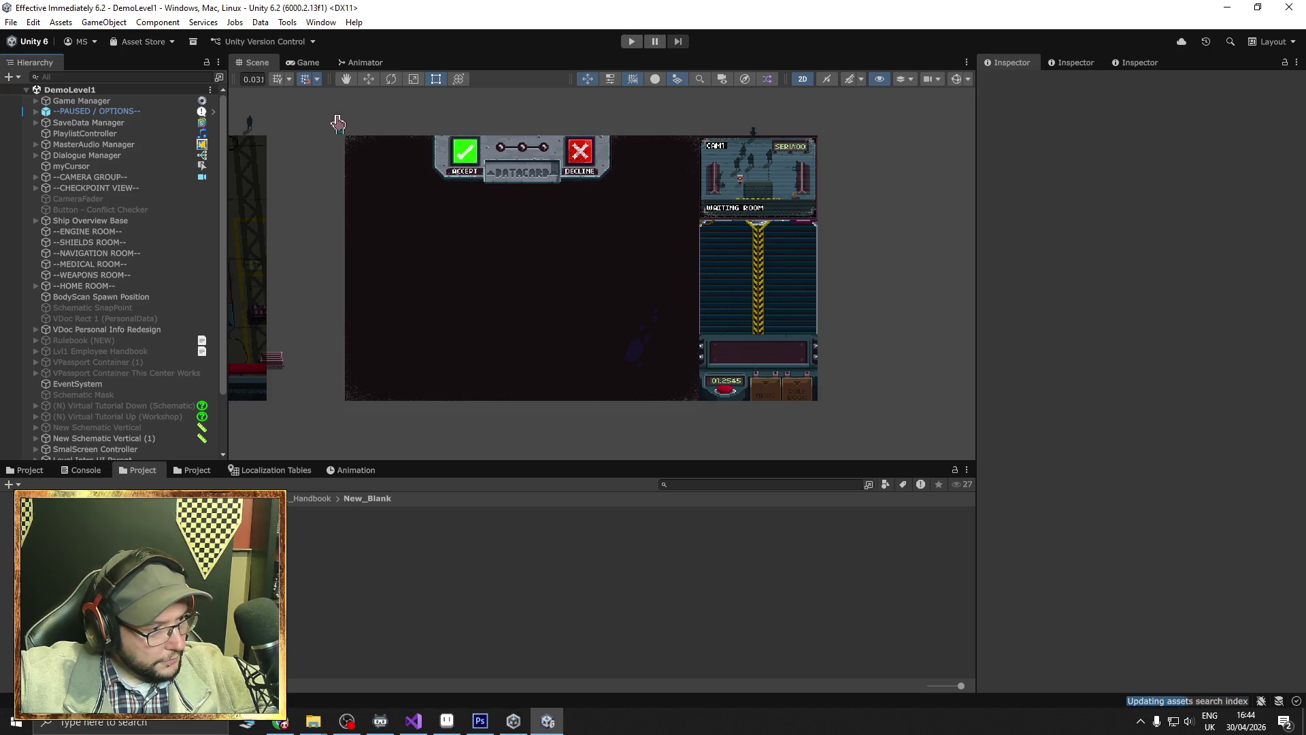
Open the DemoLevel4 scene from the Demo folder and frame its small rulebook.
click(8, 528)
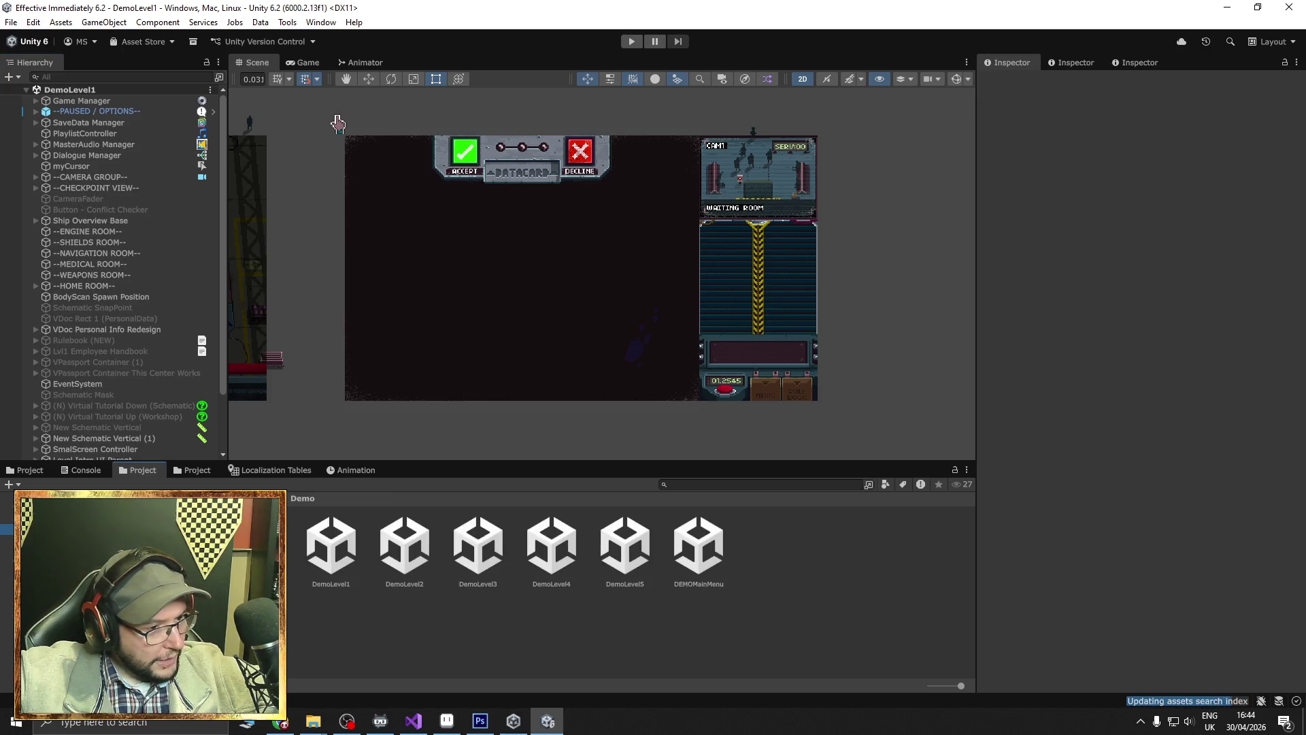
click(552, 548)
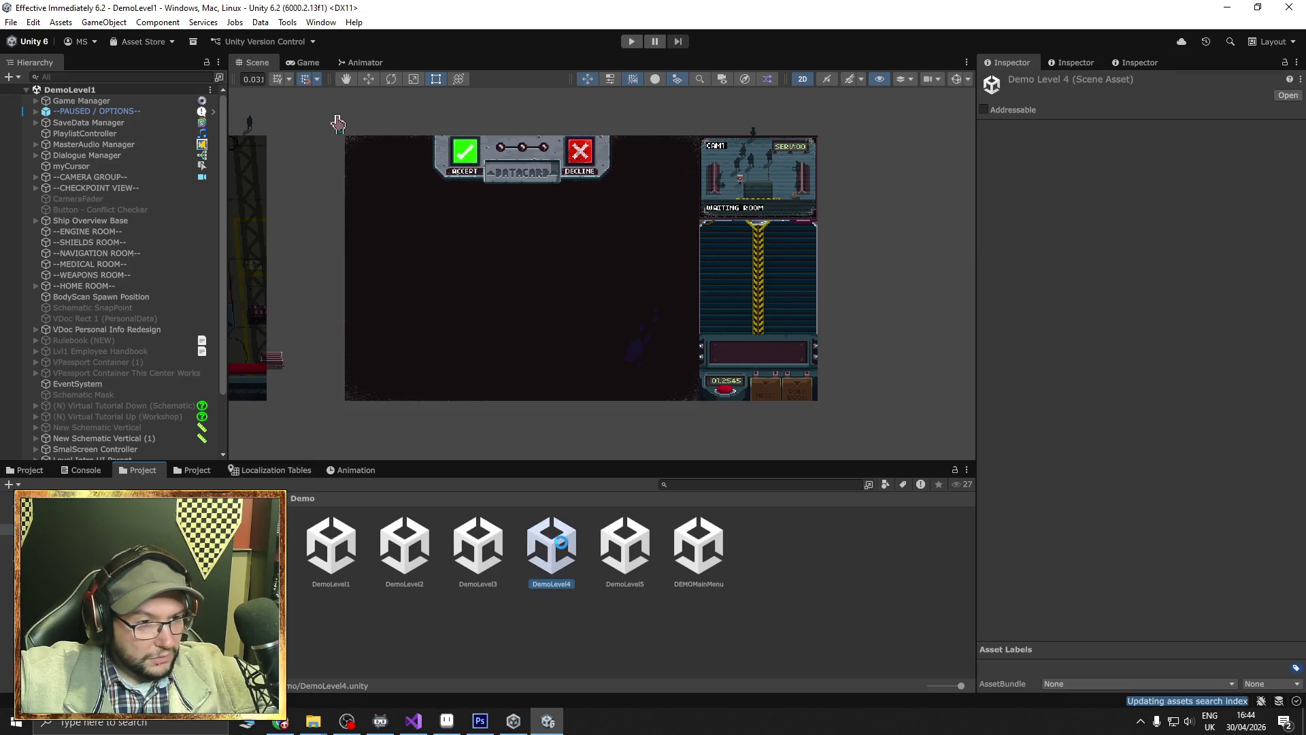
click(804, 412)
key(f)
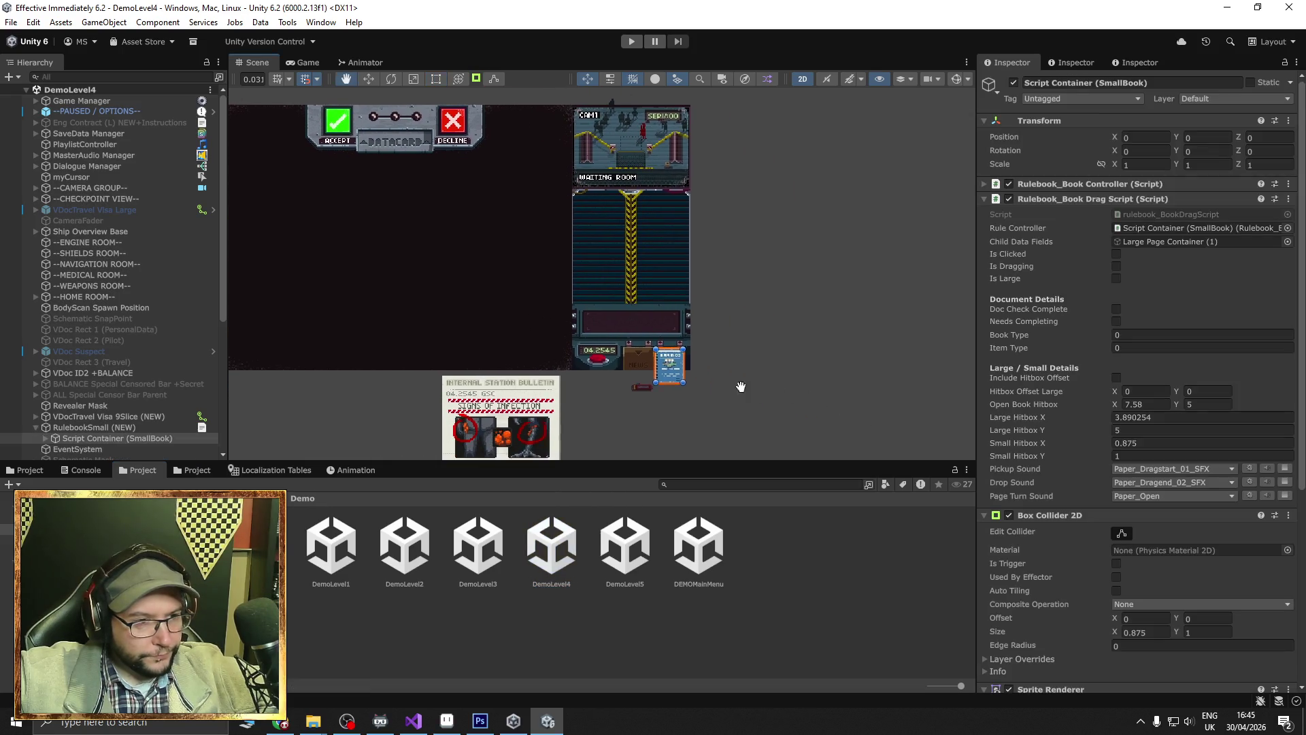
scroll(661, 405, up, 1)
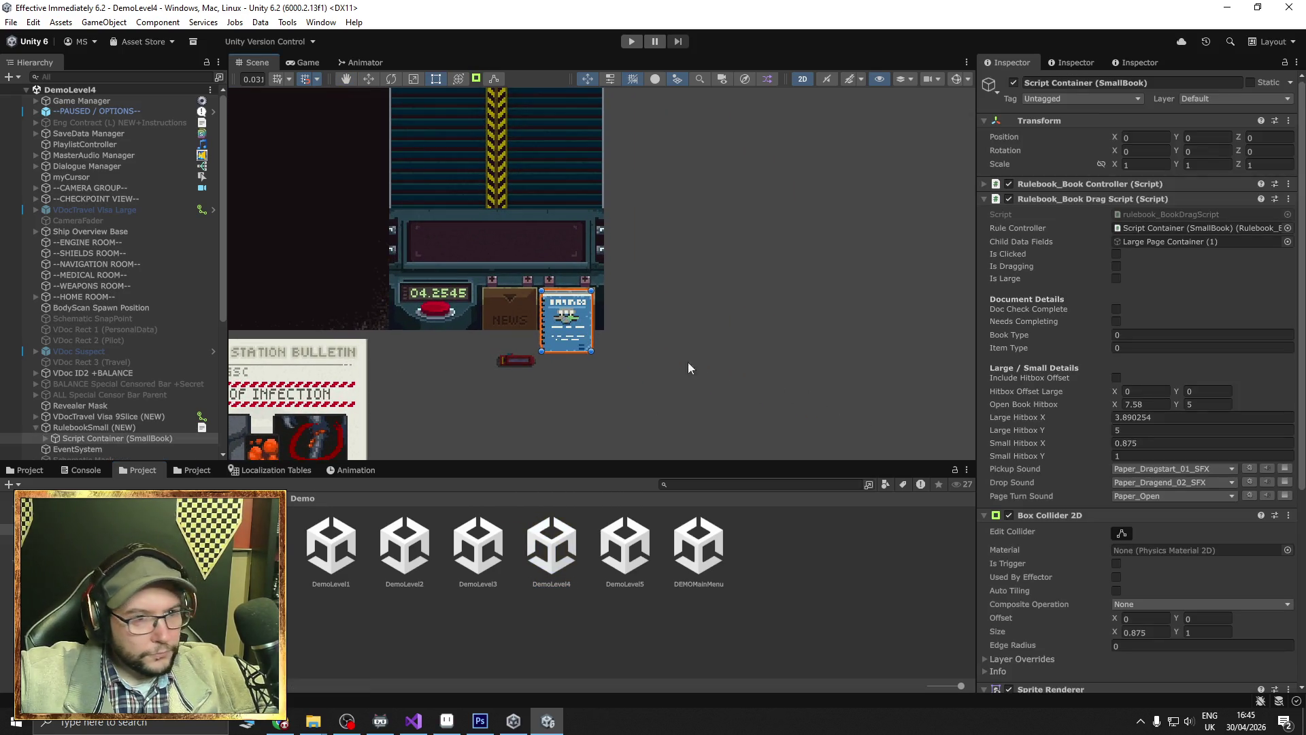
Enable Large Page Container (1) and Page 1, hide the Page 0 cover, and frame the Rules page.
click(44, 275)
click(54, 286)
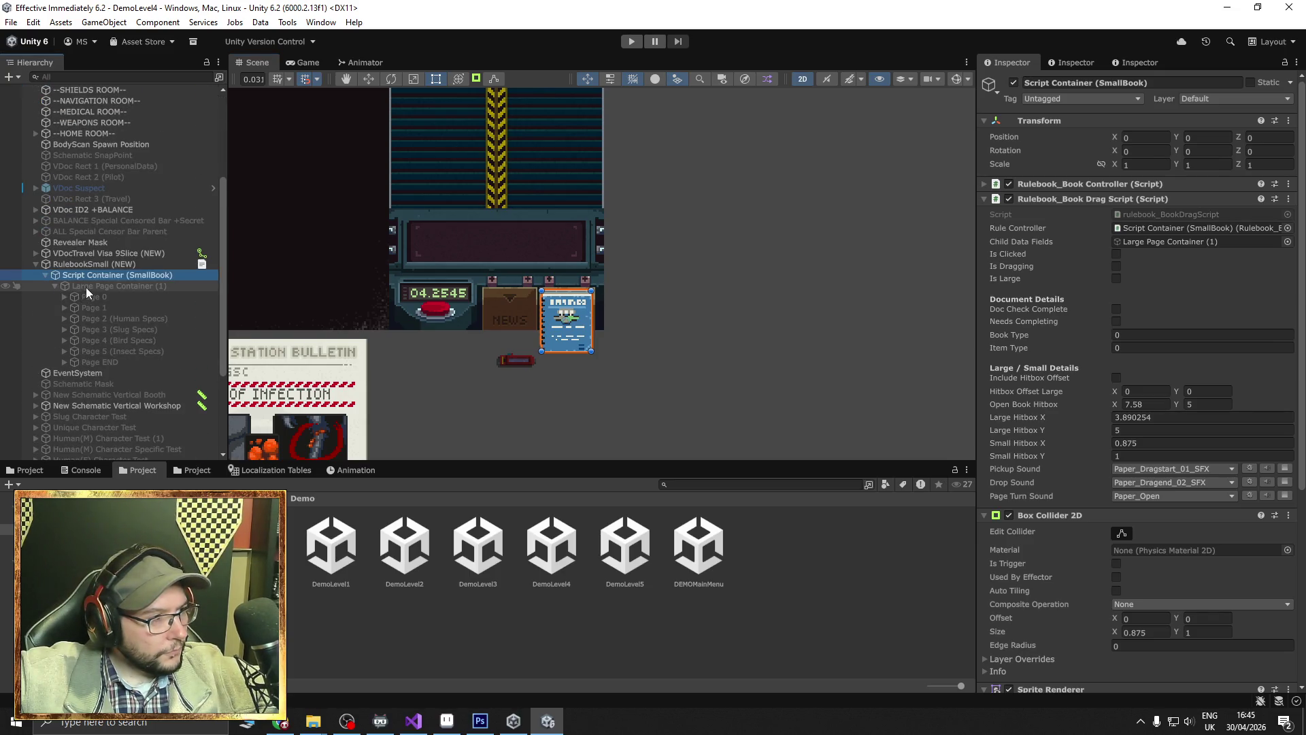
click(85, 287)
click(1013, 83)
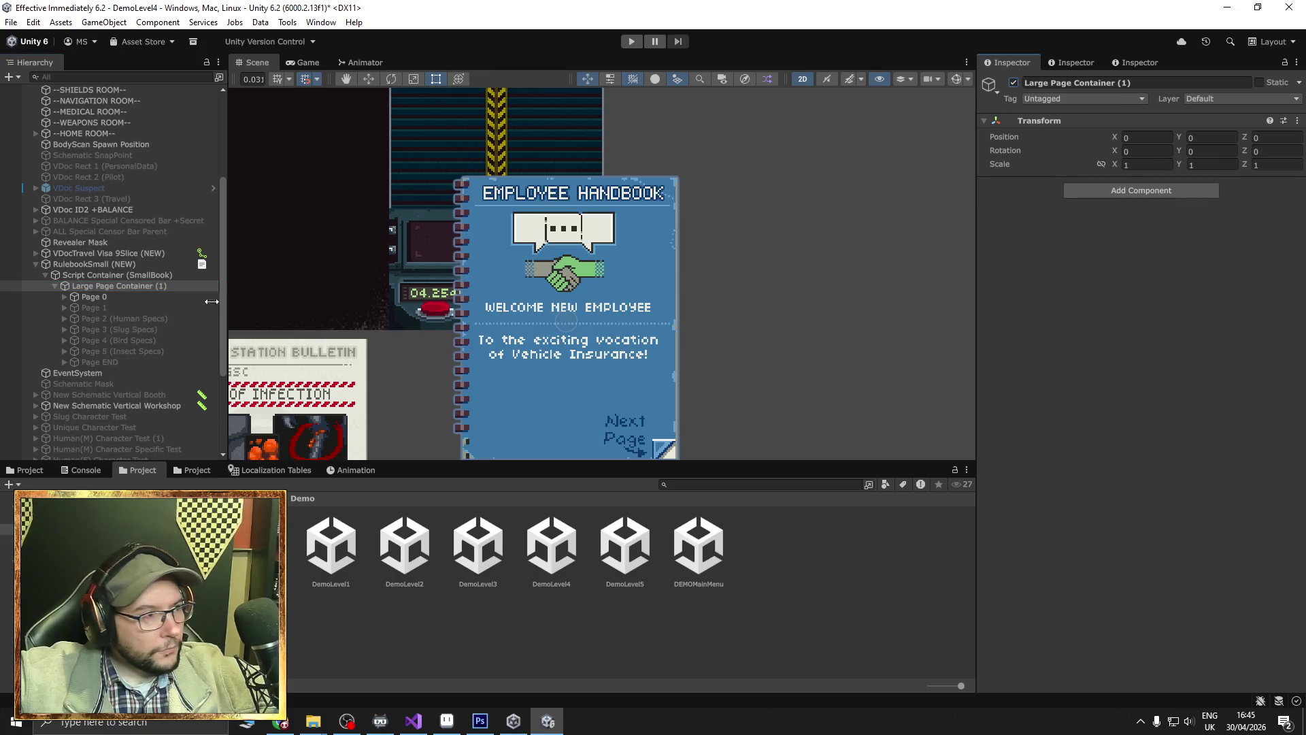
click(96, 299)
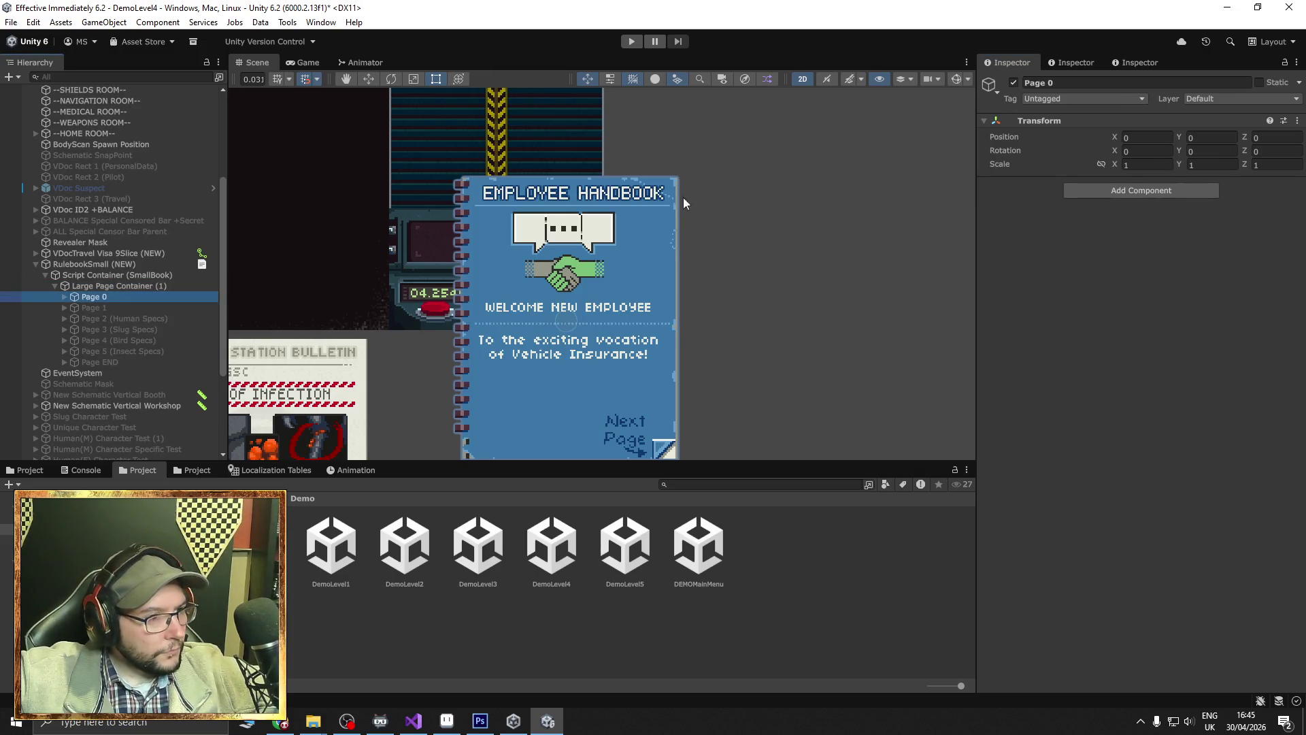
click(1013, 82)
click(102, 308)
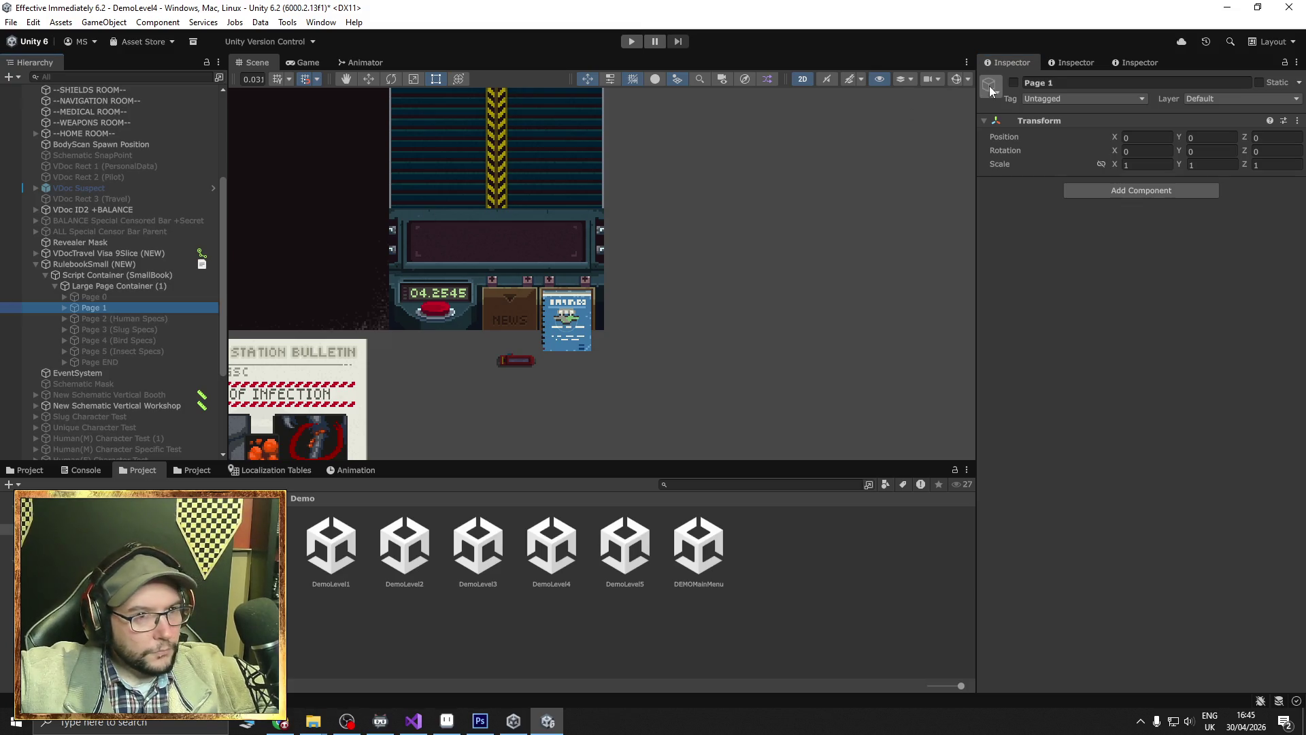
click(1013, 83)
key(f)
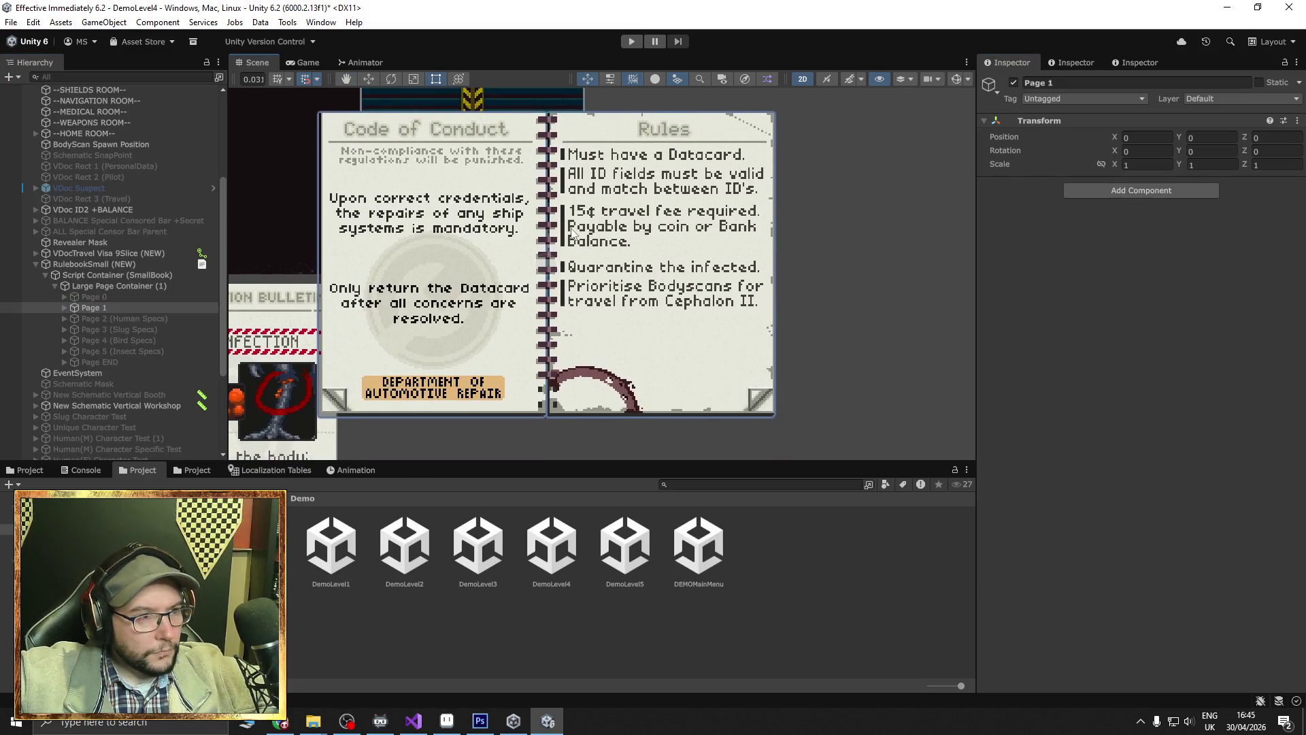
Pick the travel fee rule text and its bullet on the Rules page.
scroll(571, 232, up, 2)
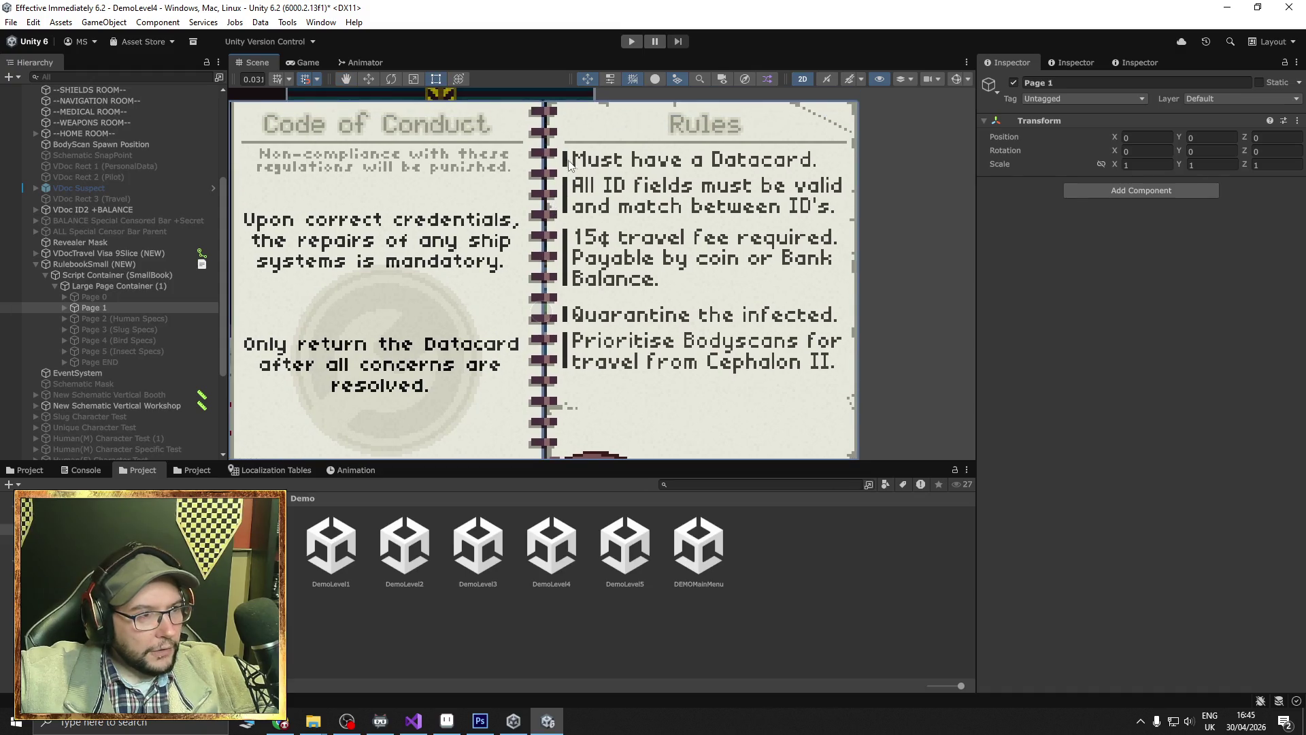
click(569, 164)
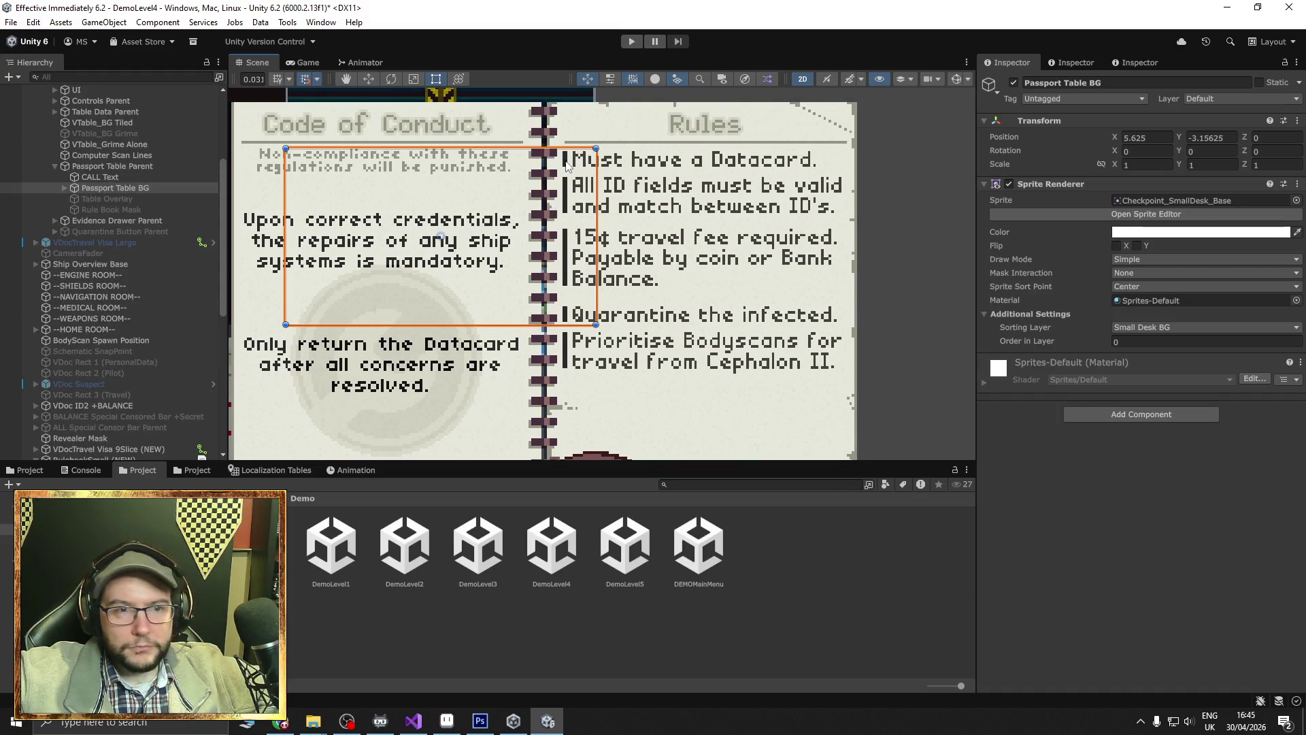
click(574, 224)
click(580, 272)
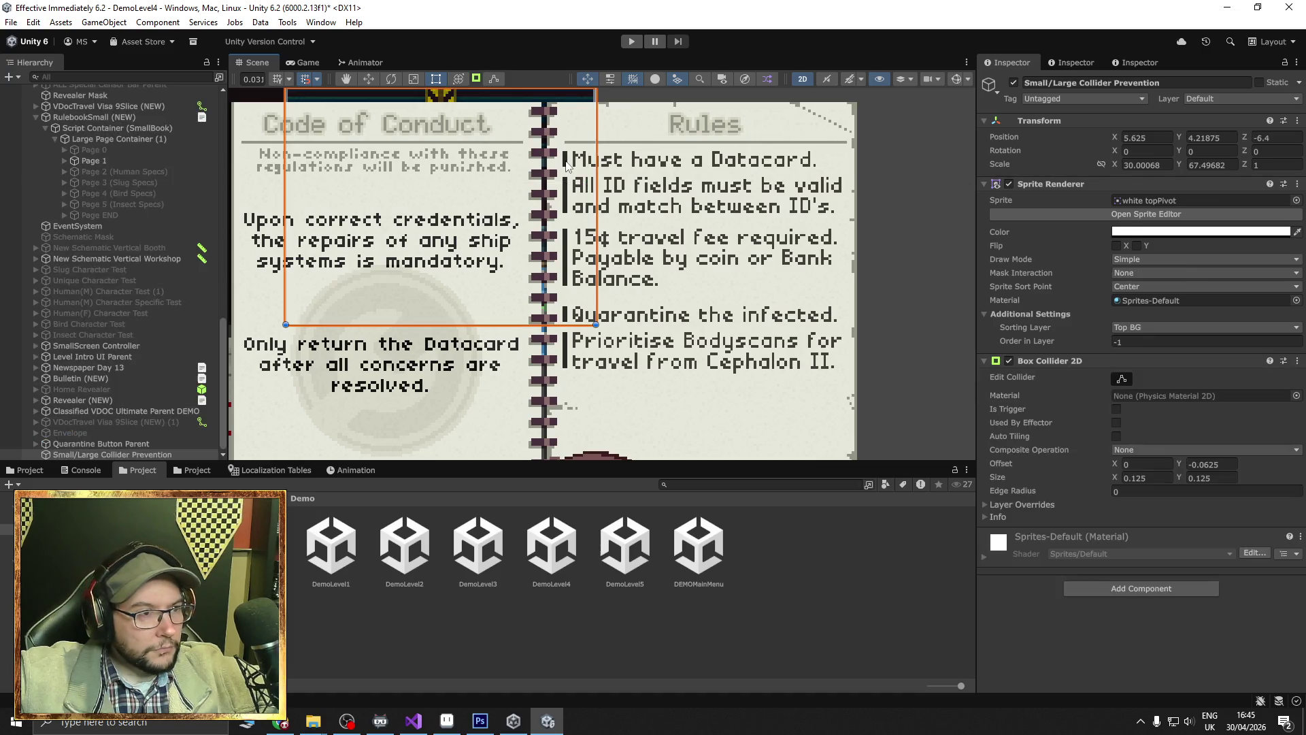
click(566, 251)
click(566, 250)
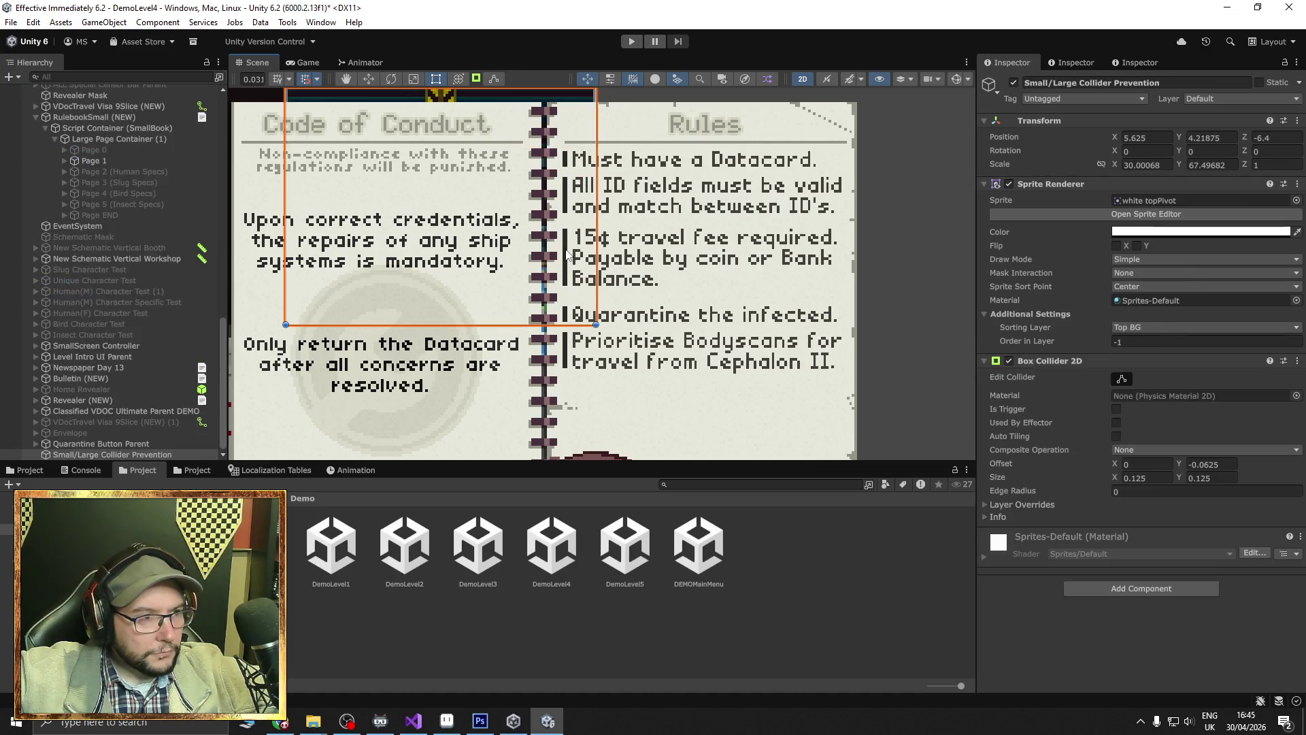
click(565, 250)
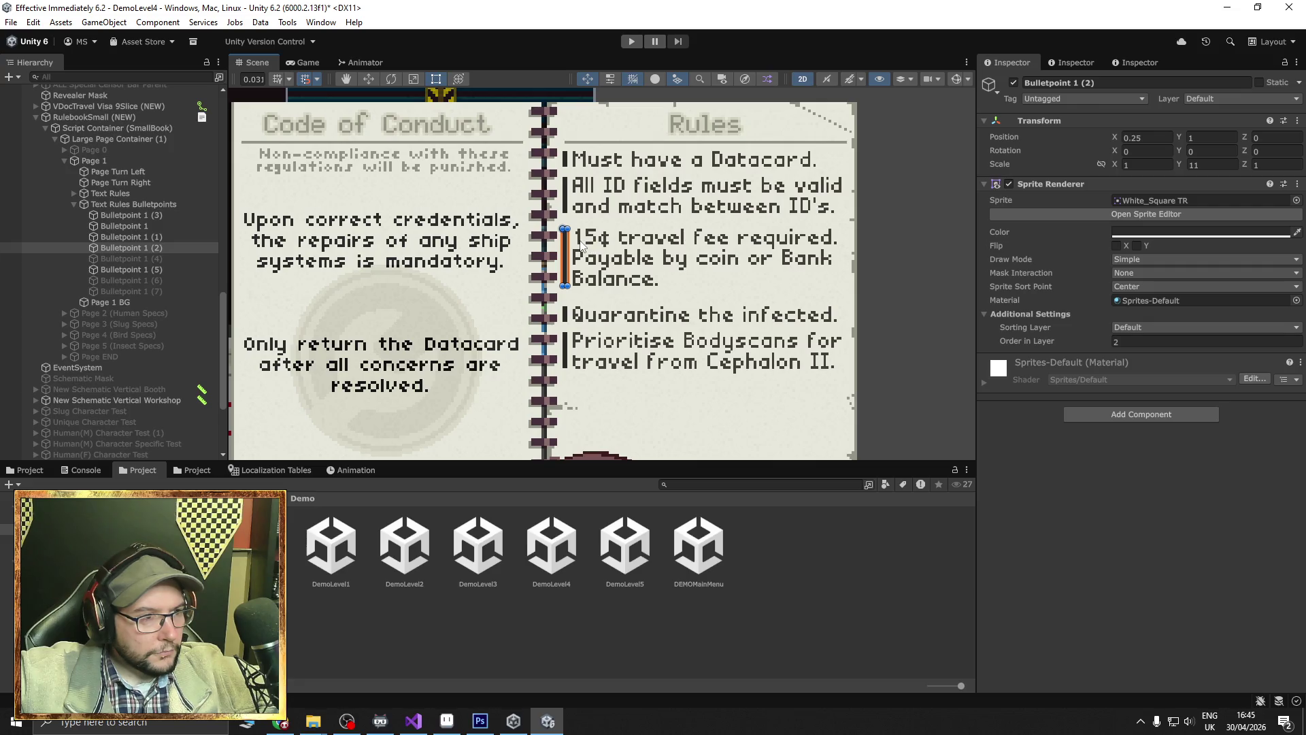
shift+click(582, 245)
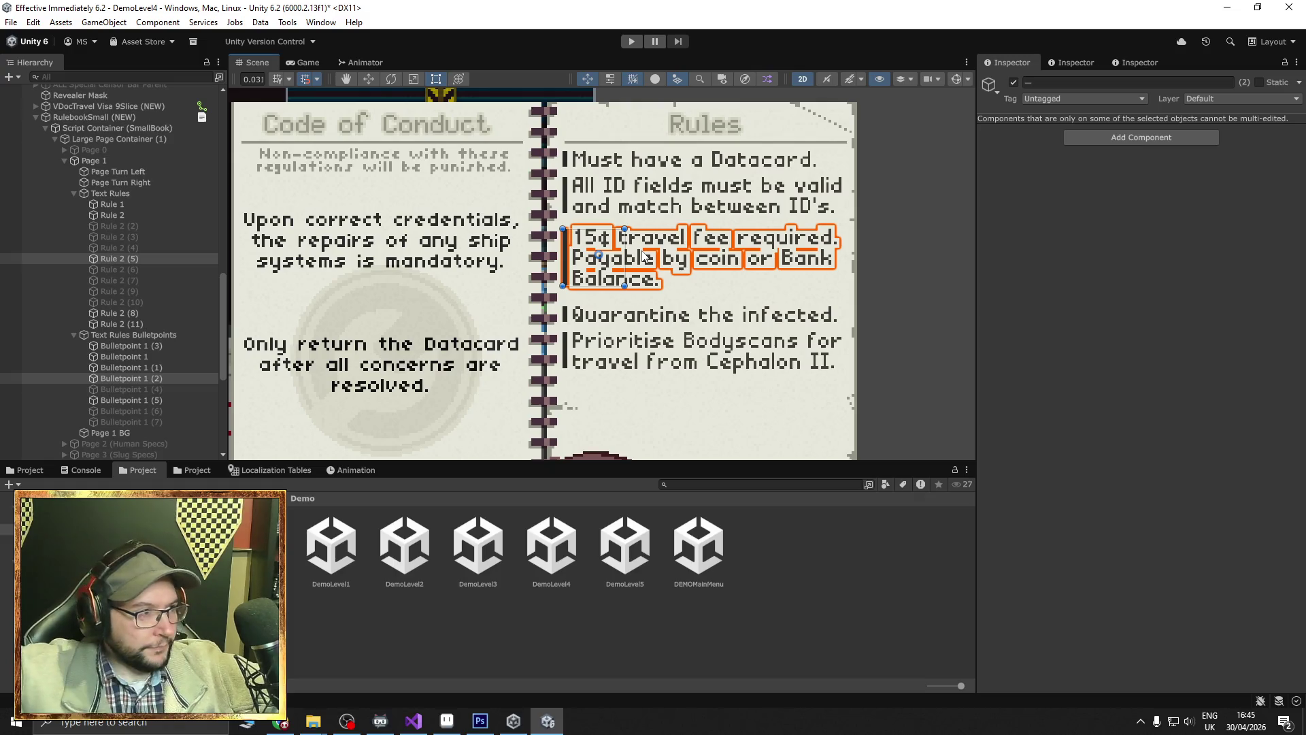
Select the Text Rules and Text Rules Bulletpoints groups, then open the DemoLevel1 scene.
click(116, 194)
ctrl+click(135, 333)
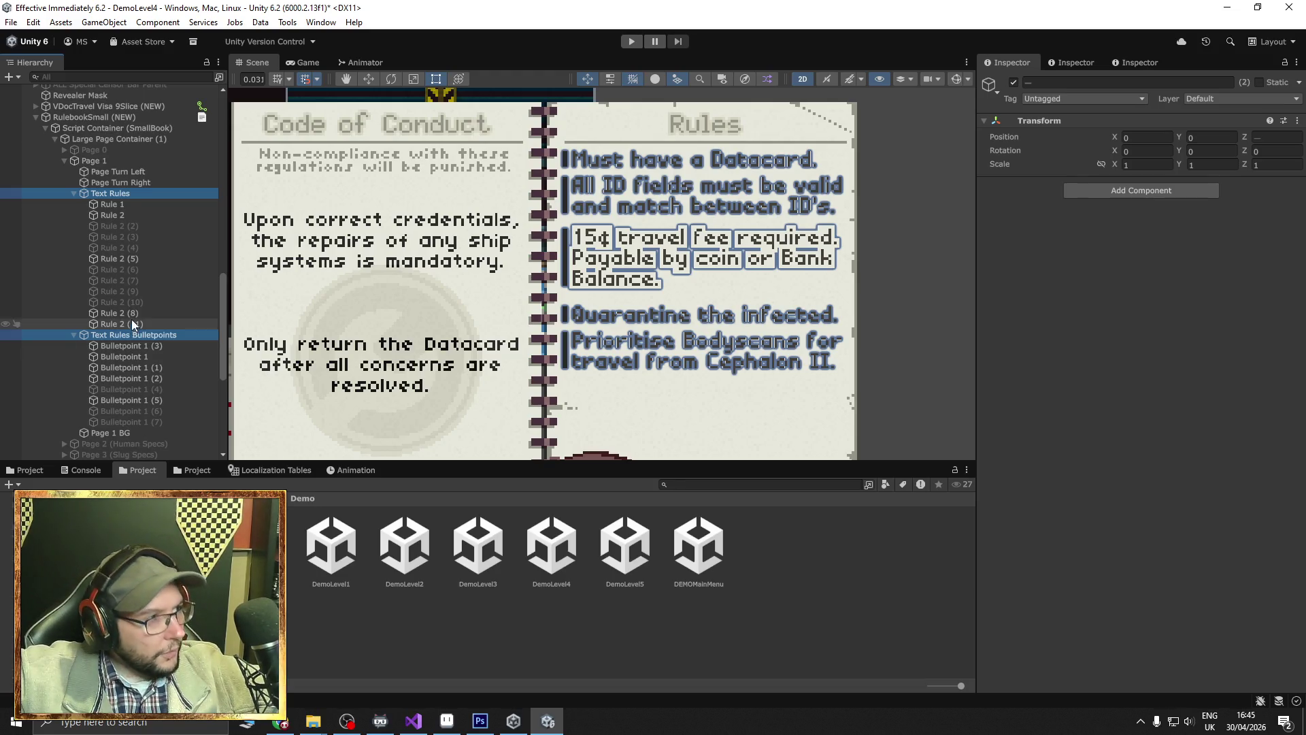
double_click(323, 559)
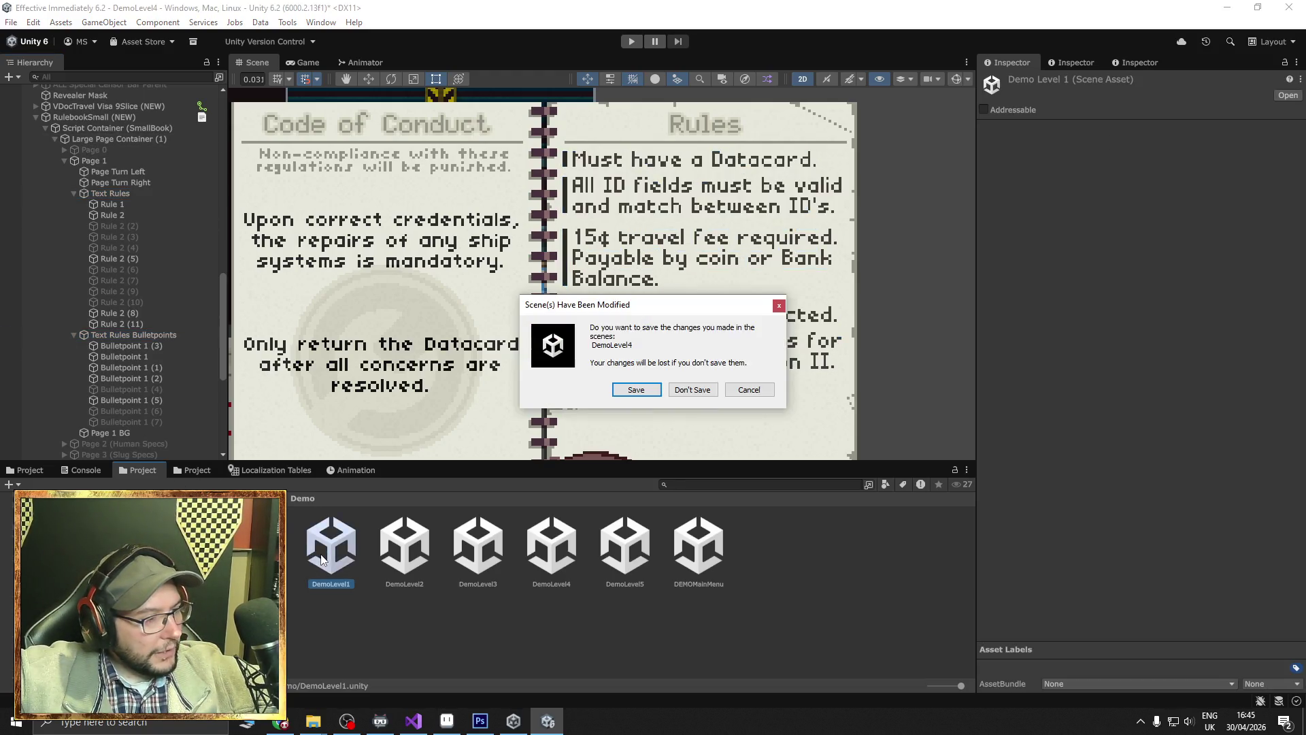
Discard the DemoLevel4 changes, load DemoLevel1, and browse to the document prefabs folder.
click(710, 387)
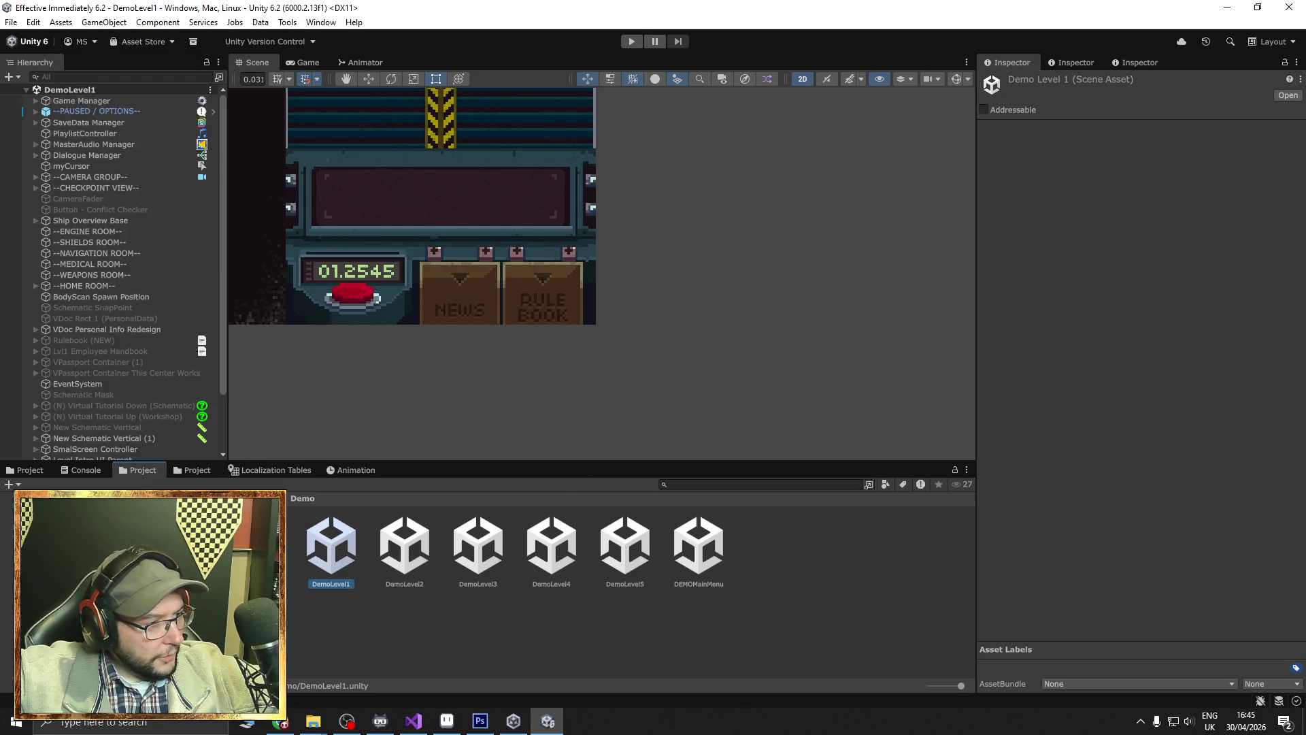
click(41, 635)
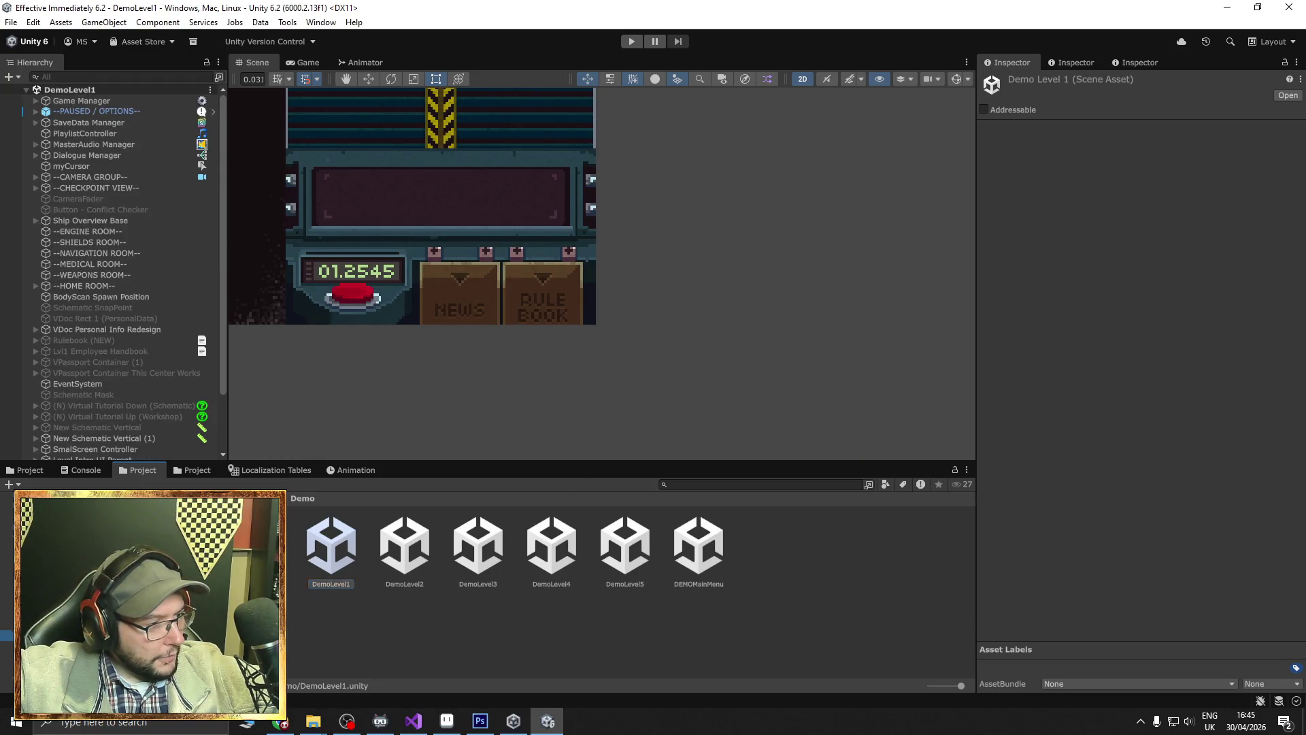
scroll(495, 666, down, 3)
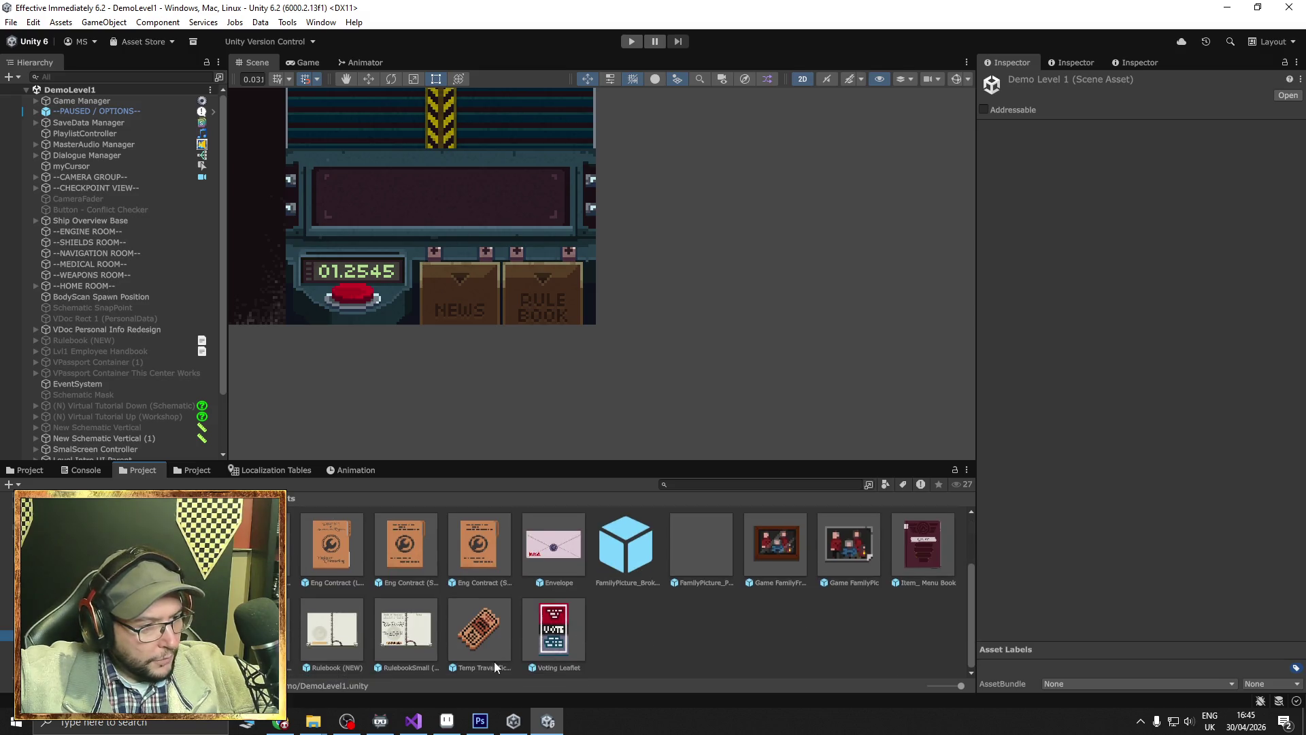
Compare the Rulebook (NEW) and RulebookSmall (NEW) prefabs, then open RulebookSmall (NEW) for editing.
click(397, 641)
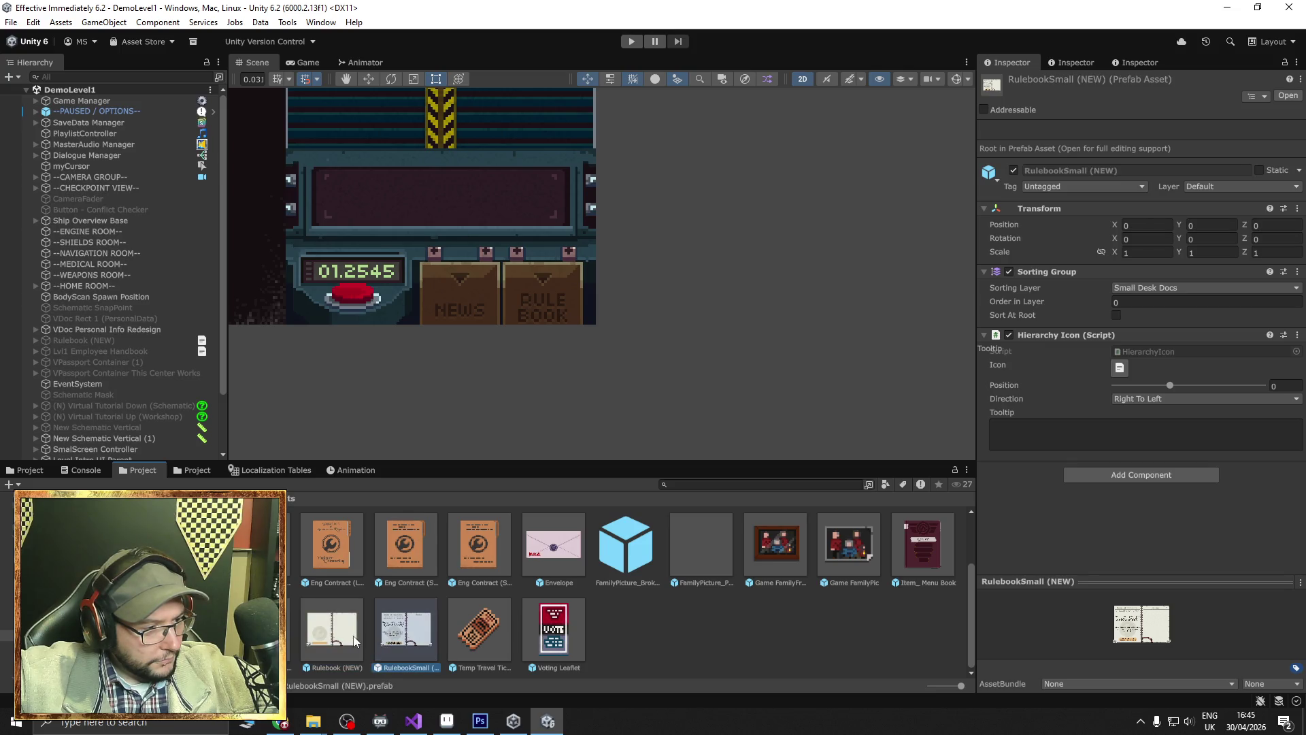
click(354, 641)
click(396, 641)
click(340, 639)
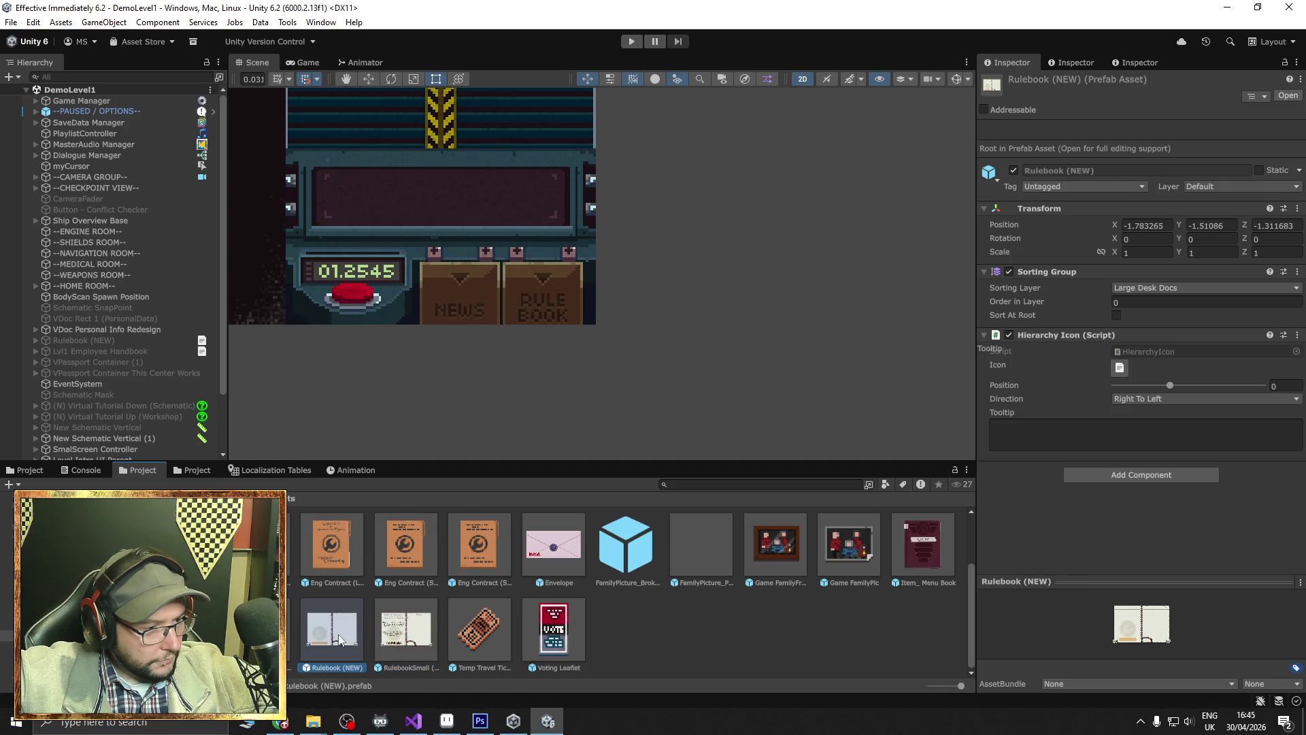
double_click(389, 641)
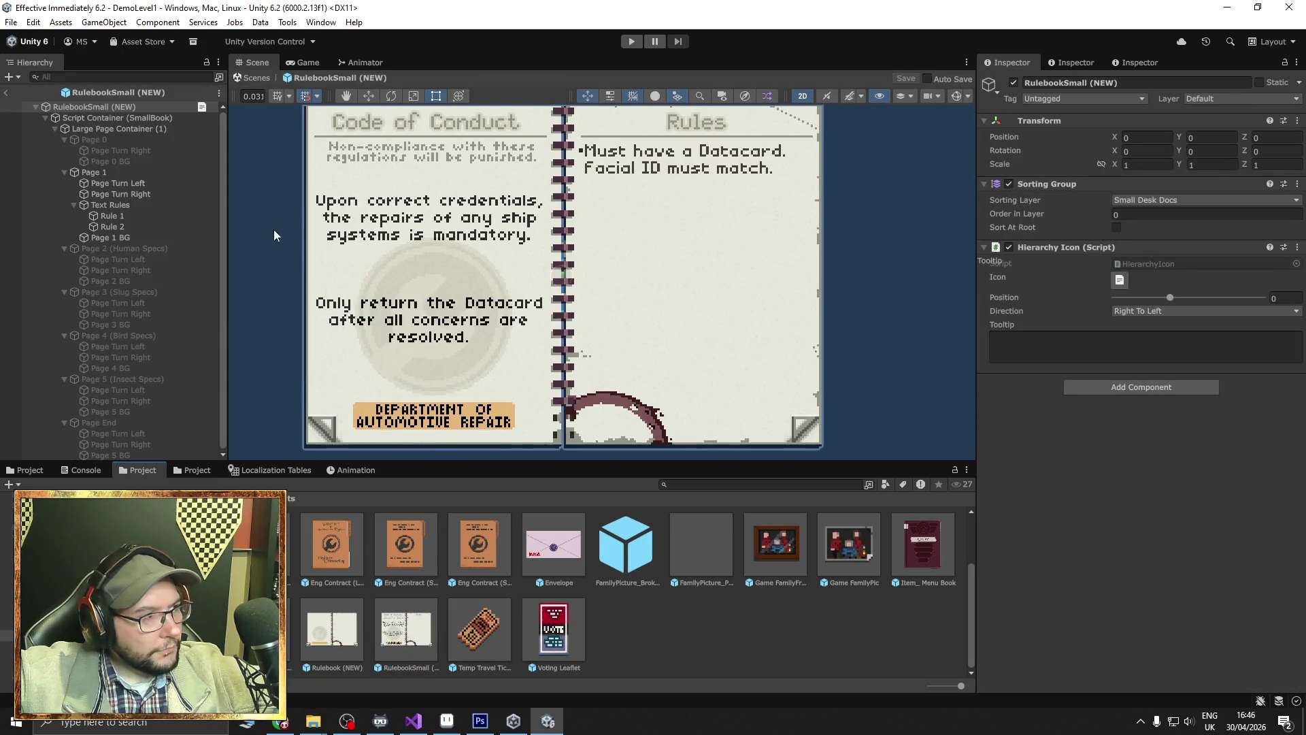
In Rulebook (NEW), hide Page 1, show the Page 0 cover, and save the prefab.
double_click(341, 630)
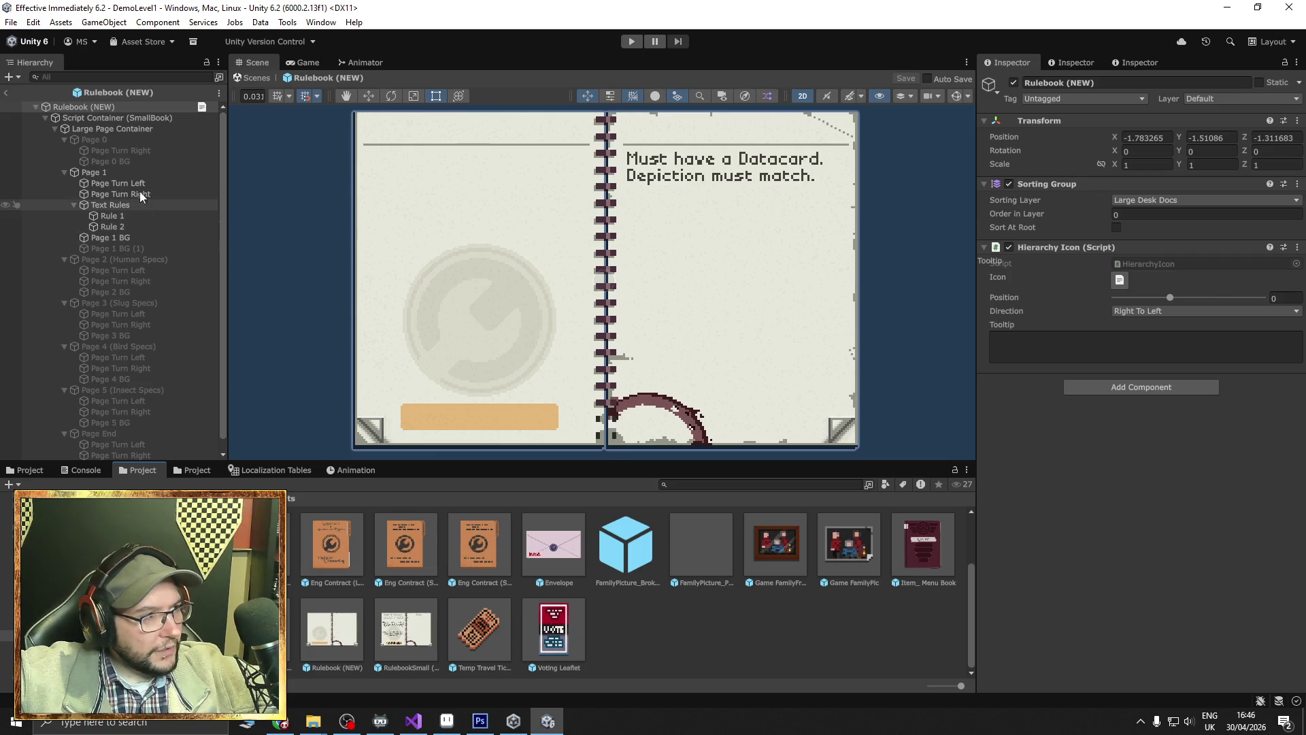
click(111, 172)
click(1014, 83)
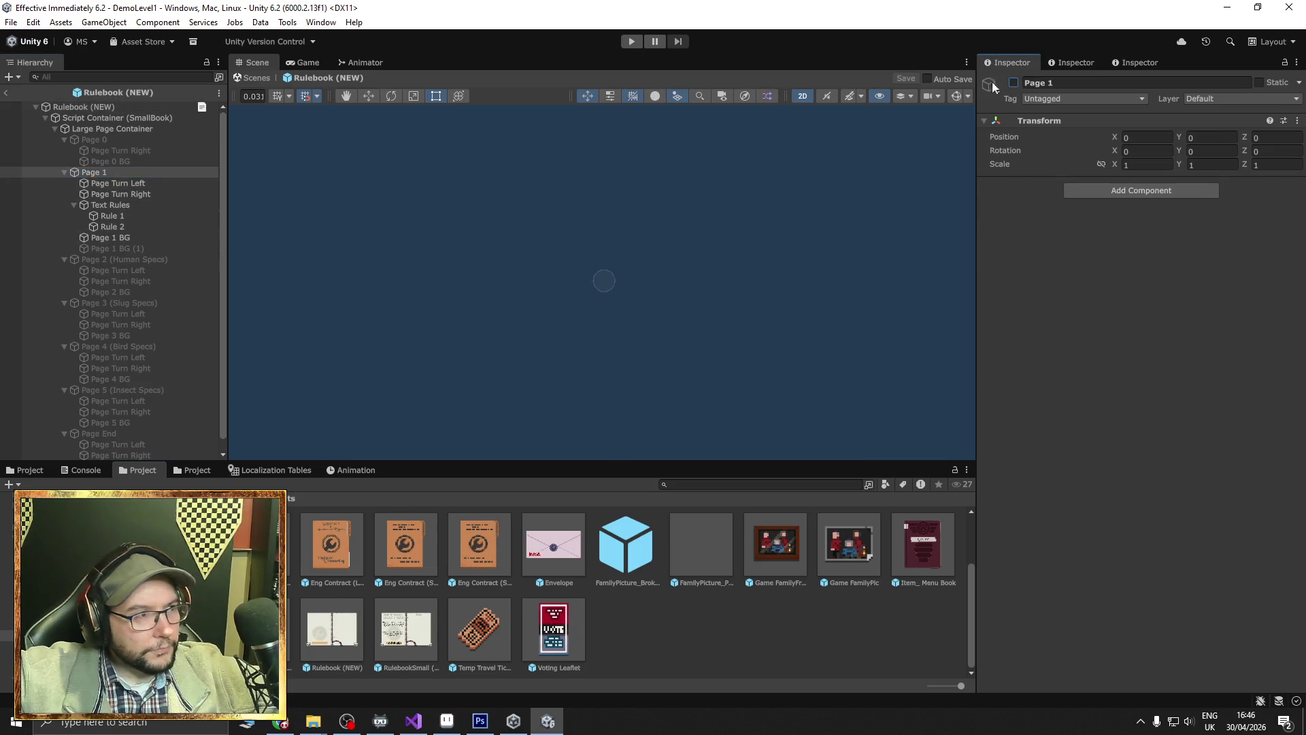
click(113, 140)
click(1013, 83)
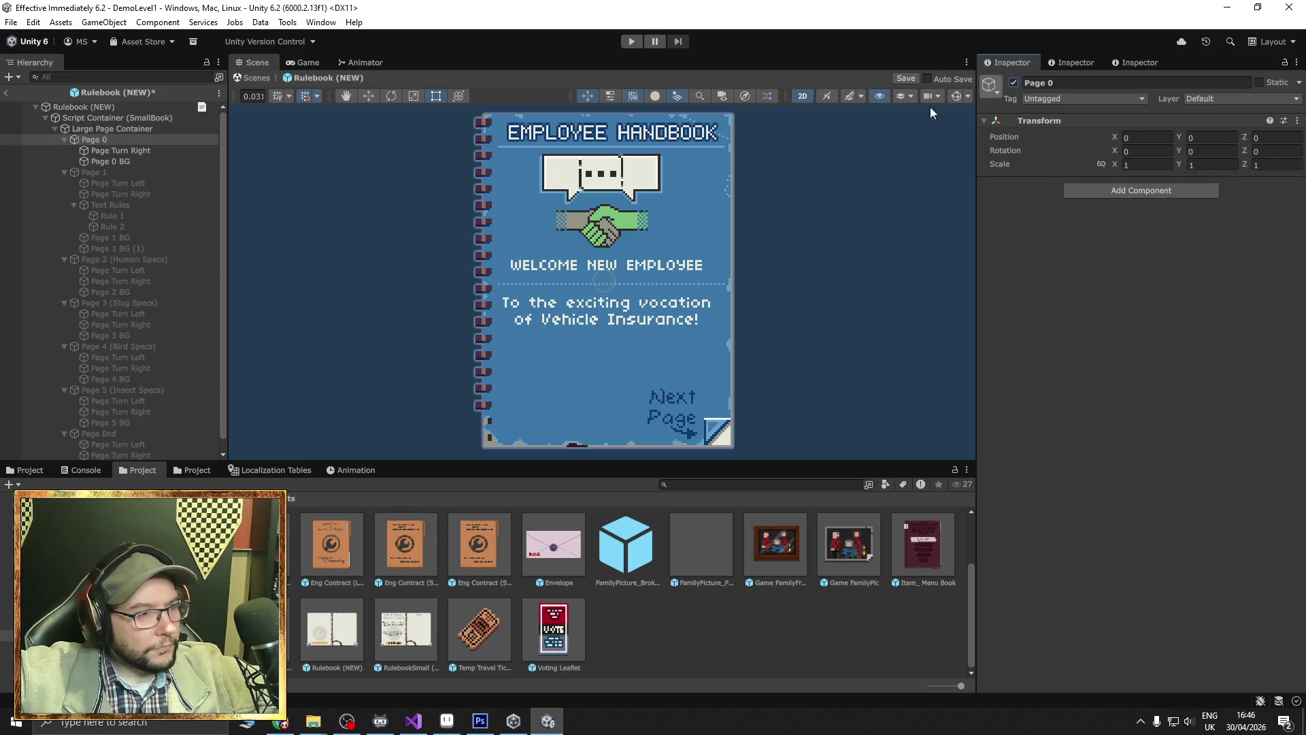
click(9, 91)
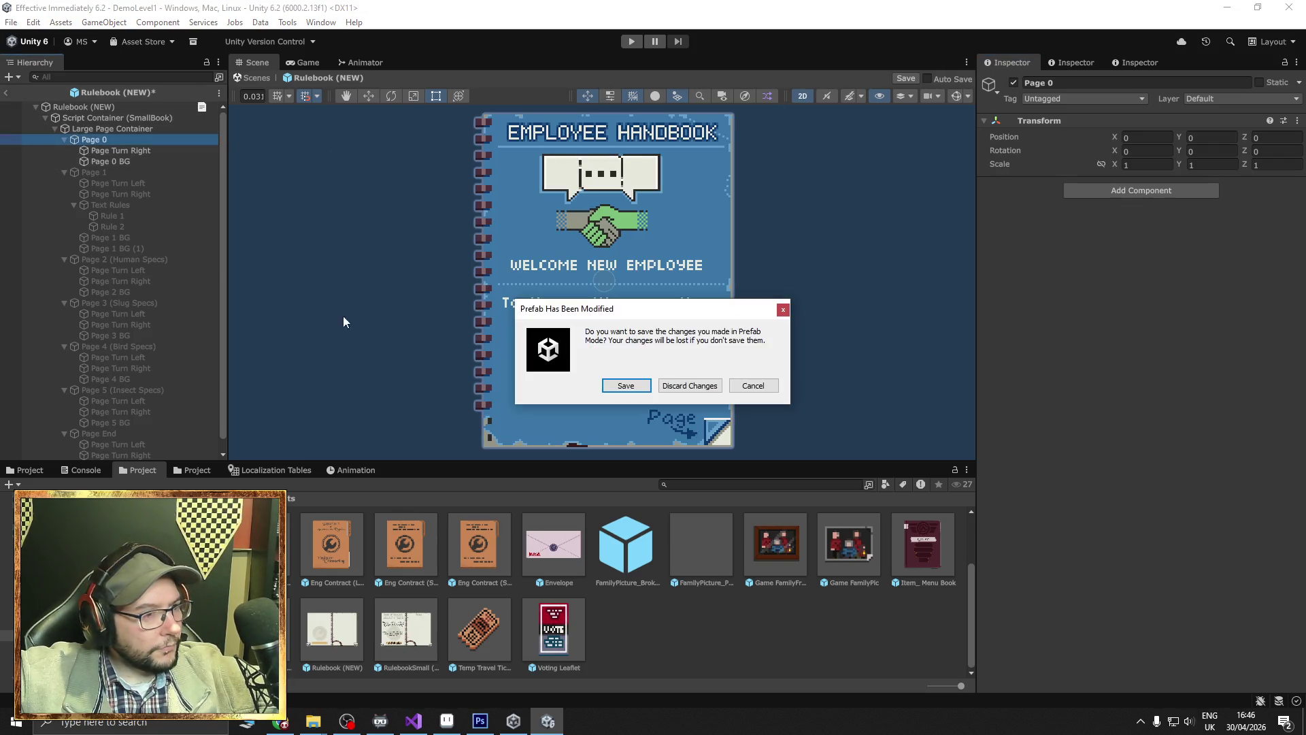
click(625, 385)
Reopen RulebookSmall (NEW) and bring up the actions for Page 1 BG.
double_click(406, 626)
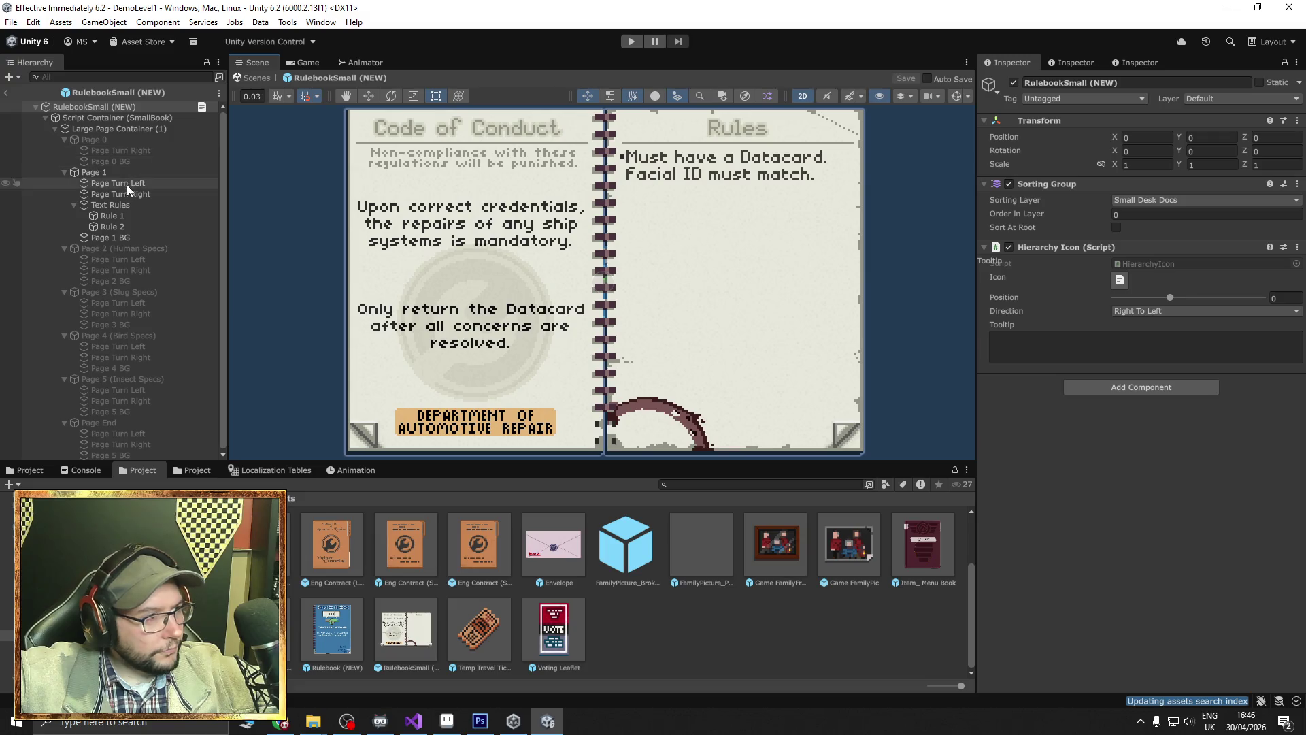
click(121, 238)
right_click(115, 239)
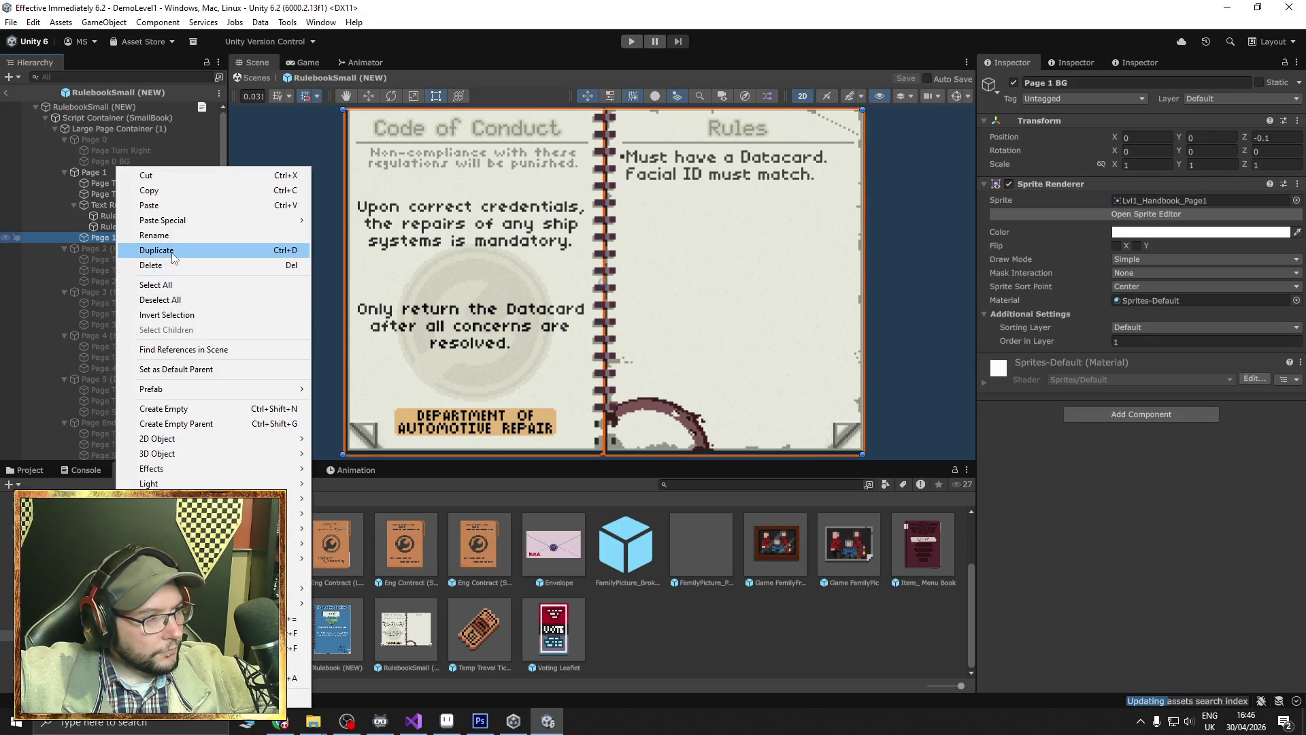
Duplicate Page 1 BG and select the Text Rules group.
click(166, 254)
click(121, 239)
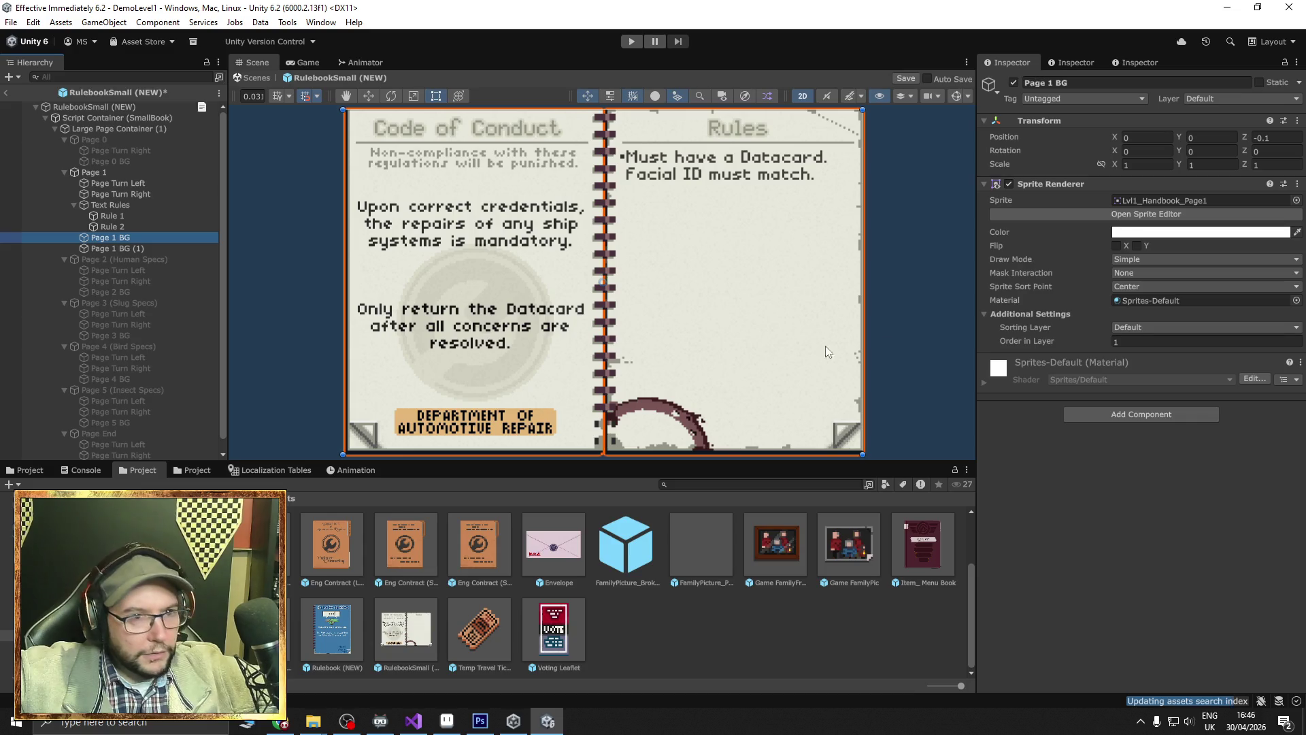
click(109, 206)
right_click(108, 206)
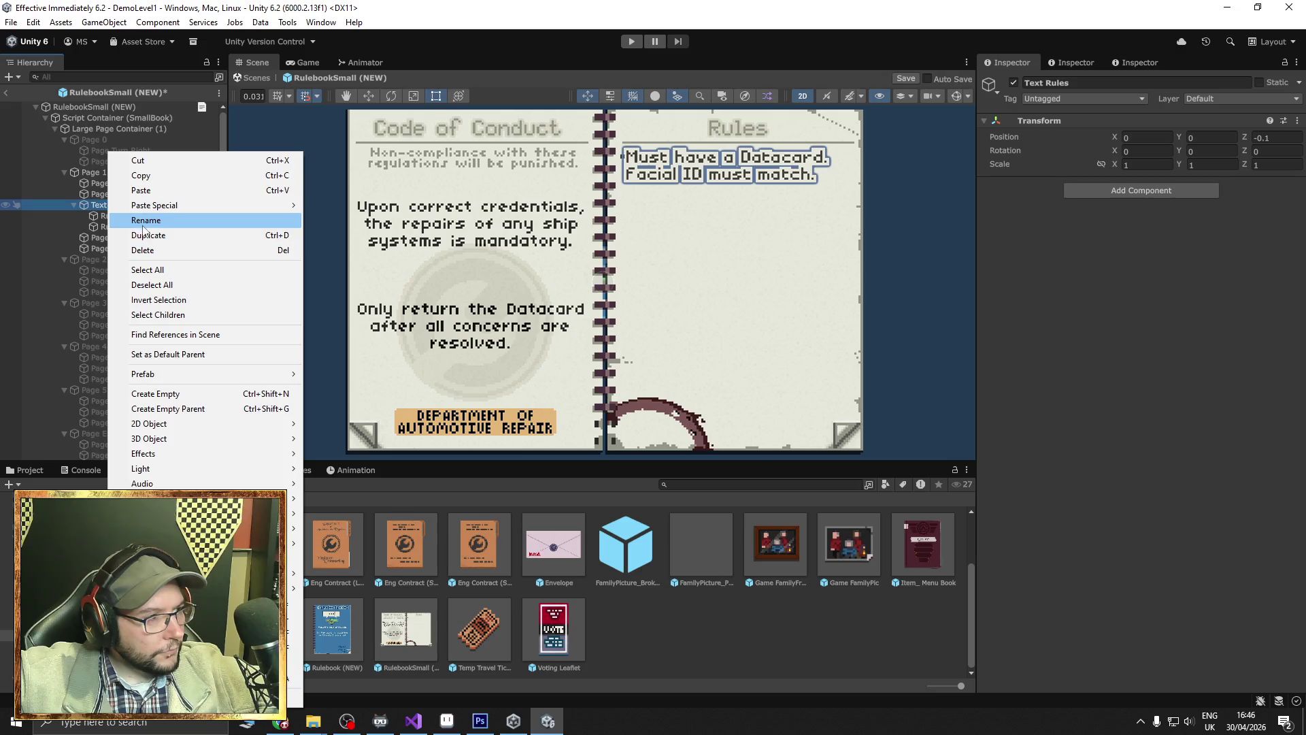
Paste Text Rules and Bulletpoints into Page 1 below Page Turn Right and hide the old Text Rules.
click(92, 173)
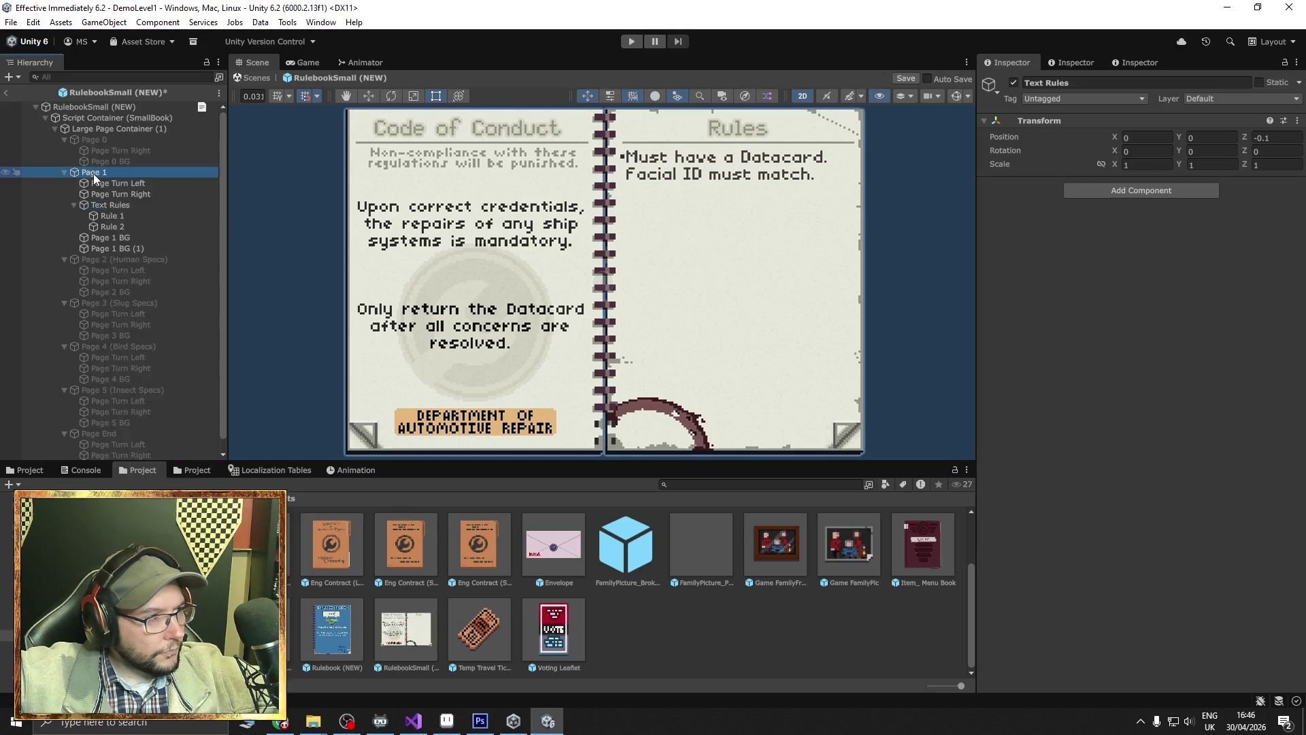
right_click(92, 174)
click(135, 190)
drag(112, 260, 112, 200)
click(119, 229)
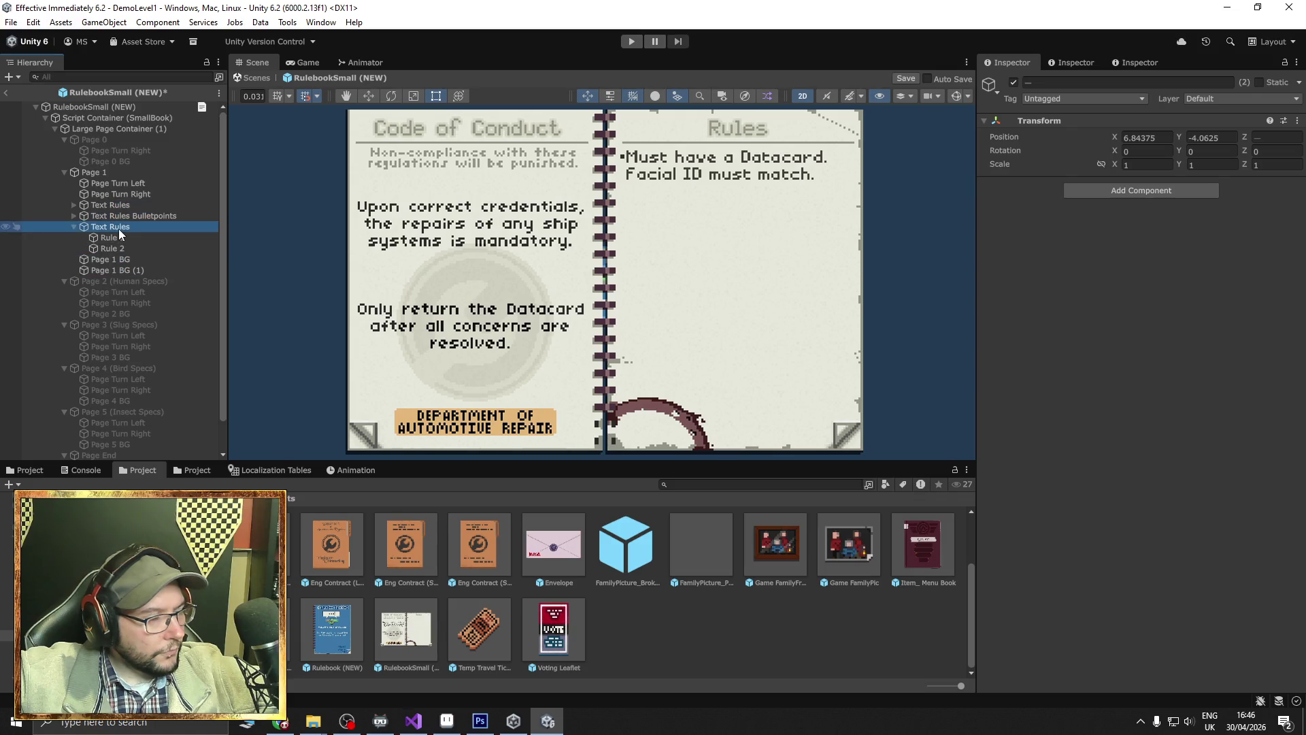
click(1013, 84)
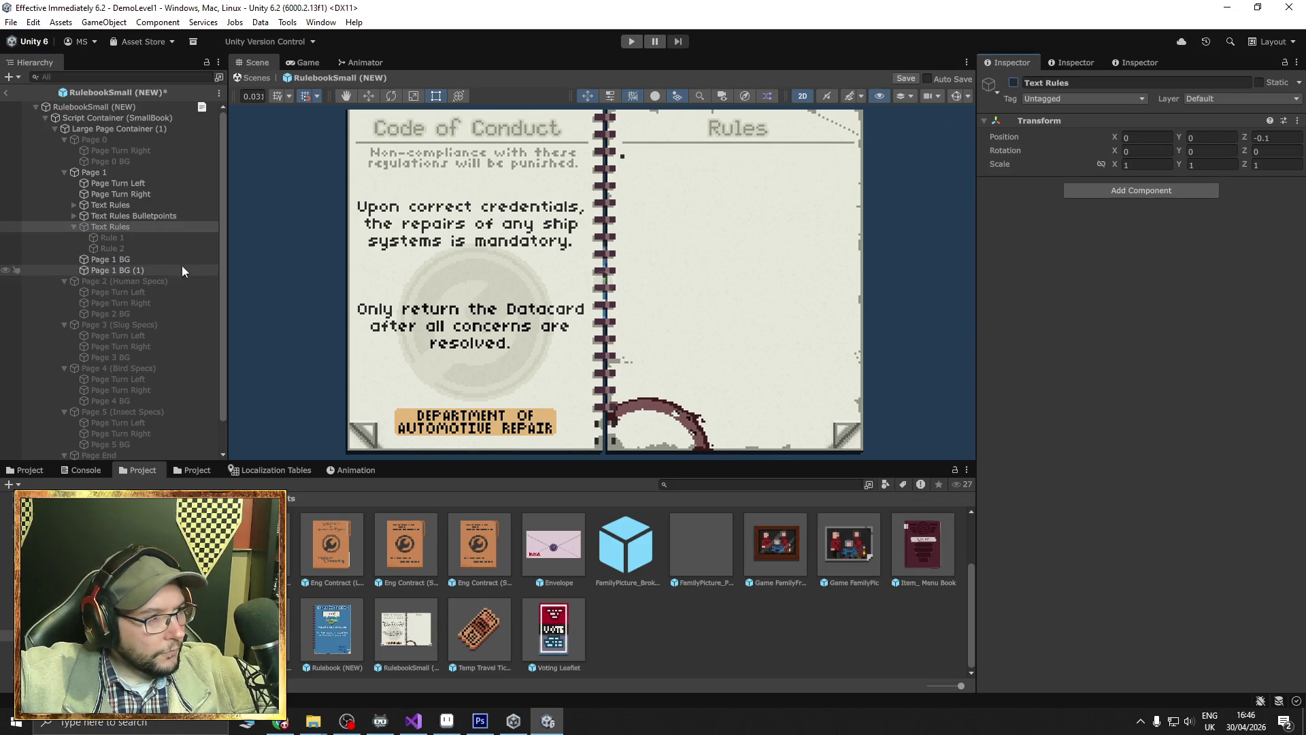
click(113, 260)
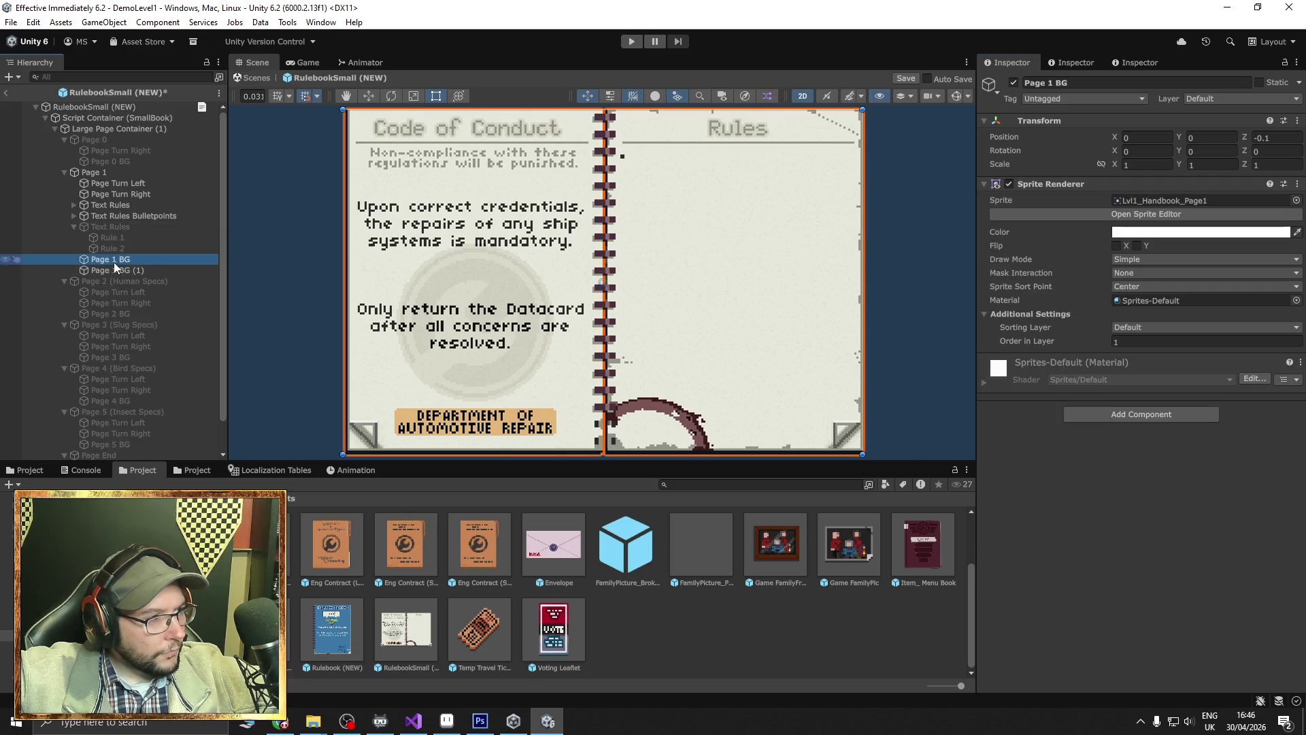
Assign the Lvl1_Handbook_Page1_Blank sprite from the New_Blank folder to Page 1 BG.
click(1167, 199)
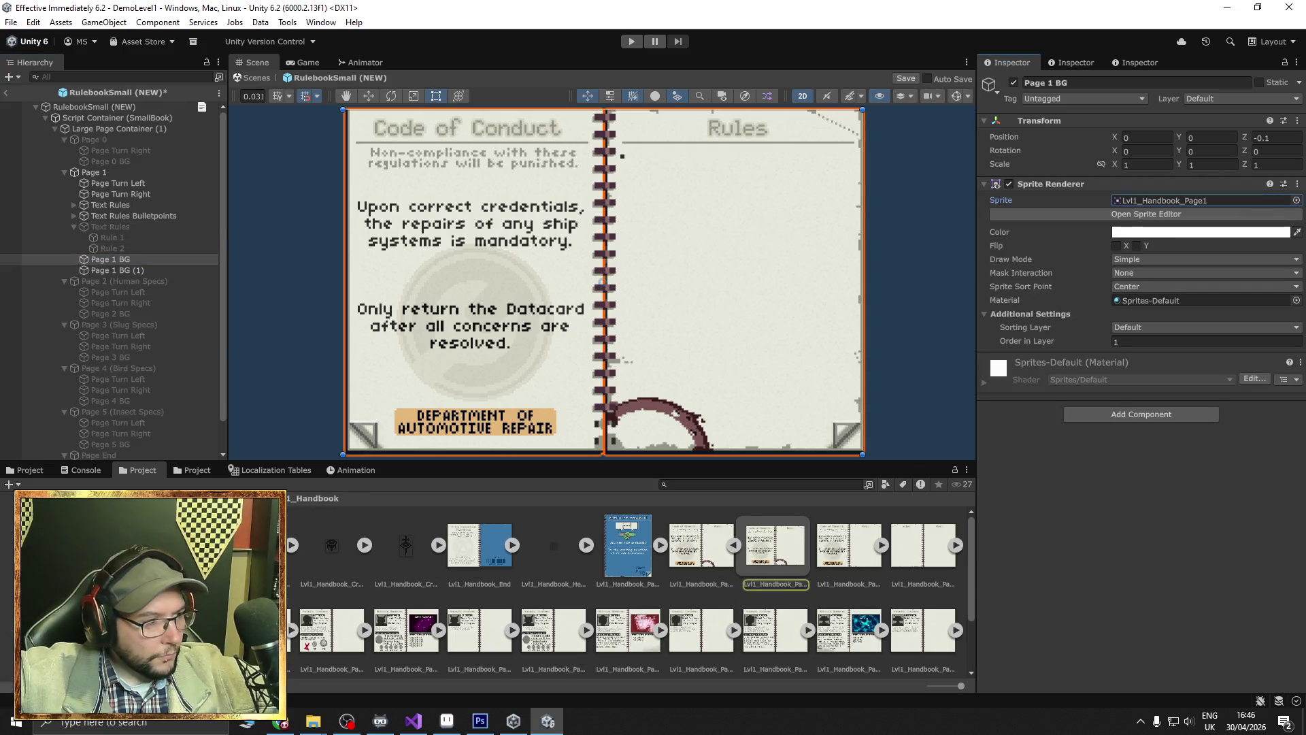
double_click(774, 545)
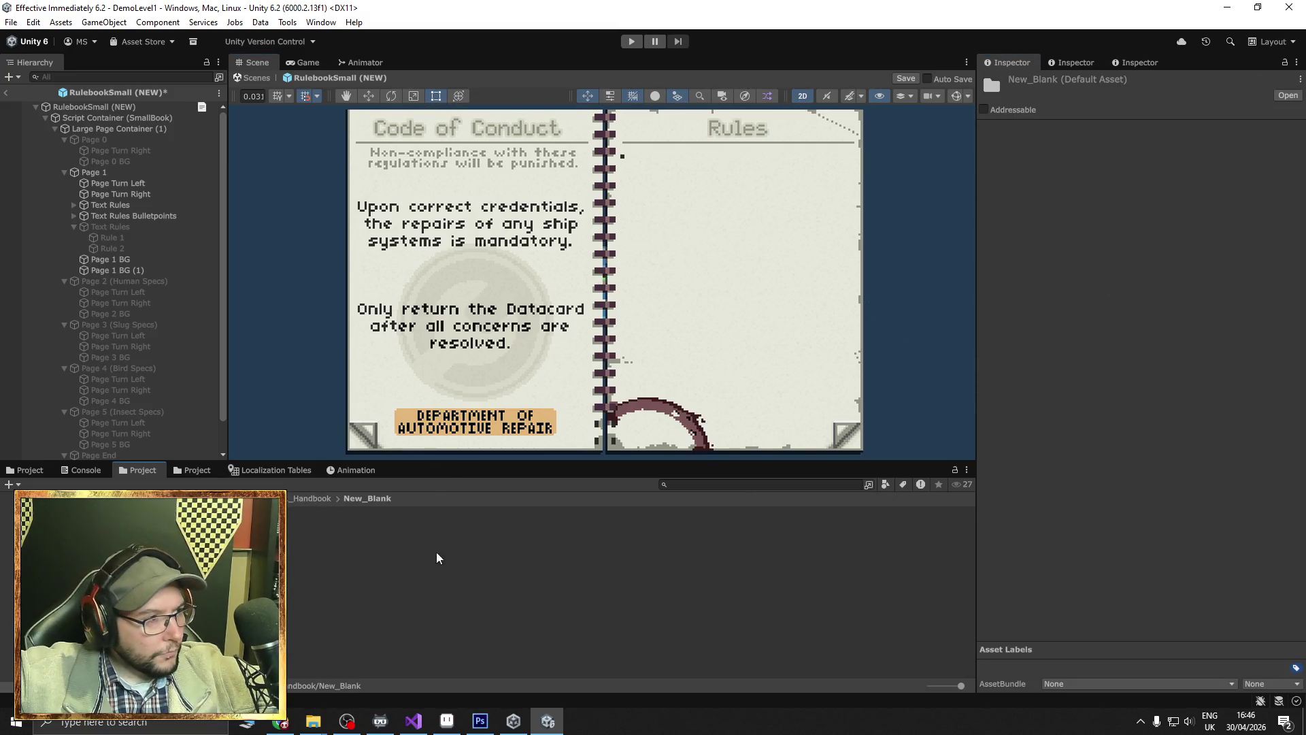
click(113, 259)
click(1136, 203)
key(ctrl+v)
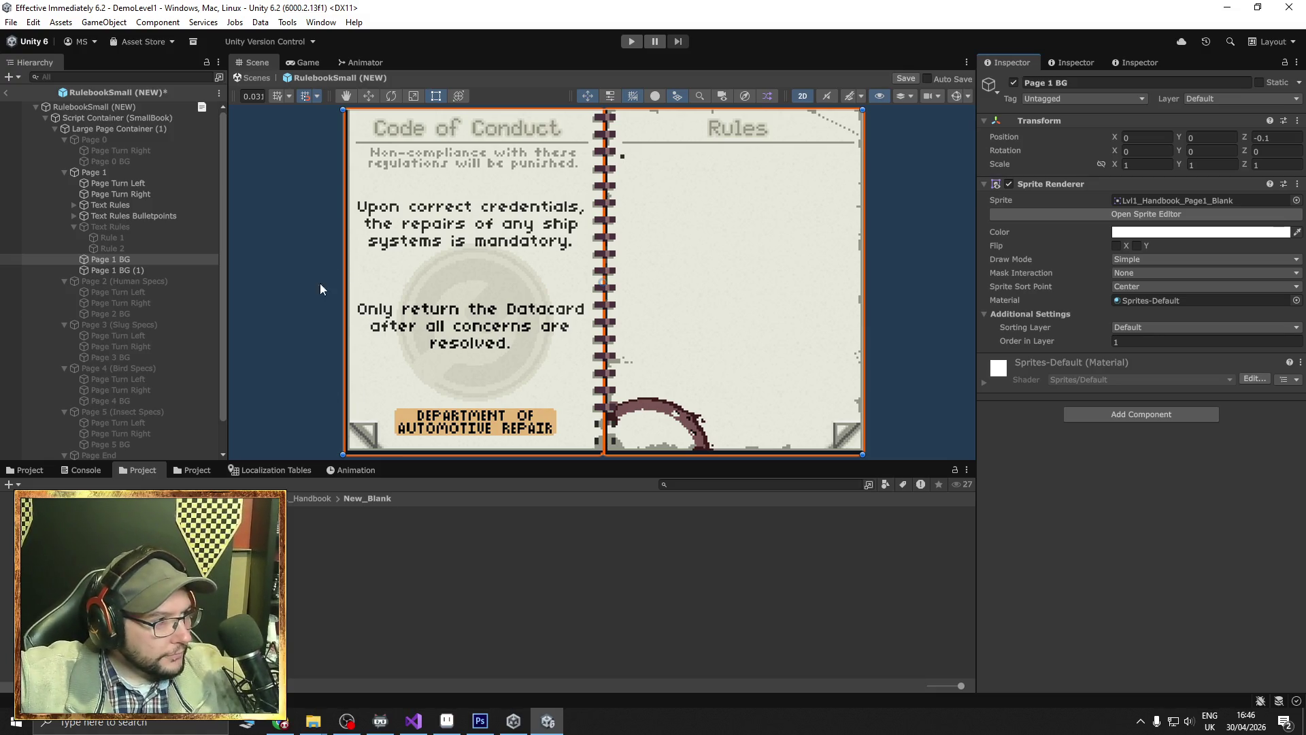
Expand the pasted rule groups and toggle the duplicate Page 1 BG (1) to compare pages.
click(73, 215)
click(73, 204)
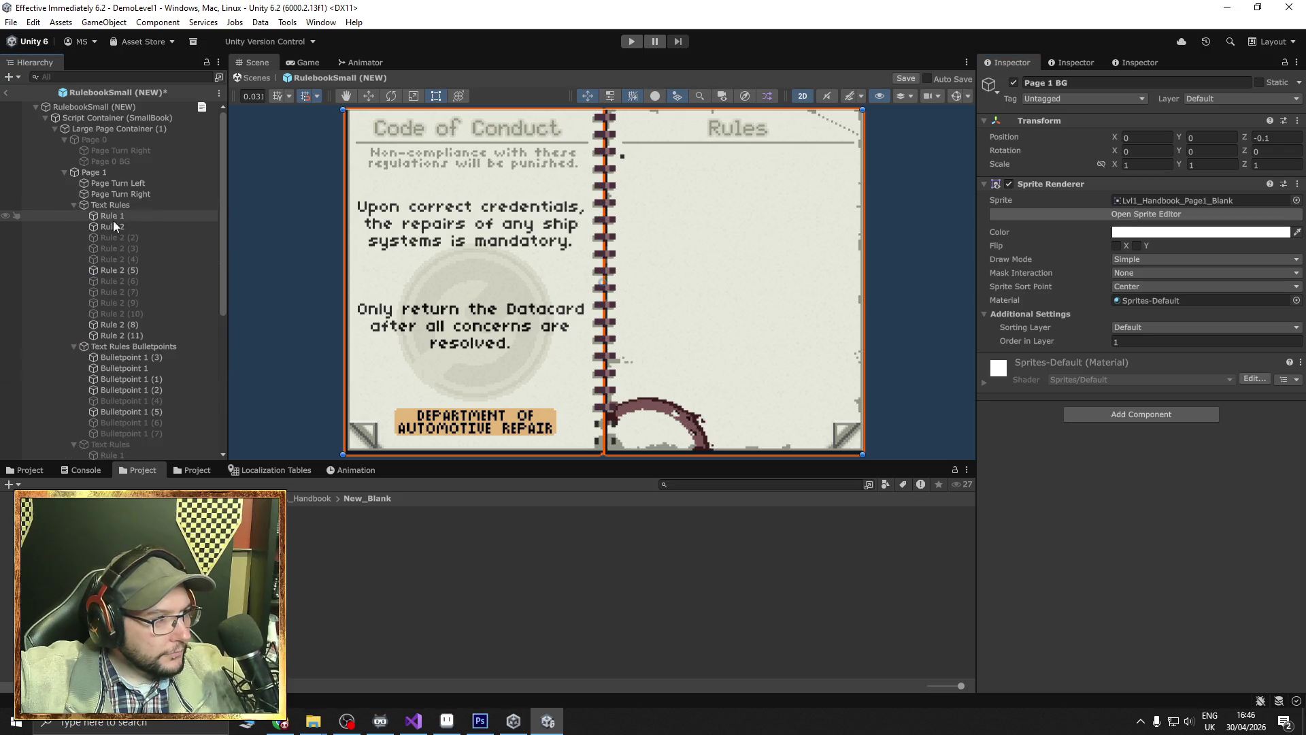
click(111, 217)
drag(596, 279, 562, 283)
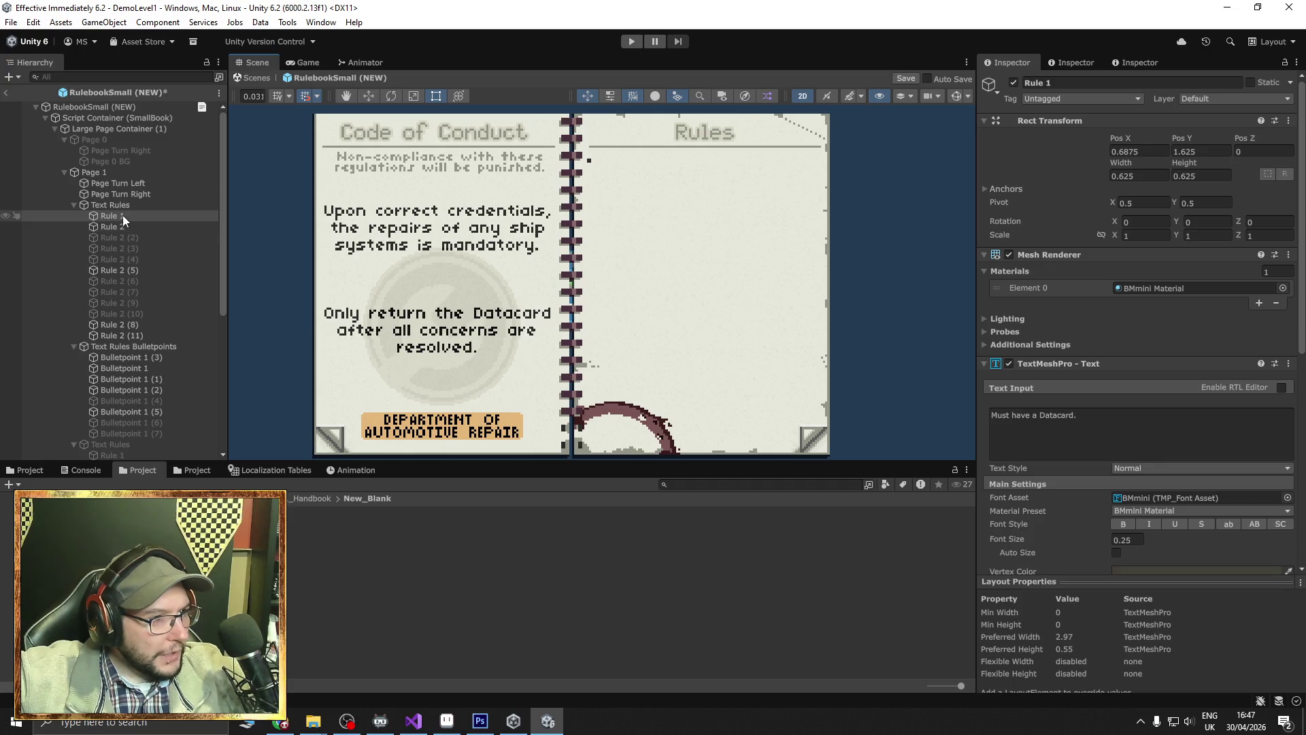
scroll(140, 380, down, 3)
click(129, 406)
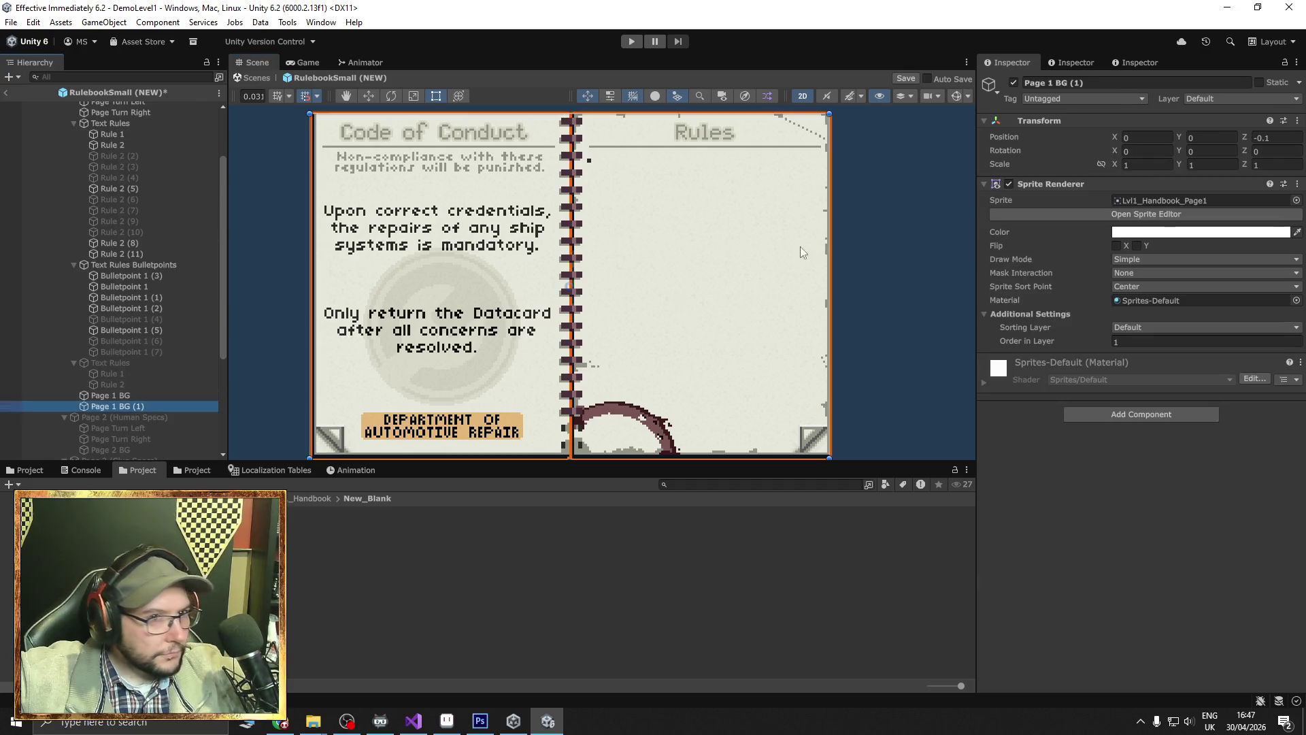
click(1013, 82)
click(1013, 82)
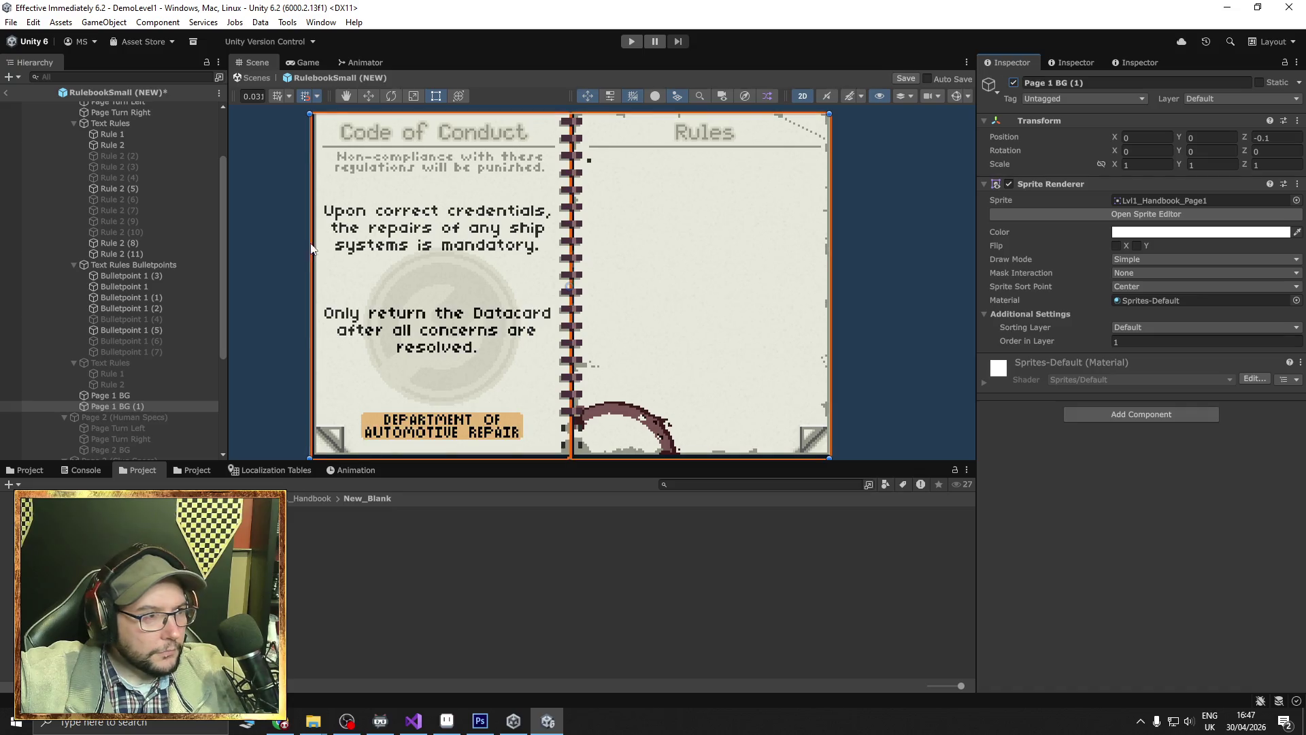
Frame the Scene view on Rule 1's text.
click(116, 134)
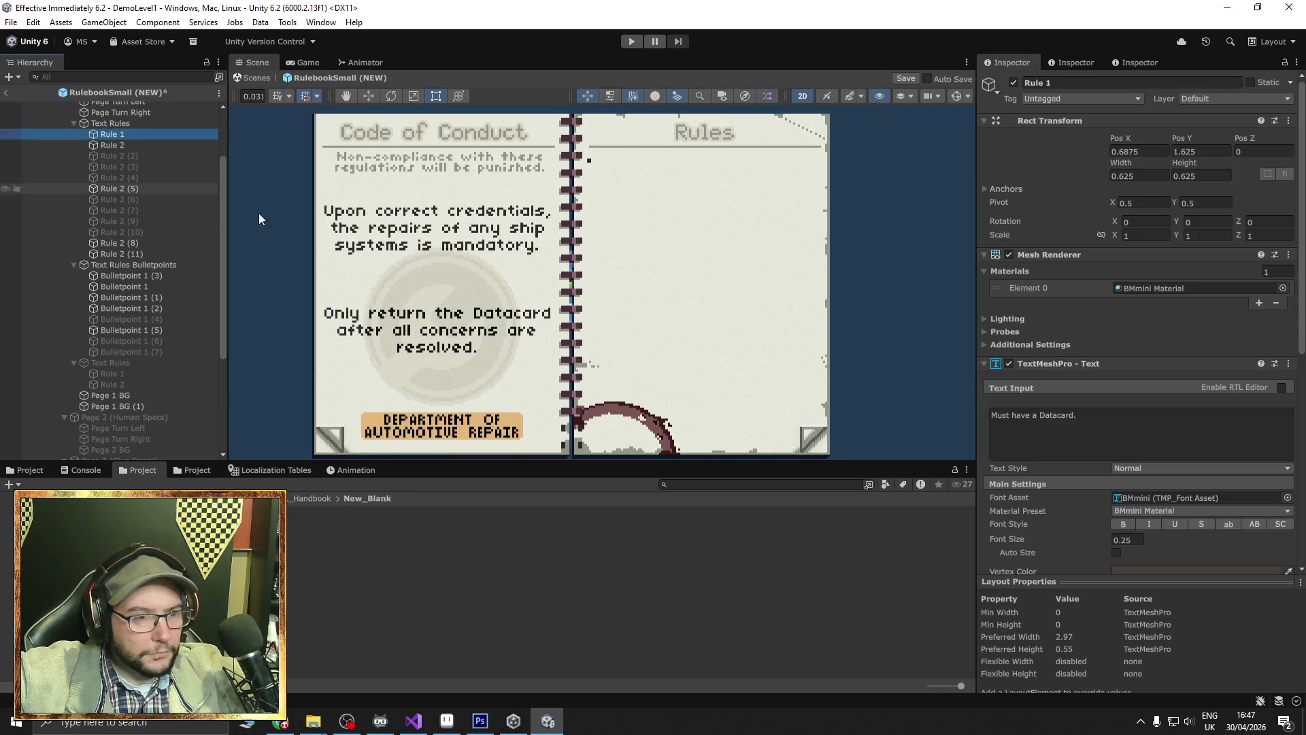
double_click(109, 134)
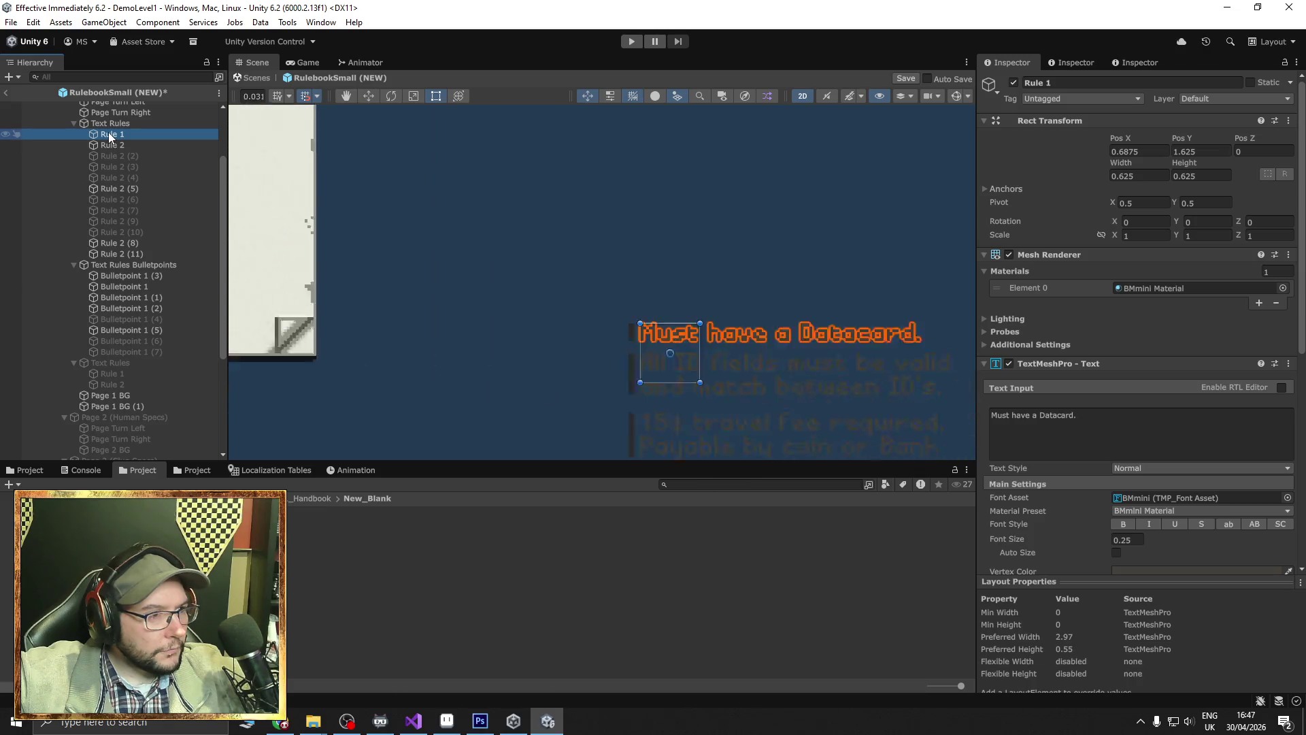
scroll(333, 260, down, 5)
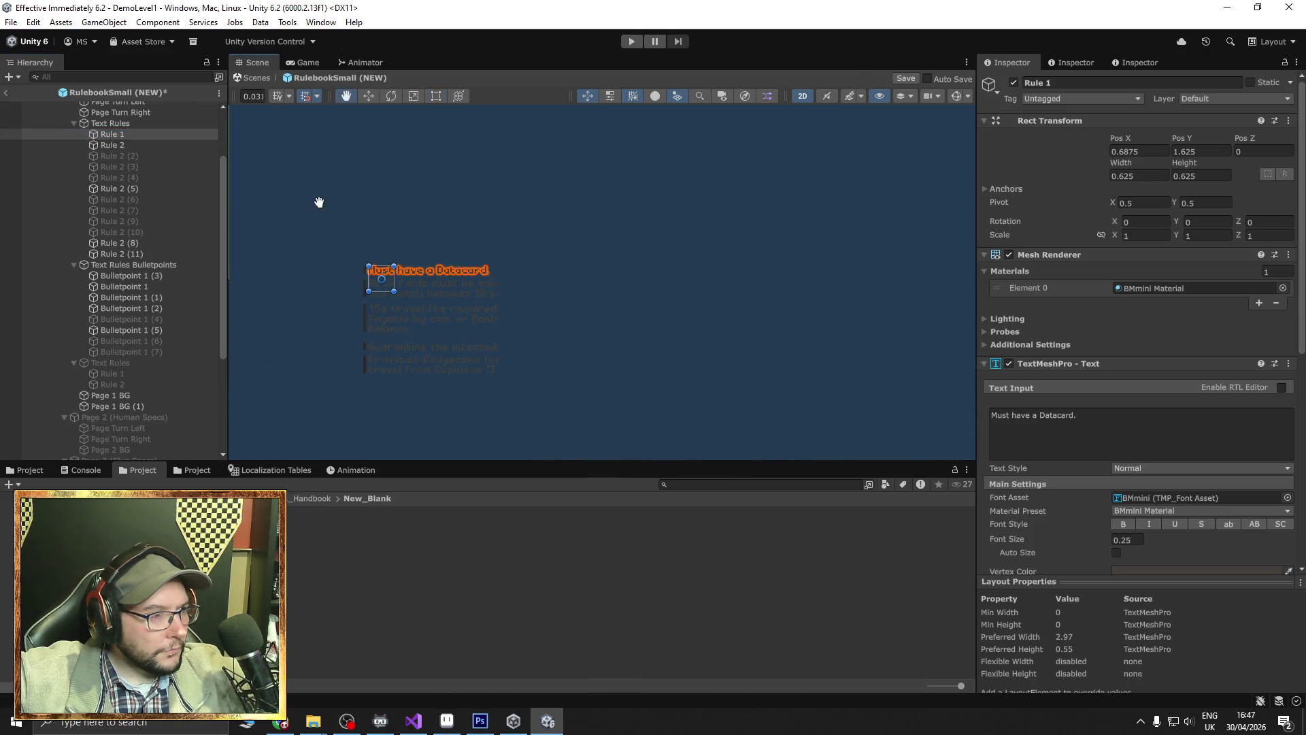
Collapse and select both the Text Rules and Text Rules Bulletpoints groups.
click(113, 124)
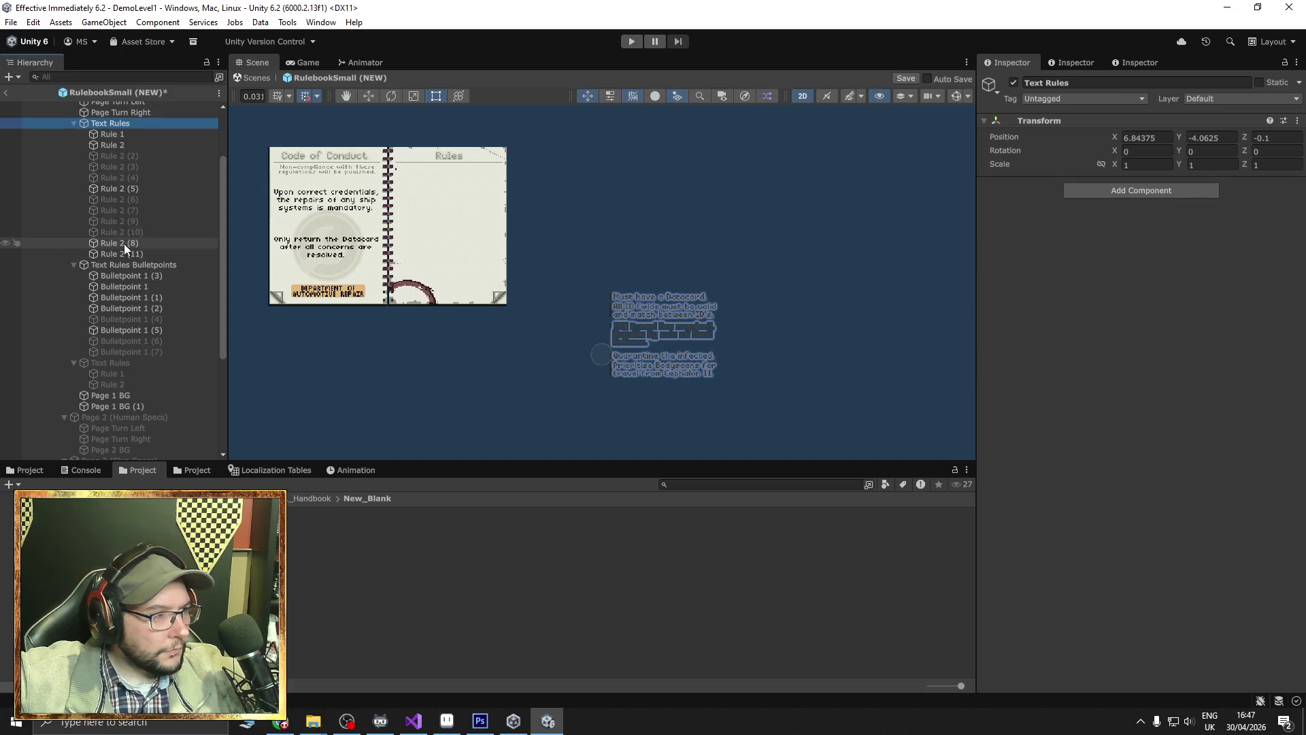
ctrl+click(121, 264)
click(374, 96)
right_click(109, 112)
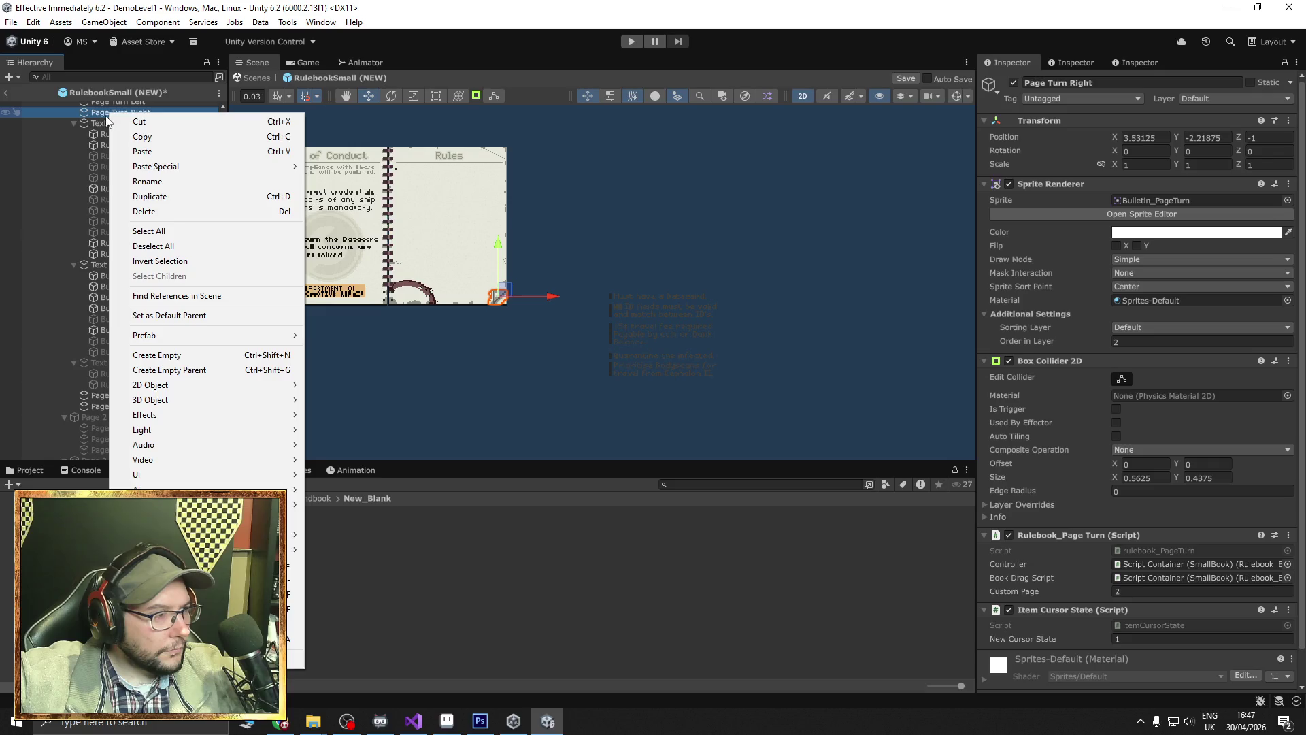
click(105, 123)
scroll(125, 153, up, 3)
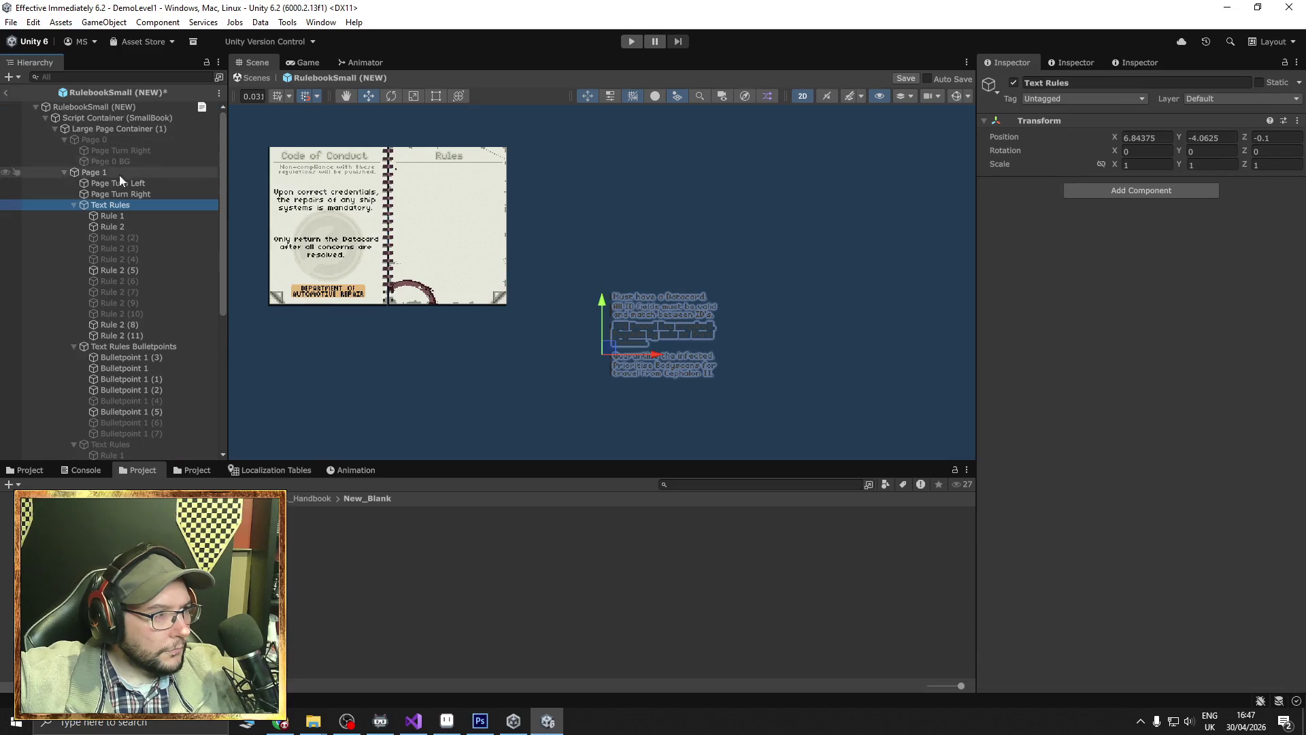
click(74, 206)
click(74, 216)
ctrl+click(109, 215)
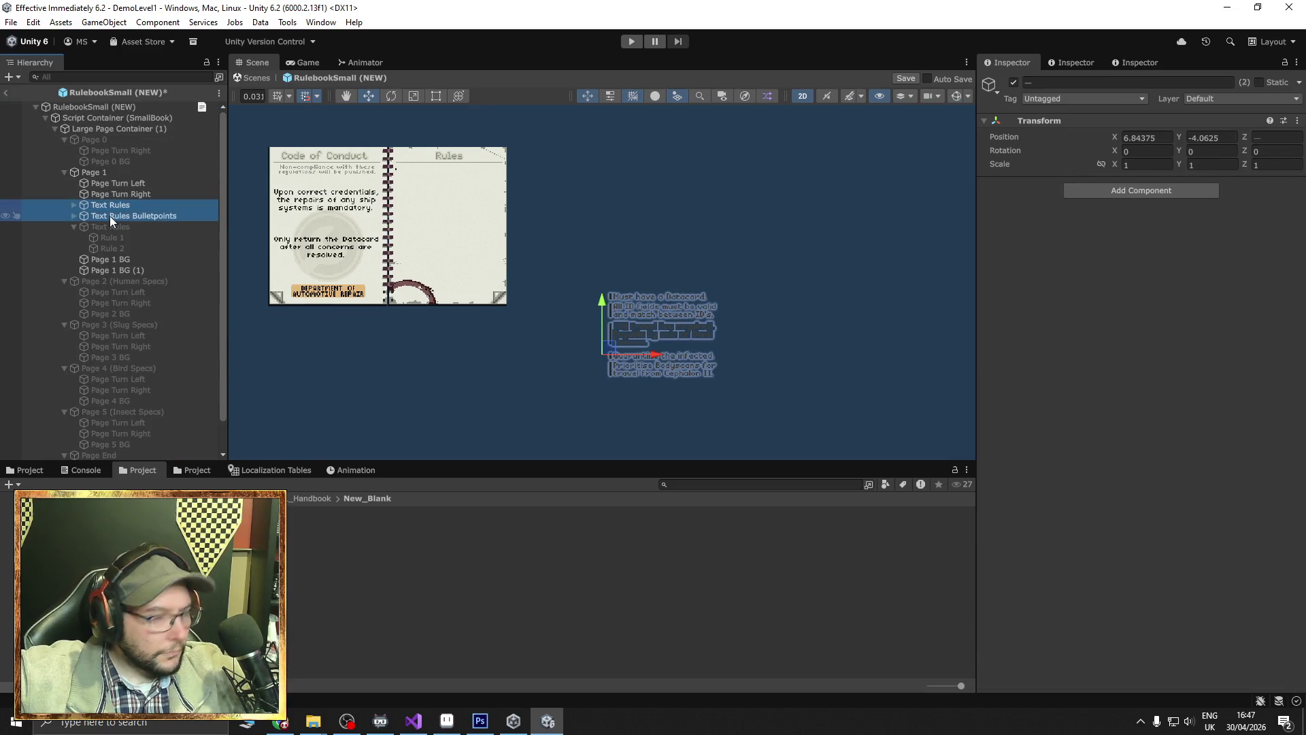
Cut both groups and paste them as children of Page 1, keeping local transforms.
key(Delete)
right_click(95, 172)
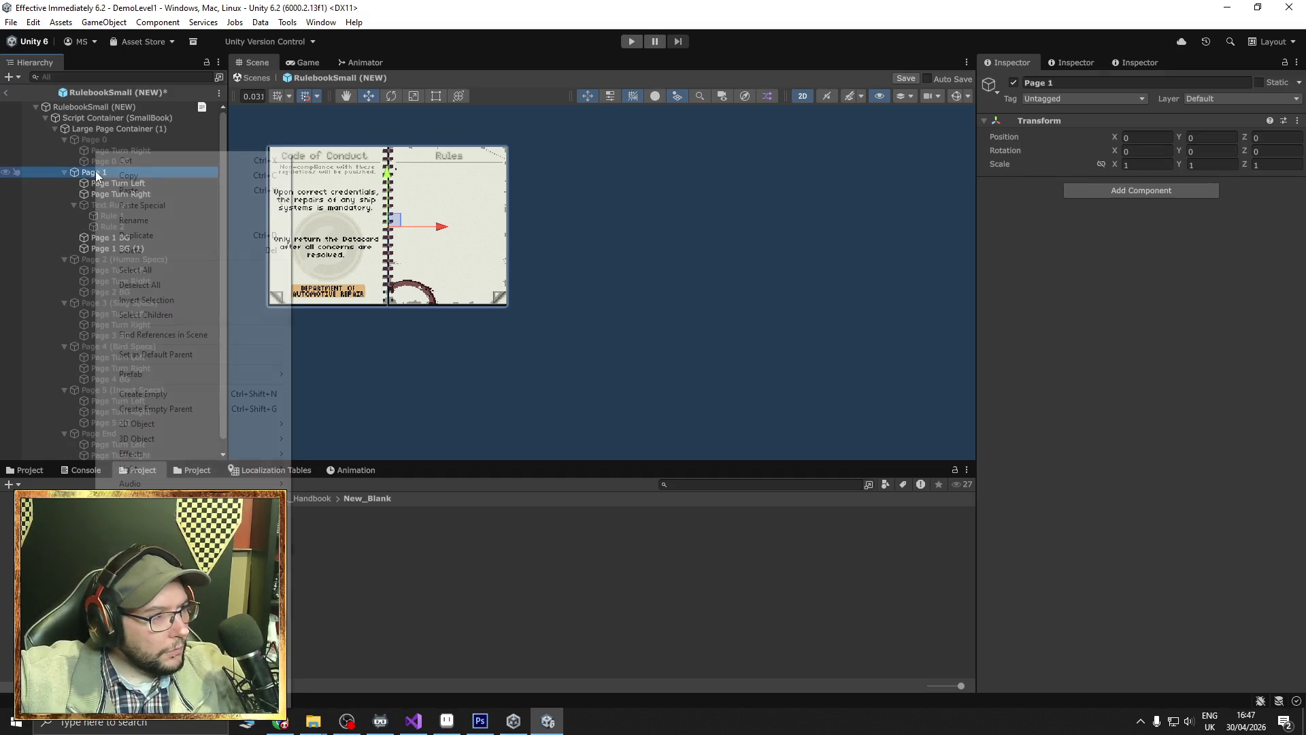
mouse_move(190, 206)
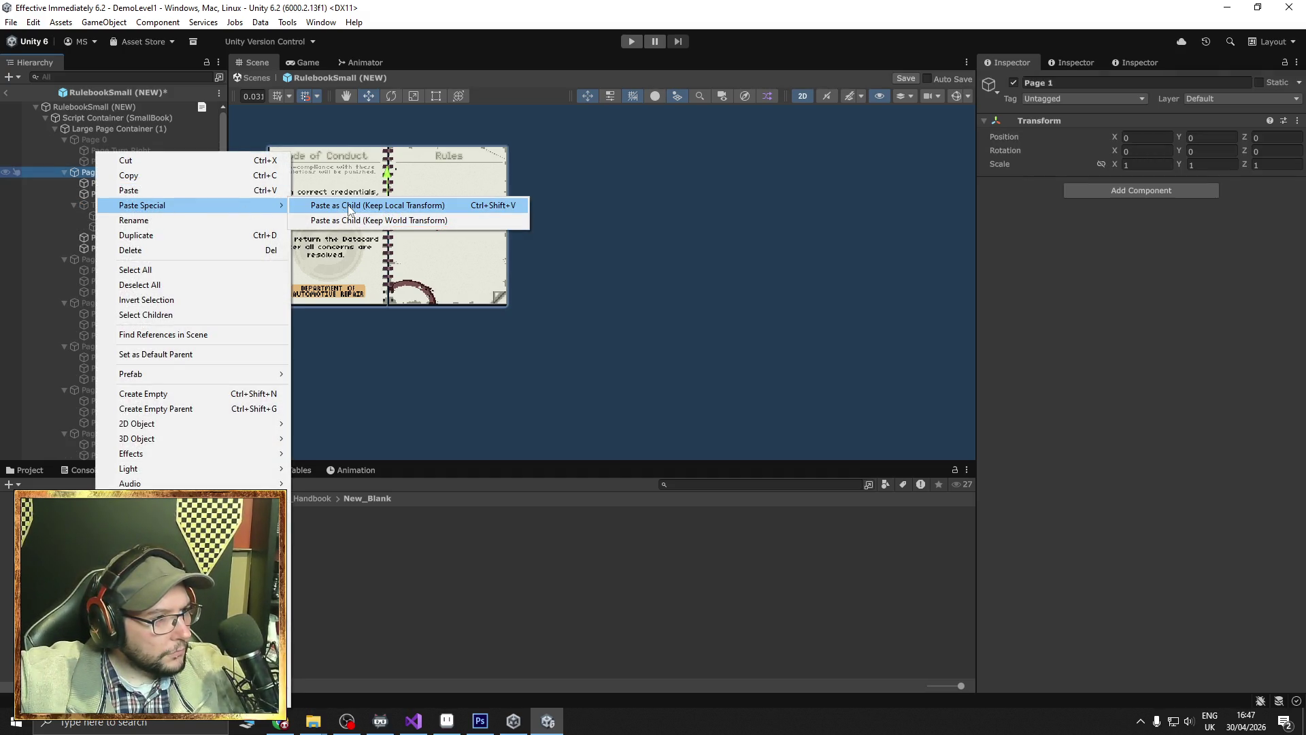
click(349, 208)
scroll(496, 222, up, 6)
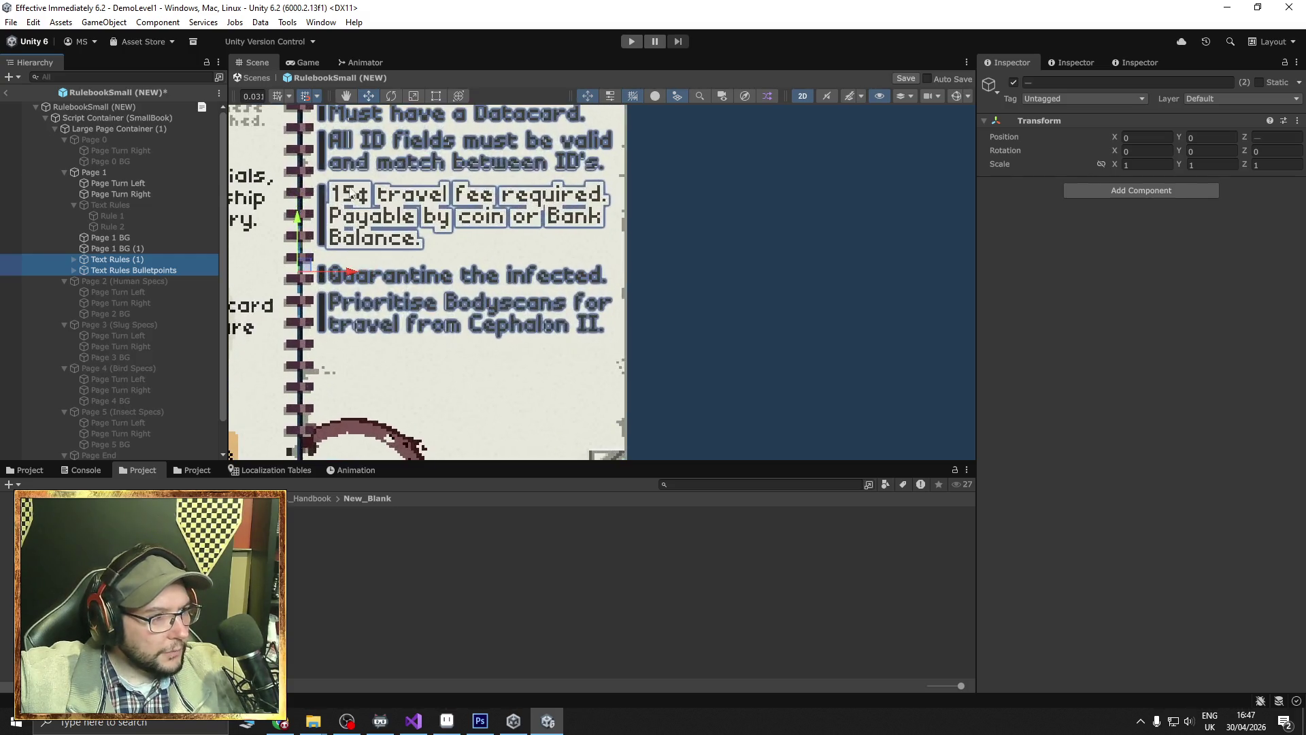
click(74, 260)
click(116, 271)
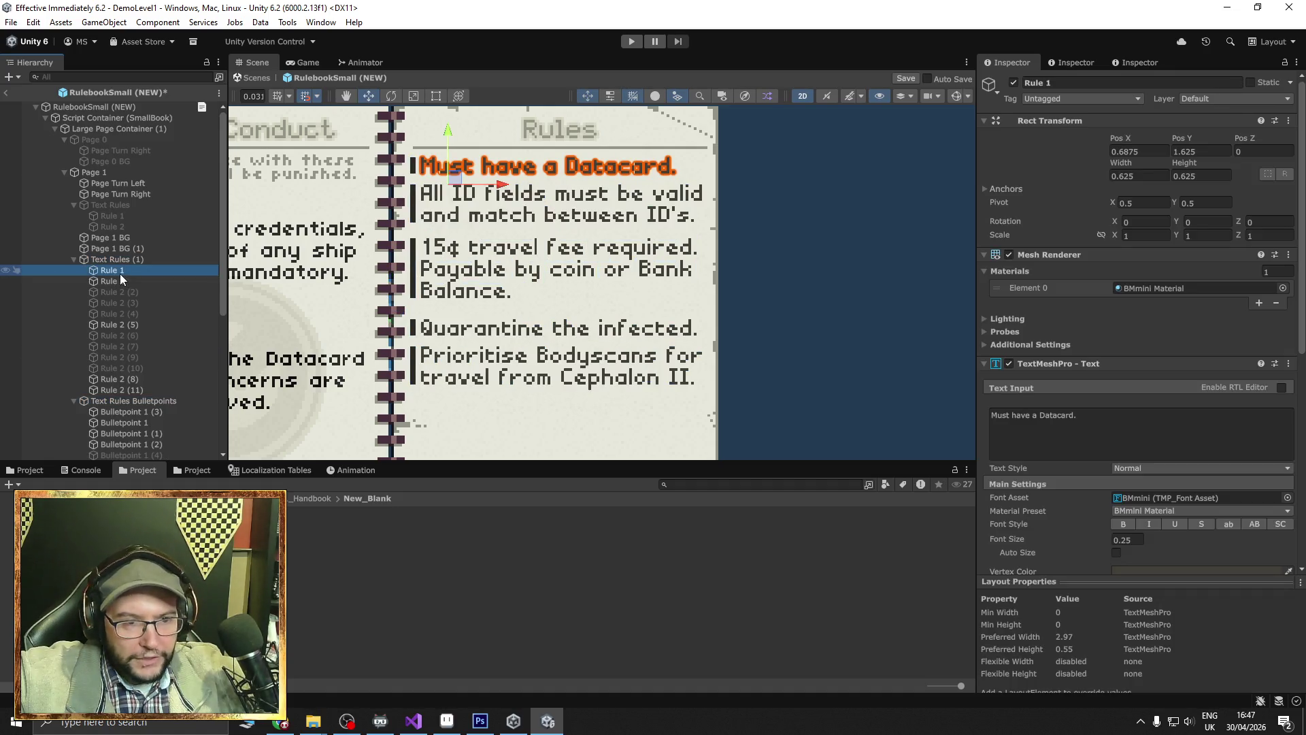
Review the rule texts from Bodyscans back to Rule 1, the Datacard rule.
scroll(121, 275, down, 3)
shift+click(132, 308)
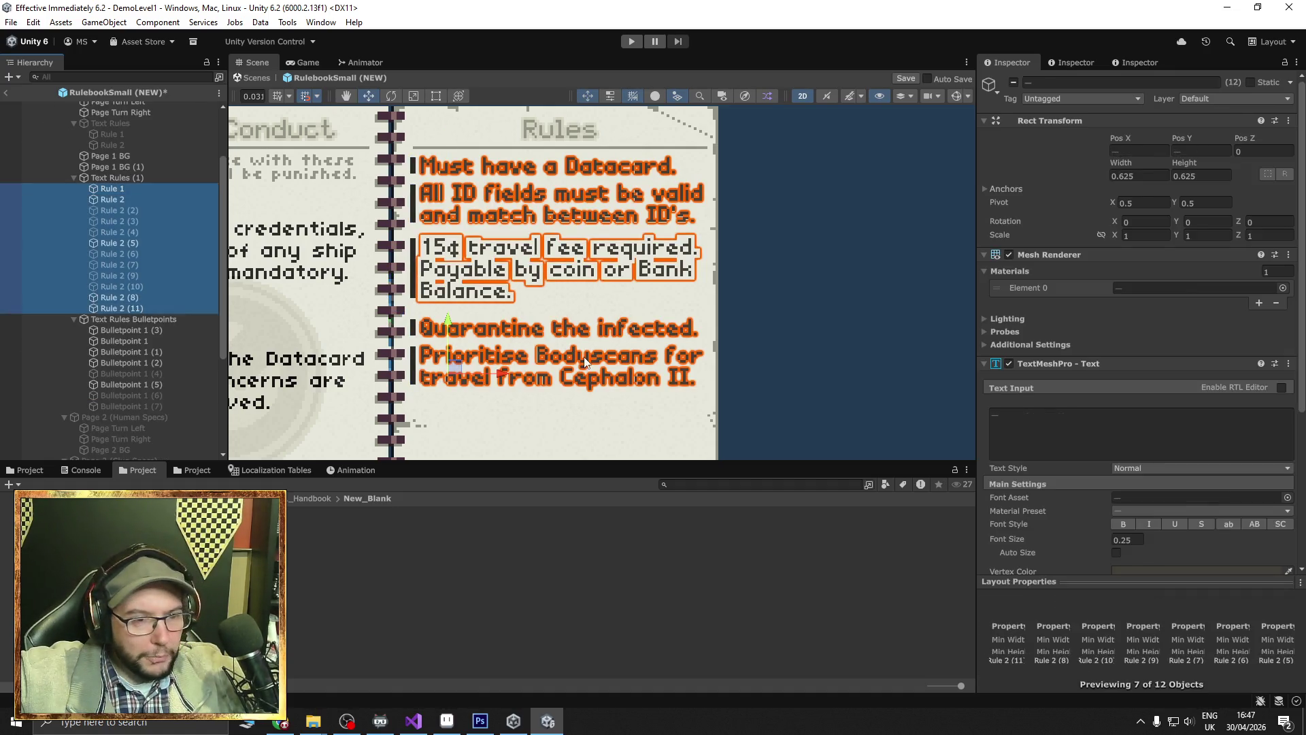
click(138, 300)
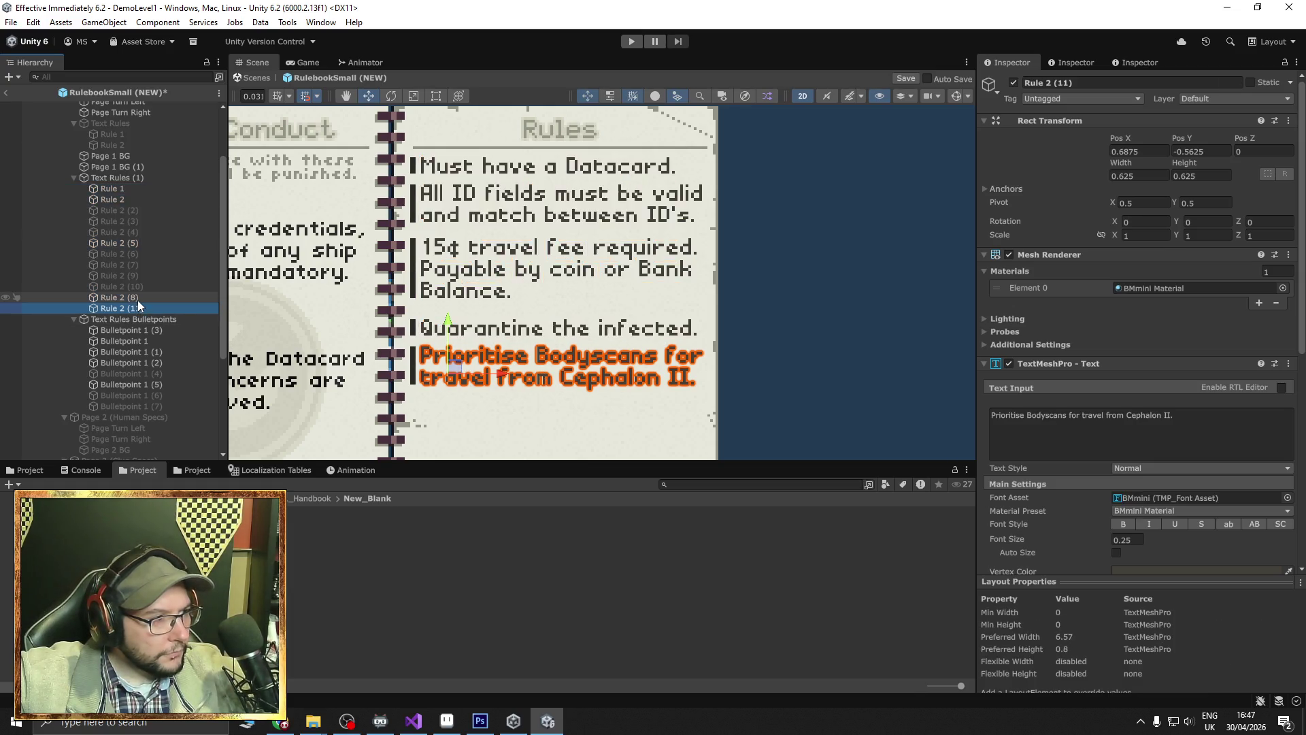
key(Up)
key(Up)
key(Up)
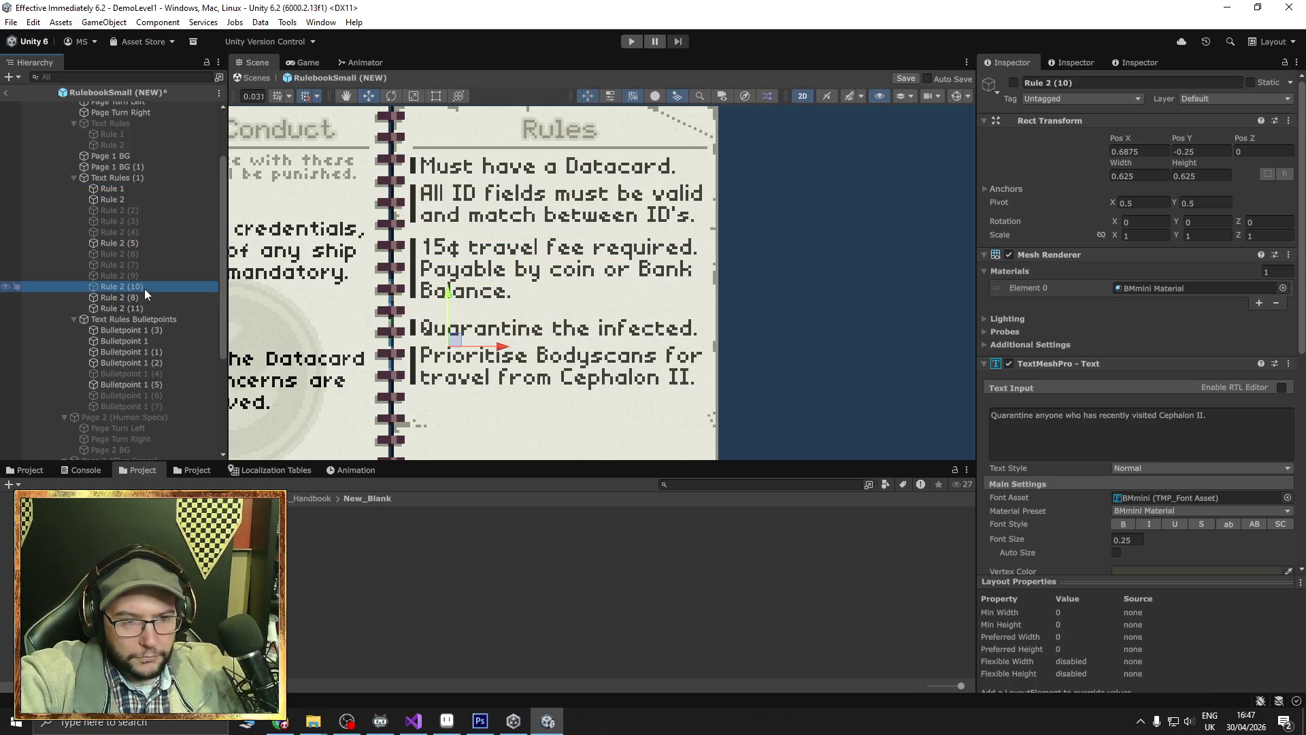
key(Up)
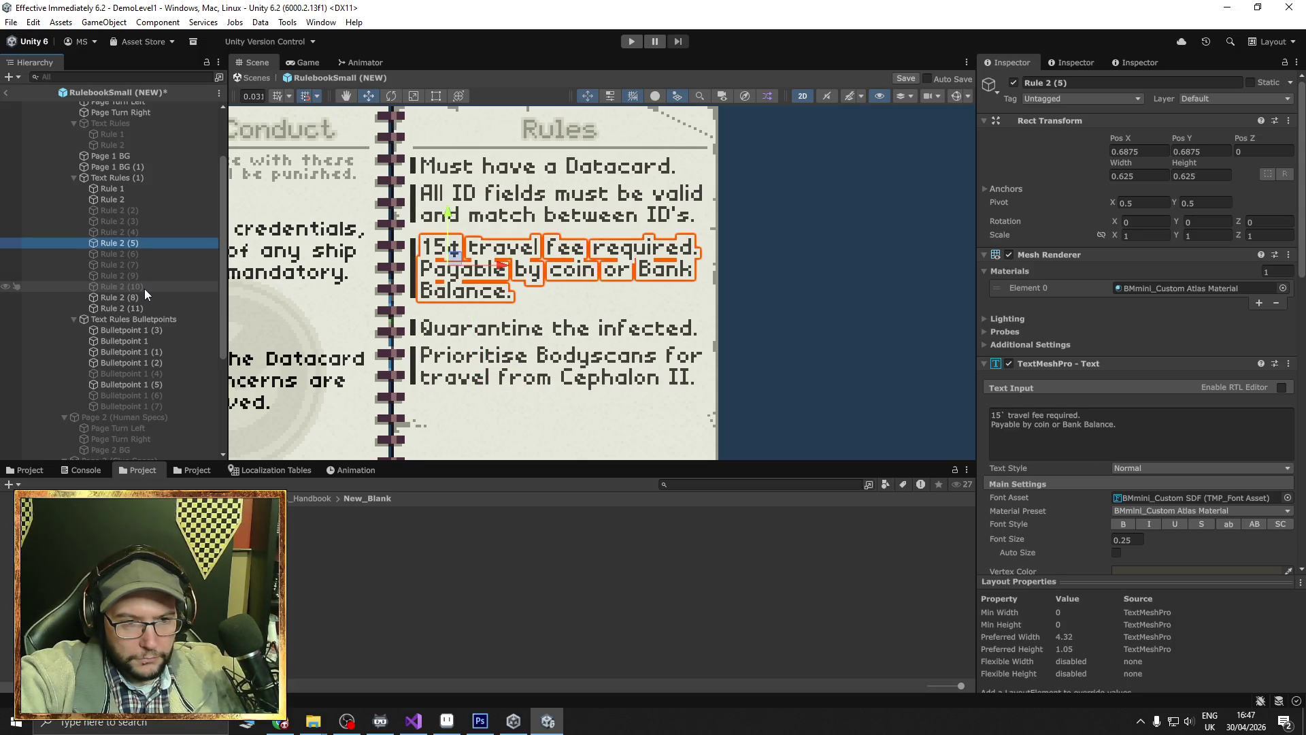
key(Up)
key(Up)
key(Up)
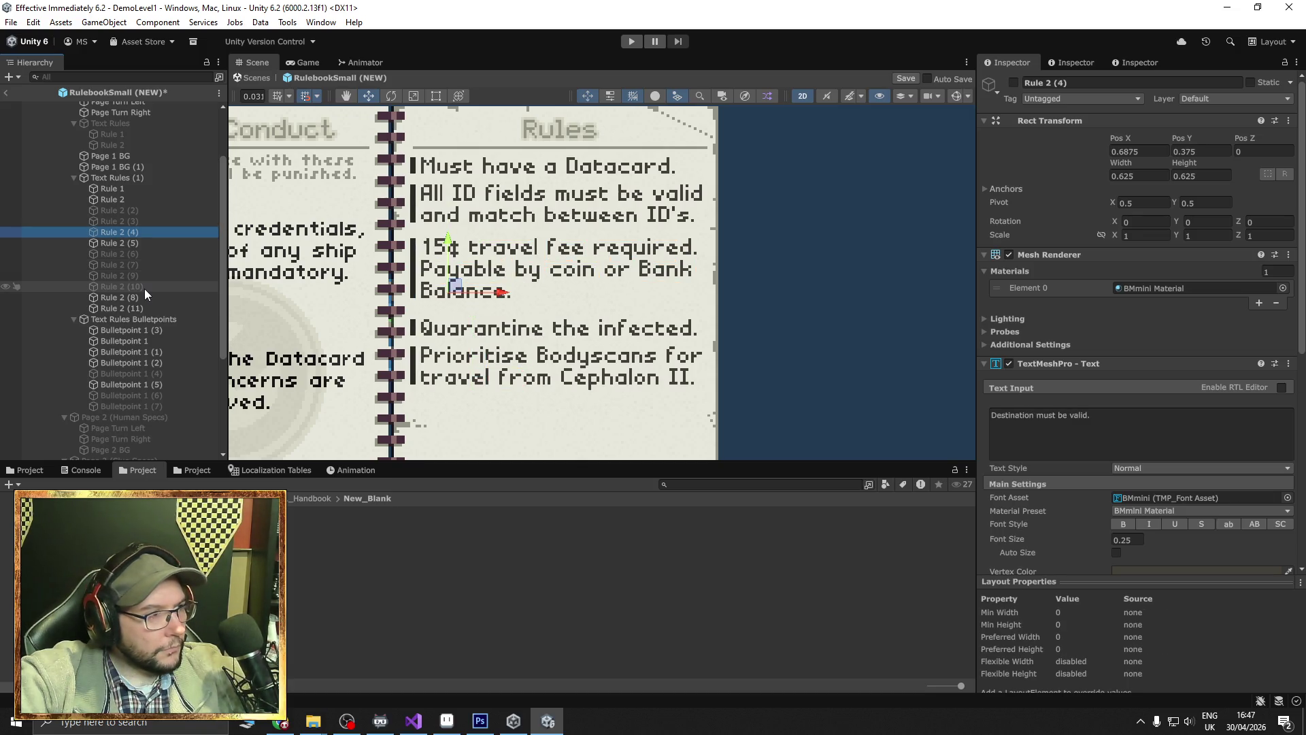
key(Up)
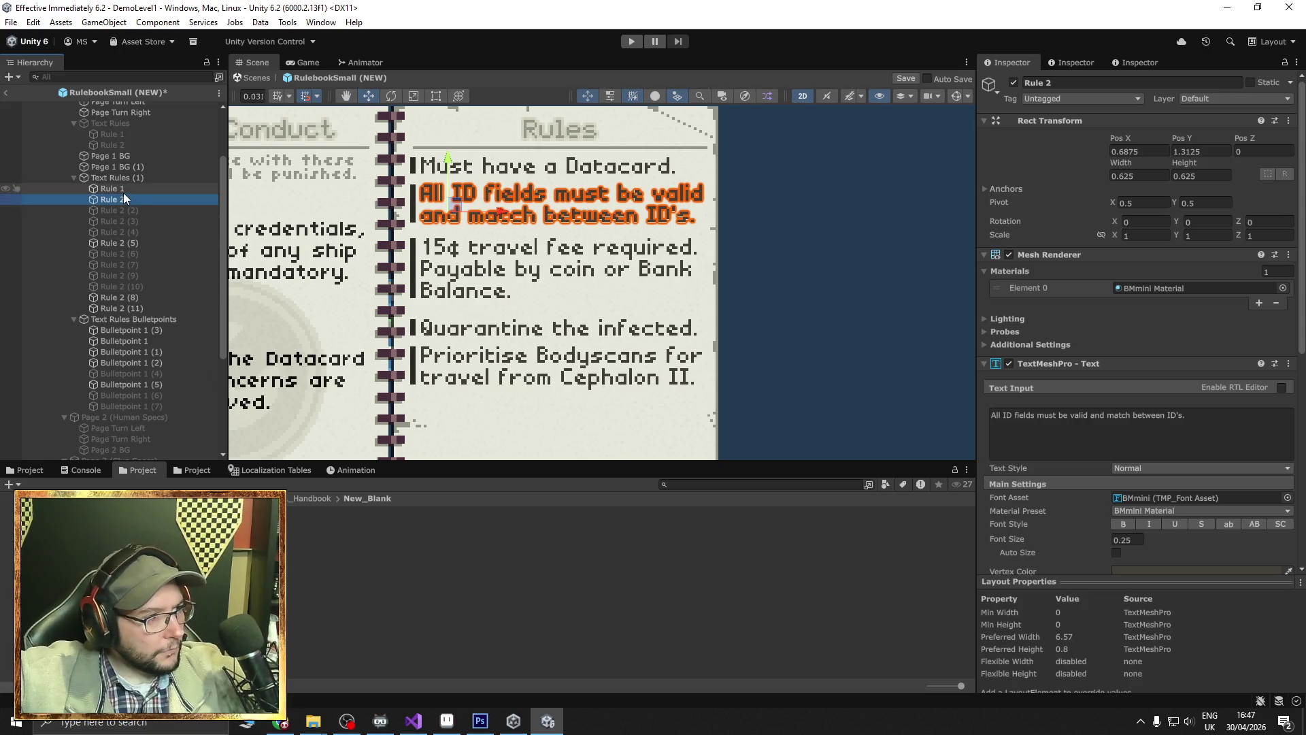
key(Up)
Apply the BMmini_Custom SDF font to all twelve rule texts and view the Rules page.
shift+click(142, 306)
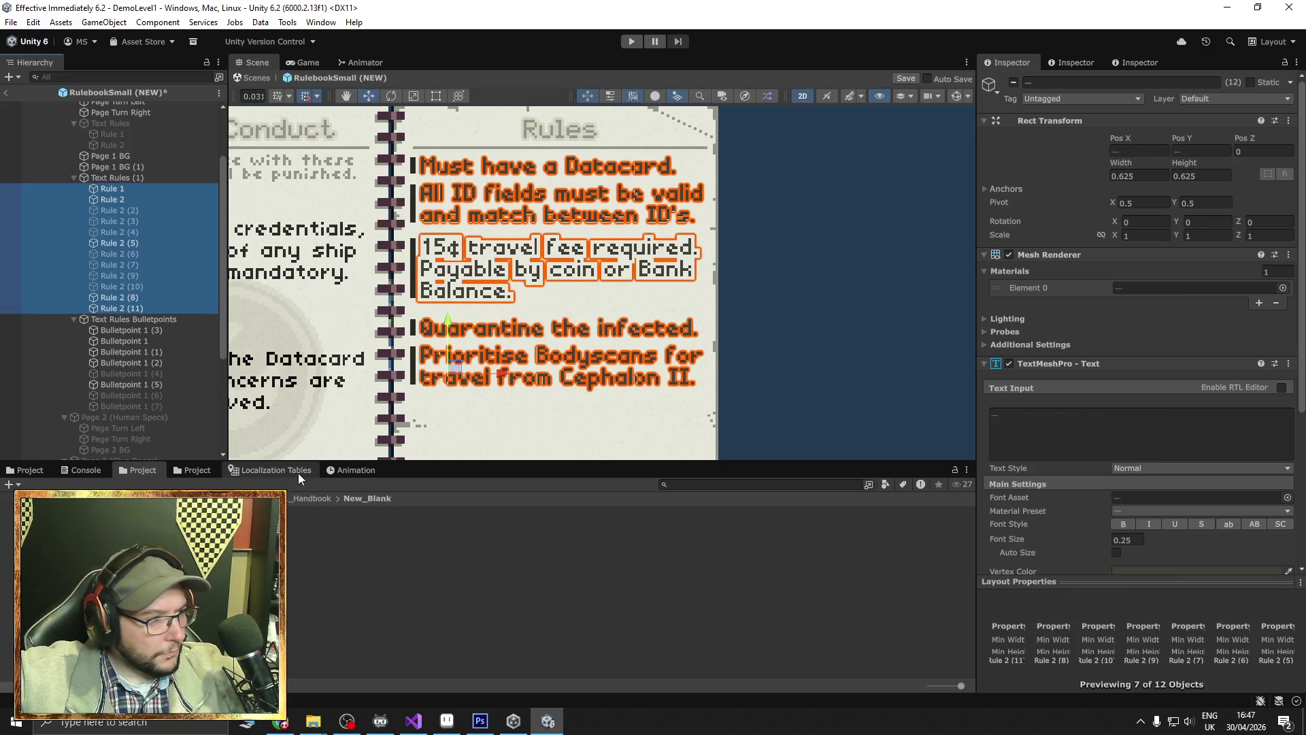
click(311, 498)
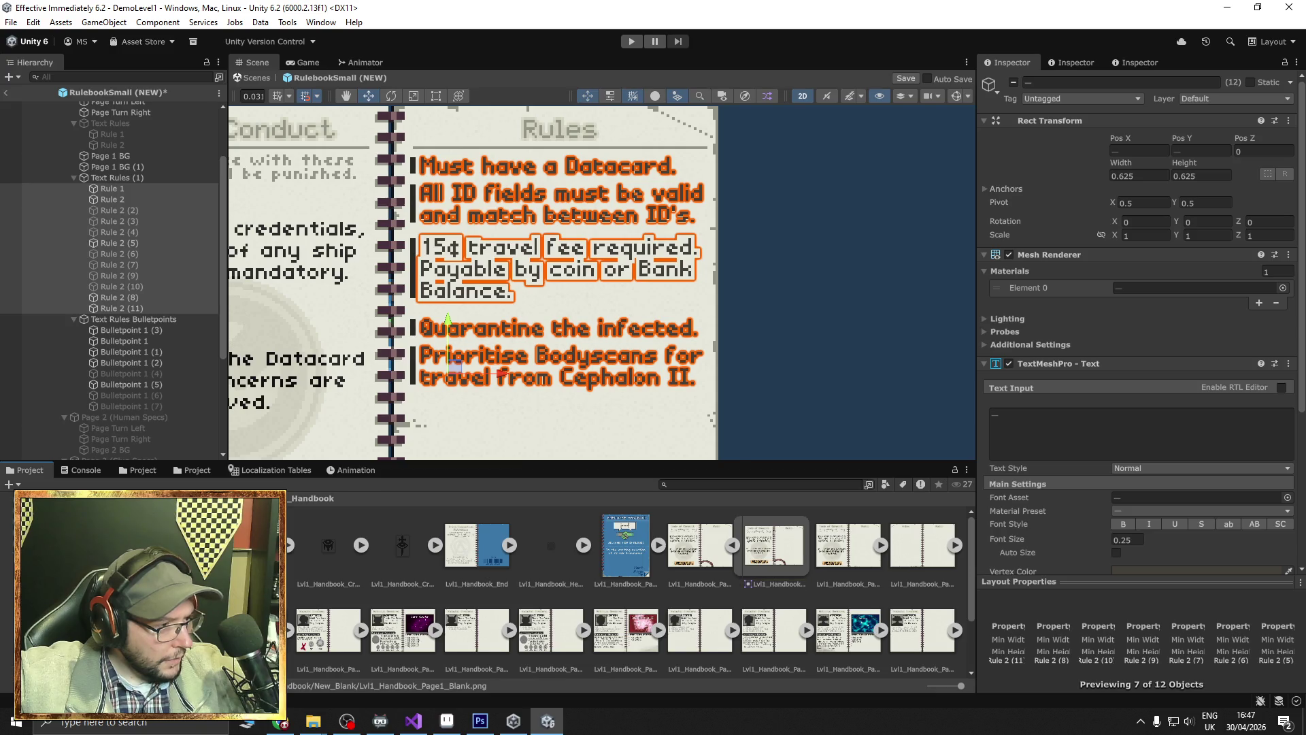
click(224, 506)
drag(1099, 493, 1137, 495)
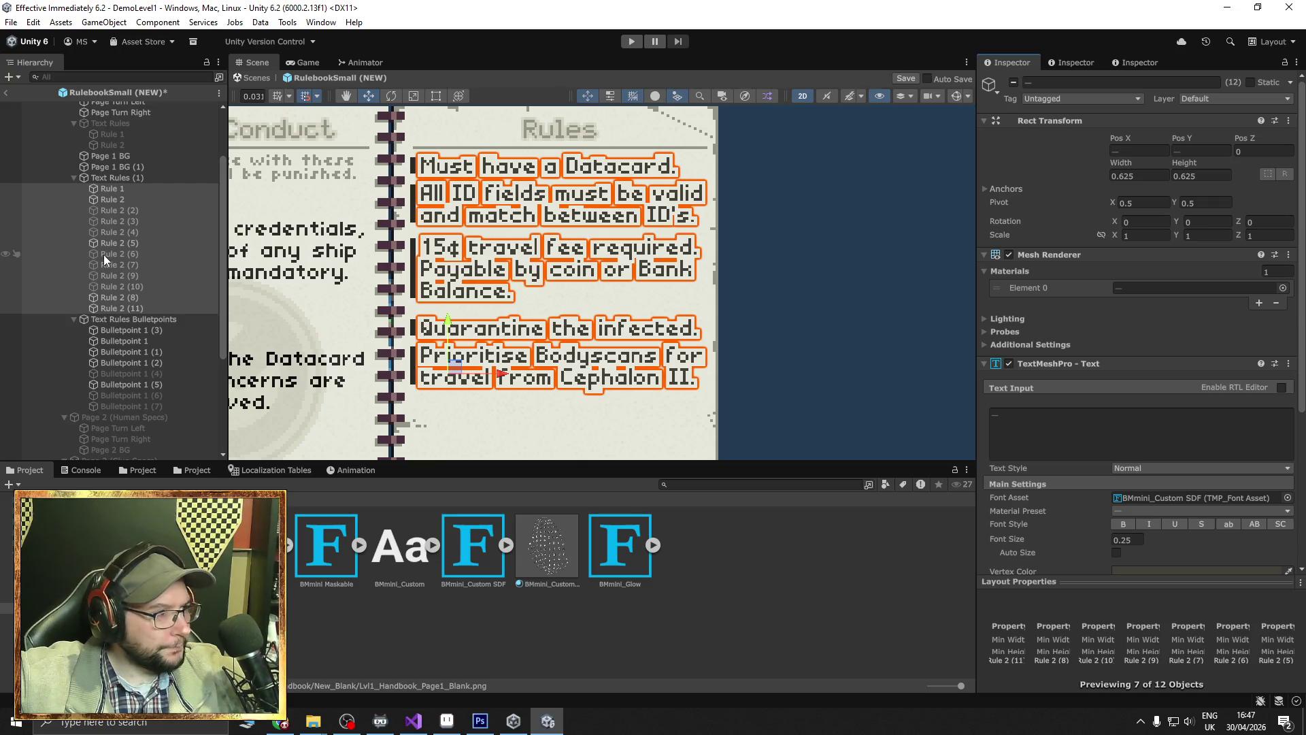
click(120, 330)
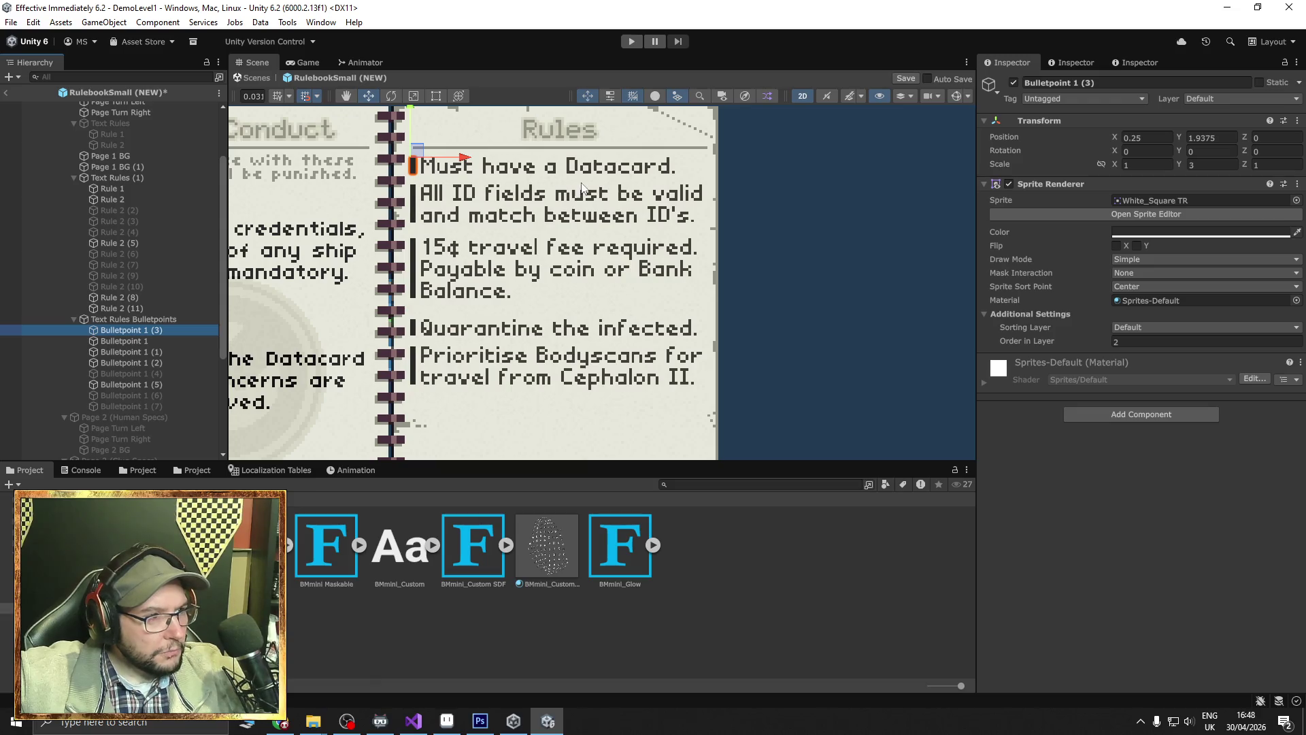
drag(466, 215, 564, 219)
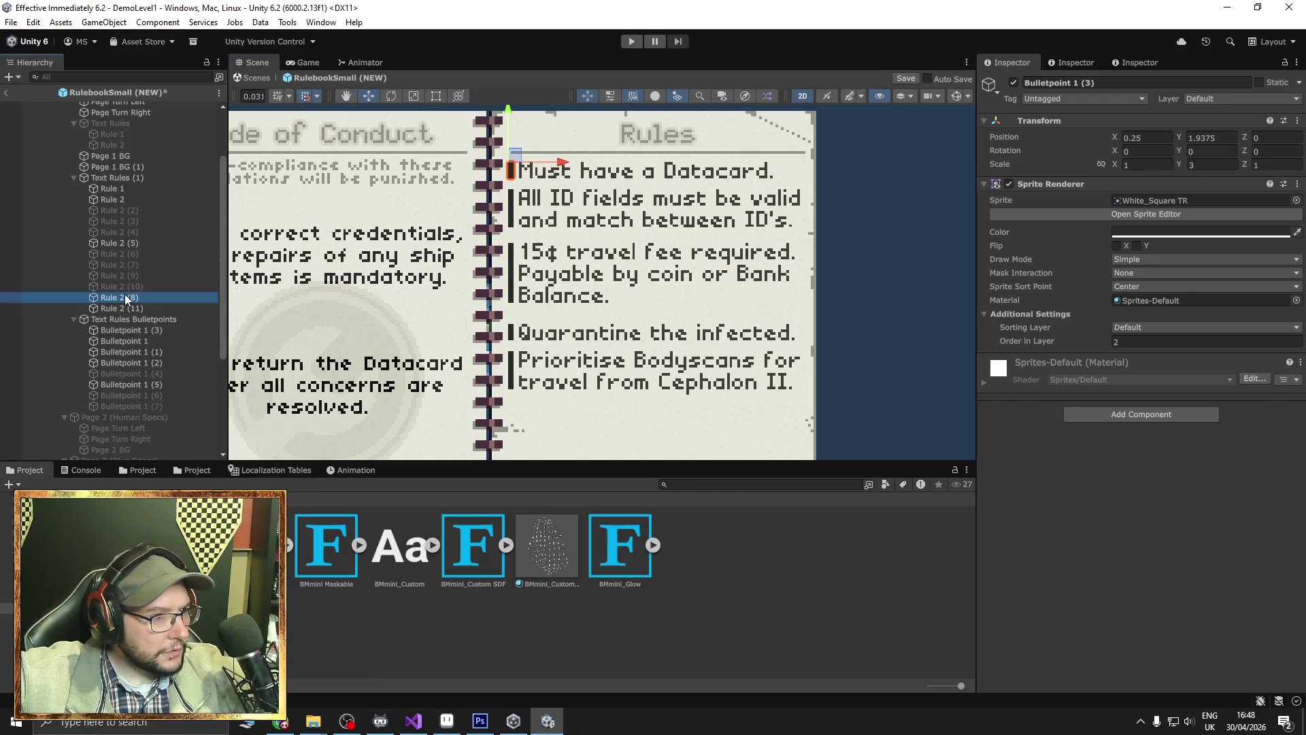
Hide the Quarantine, Bodyscans and travel fee rules, then select the Datacard rule.
click(124, 297)
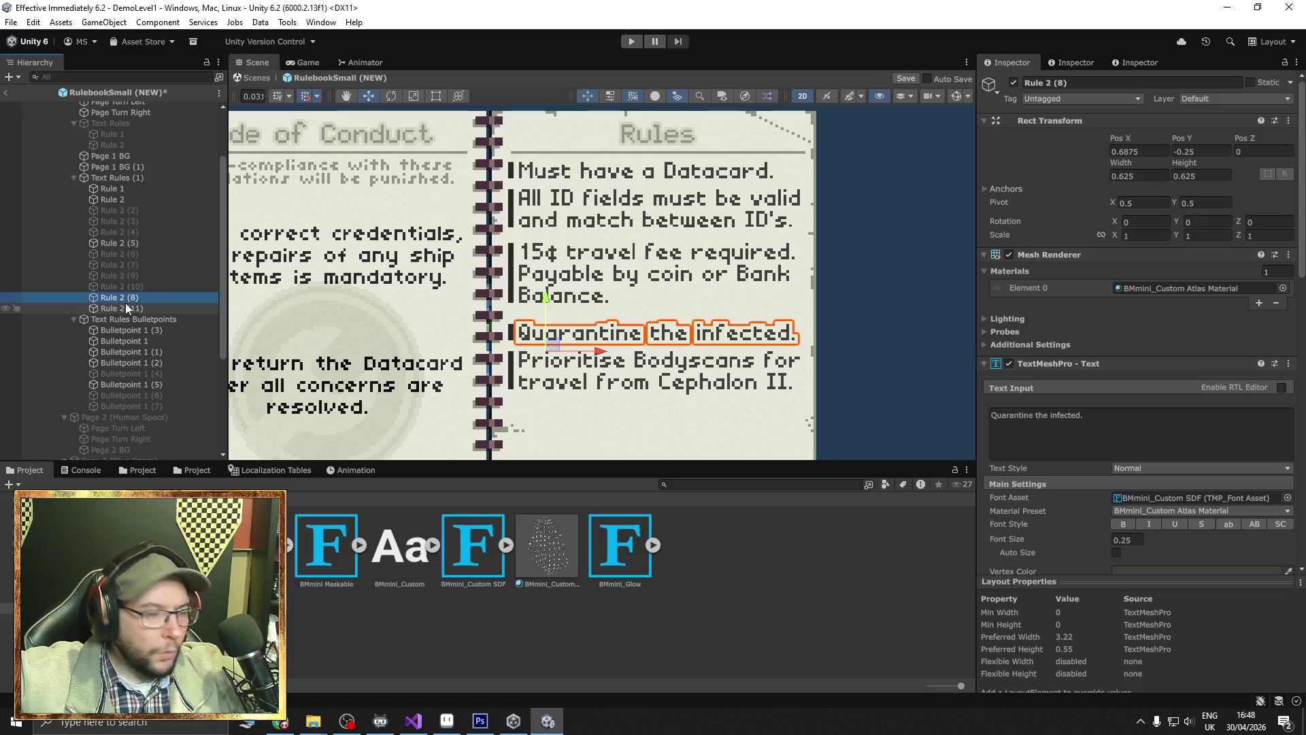
ctrl+click(125, 303)
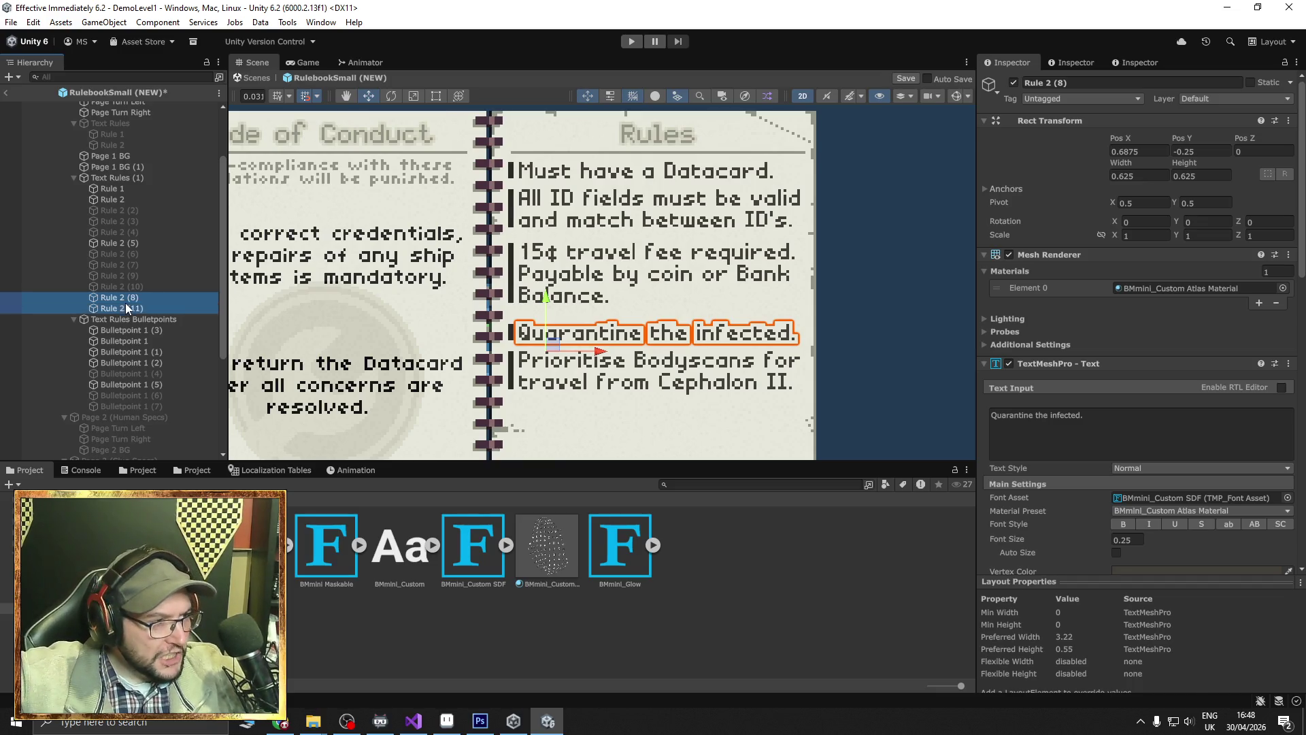
ctrl+click(121, 243)
click(1013, 81)
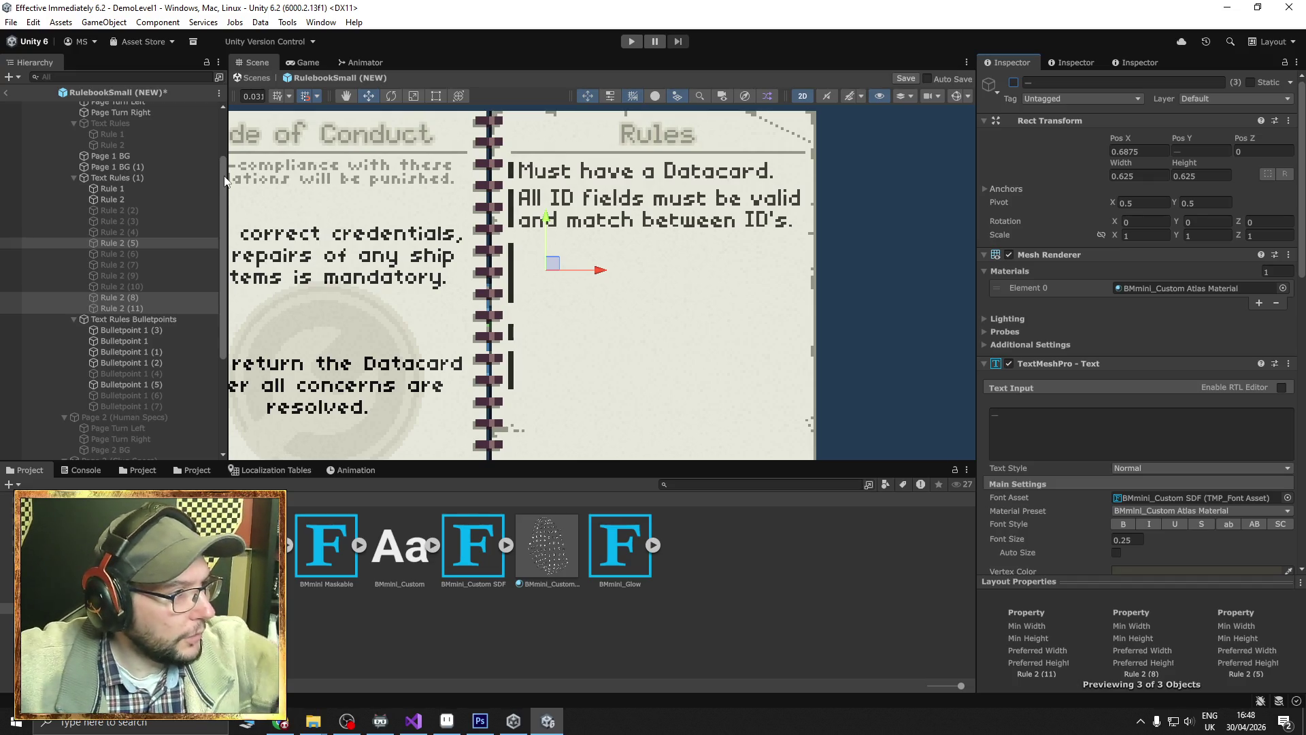
click(144, 192)
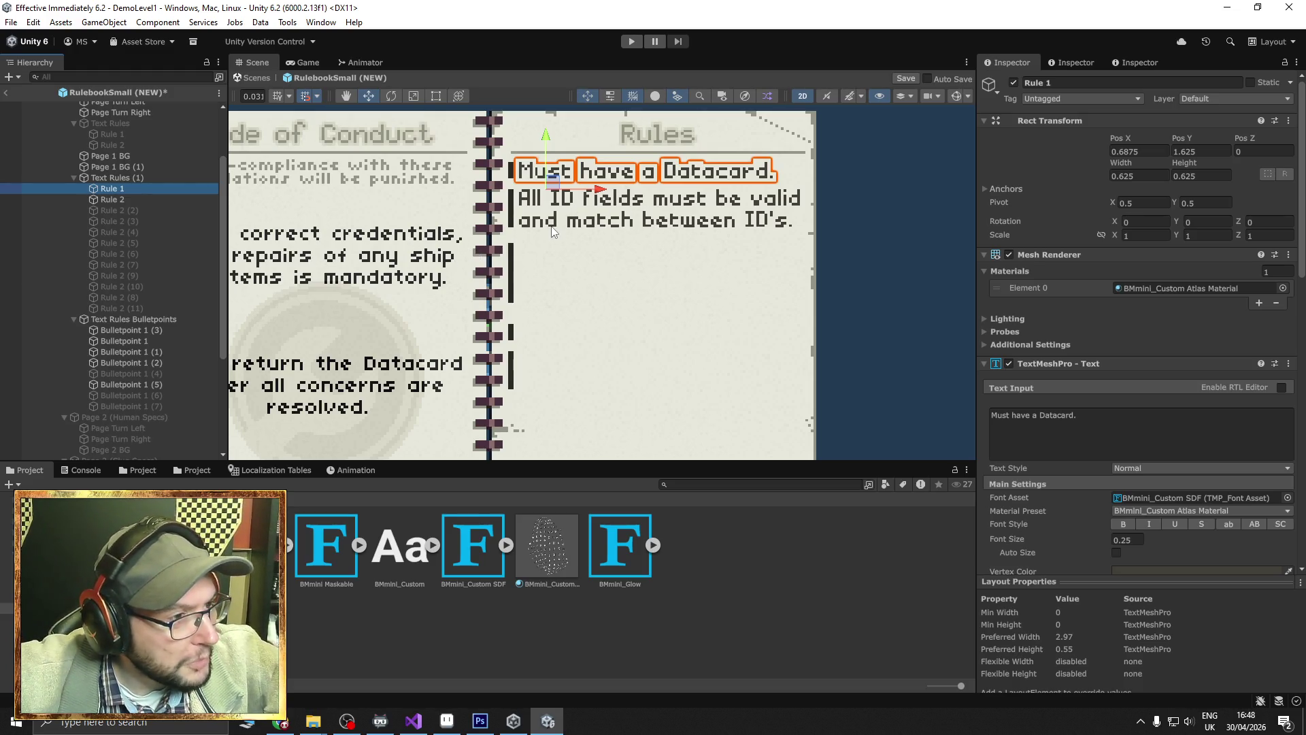
Trim Rule 2's text so its trailing clause ends with a period.
click(151, 199)
click(1216, 417)
click(1211, 418)
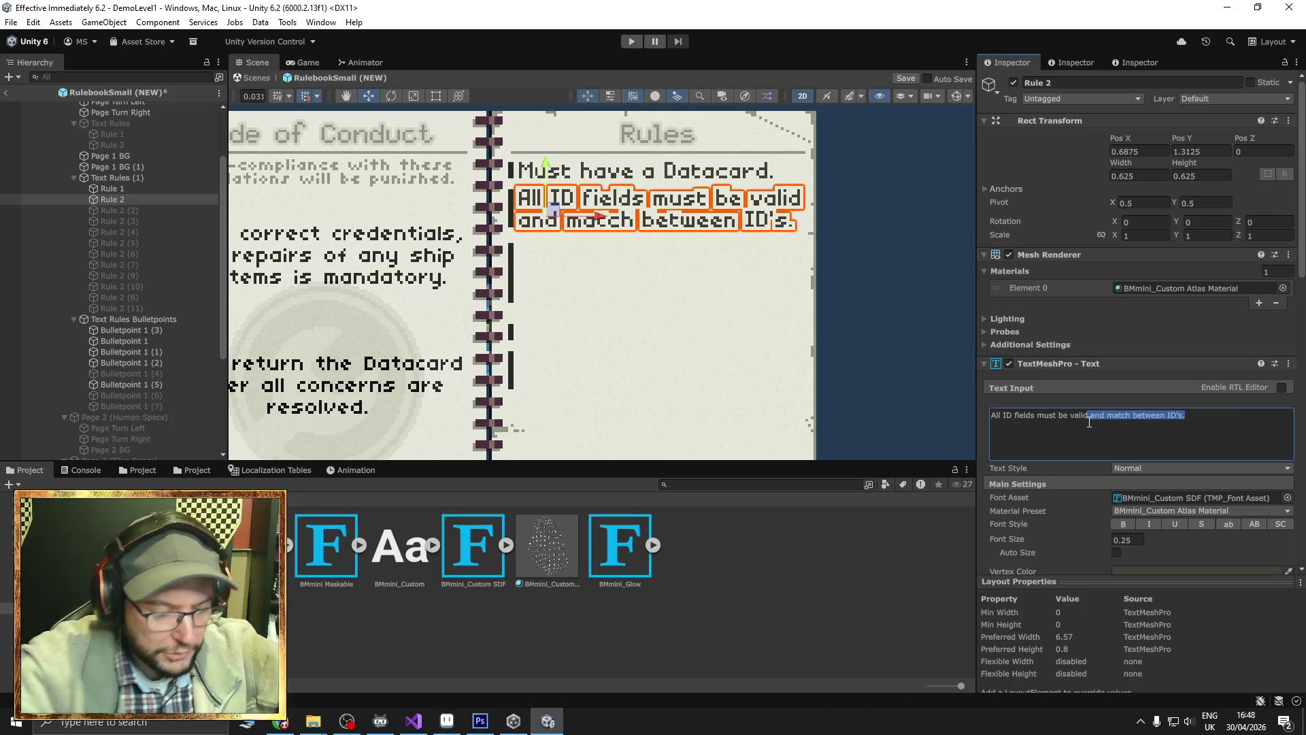
text(.)
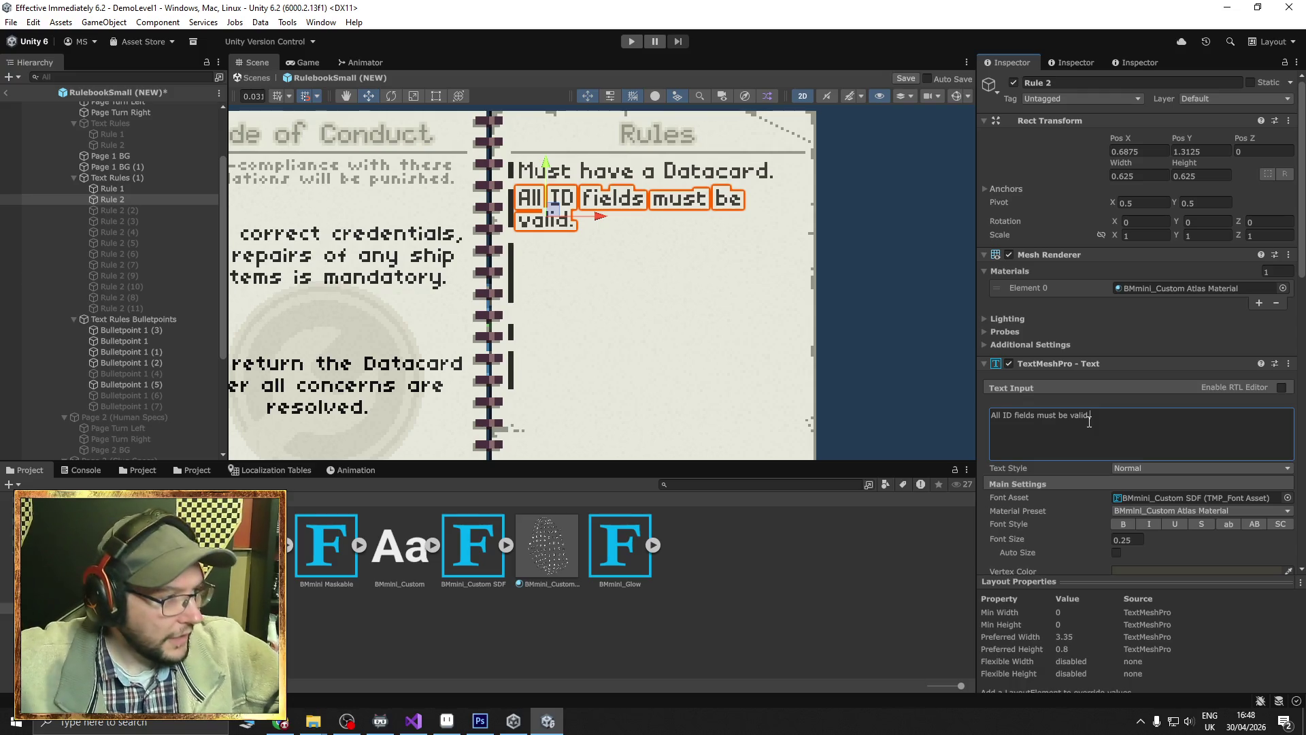
scroll(166, 371, down, 3)
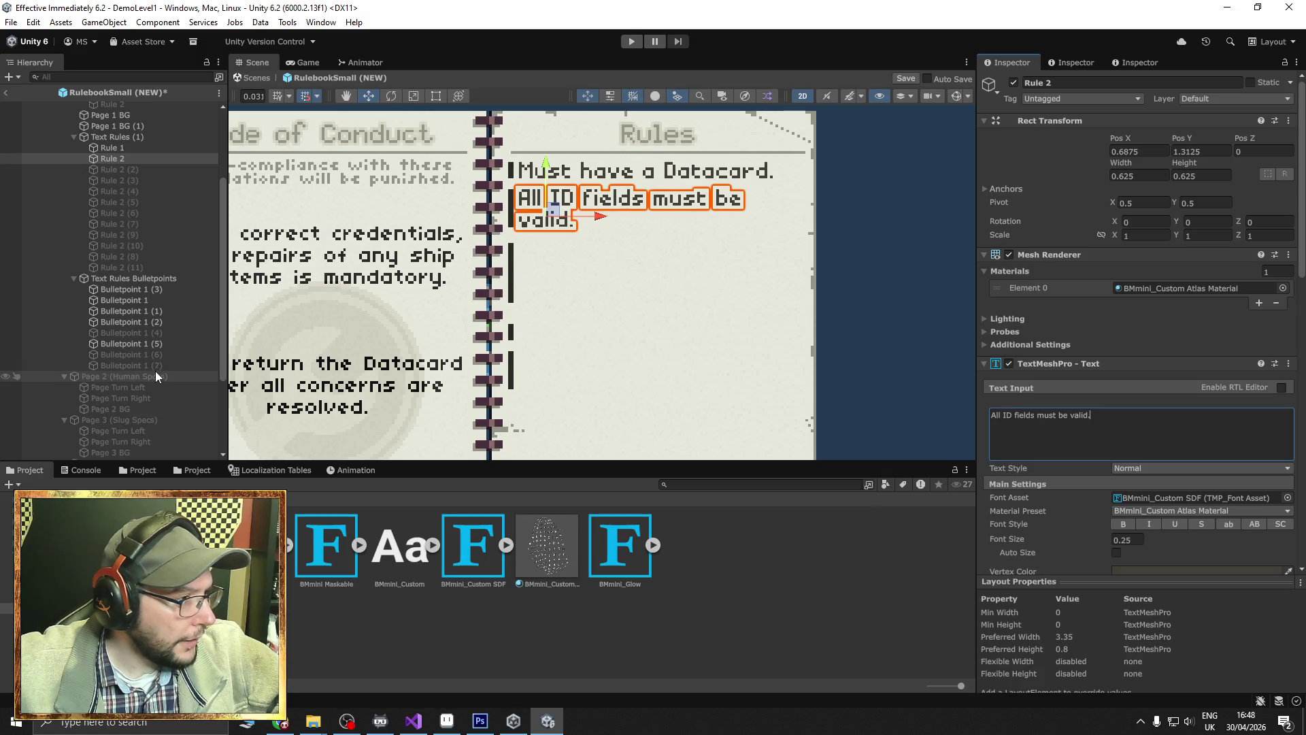
scroll(128, 175, up, 3)
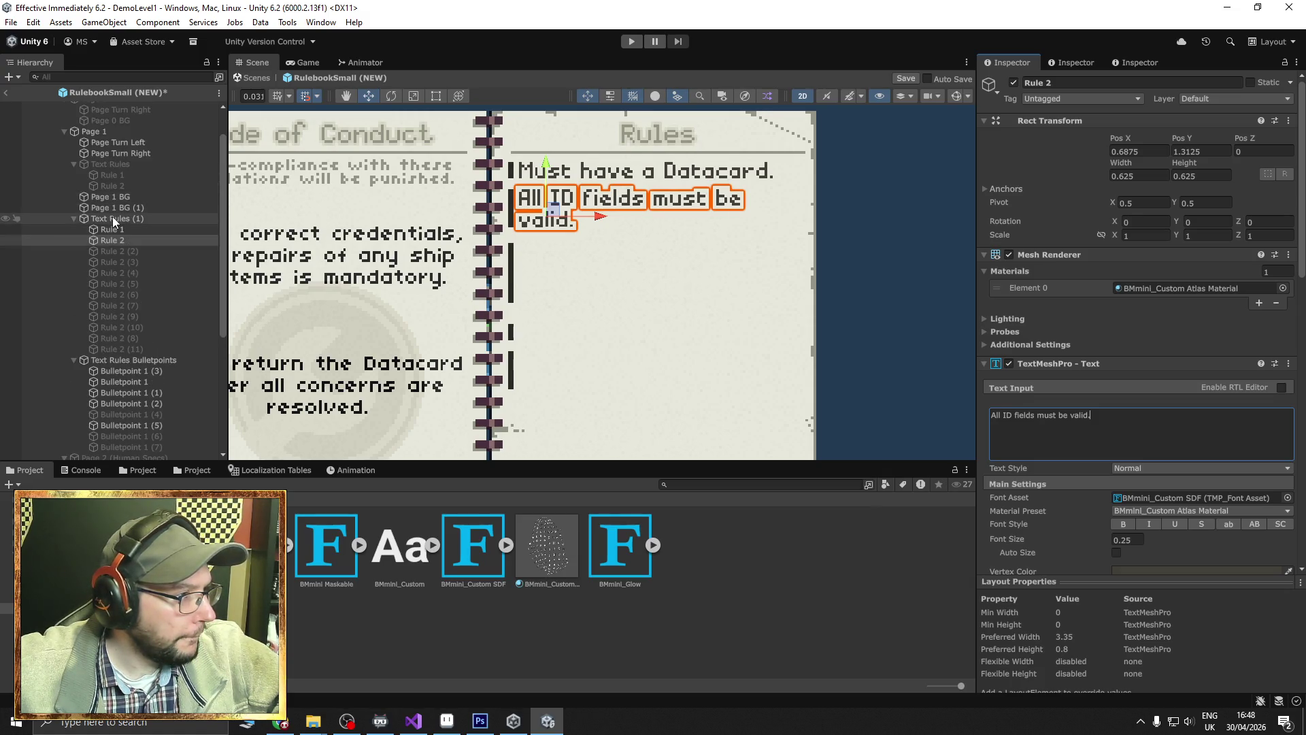
Move Text Rules (1) and Text Rules Bulletpoints onto the Text Rules group.
click(112, 218)
ctrl+click(129, 361)
drag(127, 356, 125, 160)
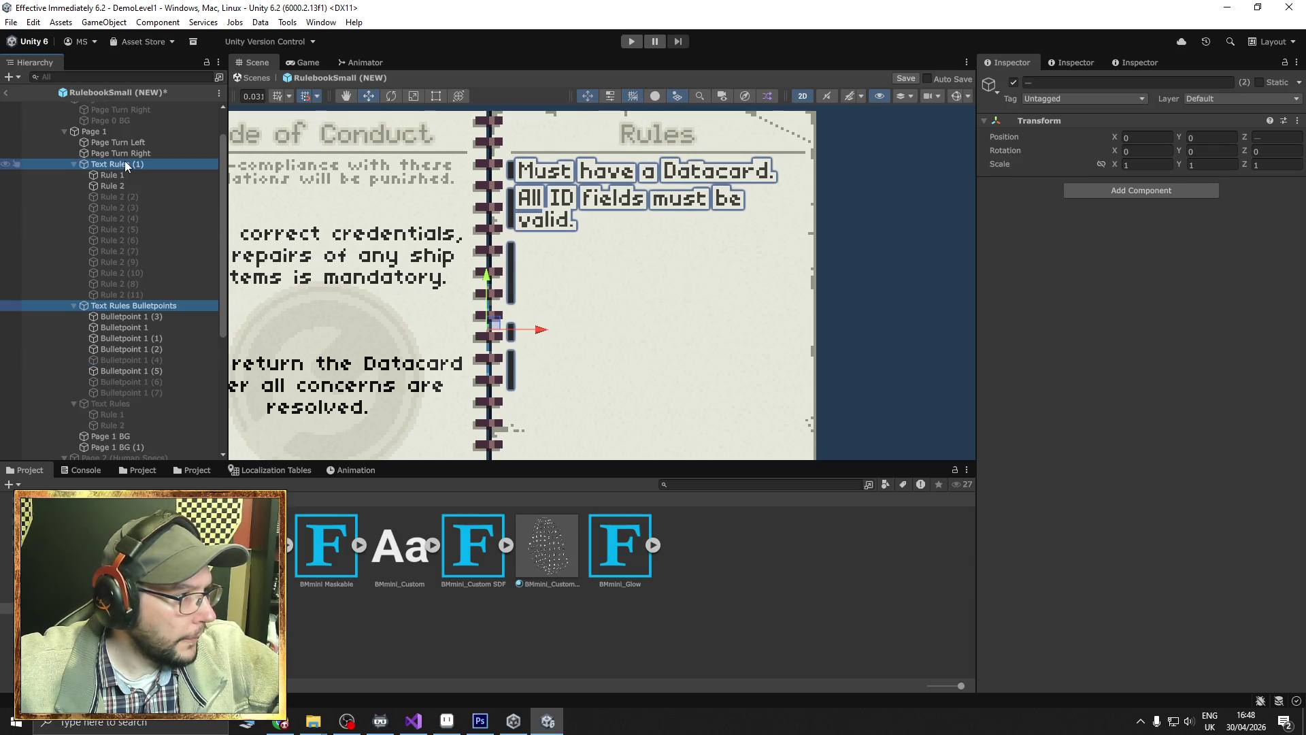
scroll(120, 373, down, 2)
Keep the old Text Rules inactive, check the Facial ID rule, and save the prefab.
click(120, 365)
click(1014, 83)
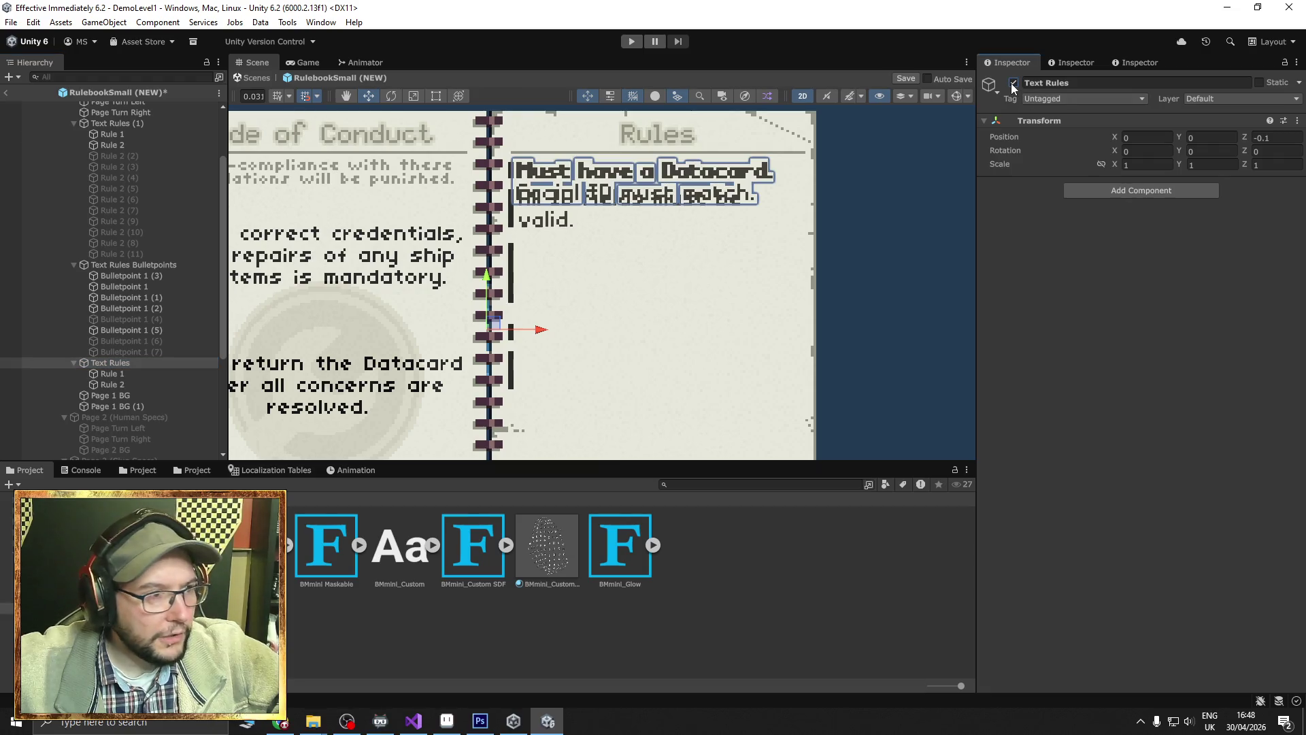
click(1014, 83)
click(136, 384)
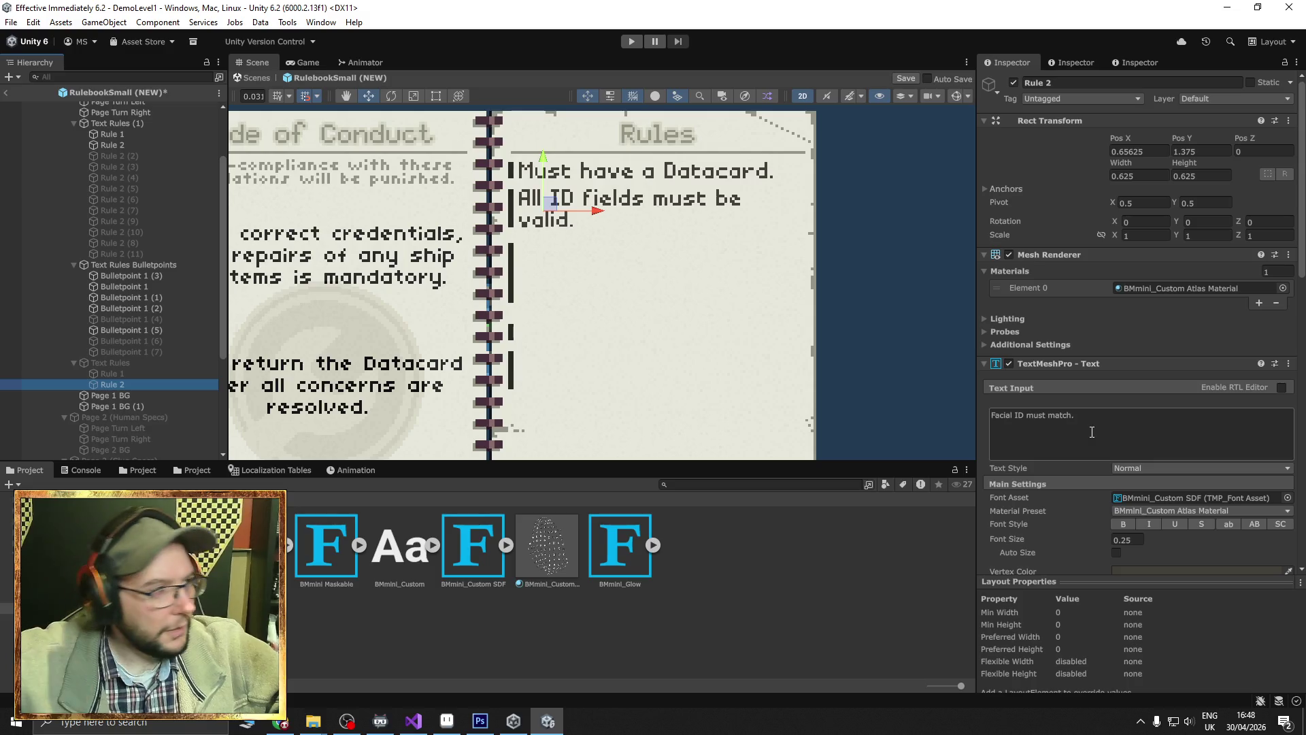
click(621, 383)
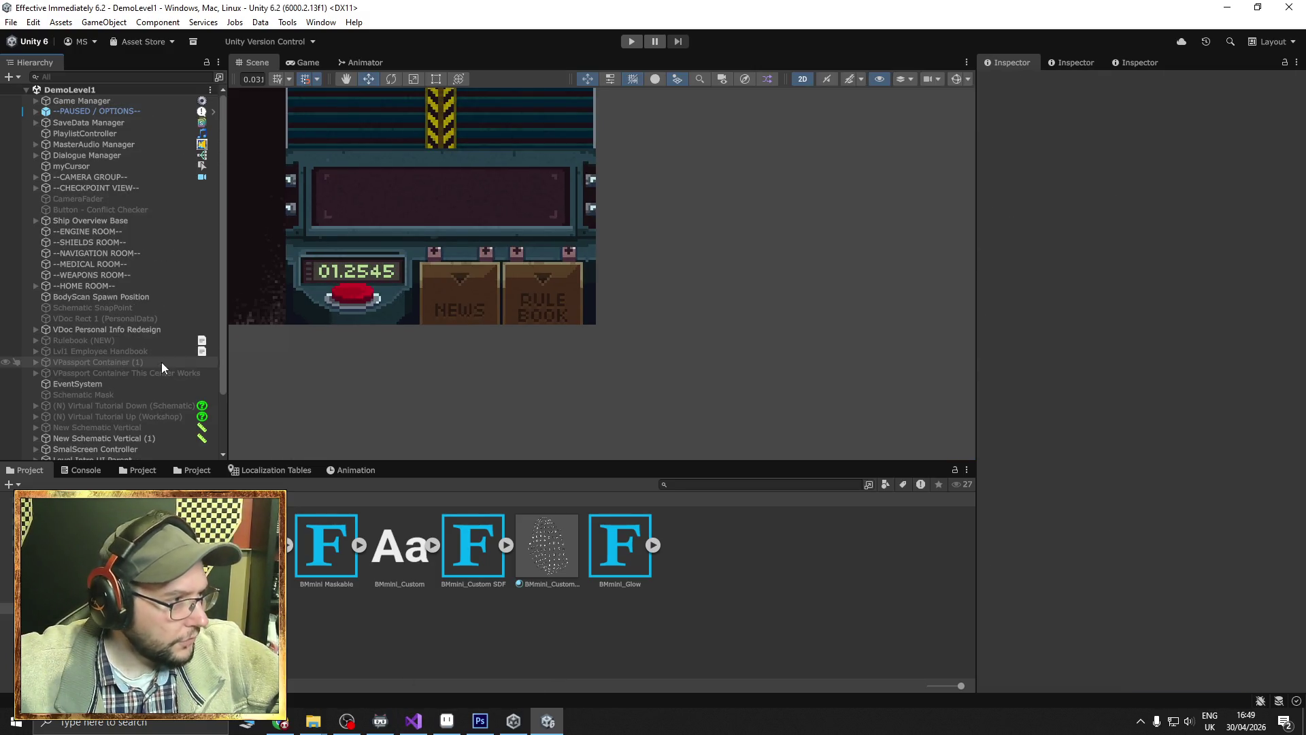
Inspect the Game Manager's settings and the first customer in the level sequence.
click(93, 101)
scroll(1115, 483, down, 10)
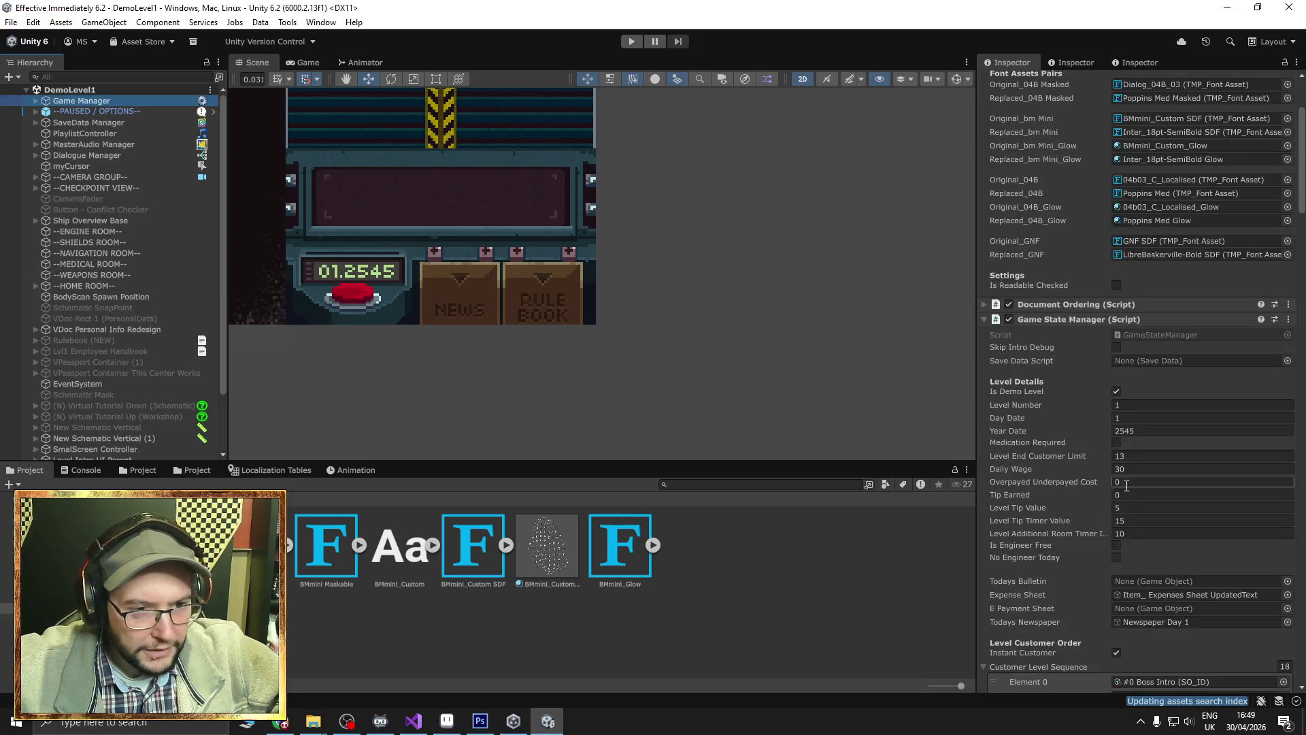
scroll(1096, 472, down, 3)
click(1185, 427)
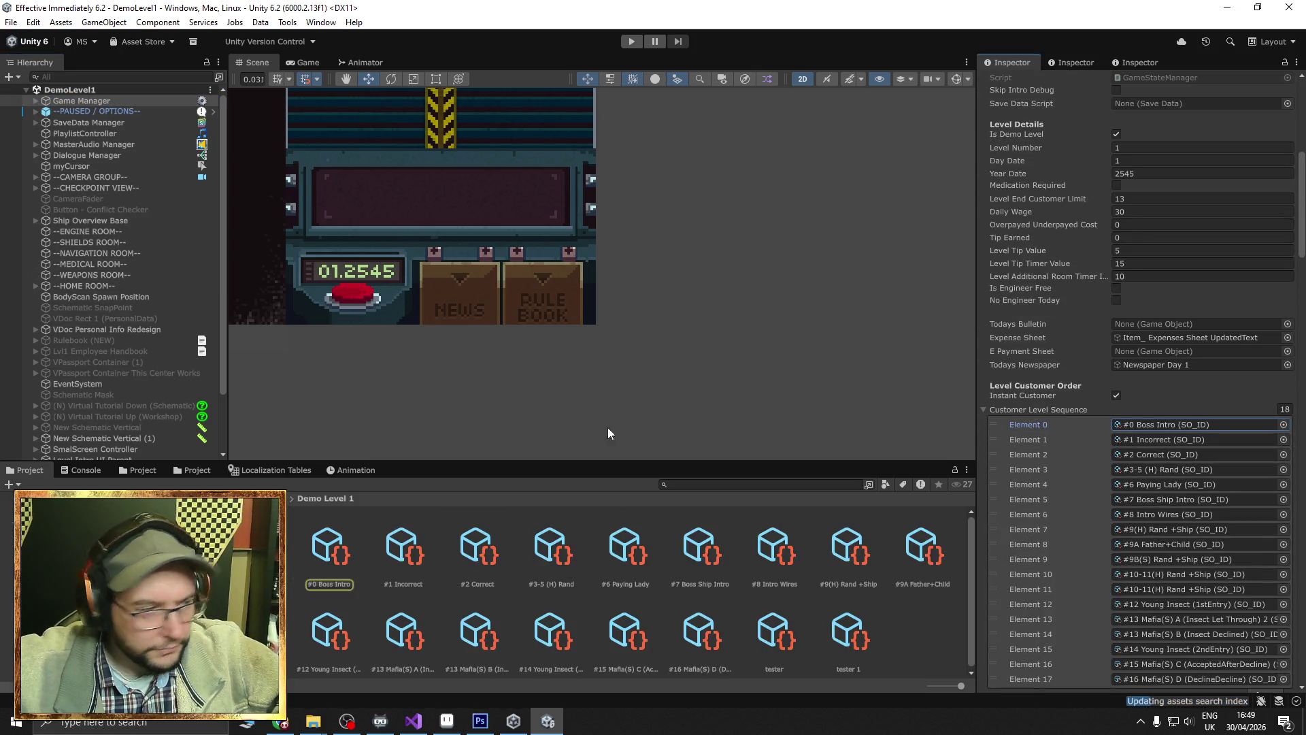
scroll(124, 395, down, 3)
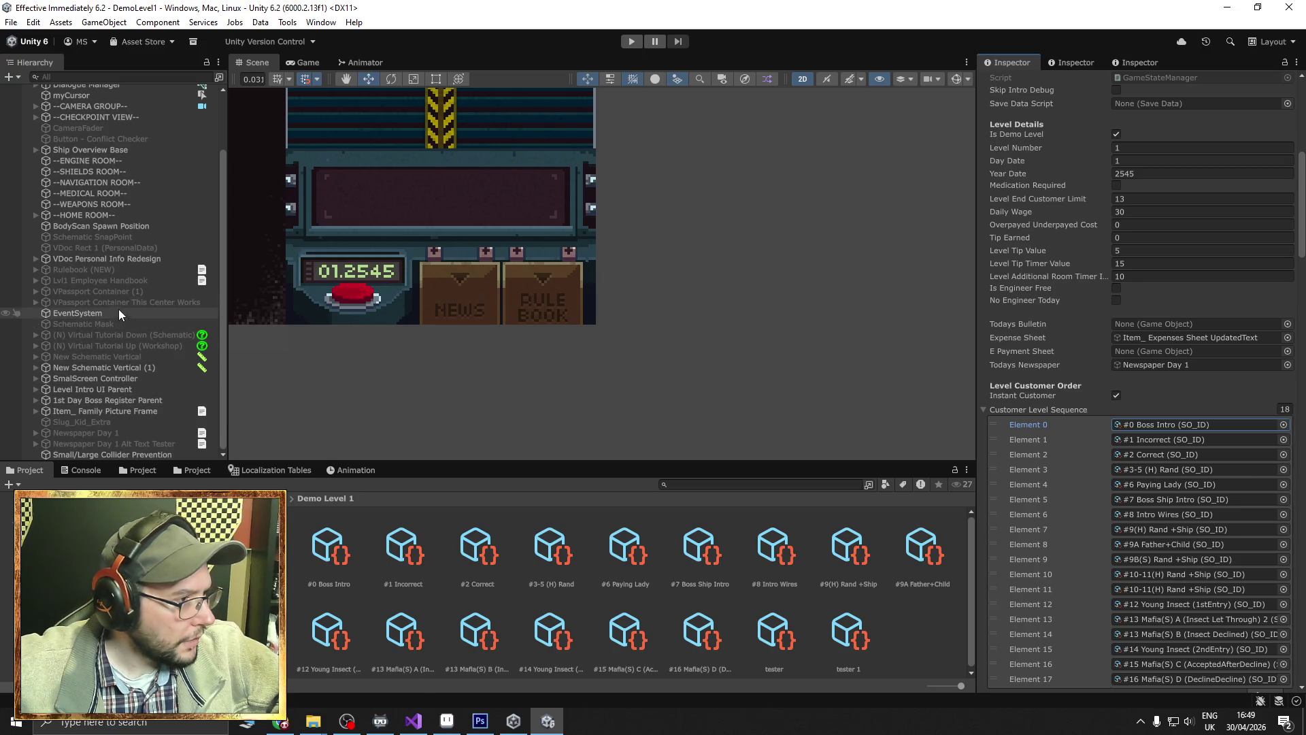
Preview Lvl1 Employee Handbook in the scene, undo an accidental move, then deactivate it.
click(124, 282)
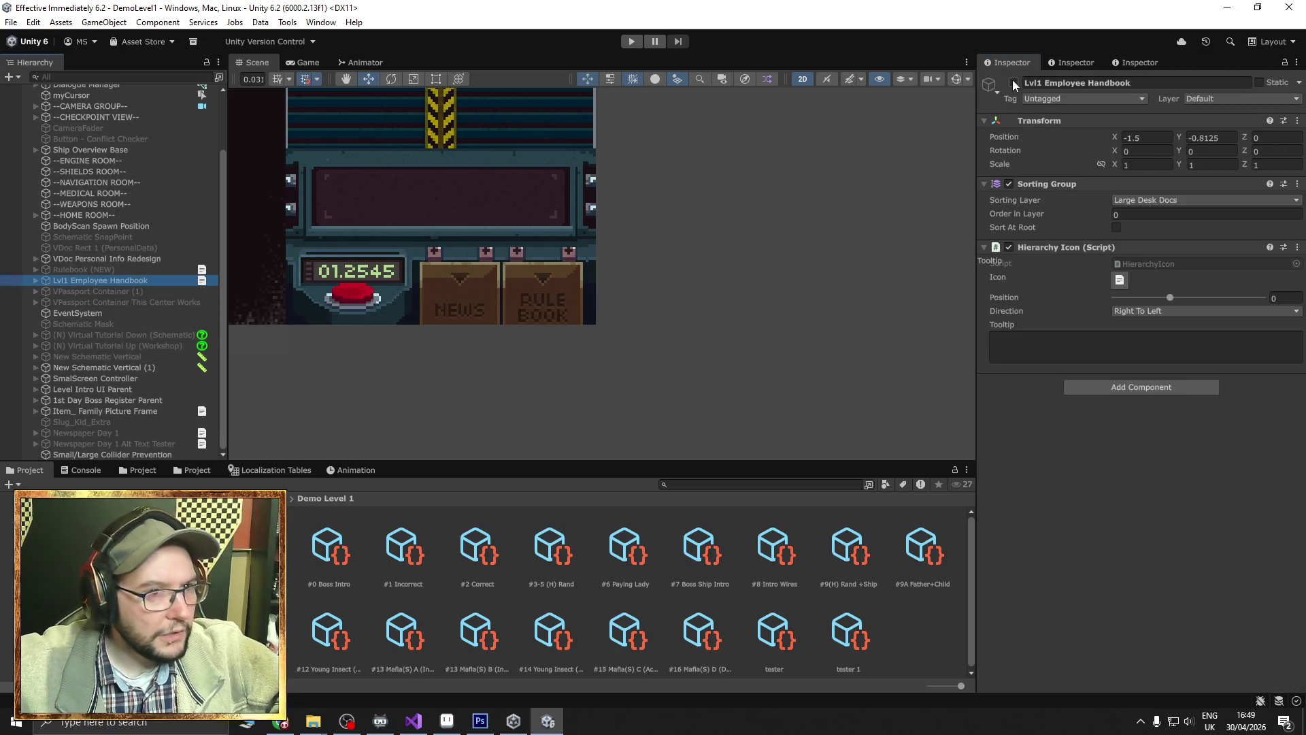
key(alt+shift+a)
scroll(777, 275, down, 2)
scroll(777, 275, down, 3)
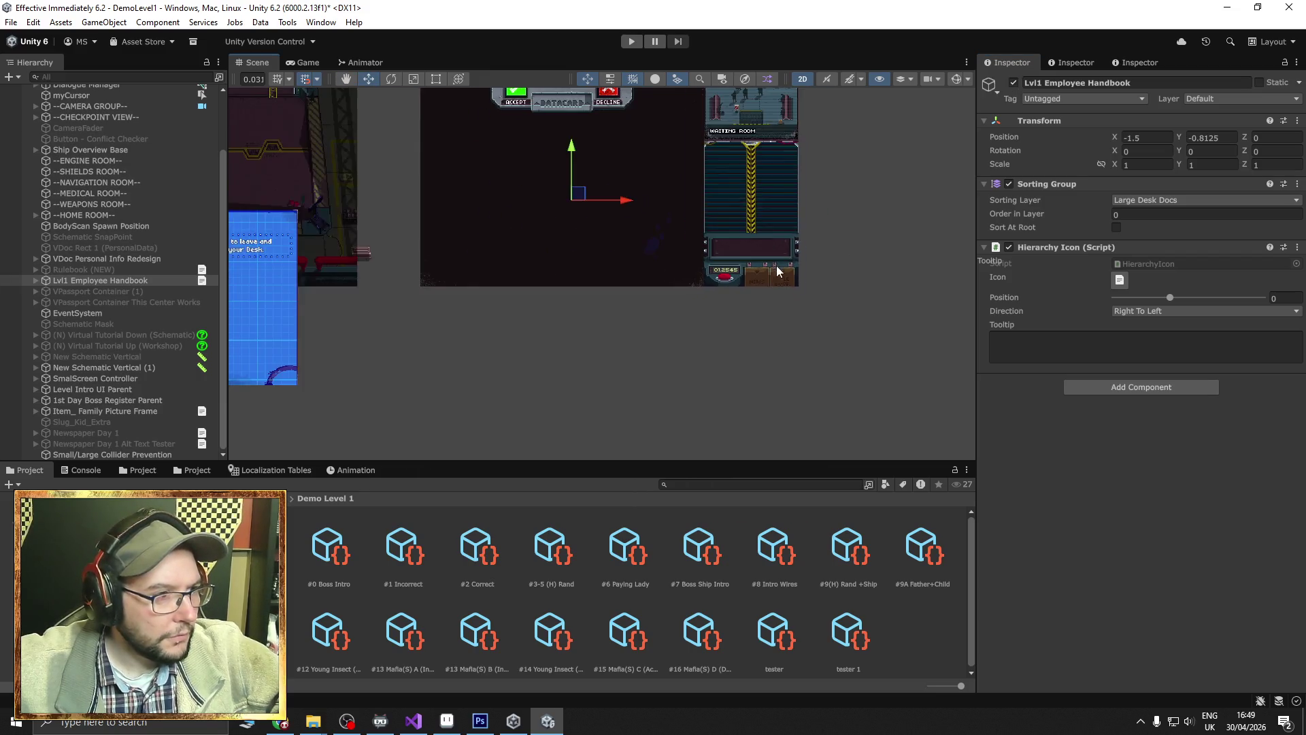
click(121, 282)
key(f)
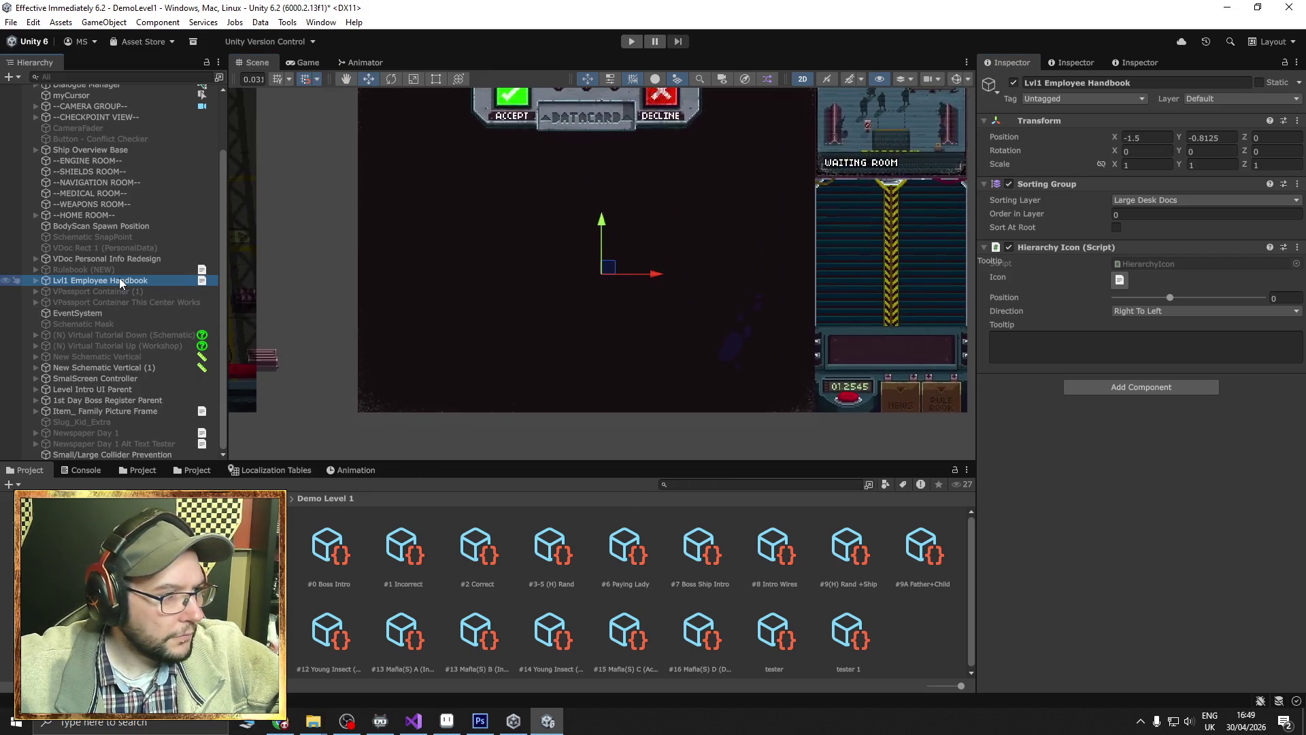
drag(624, 283, 366, 272)
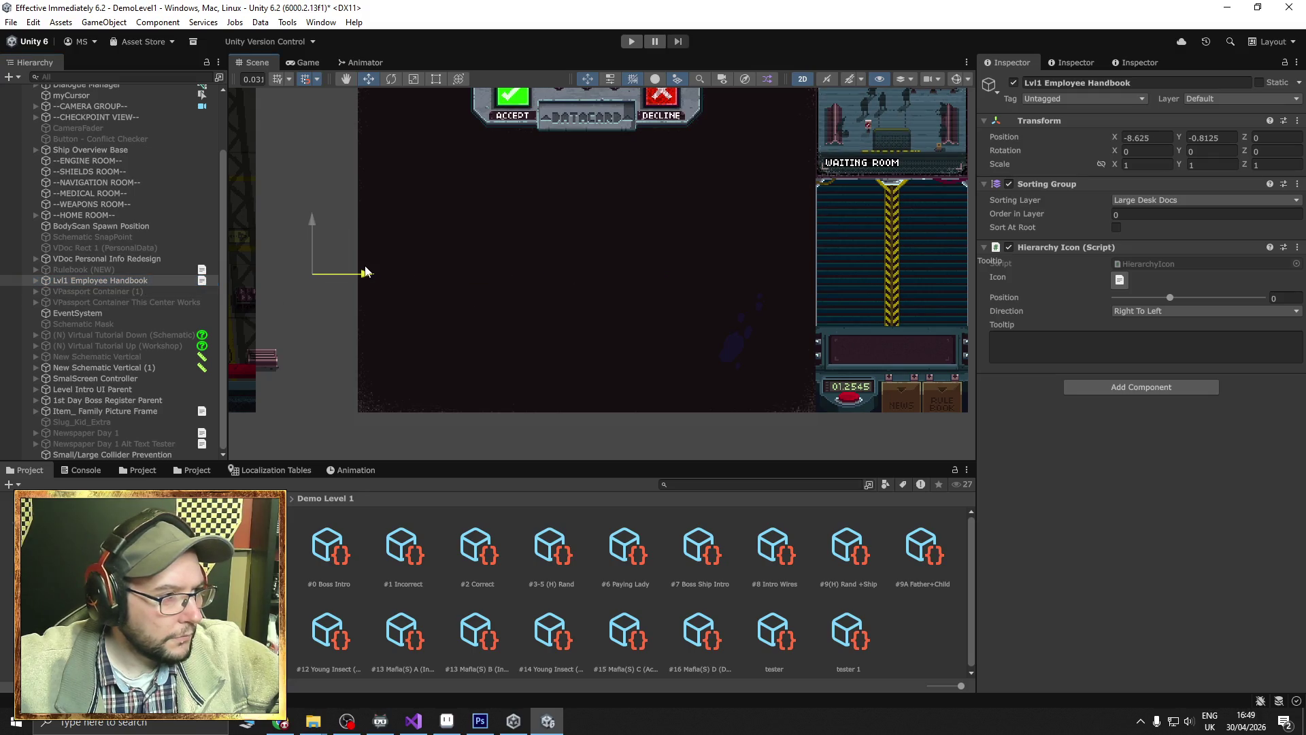
key(ctrl+z)
click(35, 280)
click(36, 280)
click(1013, 82)
Briefly activate Rulebook (NEW) to preview it, then deactivate it again.
click(61, 270)
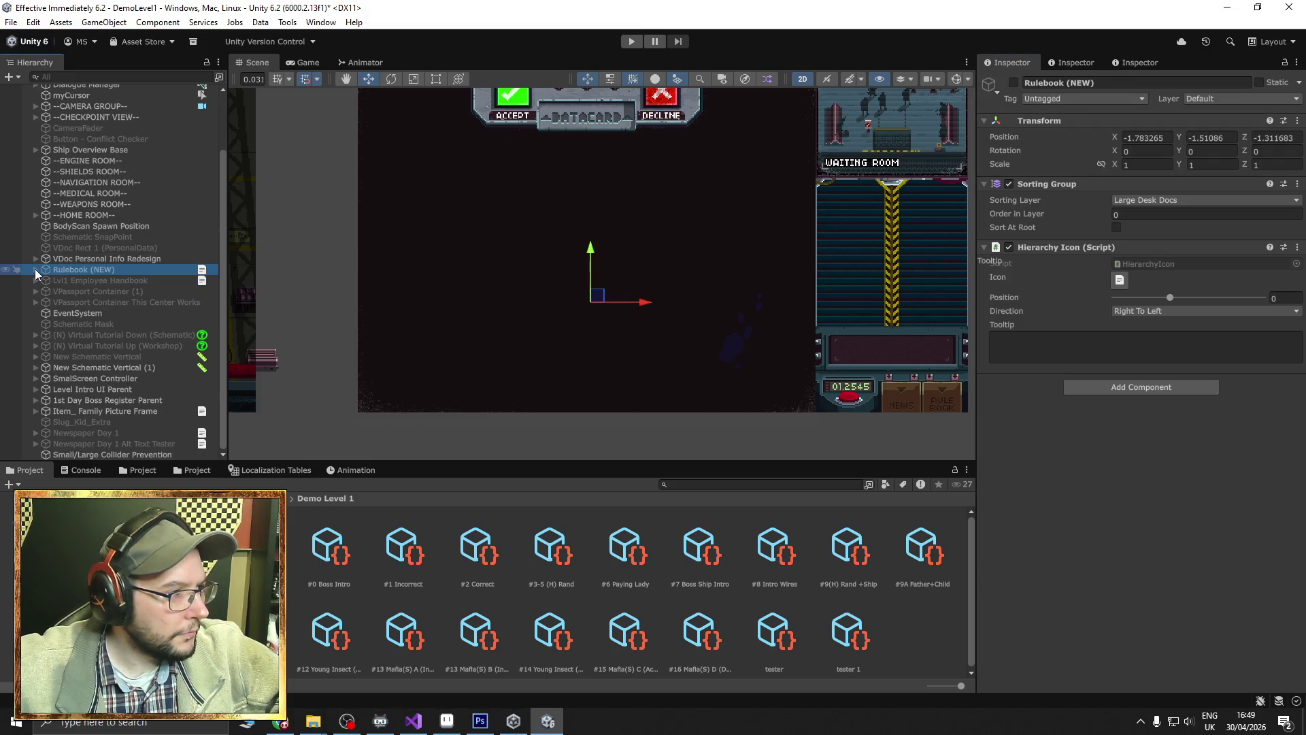
click(35, 270)
click(1014, 82)
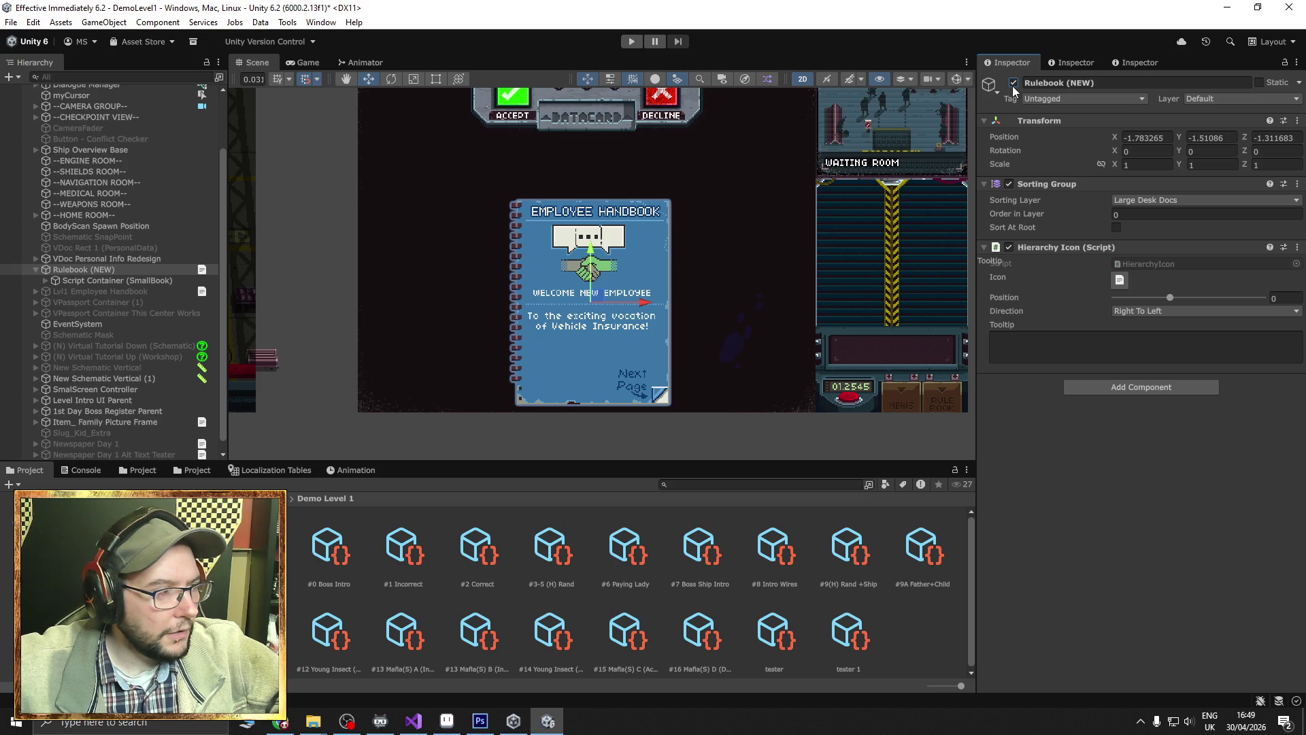
click(1013, 83)
Enable Skip Intro Debug on the Game Manager's Game State Manager.
mouse_move(715, 204)
mouse_down()
mouse_move(562, 282)
mouse_move(621, 262)
mouse_up()
scroll(123, 167, up, 3)
click(85, 102)
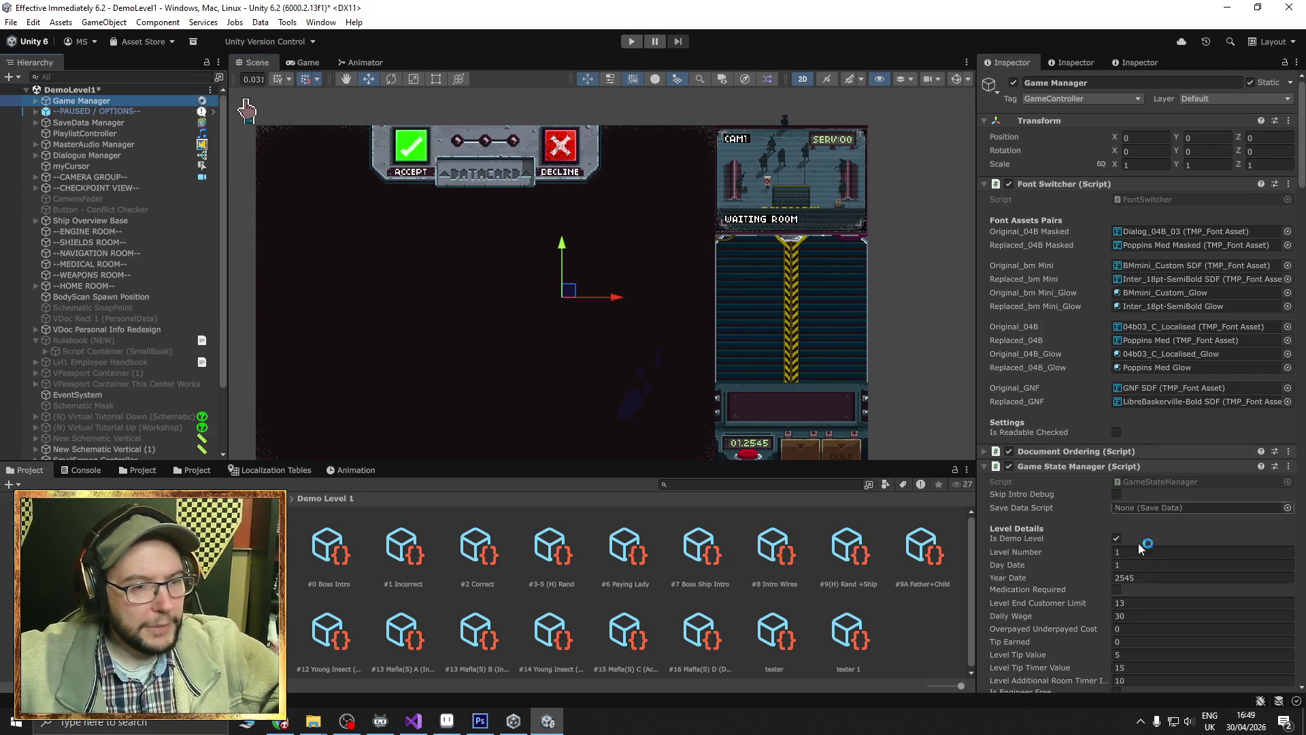
click(1116, 494)
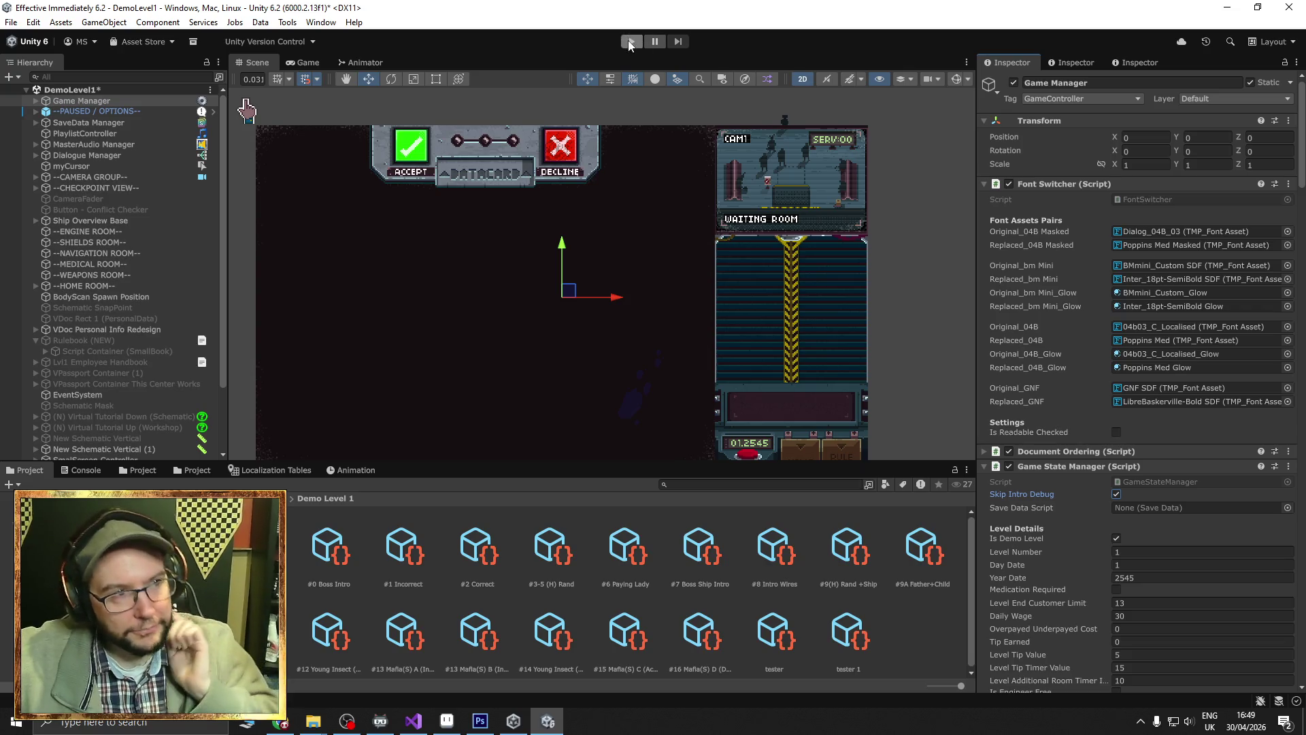
Play DemoLevel1, insert the first customer's datacard, accept them, then view the Scene.
click(630, 42)
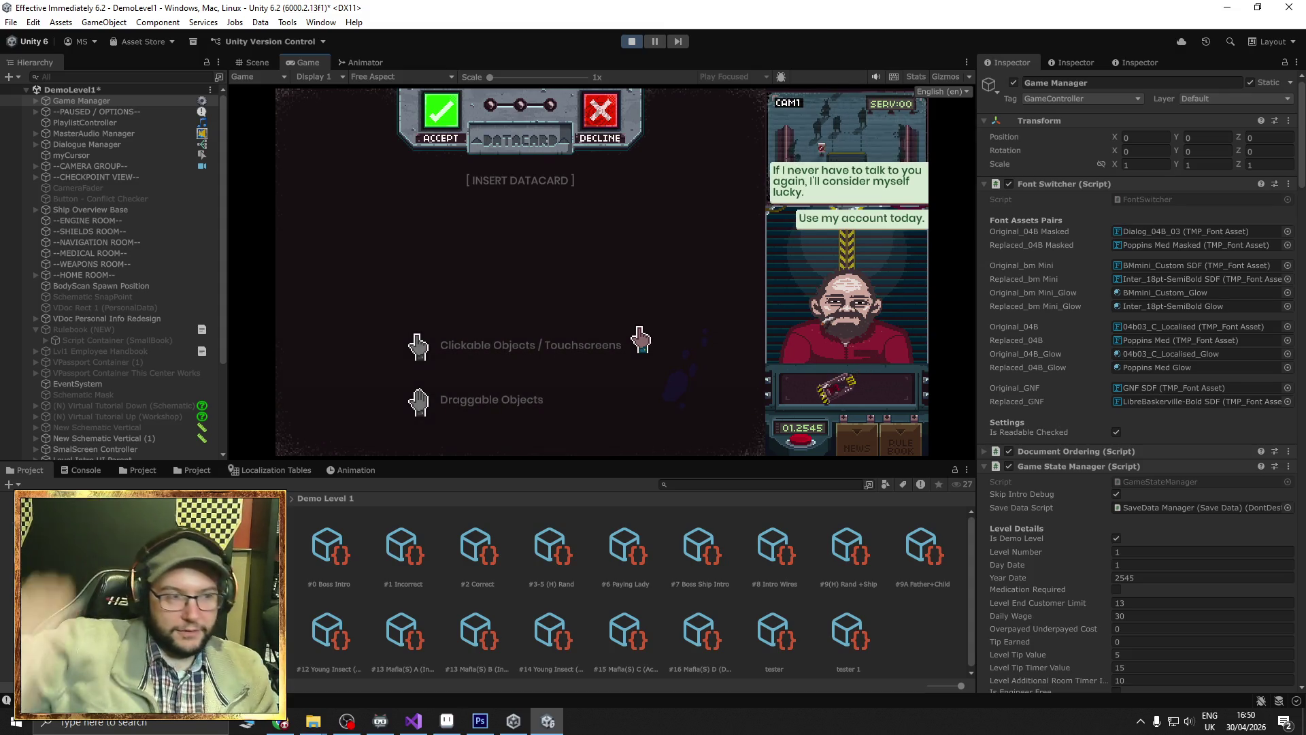
click(833, 388)
drag(580, 408, 520, 146)
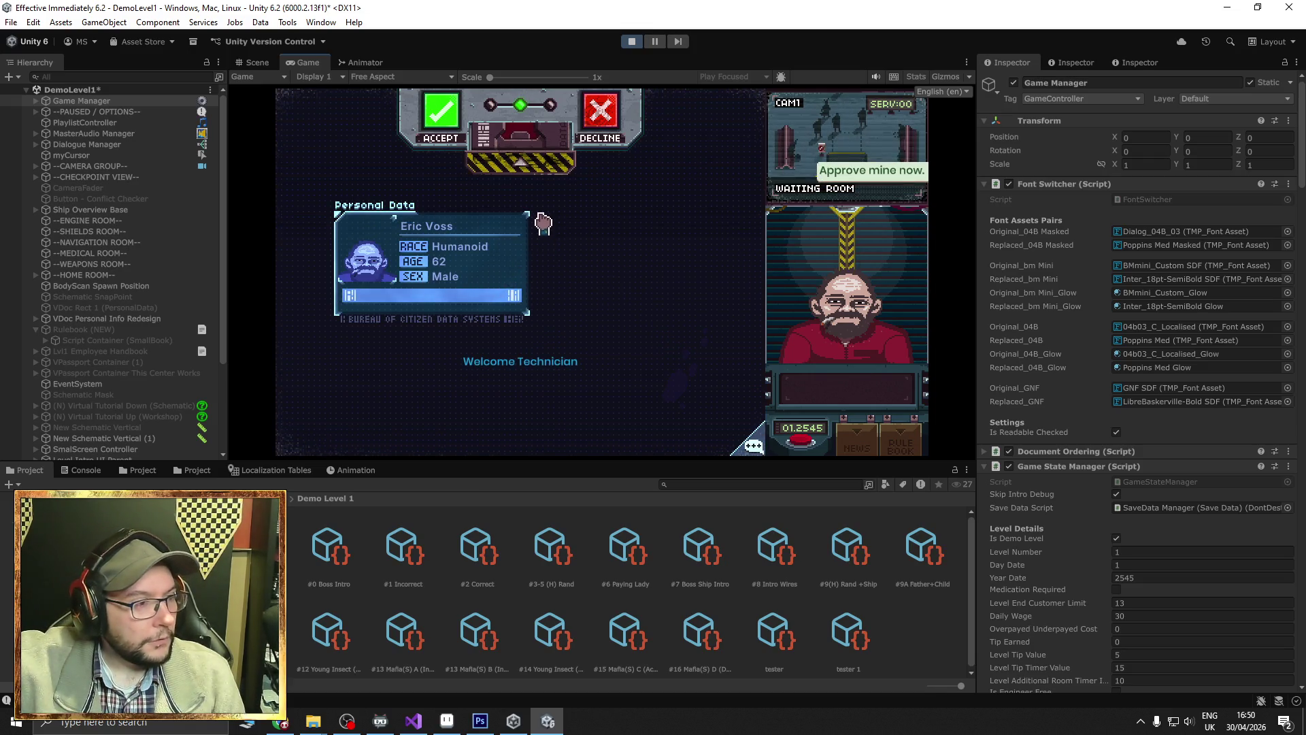
click(448, 122)
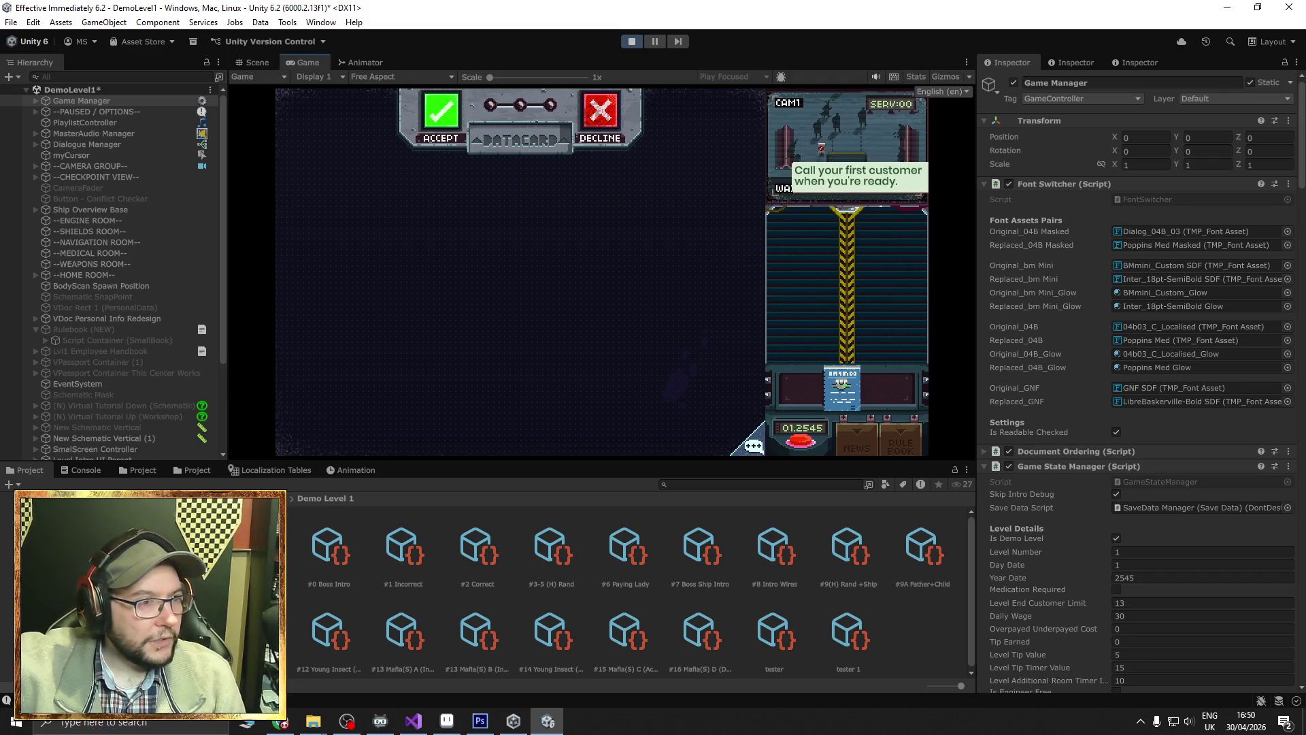
key(ctrl+1)
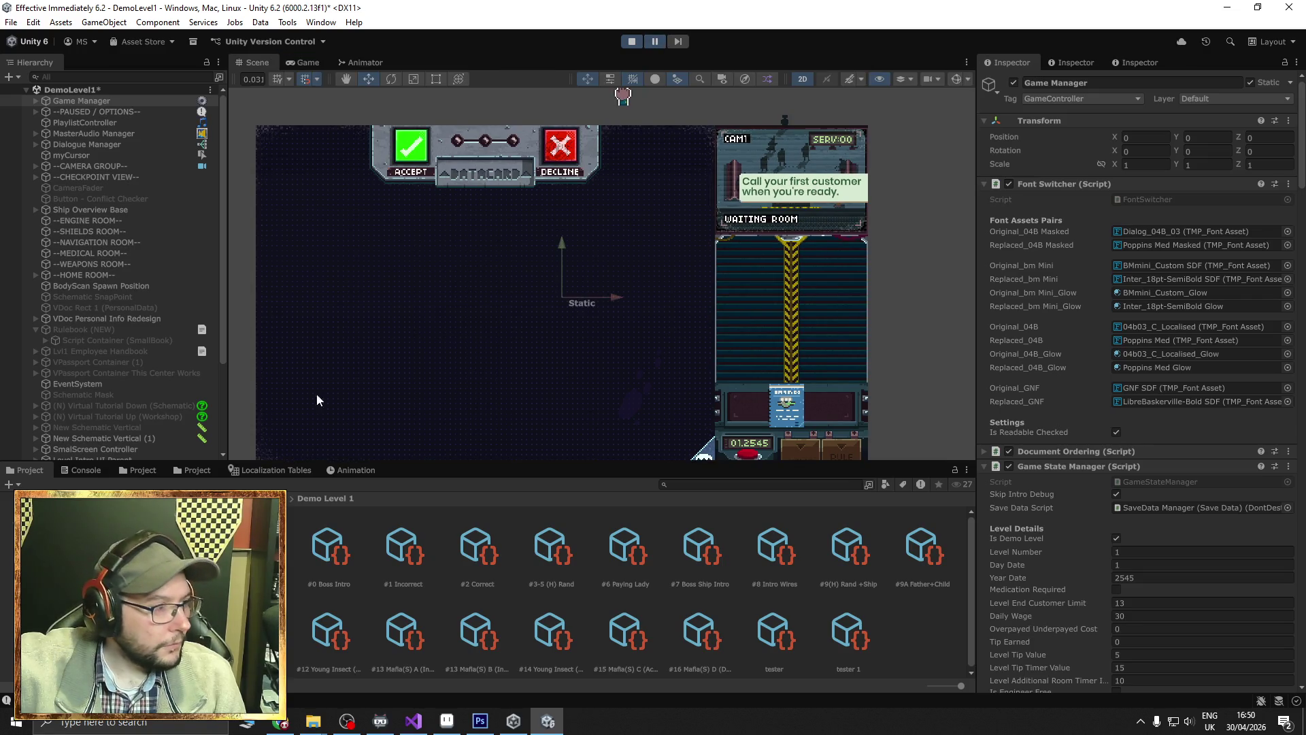
Inspect the spawned DEMO RulebookSmall (NEW) 1(Clone) on the desk, then return to Game view.
click(772, 422)
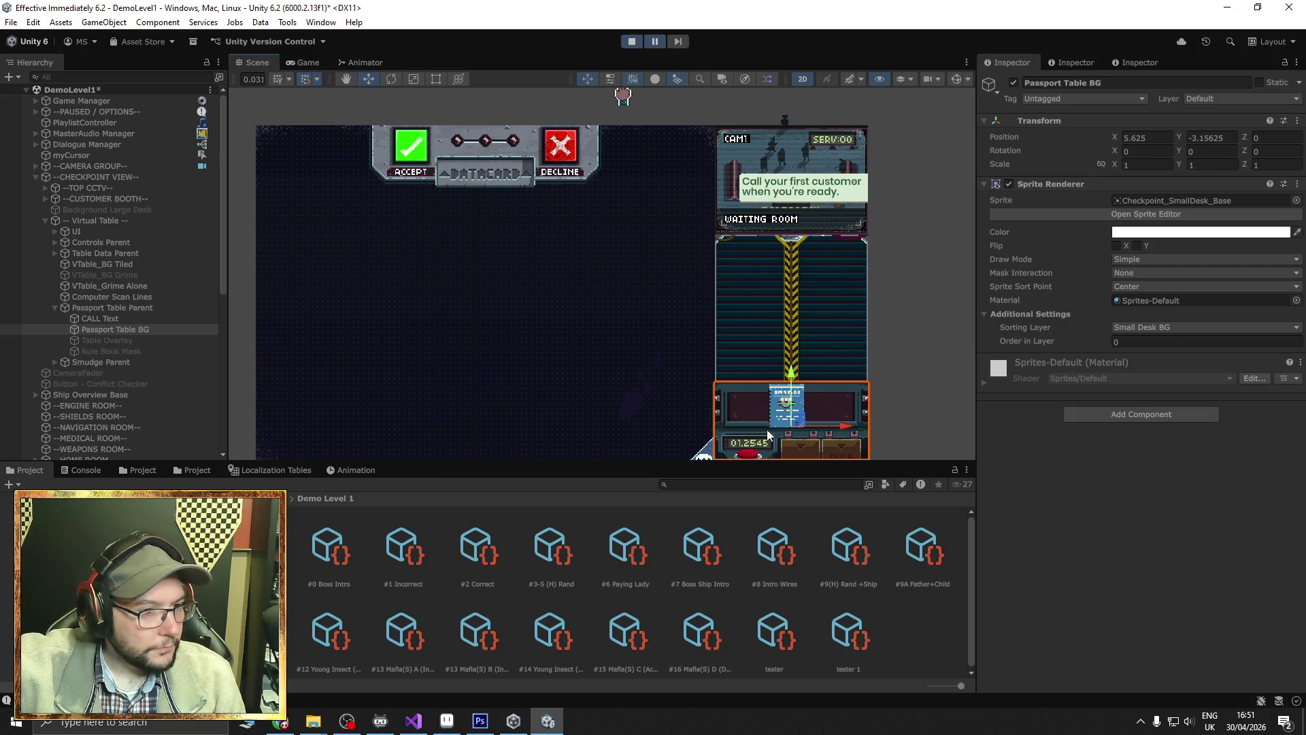
click(775, 421)
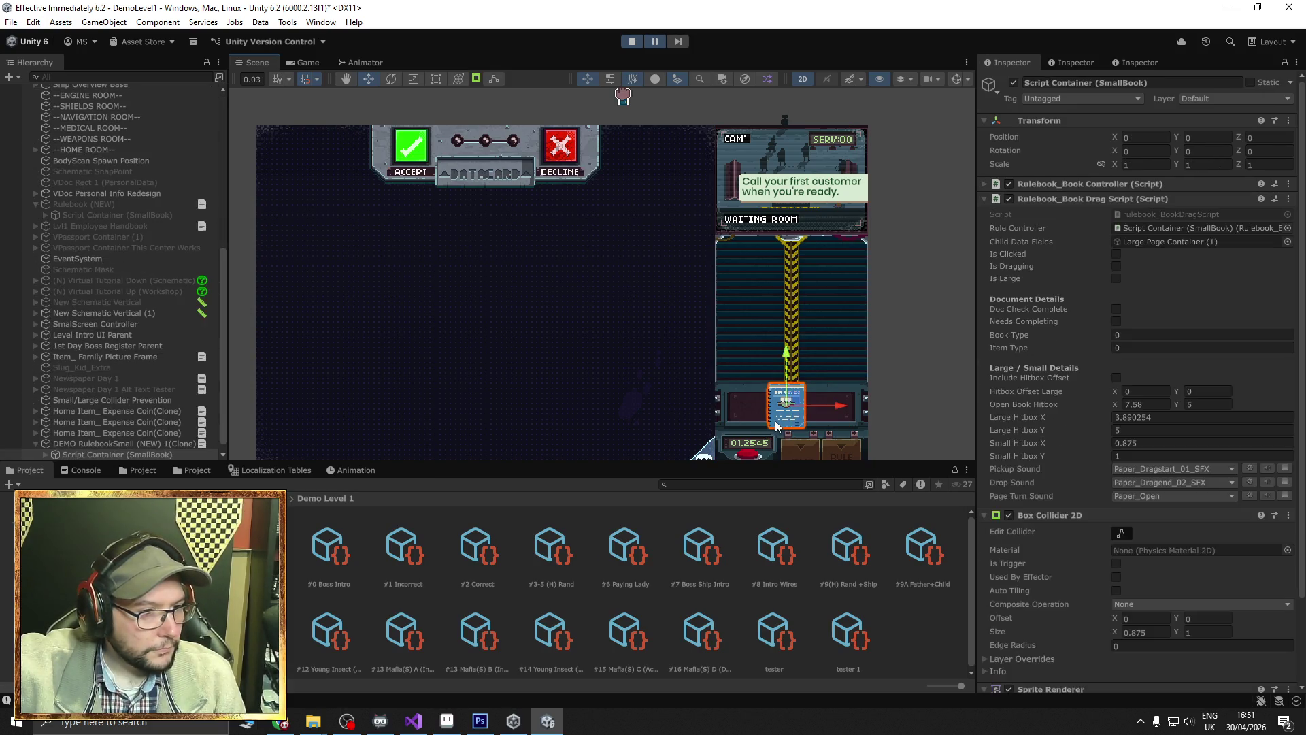
scroll(120, 368, down, 1)
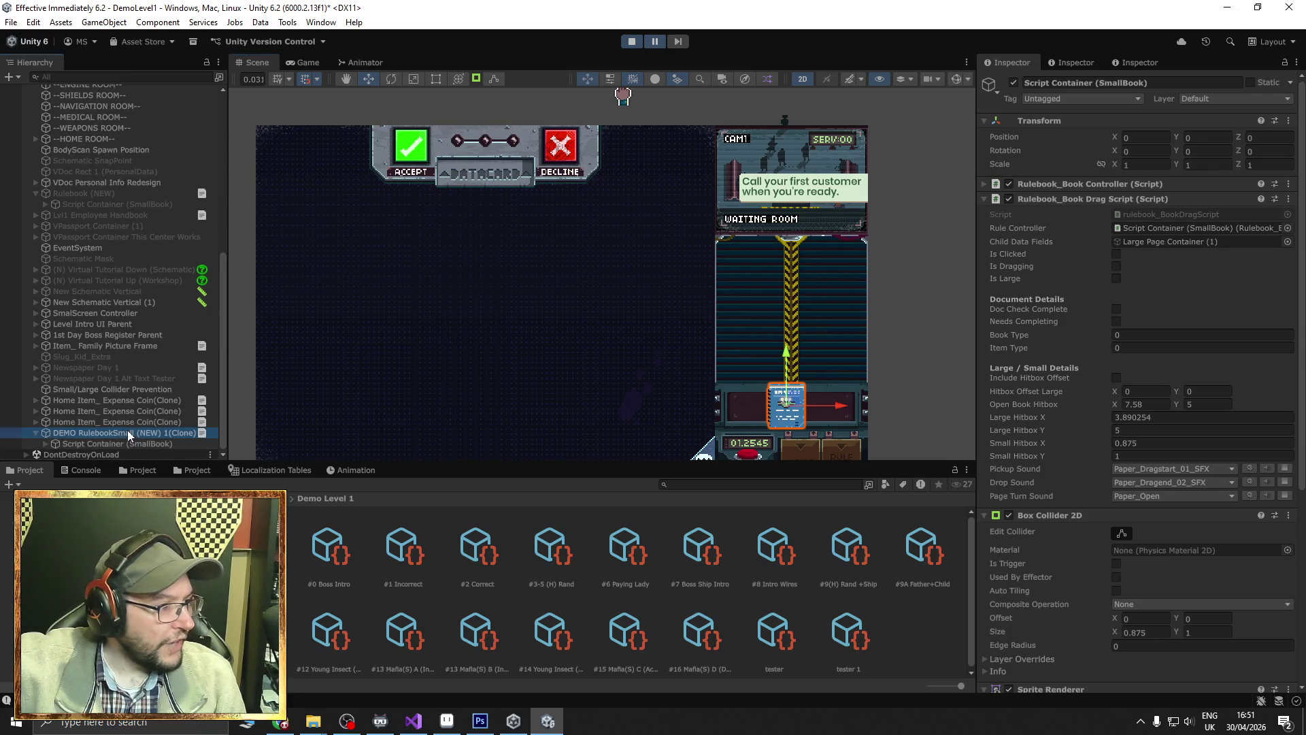
click(128, 432)
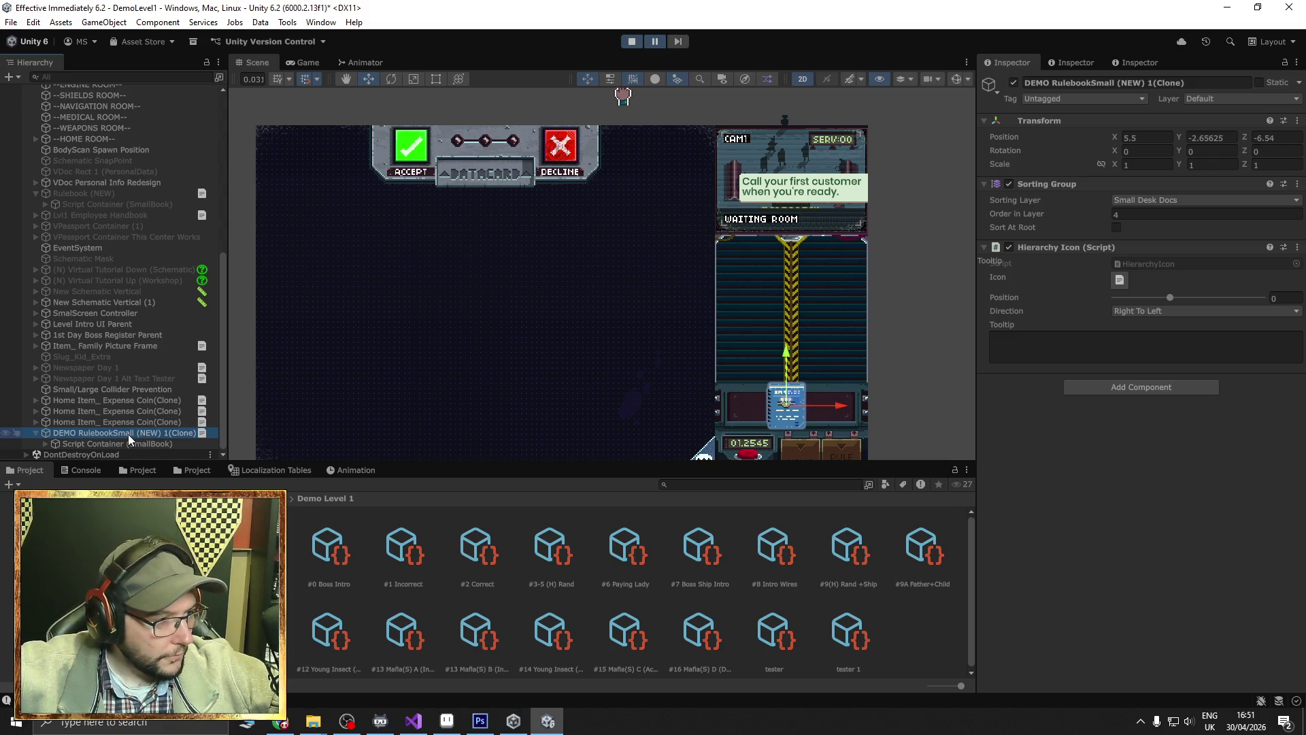
click(306, 63)
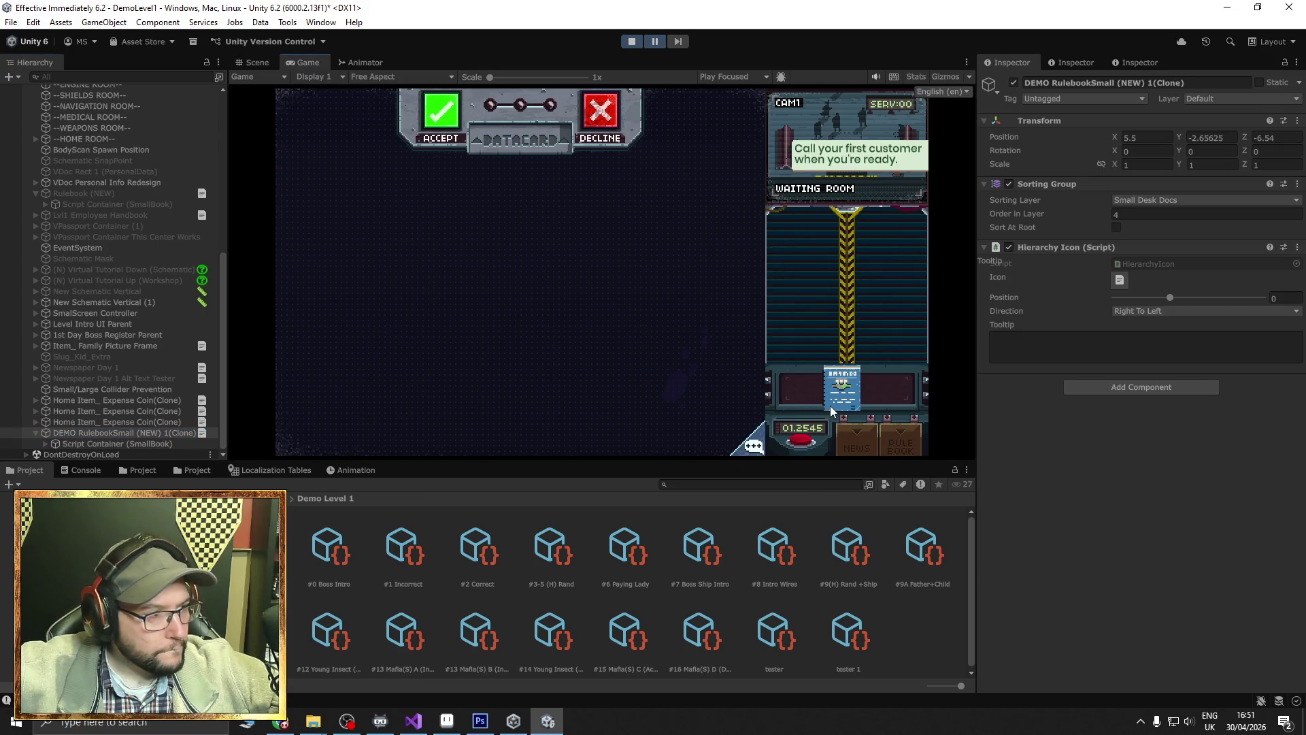